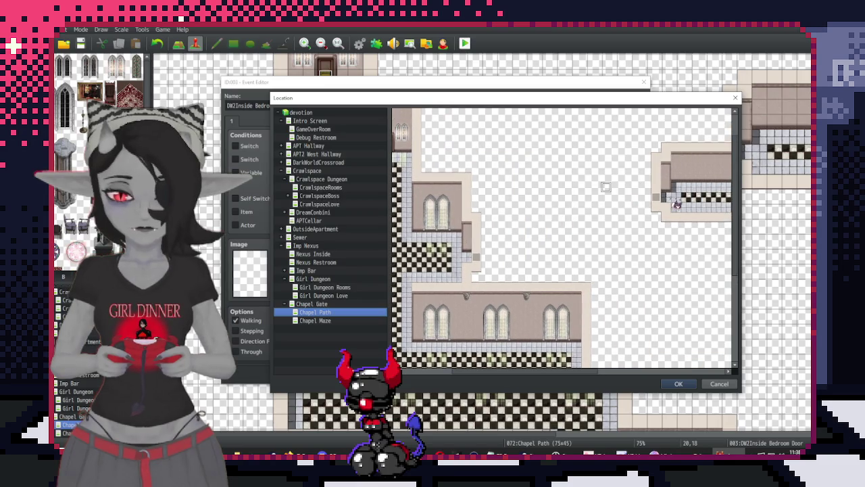
Add Control Variables #0025 RoomID = 1 to the first bedroom door event
{"action": "left_click", "coordinate": [512, 306]}
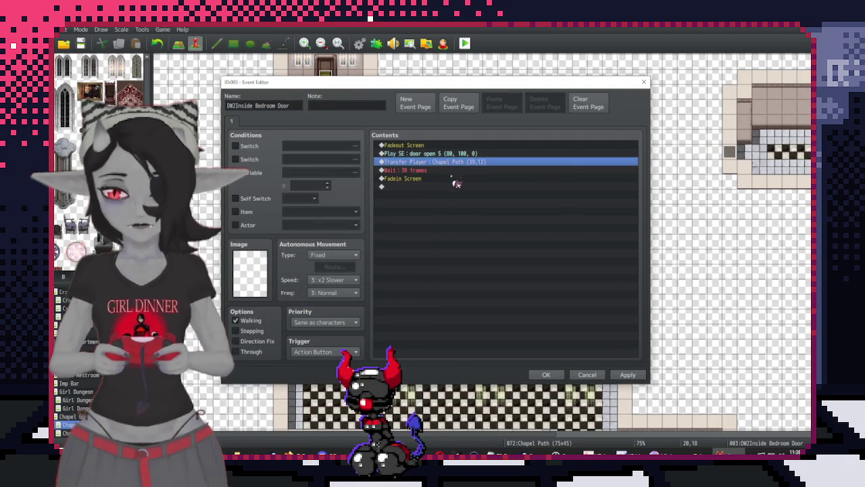
{"action": "double_click", "coordinate": [460, 187]}
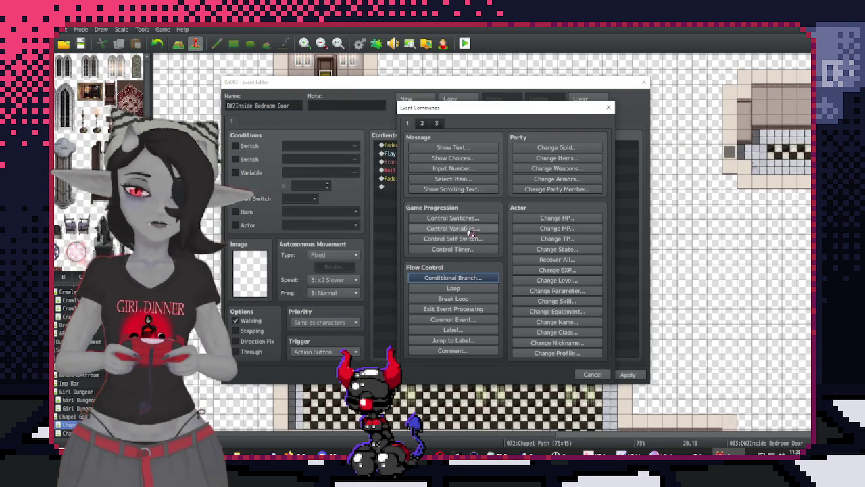
{"action": "left_click", "coordinate": [471, 232]}
{"action": "left_click", "coordinate": [514, 187]}
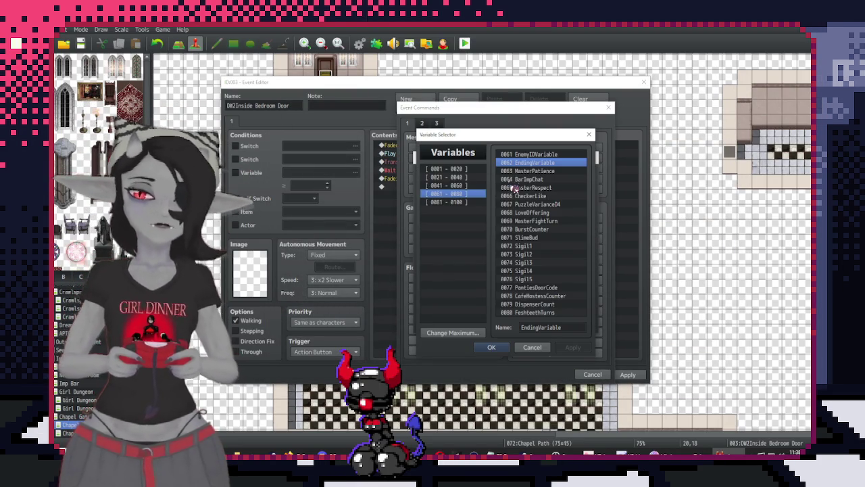
{"action": "left_click", "coordinate": [472, 178]}
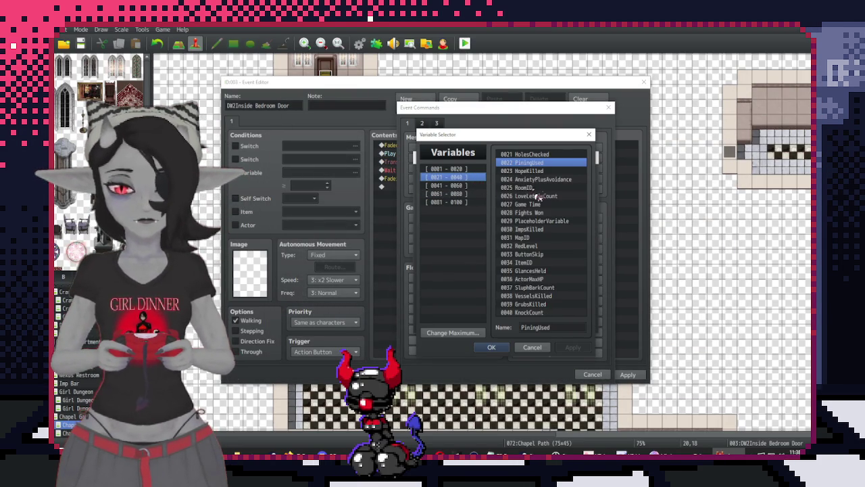
{"action": "double_click", "coordinate": [534, 187]}
{"action": "key", "text": "Tab"}
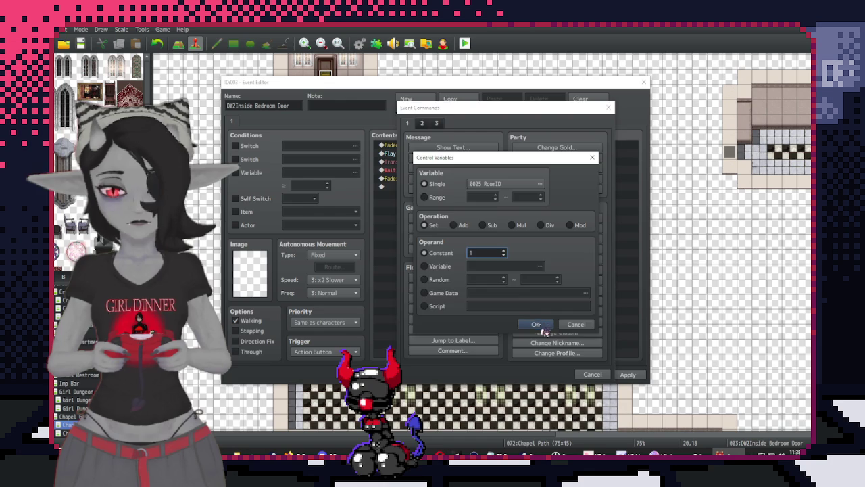
{"action": "left_click", "coordinate": [541, 325]}
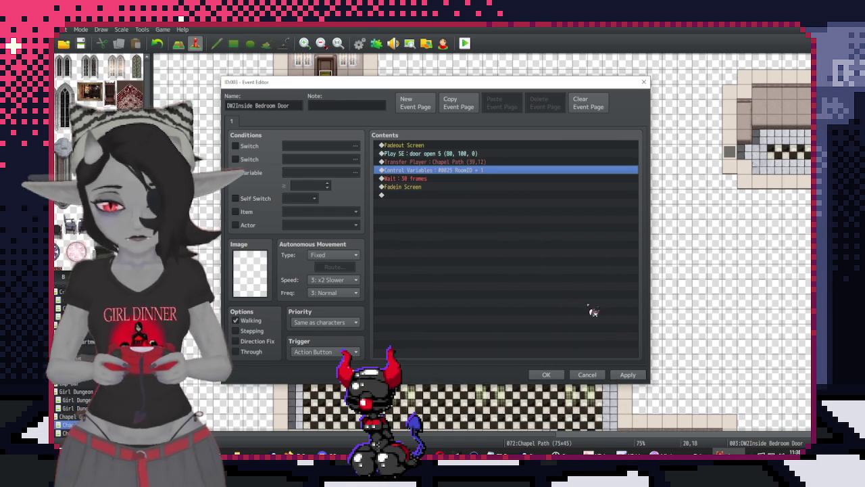
{"action": "left_click", "coordinate": [628, 374]}
{"action": "left_click", "coordinate": [547, 374]}
Paste the RoomID command into the other door event and set its value to 0
{"action": "scroll", "coordinate": [474, 304], "scroll_direction": "up", "scroll_amount": 3}
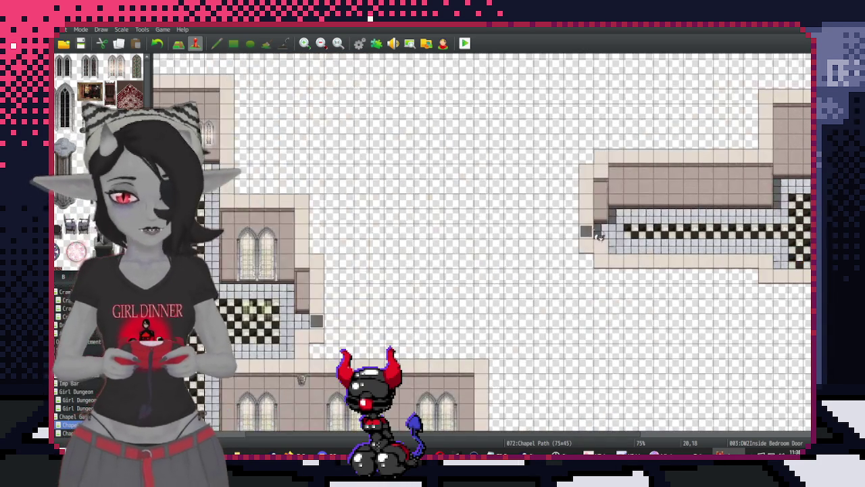
{"action": "double_click", "coordinate": [488, 167]}
{"action": "left_click", "coordinate": [488, 162]}
{"action": "key", "text": "ctrl+v"}
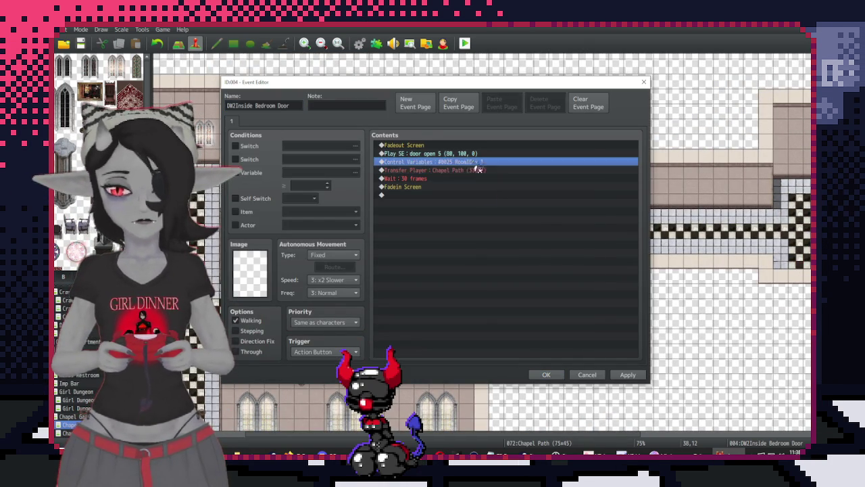
{"action": "double_click", "coordinate": [482, 161]}
{"action": "double_click", "coordinate": [478, 252]}
{"action": "type", "text": "0"}
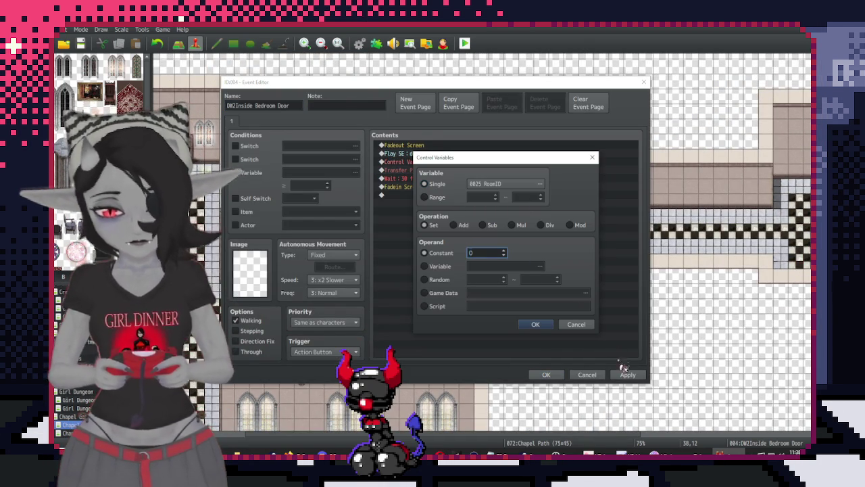
{"action": "left_click", "coordinate": [536, 323]}
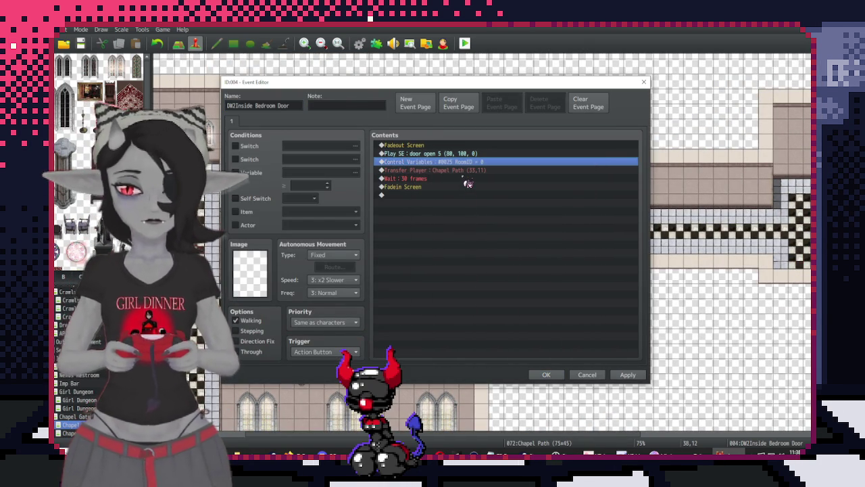
Retarget that door's Transfer Player to Chapel Path (19,18)
{"action": "double_click", "coordinate": [466, 169]}
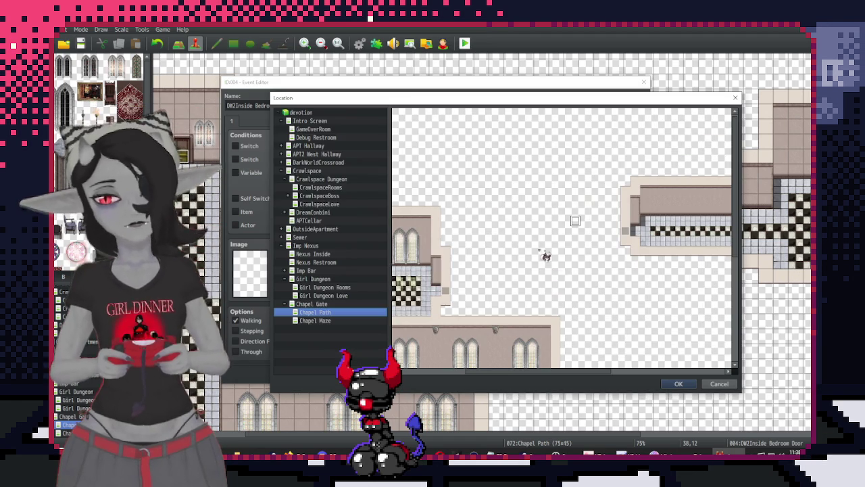
{"action": "left_click", "coordinate": [497, 216]}
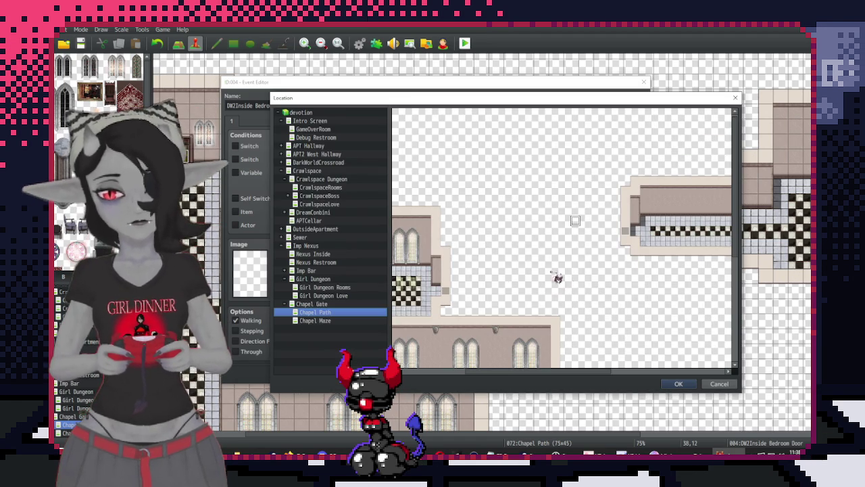
{"action": "double_click", "coordinate": [441, 297]}
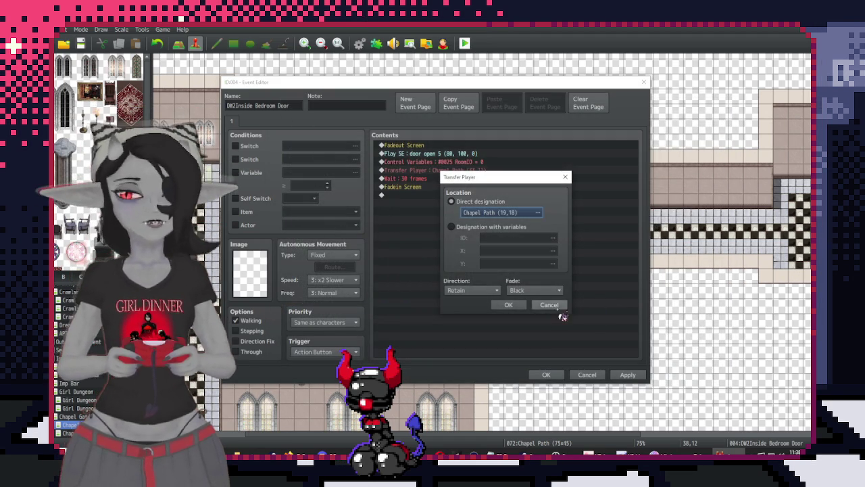
{"action": "left_click", "coordinate": [508, 305]}
{"action": "left_click", "coordinate": [628, 374]}
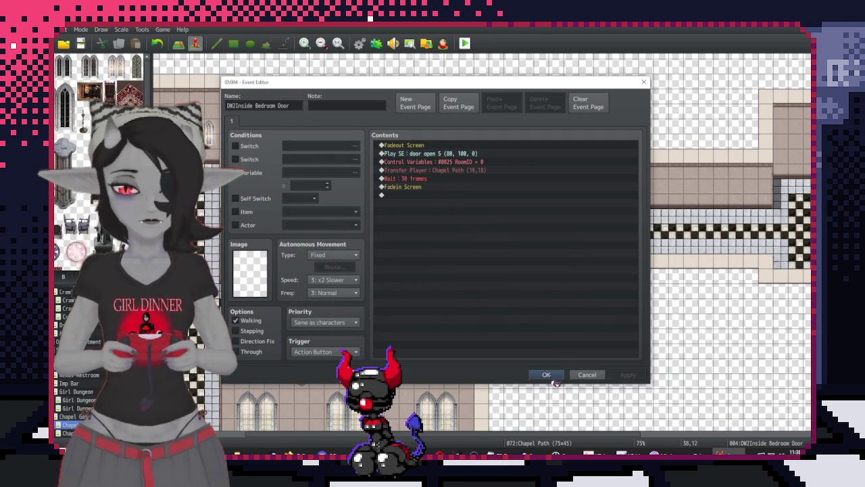
{"action": "left_click", "coordinate": [547, 375]}
Check the first door event's transfer destination, leaving it unchanged
{"action": "double_click", "coordinate": [317, 322]}
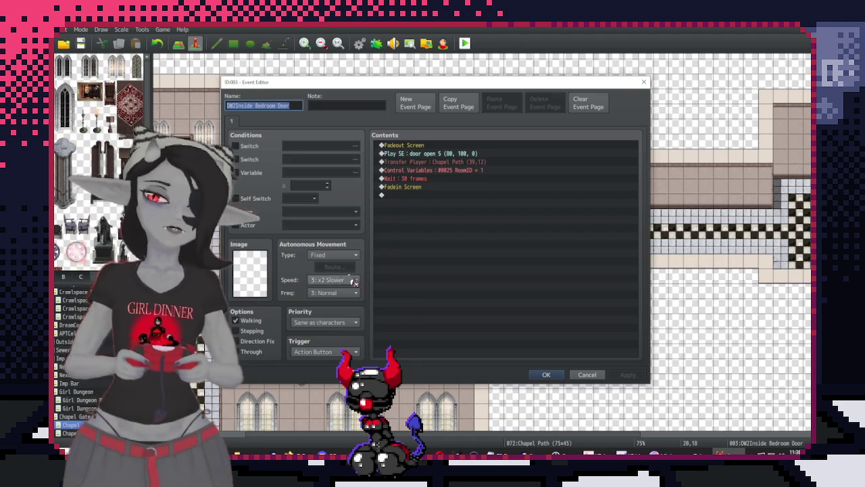
{"action": "left_click", "coordinate": [471, 171]}
{"action": "double_click", "coordinate": [473, 162]}
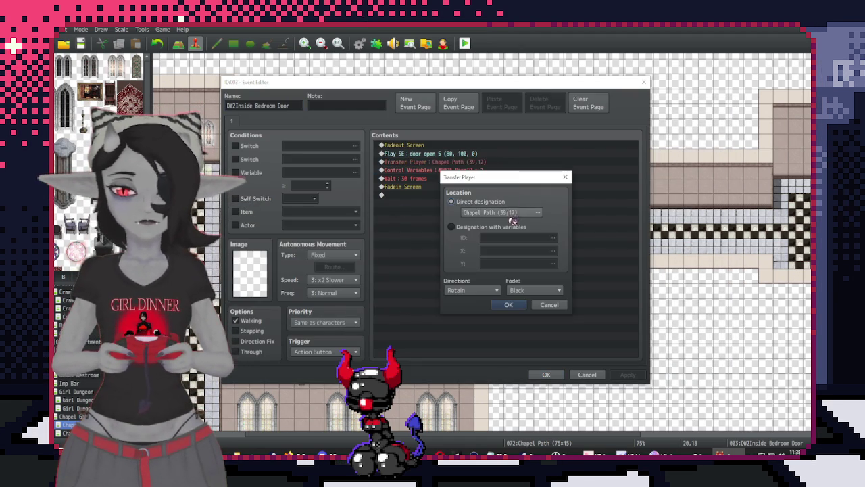
{"action": "left_click", "coordinate": [512, 214]}
{"action": "left_click", "coordinate": [679, 384]}
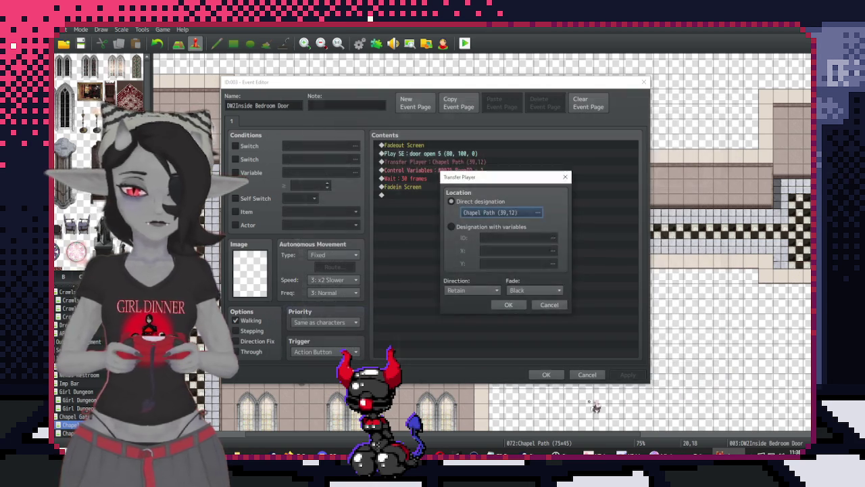
{"action": "left_click", "coordinate": [496, 303]}
{"action": "left_click", "coordinate": [547, 374]}
In tile mode, stamp copies of the chapel room block to the right along the corridor
{"action": "scroll", "coordinate": [581, 293], "scroll_direction": "down", "scroll_amount": 2}
{"action": "scroll", "coordinate": [582, 292], "scroll_direction": "left", "scroll_amount": 5}
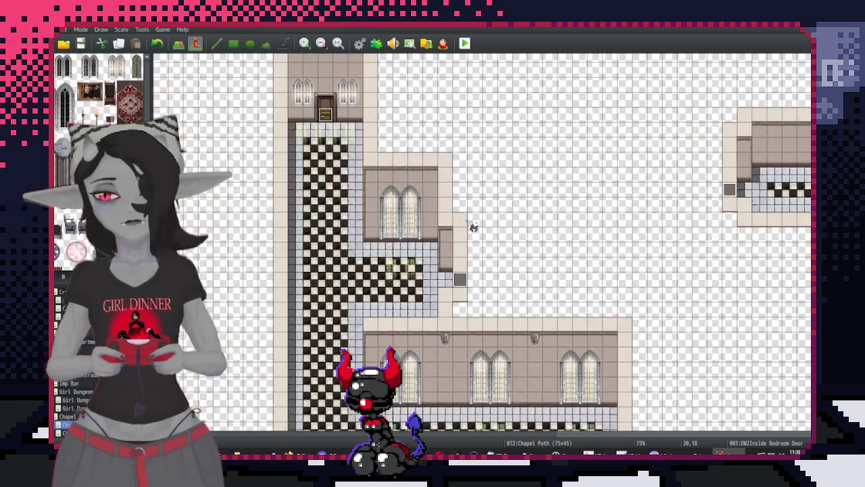
{"action": "scroll", "coordinate": [481, 243], "scroll_direction": "down", "scroll_amount": 3}
{"action": "scroll", "coordinate": [482, 244], "scroll_direction": "left", "scroll_amount": 3}
{"action": "scroll", "coordinate": [482, 244], "scroll_direction": "up", "scroll_amount": 2}
{"action": "scroll", "coordinate": [481, 243], "scroll_direction": "right", "scroll_amount": 3}
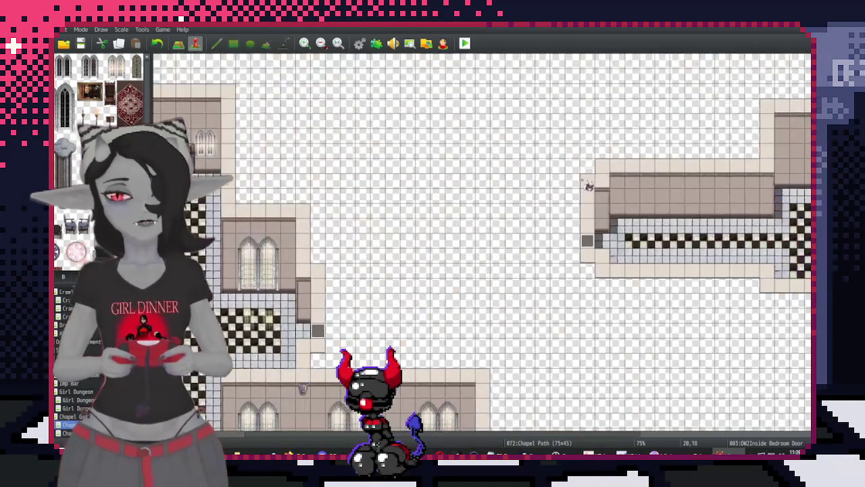
{"action": "scroll", "coordinate": [588, 186], "scroll_direction": "down", "scroll_amount": 3}
{"action": "scroll", "coordinate": [558, 264], "scroll_direction": "left", "scroll_amount": 2}
{"action": "scroll", "coordinate": [566, 251], "scroll_direction": "up", "scroll_amount": 1}
{"action": "scroll", "coordinate": [537, 228], "scroll_direction": "right", "scroll_amount": 2}
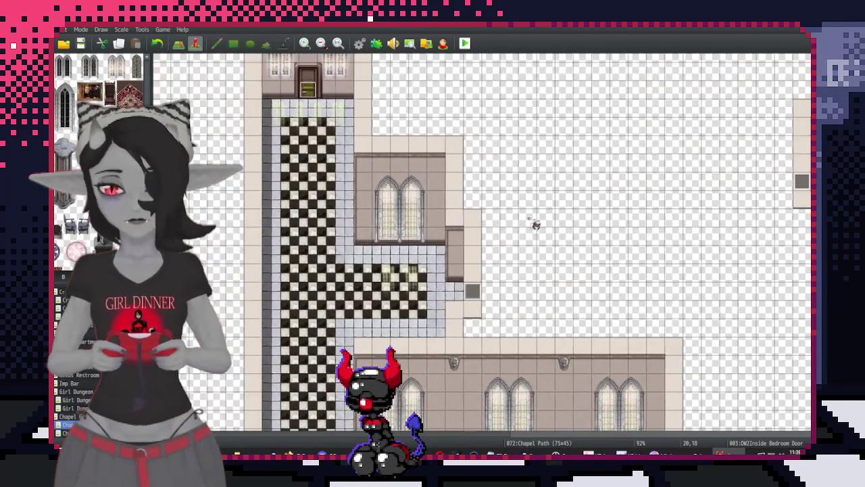
{"action": "key", "text": "F5"}
{"action": "scroll", "coordinate": [332, 144], "scroll_direction": "down", "scroll_amount": 1}
{"action": "scroll", "coordinate": [331, 144], "scroll_direction": "right", "scroll_amount": 2}
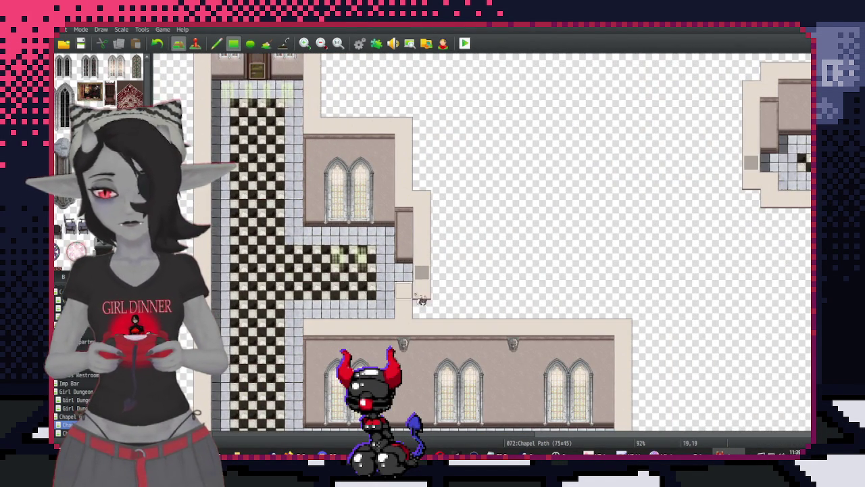
{"action": "mouse_move", "coordinate": [369, 222]}
{"action": "left_mouse_down"}
{"action": "mouse_move", "coordinate": [436, 306]}
{"action": "mouse_move", "coordinate": [520, 315]}
{"action": "left_mouse_up"}
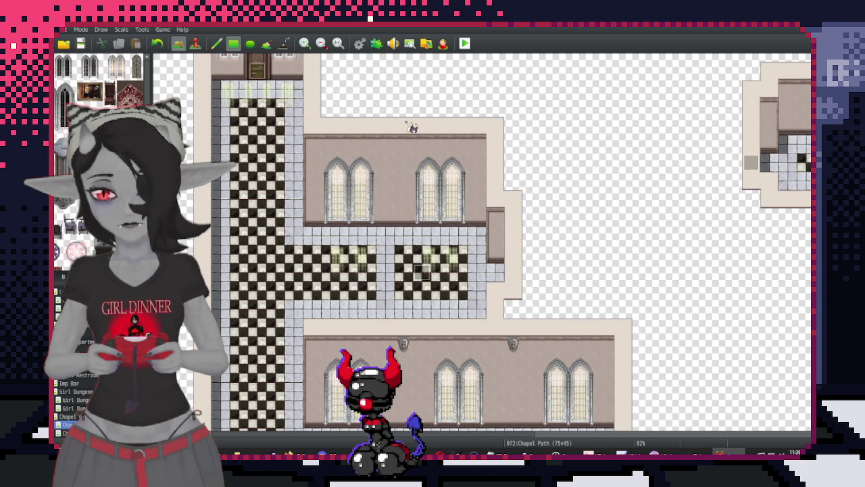
{"action": "left_click_drag", "start_coordinate": [631, 316], "coordinate": [517, 136]}
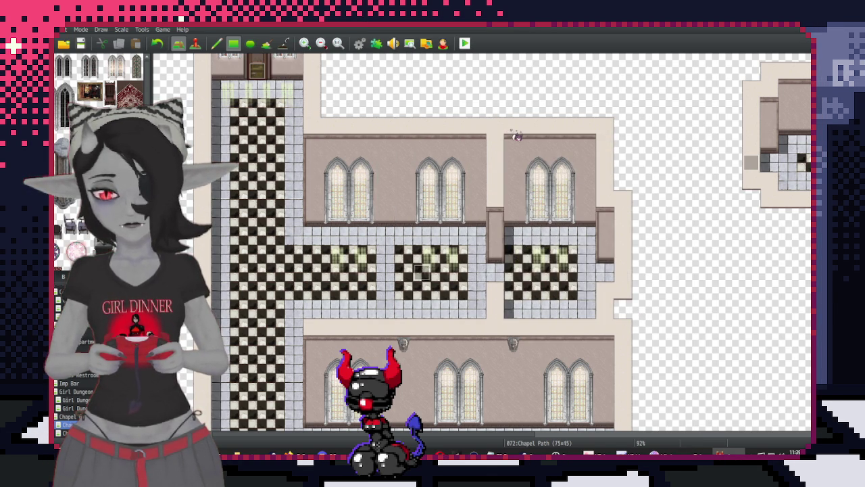
{"action": "mouse_move", "coordinate": [516, 136]}
{"action": "left_mouse_down"}
{"action": "mouse_move", "coordinate": [609, 317]}
{"action": "mouse_move", "coordinate": [498, 134]}
{"action": "left_mouse_up"}
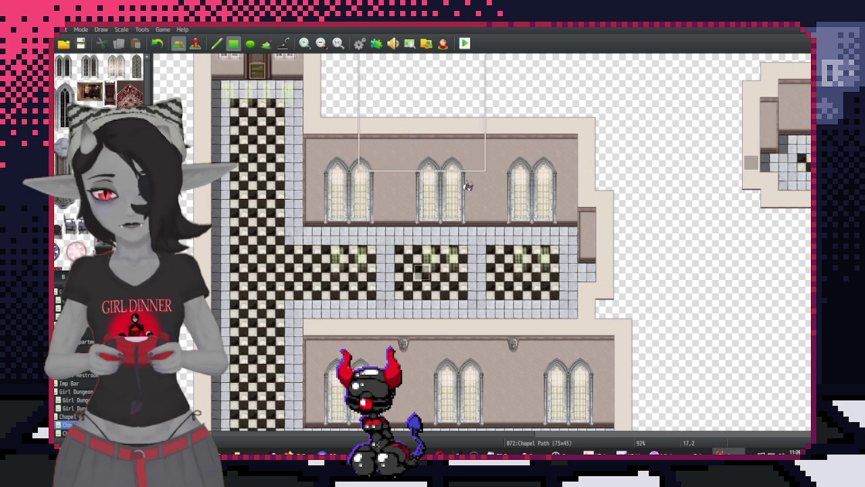
Copy the upper and lower chapel blocks and place them one tile further right
{"action": "scroll", "coordinate": [498, 145], "scroll_direction": "right", "scroll_amount": 1}
{"action": "scroll", "coordinate": [572, 183], "scroll_direction": "left", "scroll_amount": 2}
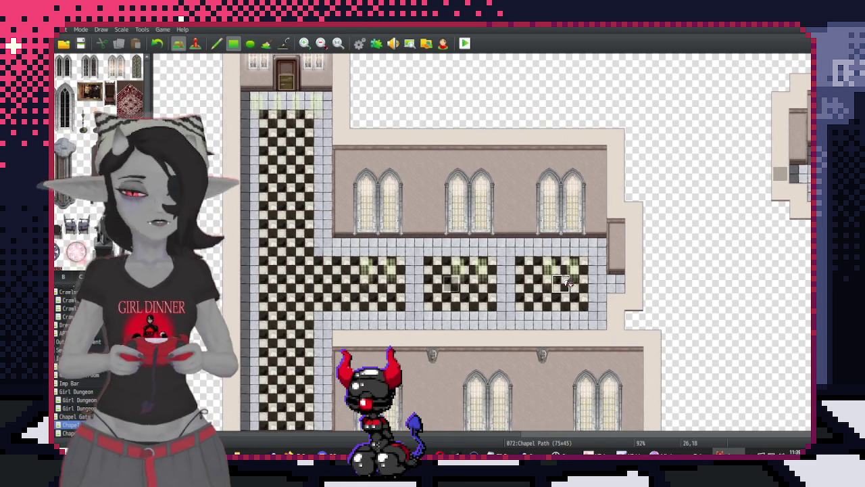
{"action": "scroll", "coordinate": [566, 282], "scroll_direction": "down", "scroll_amount": 1}
{"action": "scroll", "coordinate": [380, 297], "scroll_direction": "right", "scroll_amount": 1}
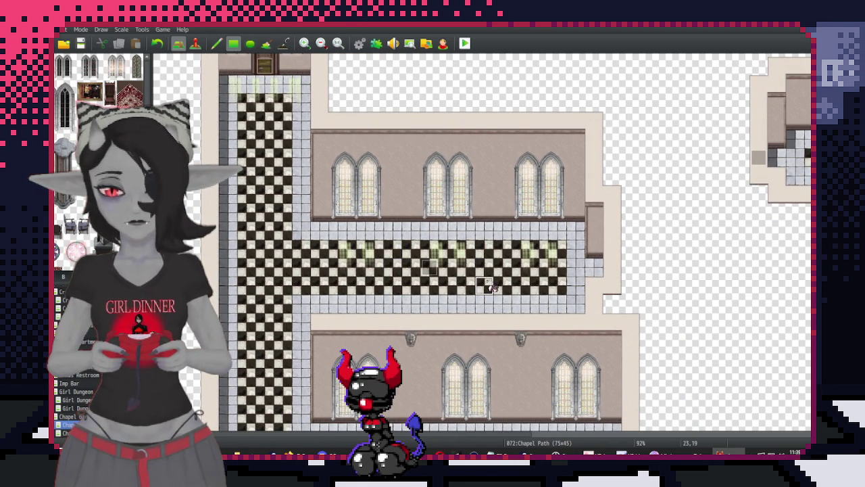
{"action": "scroll", "coordinate": [571, 285], "scroll_direction": "right", "scroll_amount": 3}
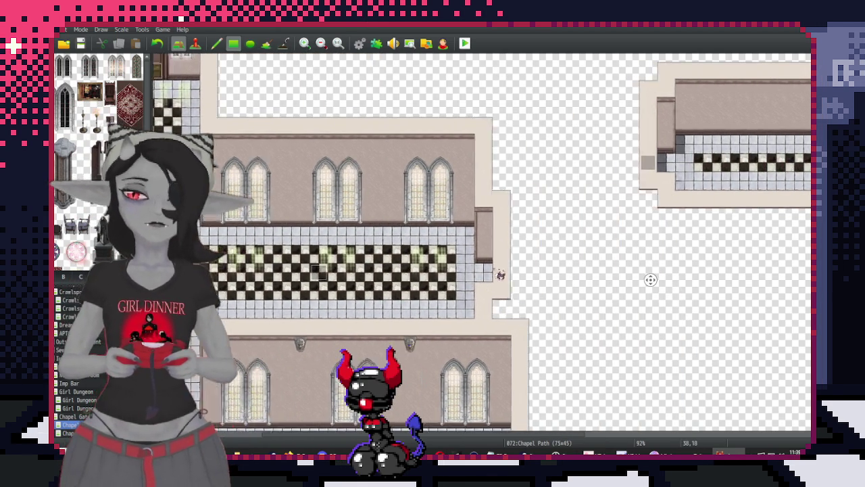
{"action": "scroll", "coordinate": [572, 284], "scroll_direction": "down", "scroll_amount": 1}
{"action": "scroll", "coordinate": [547, 282], "scroll_direction": "down", "scroll_amount": 1}
{"action": "scroll", "coordinate": [575, 295], "scroll_direction": "up", "scroll_amount": 1}
{"action": "scroll", "coordinate": [468, 290], "scroll_direction": "up", "scroll_amount": 2}
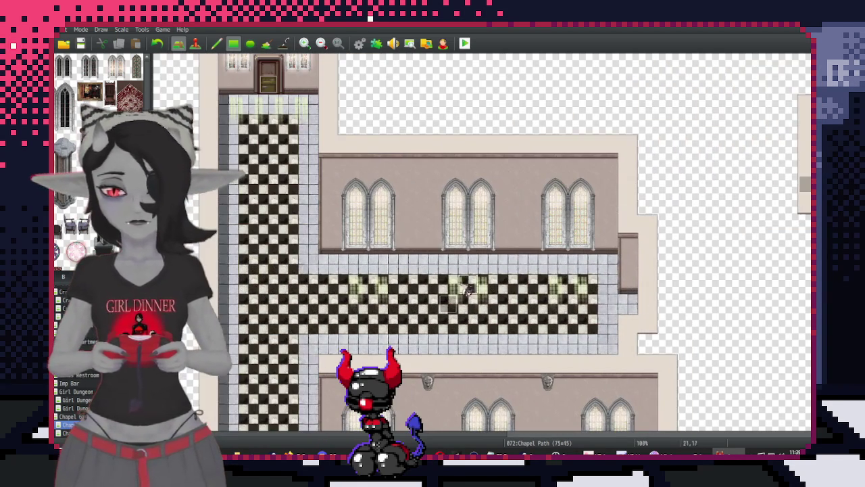
{"action": "scroll", "coordinate": [515, 252], "scroll_direction": "down", "scroll_amount": 1}
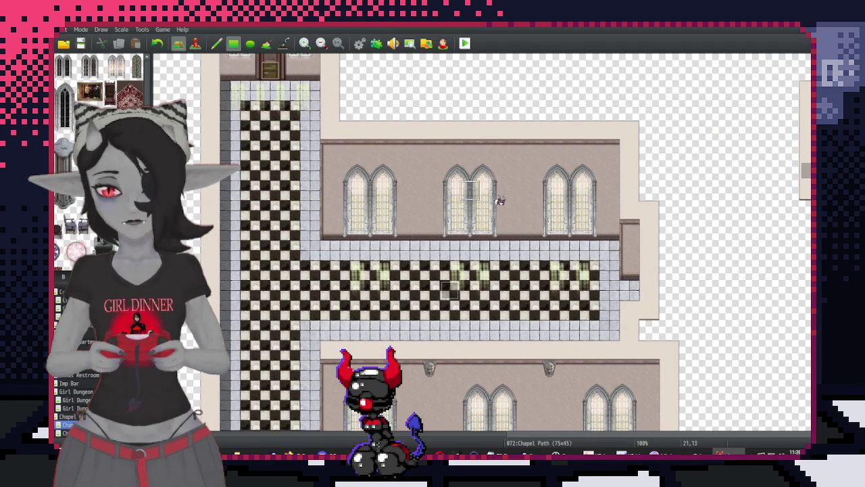
{"action": "scroll", "coordinate": [500, 201], "scroll_direction": "right", "scroll_amount": 3}
{"action": "scroll", "coordinate": [528, 291], "scroll_direction": "down", "scroll_amount": 2}
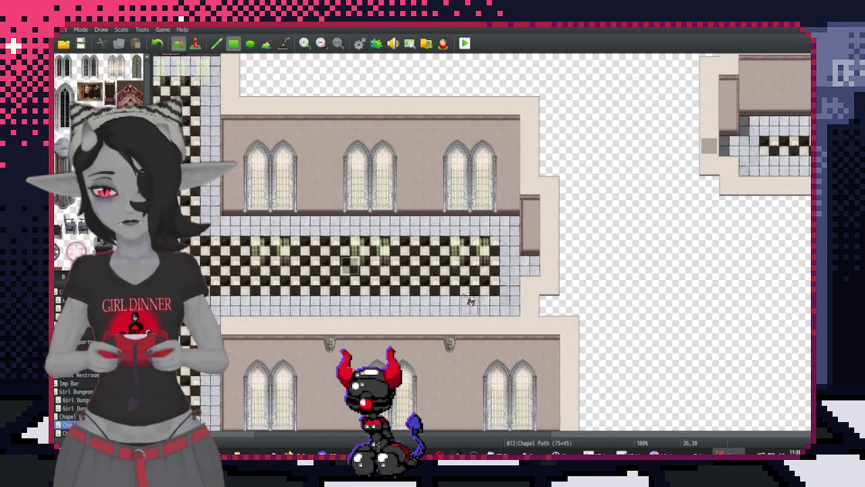
{"action": "scroll", "coordinate": [471, 302], "scroll_direction": "up", "scroll_amount": 1}
{"action": "mouse_move", "coordinate": [573, 130]}
{"action": "left_mouse_down"}
{"action": "mouse_move", "coordinate": [440, 327]}
{"action": "mouse_move", "coordinate": [356, 331]}
{"action": "left_mouse_up"}
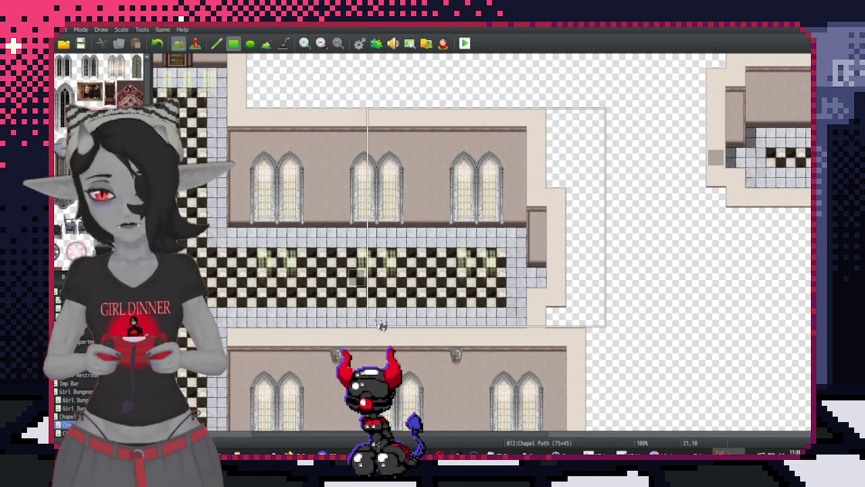
{"action": "left_click_drag", "start_coordinate": [572, 131], "coordinate": [425, 338]}
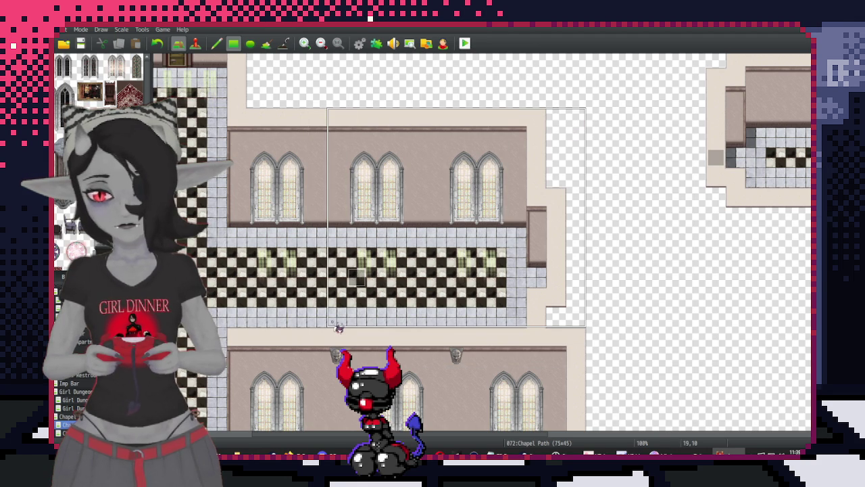
{"action": "left_click", "coordinate": [424, 196]}
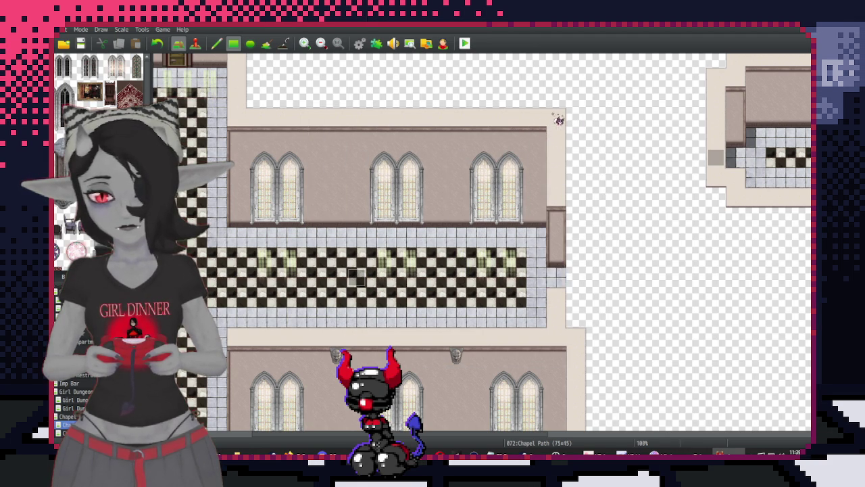
{"action": "left_click", "coordinate": [584, 125]}
{"action": "left_click_drag", "start_coordinate": [594, 317], "coordinate": [465, 150]}
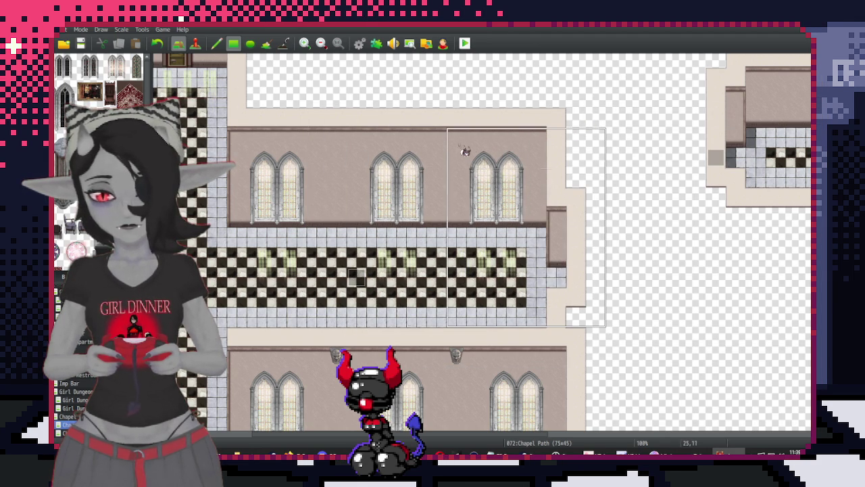
{"action": "left_click", "coordinate": [486, 131]}
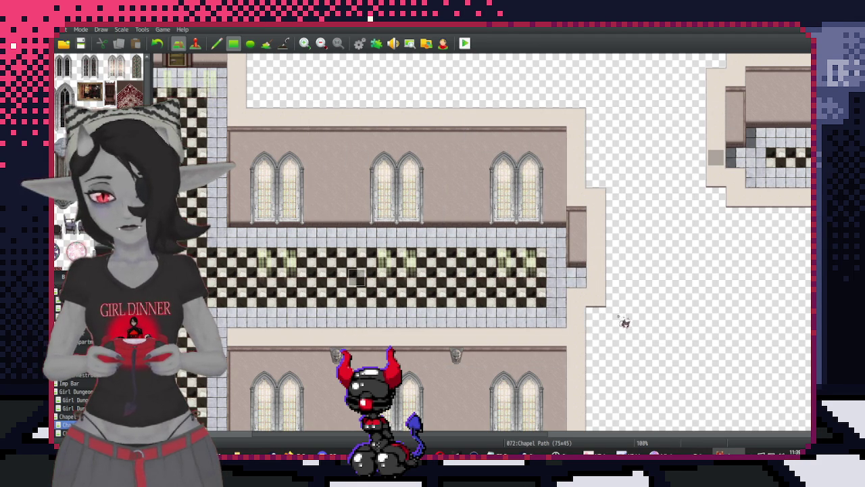
Erase the small room at the corridor's left end and open the door event in event mode
{"action": "scroll", "coordinate": [580, 250], "scroll_direction": "right", "scroll_amount": 10}
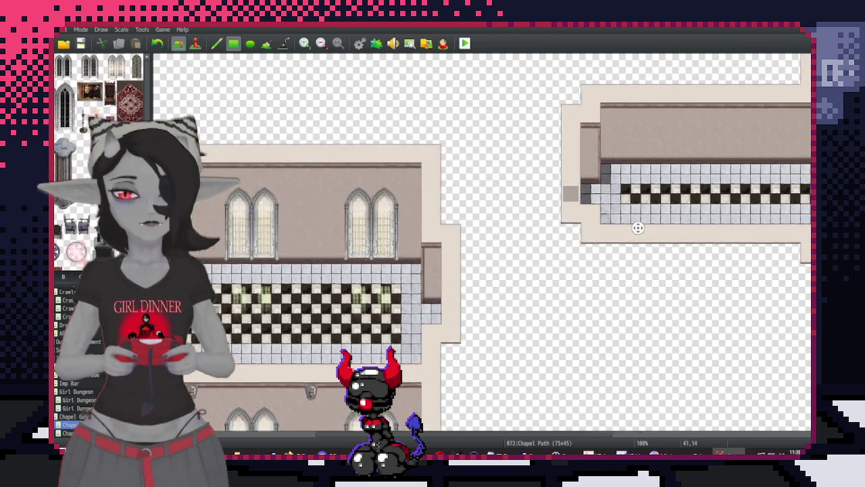
{"action": "scroll", "coordinate": [521, 209], "scroll_direction": "up", "scroll_amount": 1}
{"action": "scroll", "coordinate": [522, 209], "scroll_direction": "left", "scroll_amount": 5}
{"action": "scroll", "coordinate": [685, 236], "scroll_direction": "right", "scroll_amount": 1}
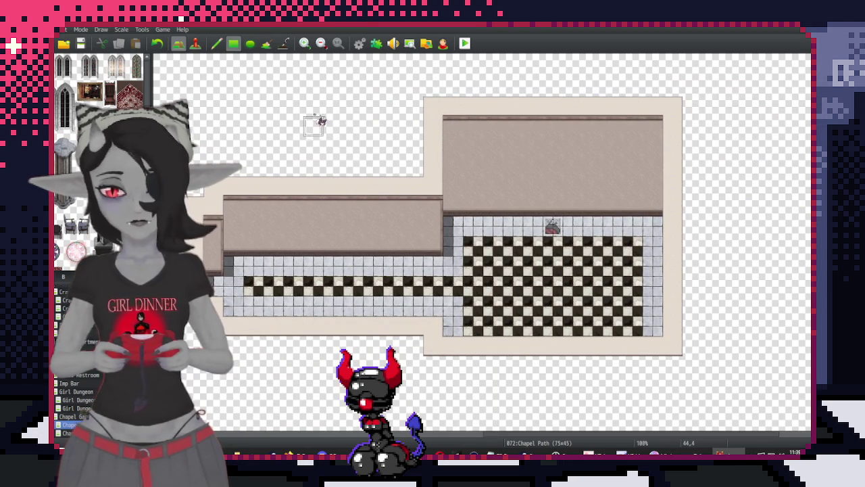
{"action": "scroll", "coordinate": [284, 108], "scroll_direction": "down", "scroll_amount": 1}
{"action": "left_click_drag", "start_coordinate": [246, 73], "coordinate": [746, 357]}
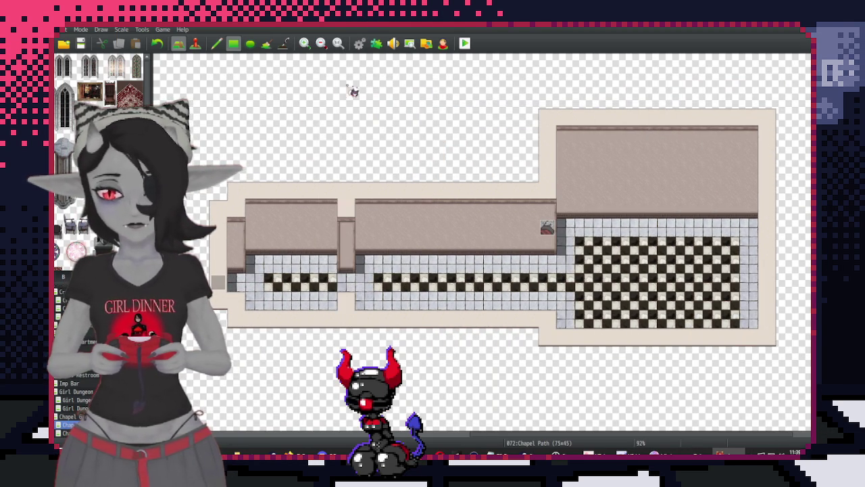
{"action": "left_click_drag", "start_coordinate": [211, 109], "coordinate": [324, 357]}
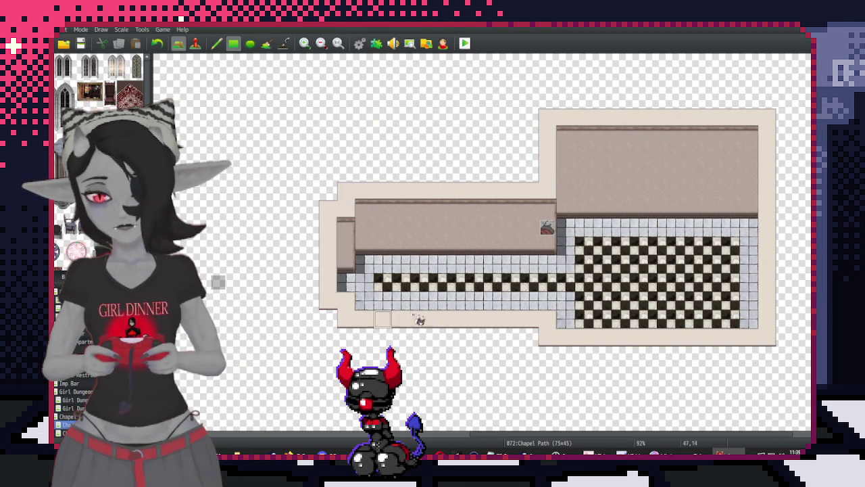
{"action": "key", "text": "F6"}
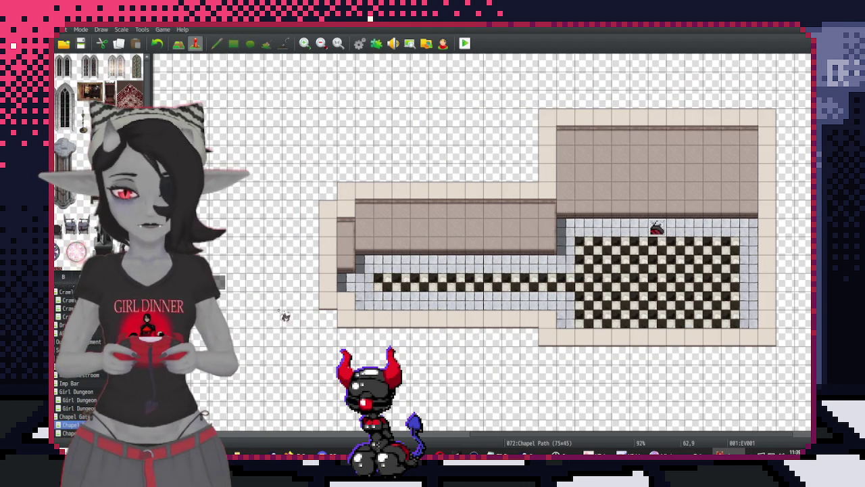
{"action": "double_click", "coordinate": [337, 283]}
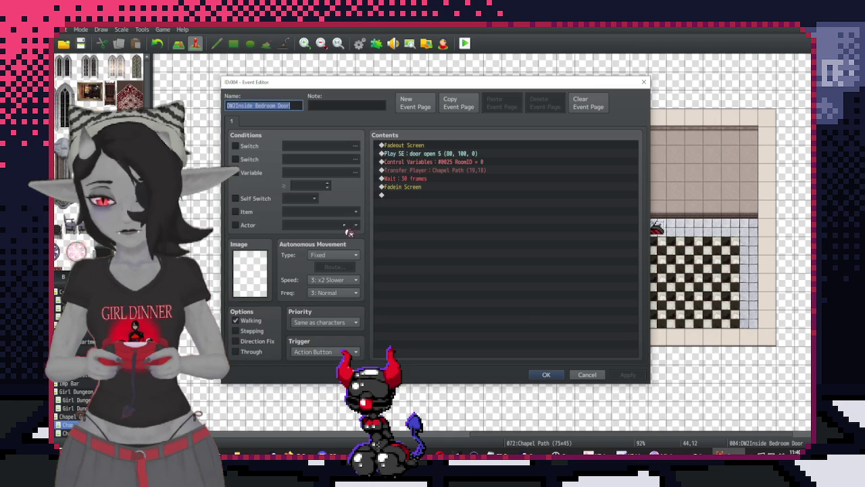
Retarget the first door event's transfer to Chapel Path (31,18)
{"action": "double_click", "coordinate": [406, 153]}
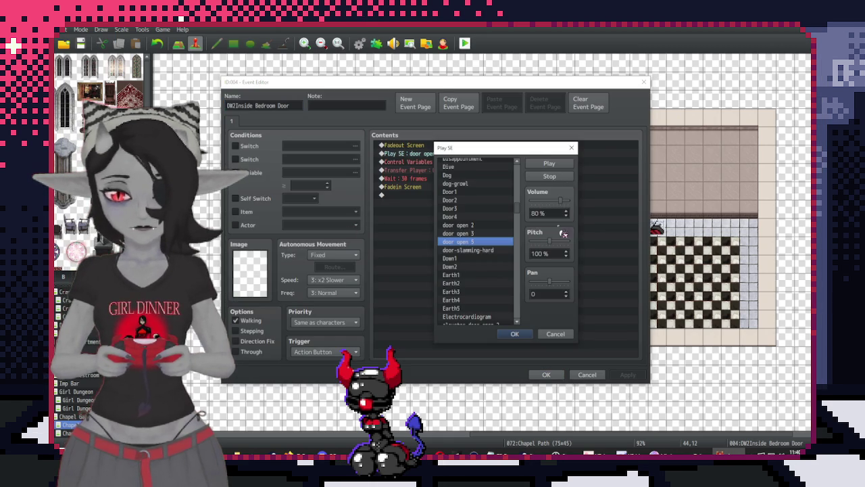
{"action": "left_click", "coordinate": [514, 333]}
{"action": "double_click", "coordinate": [405, 170]}
{"action": "left_click", "coordinate": [514, 216]}
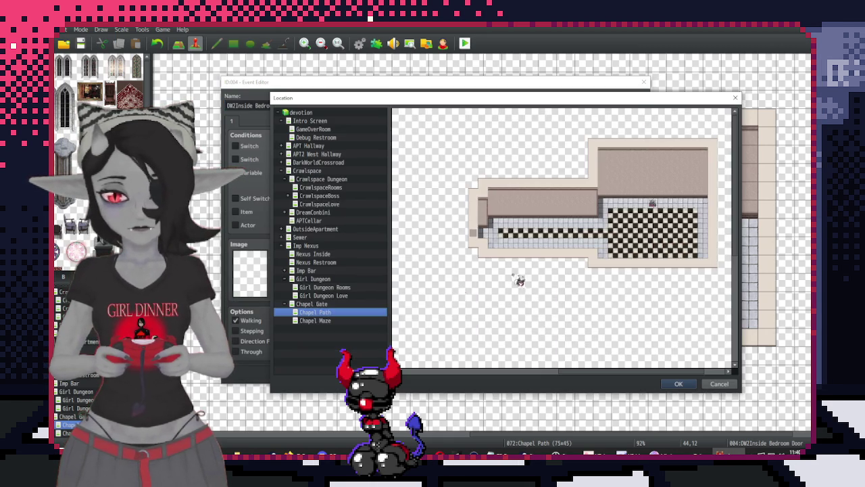
{"action": "scroll", "coordinate": [521, 284], "scroll_direction": "up", "scroll_amount": 2}
{"action": "double_click", "coordinate": [554, 197]}
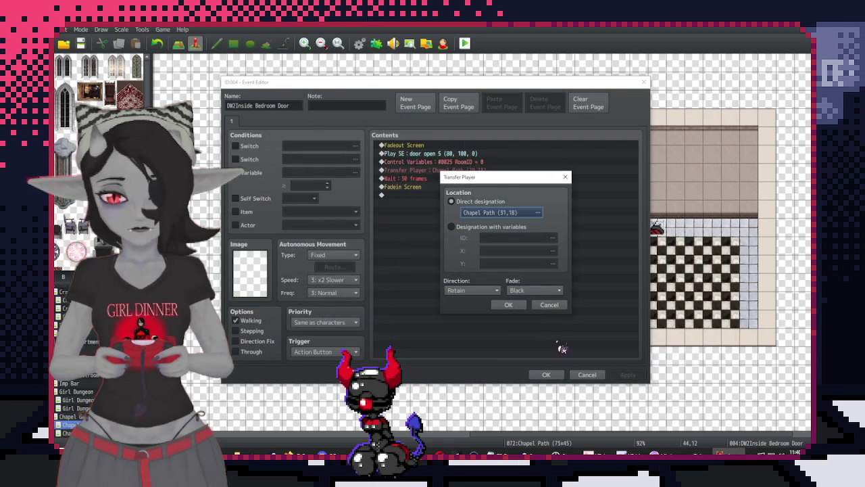
{"action": "key", "text": "Return"}
{"action": "left_click", "coordinate": [548, 375]}
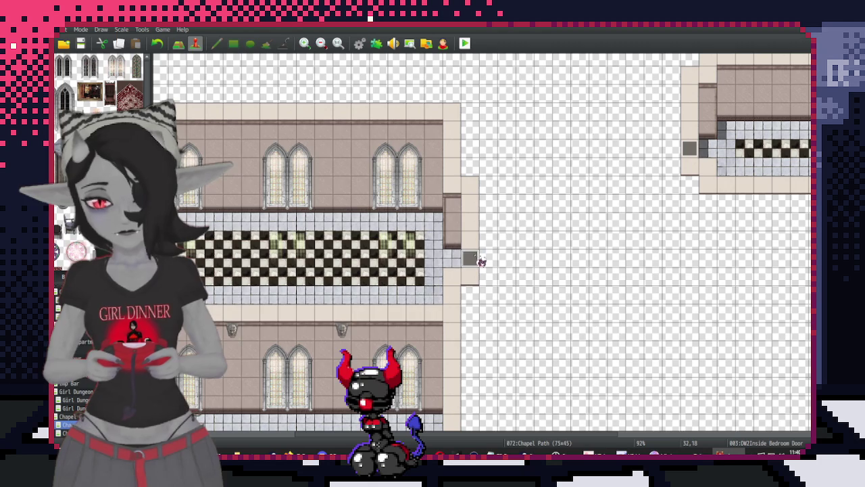
Retarget the next door event's transfer to Chapel Path (45,12)
{"action": "double_click", "coordinate": [480, 261]}
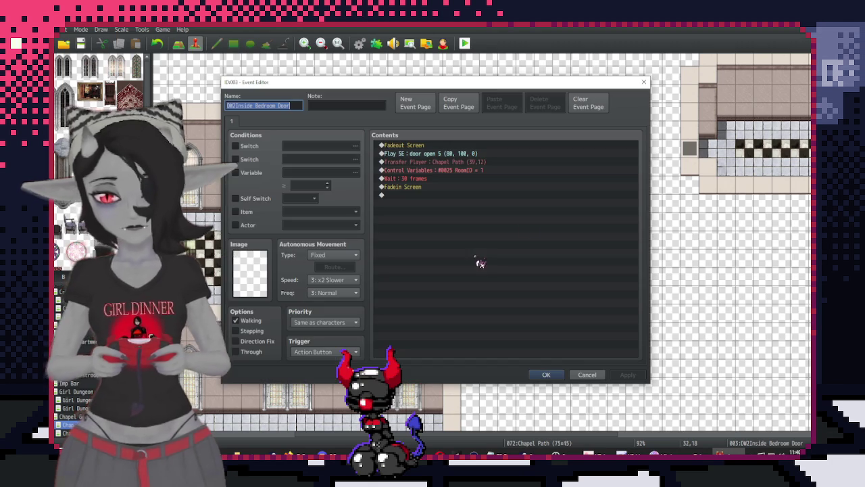
{"action": "double_click", "coordinate": [470, 163]}
{"action": "left_click", "coordinate": [508, 216]}
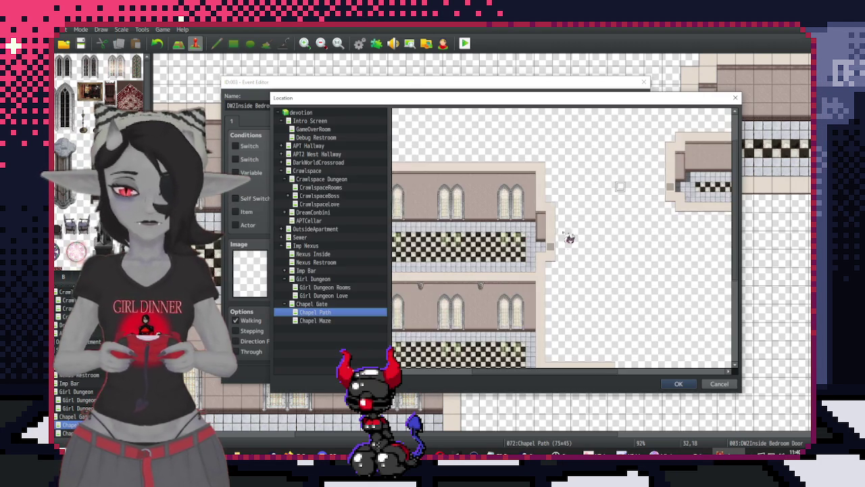
{"action": "double_click", "coordinate": [634, 212]}
{"action": "left_click", "coordinate": [507, 304]}
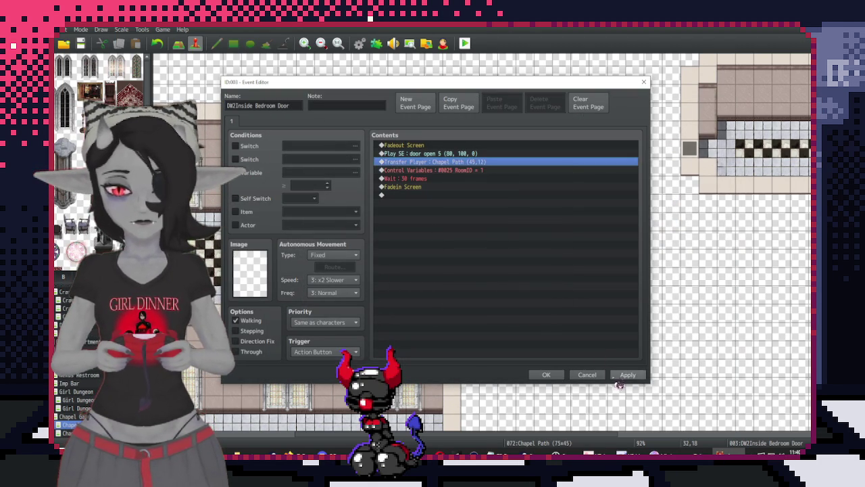
{"action": "left_click", "coordinate": [547, 374]}
Open the lower chapel door event and remove its RoomID command
{"action": "scroll", "coordinate": [438, 208], "scroll_direction": "left", "scroll_amount": 5}
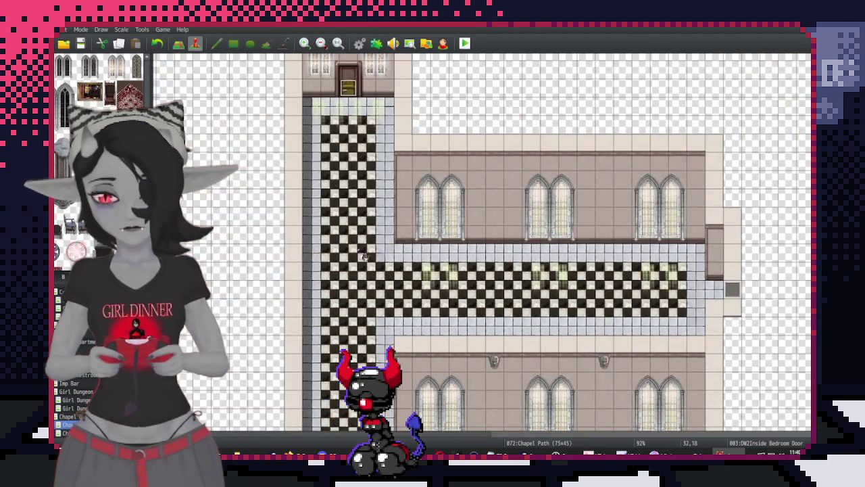
{"action": "scroll", "coordinate": [444, 169], "scroll_direction": "down", "scroll_amount": 5}
{"action": "scroll", "coordinate": [567, 291], "scroll_direction": "down", "scroll_amount": 3}
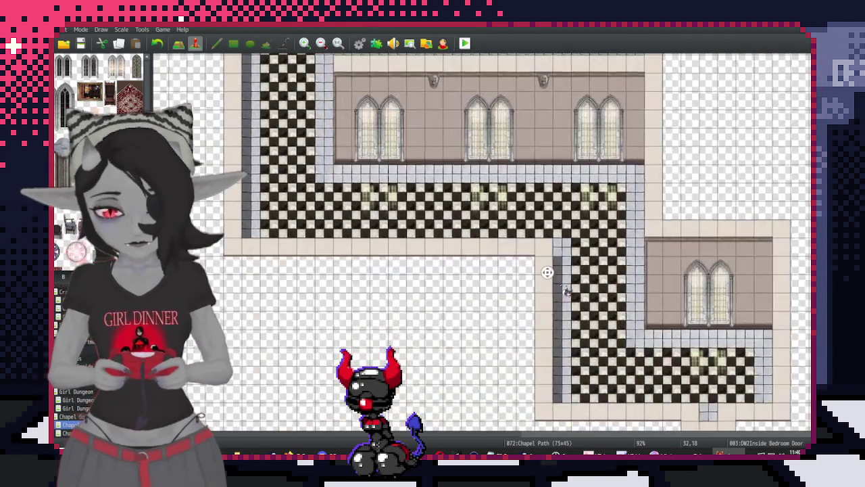
{"action": "scroll", "coordinate": [567, 291], "scroll_direction": "down", "scroll_amount": 2}
{"action": "double_click", "coordinate": [652, 374]}
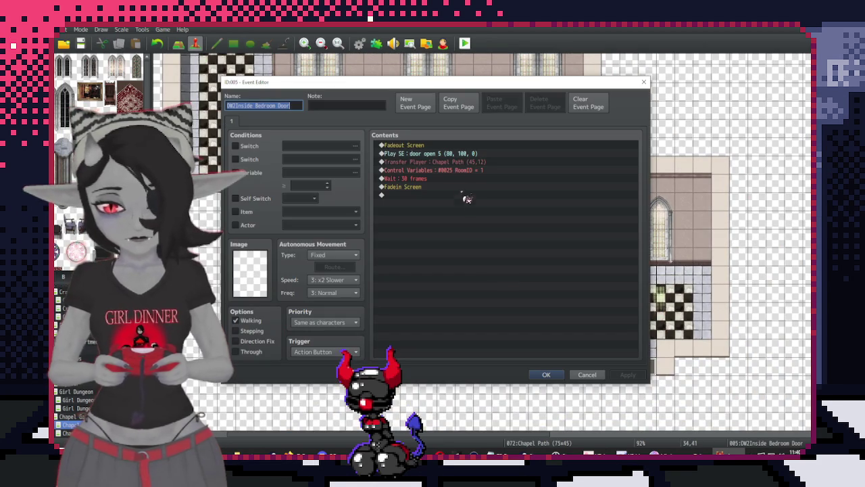
{"action": "left_click", "coordinate": [466, 172]}
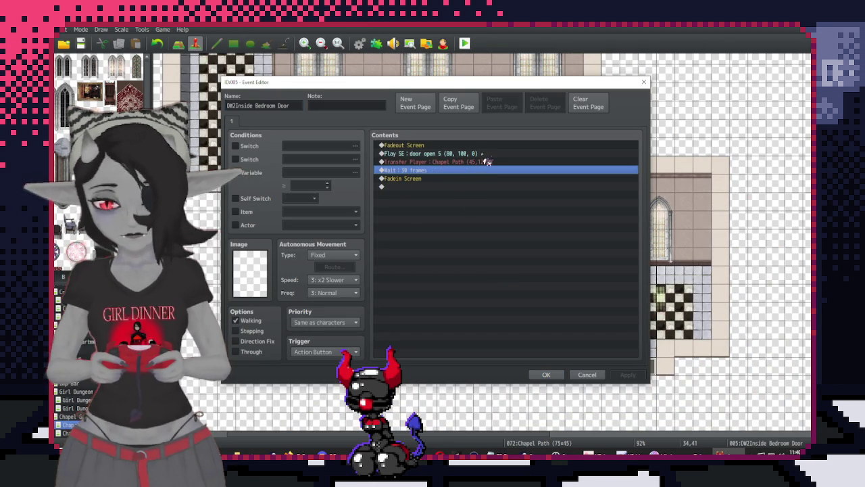
Retarget that door's transfer to Chapel Gate (19,20) and save the event
{"action": "double_click", "coordinate": [484, 162]}
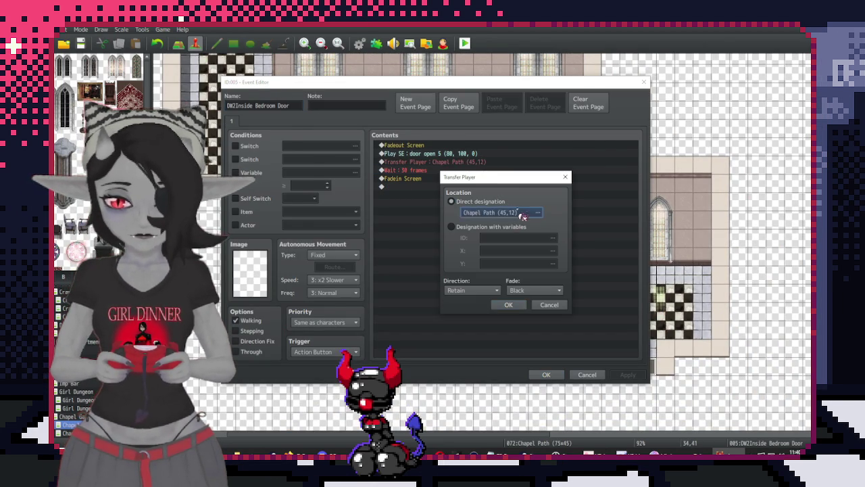
{"action": "left_click", "coordinate": [522, 214]}
{"action": "left_click", "coordinate": [369, 303]}
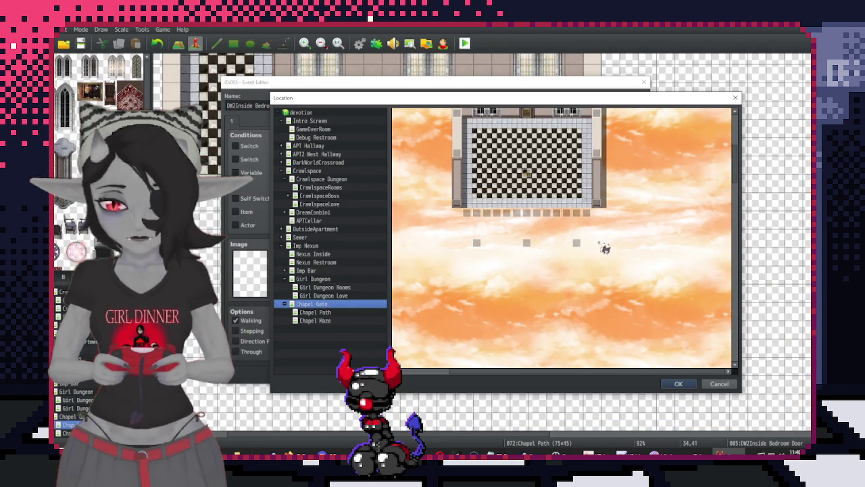
{"action": "double_click", "coordinate": [559, 195]}
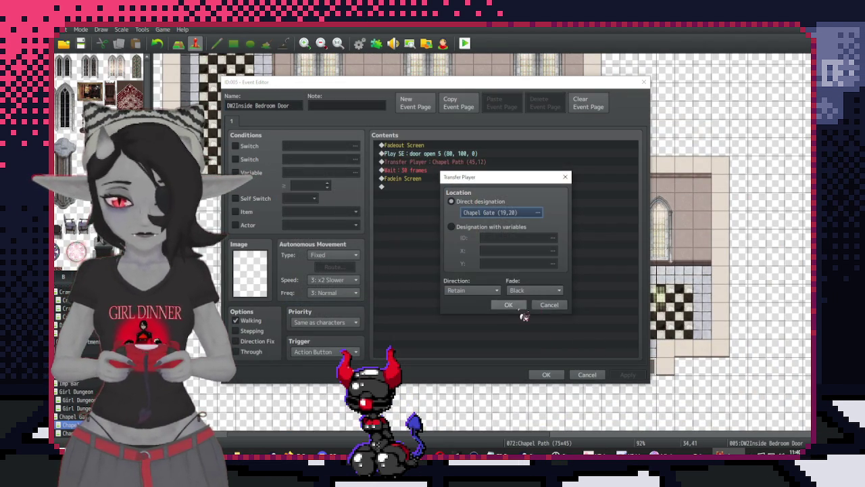
{"action": "left_click", "coordinate": [509, 304]}
{"action": "key", "text": "Return"}
{"action": "key", "text": "Escape"}
{"action": "left_click", "coordinate": [627, 375]}
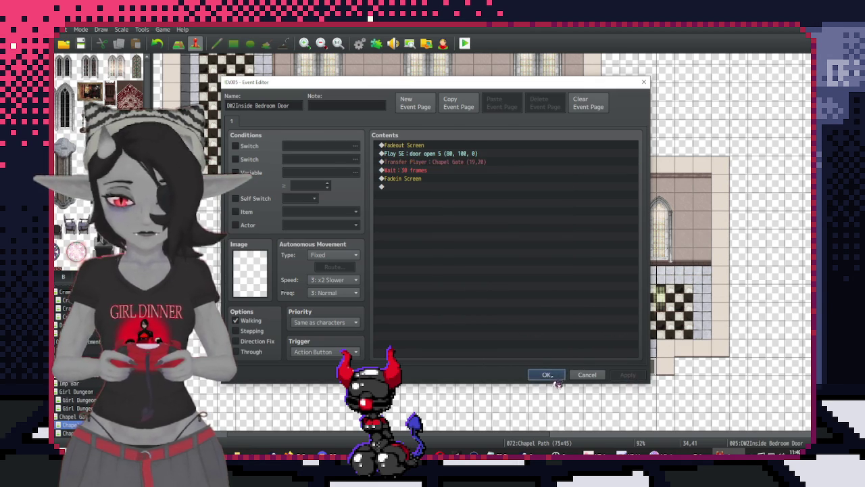
{"action": "left_click", "coordinate": [547, 375]}
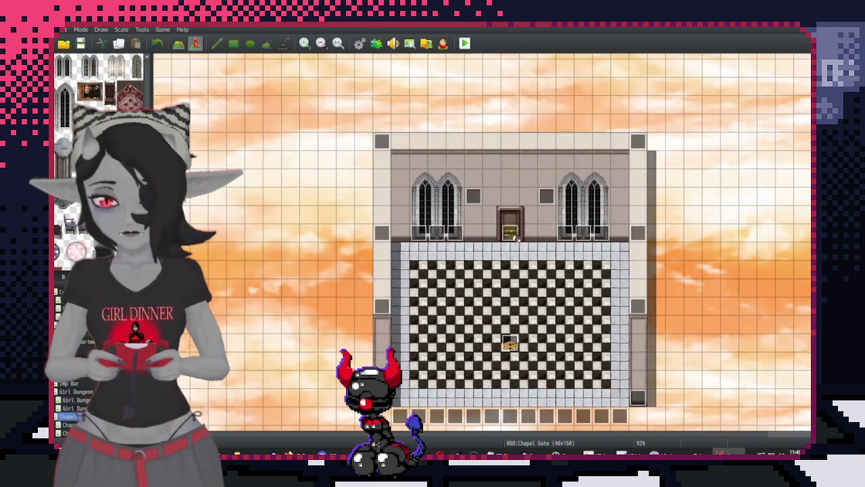
{"action": "double_click", "coordinate": [519, 237]}
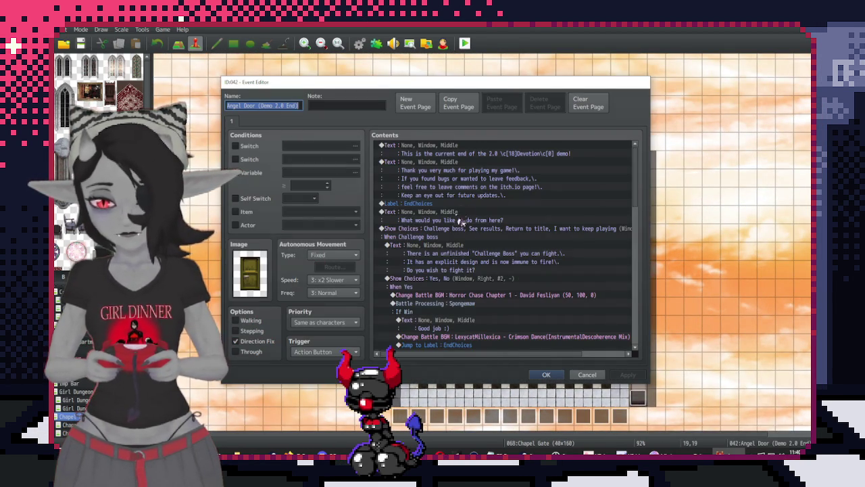
{"action": "key", "text": "Escape"}
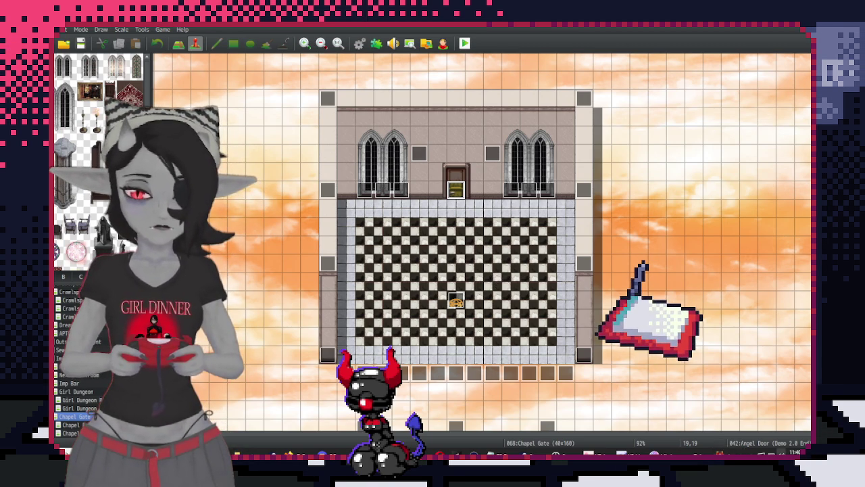
{"action": "left_click", "coordinate": [744, 451]}
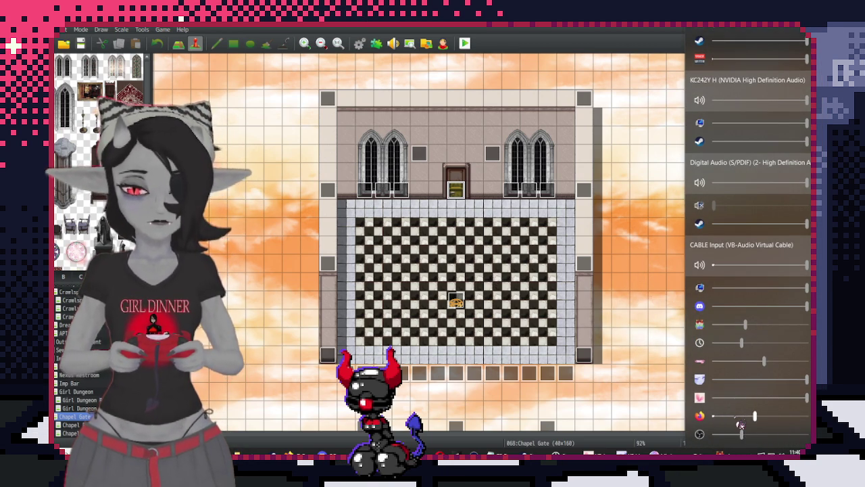
{"action": "left_click", "coordinate": [745, 450]}
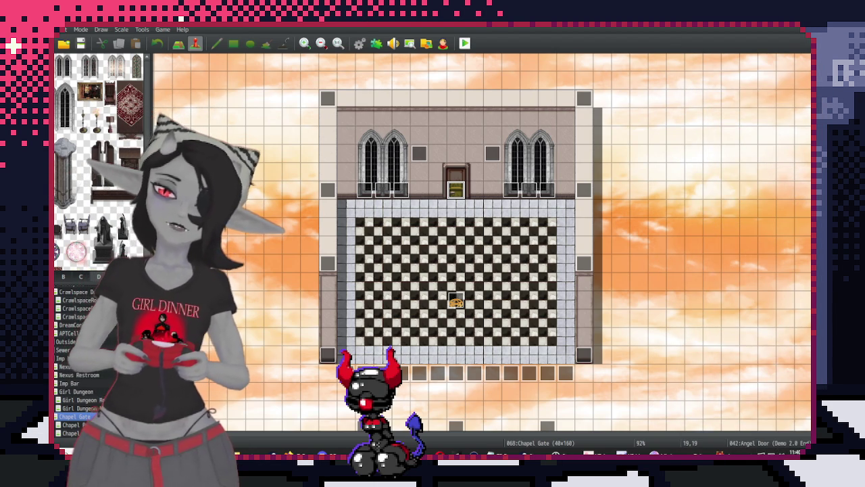
{"action": "left_click_drag", "start_coordinate": [643, 109], "coordinate": [697, 140]}
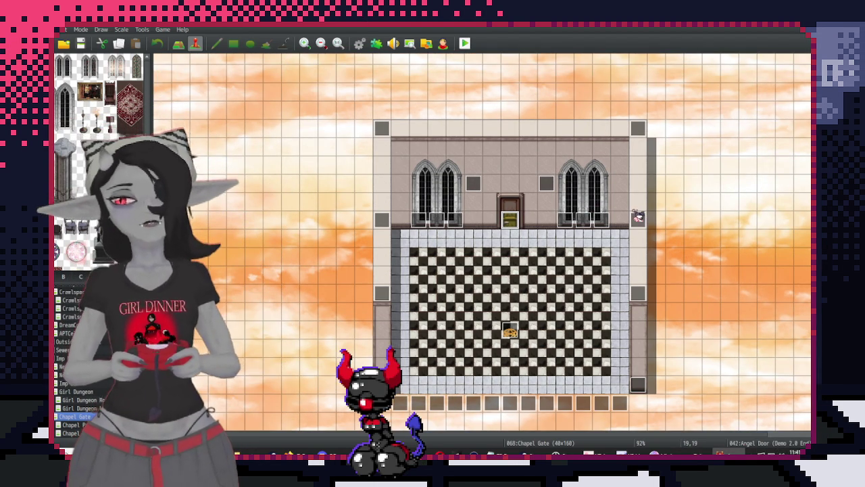
{"action": "scroll", "coordinate": [690, 182], "scroll_direction": "down", "scroll_amount": 3}
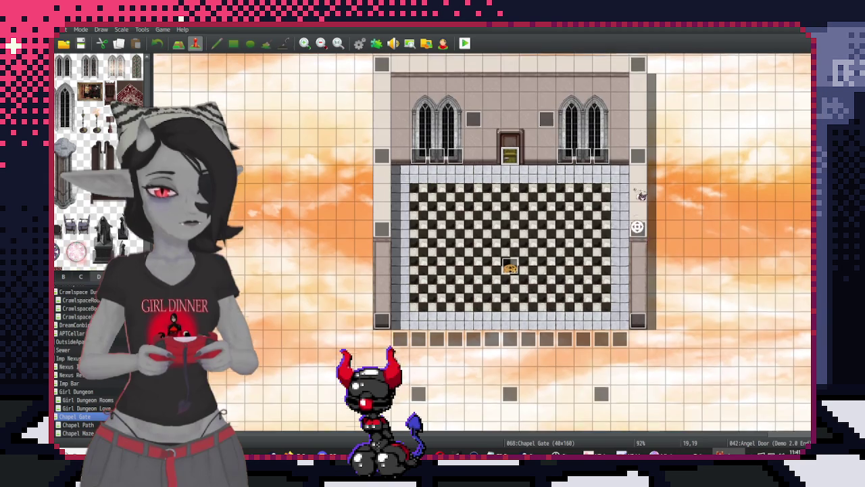
{"action": "scroll", "coordinate": [641, 195], "scroll_direction": "up", "scroll_amount": 3}
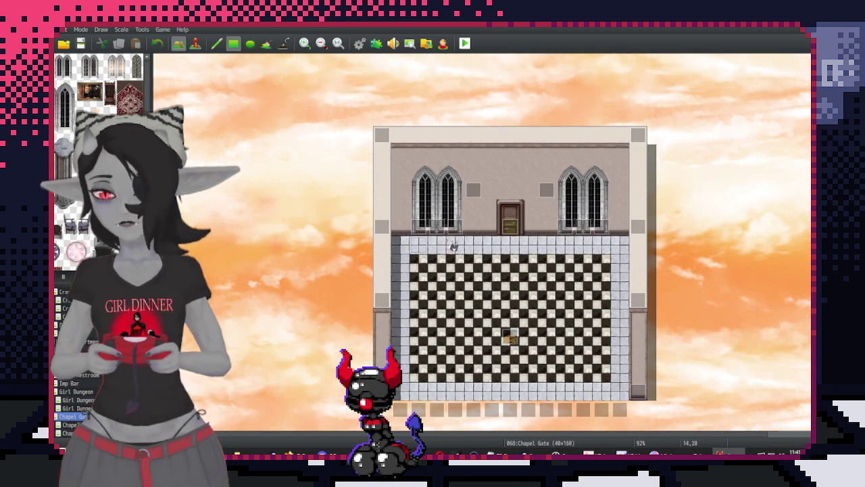
Autoscroll through the Chapel Gate map down to its bottom room
{"action": "middle_click", "coordinate": [560, 201]}
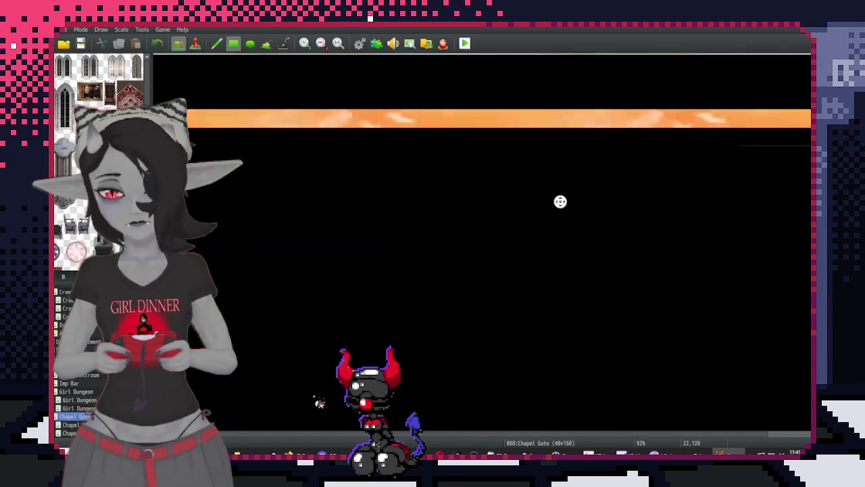
{"action": "middle_click", "coordinate": [326, 385]}
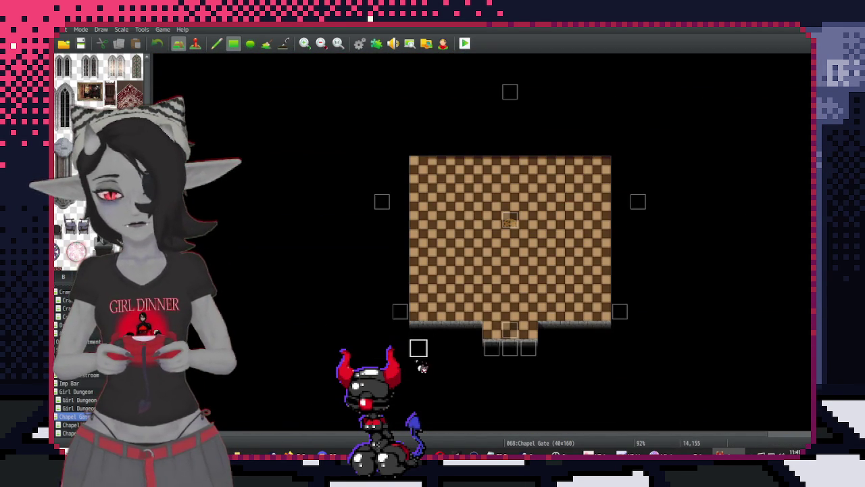
{"action": "scroll", "coordinate": [309, 131], "scroll_direction": "up", "scroll_amount": 15}
{"action": "scroll", "coordinate": [305, 121], "scroll_direction": "down", "scroll_amount": 3}
{"action": "scroll", "coordinate": [321, 113], "scroll_direction": "up", "scroll_amount": 2}
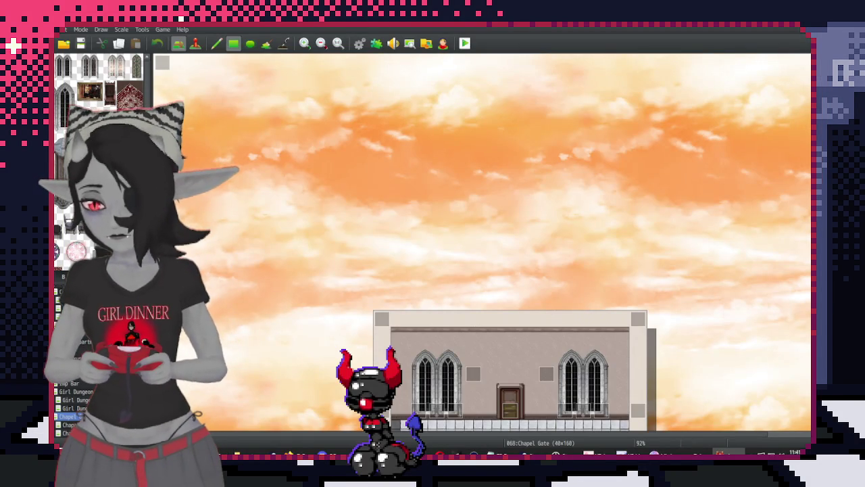
{"action": "key", "text": "Down"}
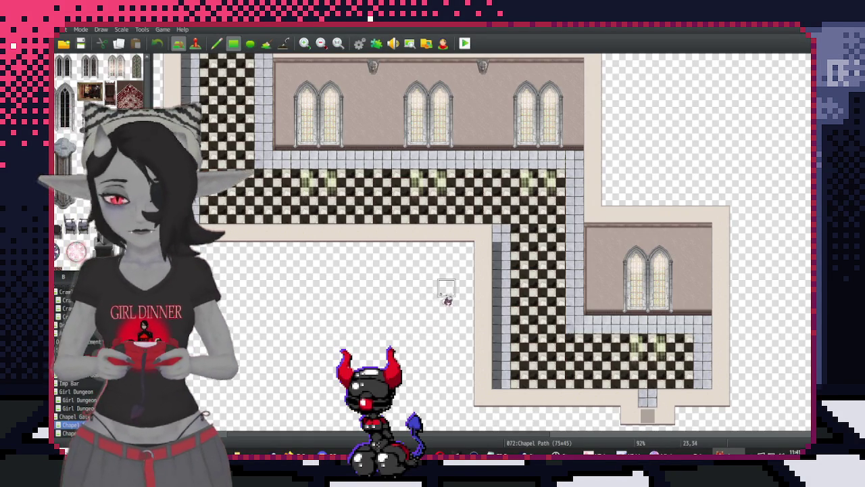
{"action": "key", "text": "Up"}
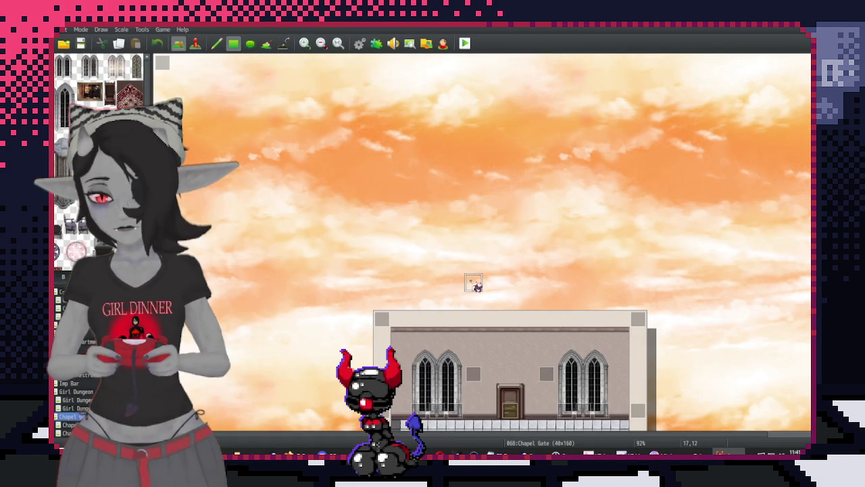
Inspect the glass window event EV043 without changes, then select the Chapel Path map
{"action": "key", "text": "F6"}
{"action": "scroll", "coordinate": [473, 324], "scroll_direction": "down", "scroll_amount": 1}
{"action": "double_click", "coordinate": [466, 383]}
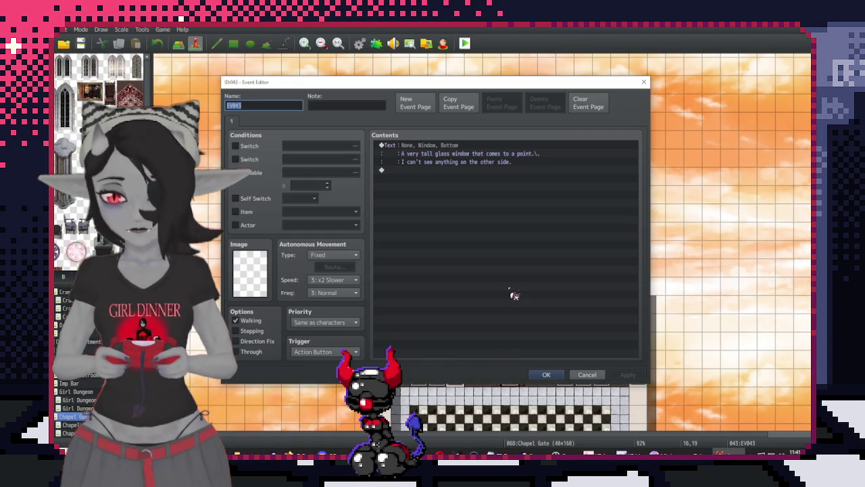
{"action": "key", "text": "Escape"}
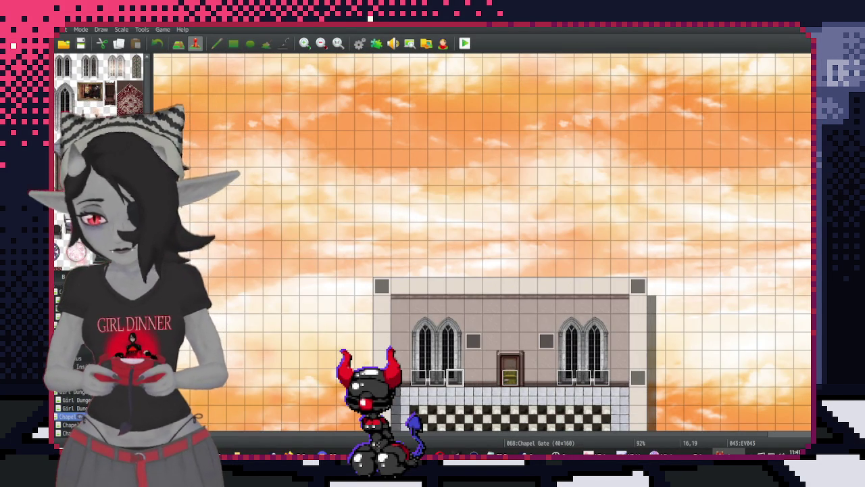
{"action": "key", "text": "Down"}
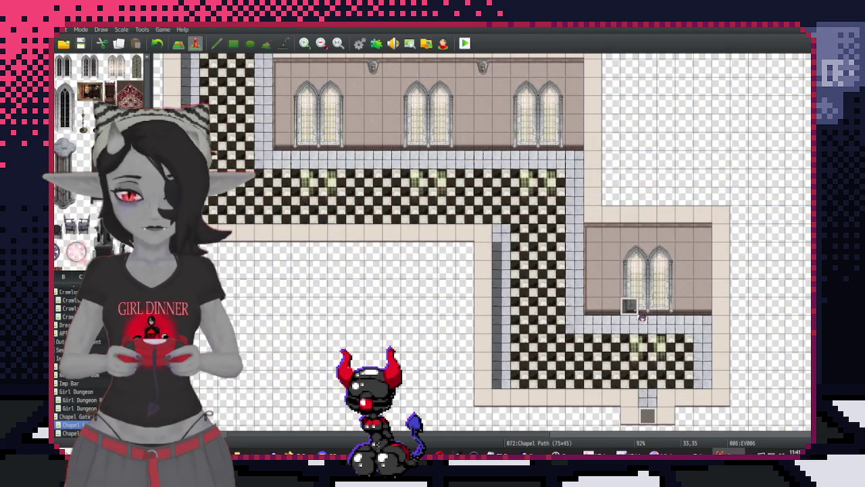
Change the window's dialogue to 'There's a brilliant light shining through' plus a can't-see-beyond line
{"action": "double_click", "coordinate": [641, 315]}
{"action": "double_click", "coordinate": [457, 153]}
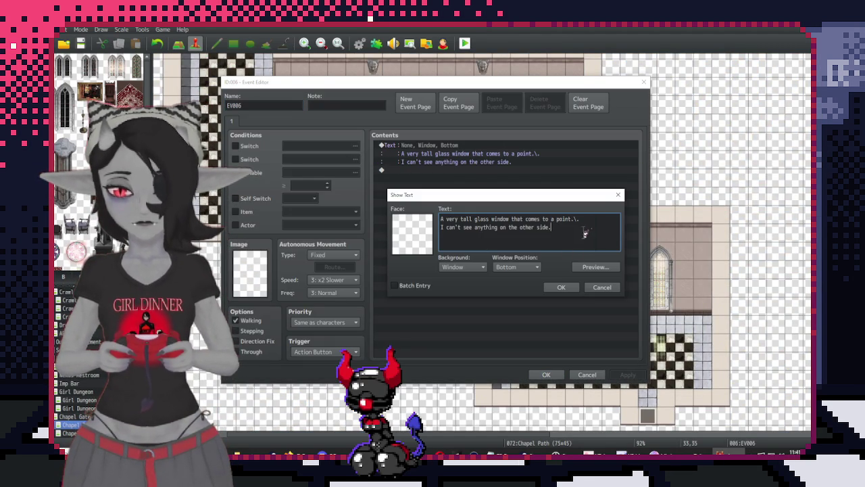
{"action": "left_click_drag", "start_coordinate": [580, 230], "coordinate": [408, 231]}
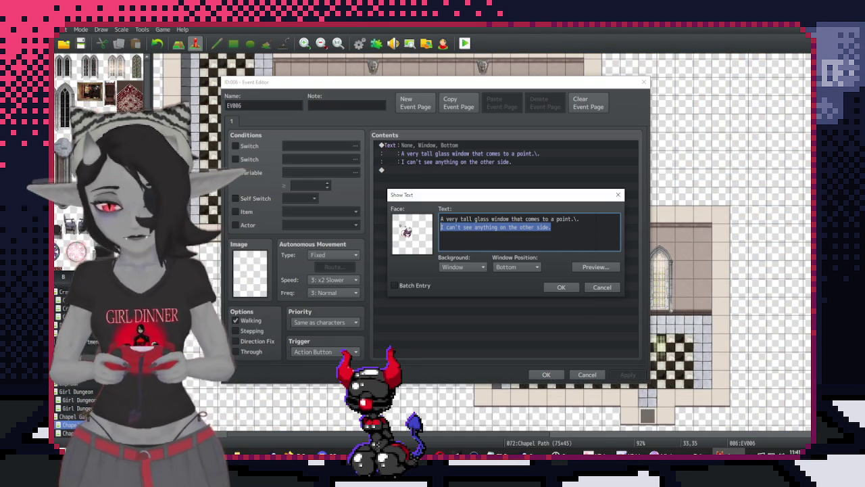
{"action": "type", "text": "There's a b"}
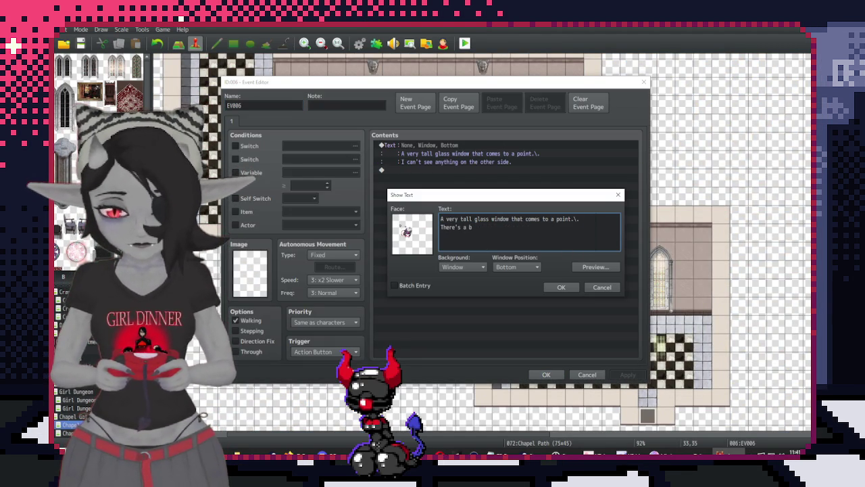
{"action": "type", "text": "rilliant light "}
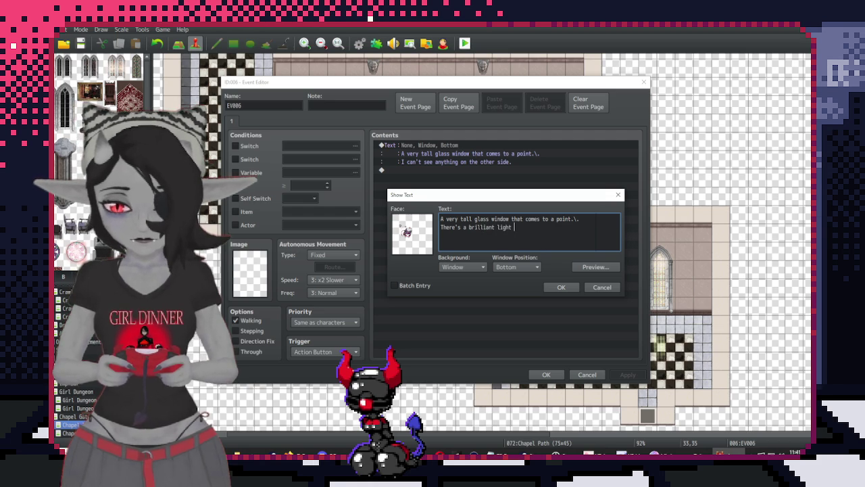
{"action": "type", "text": "shining through.\\."}
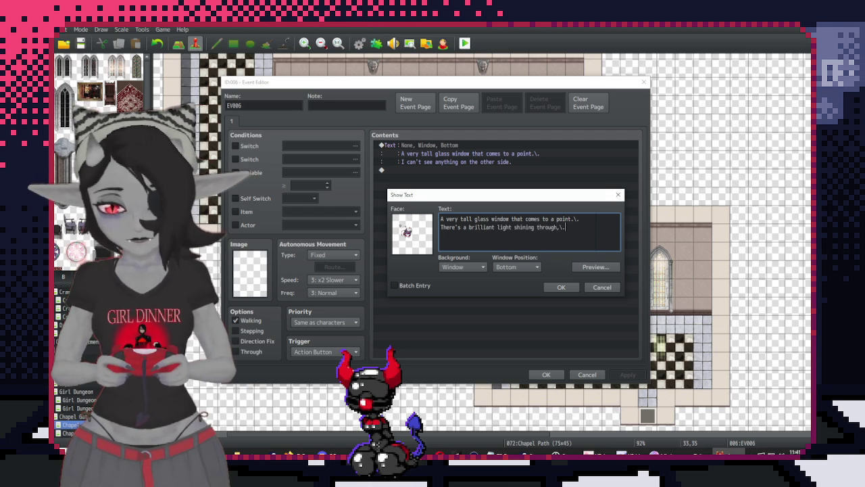
{"action": "key", "text": "Return"}
{"action": "key", "text": "BackSpace"}
{"action": "key", "text": "BackSpace"}
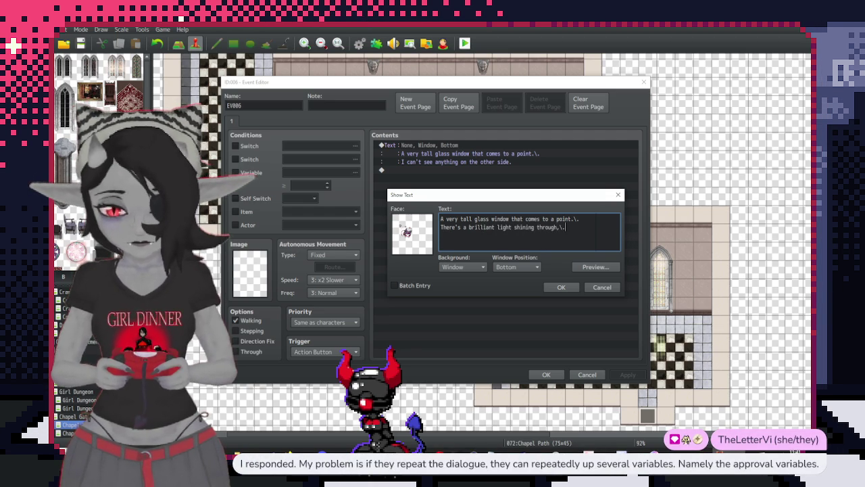
{"action": "type", "text": "I can't see"}
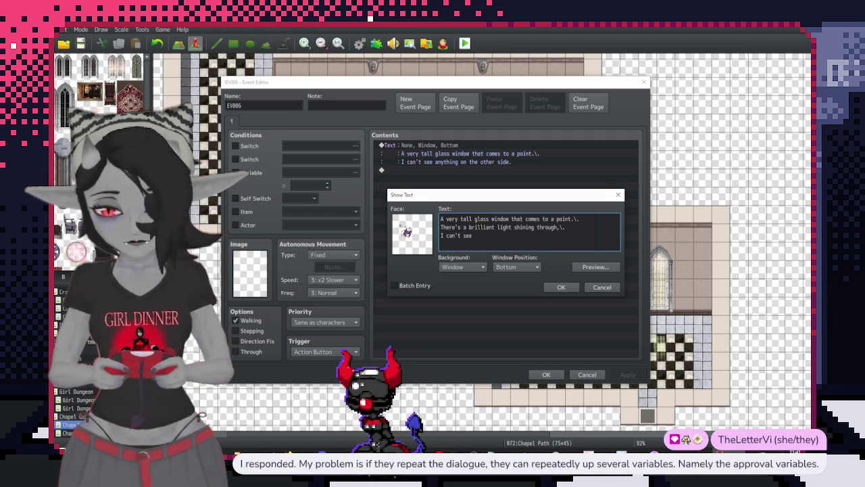
{"action": "type", "text": " a thing o"}
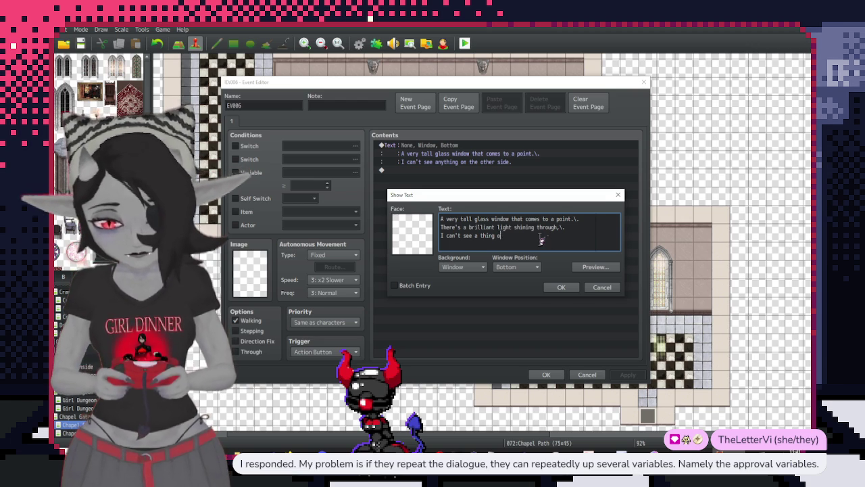
{"action": "type", "text": "n the other side."}
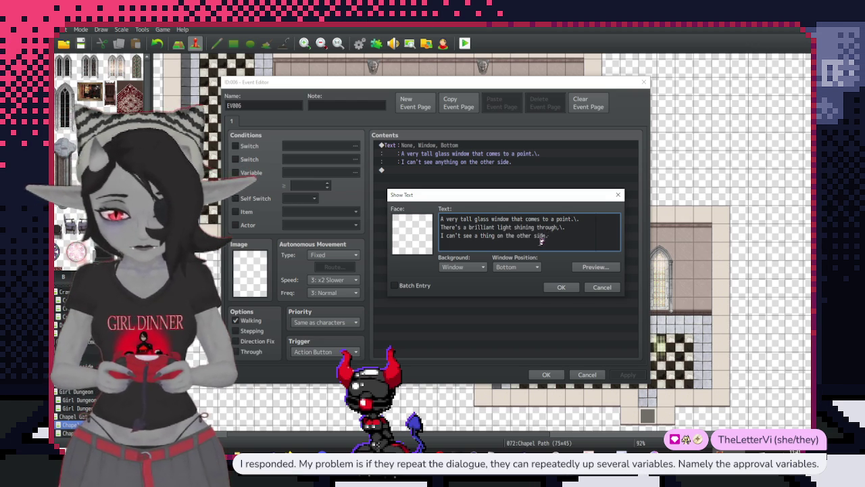
{"action": "left_click", "coordinate": [562, 287]}
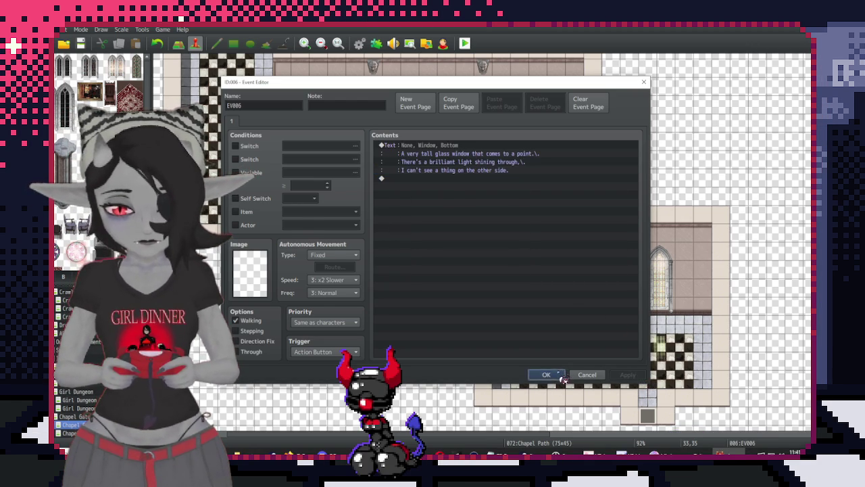
{"action": "left_click", "coordinate": [561, 377]}
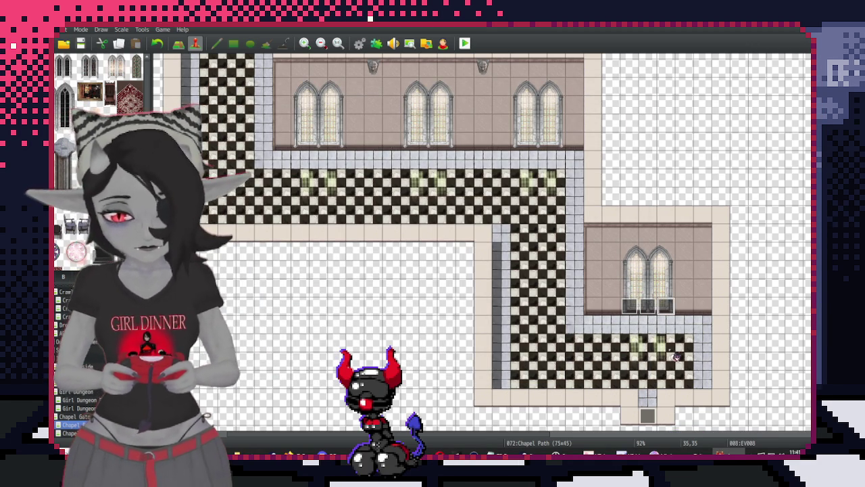
Place window events under the upper room's right window and the middle room's right and center windows
{"action": "left_click", "coordinate": [554, 142]}
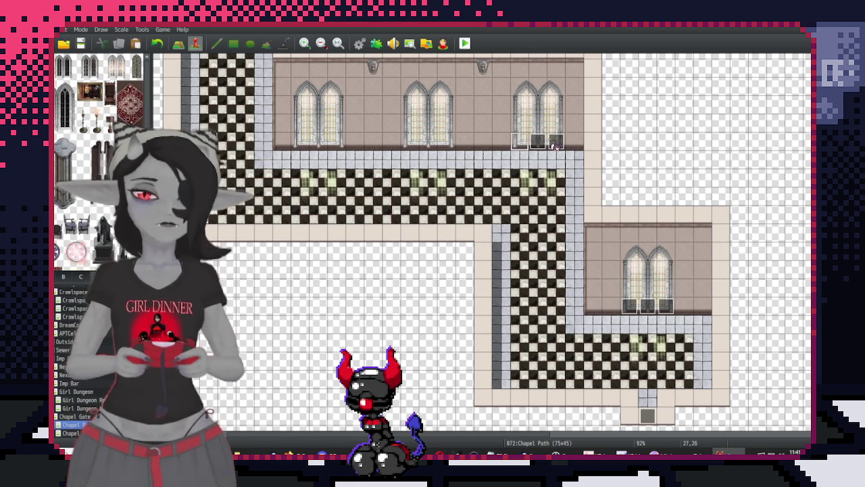
{"action": "scroll", "coordinate": [609, 182], "scroll_direction": "up", "scroll_amount": 5}
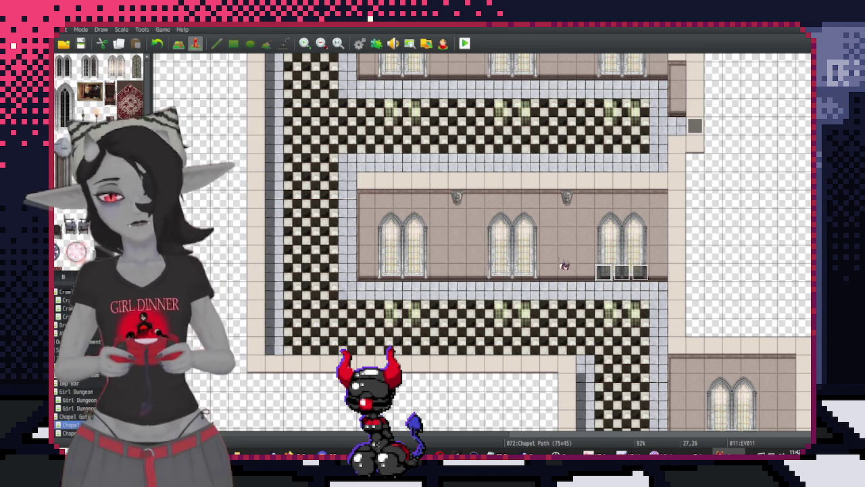
{"action": "left_click", "coordinate": [521, 278]}
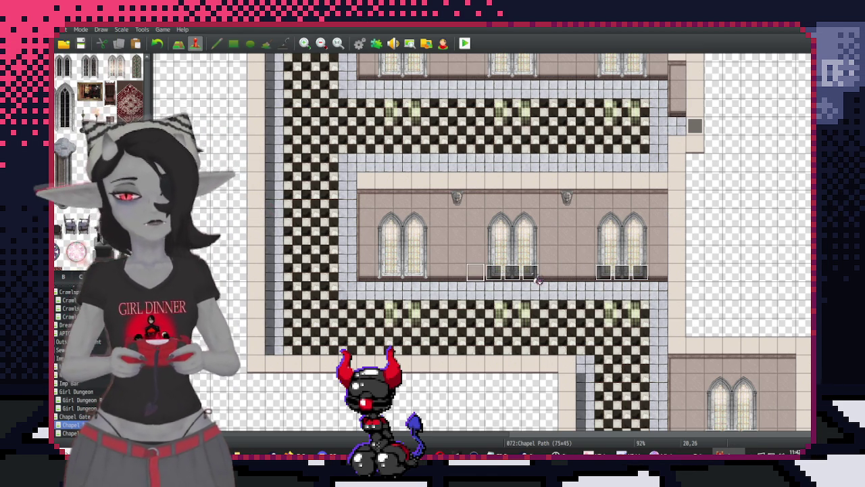
{"action": "left_click", "coordinate": [401, 273]}
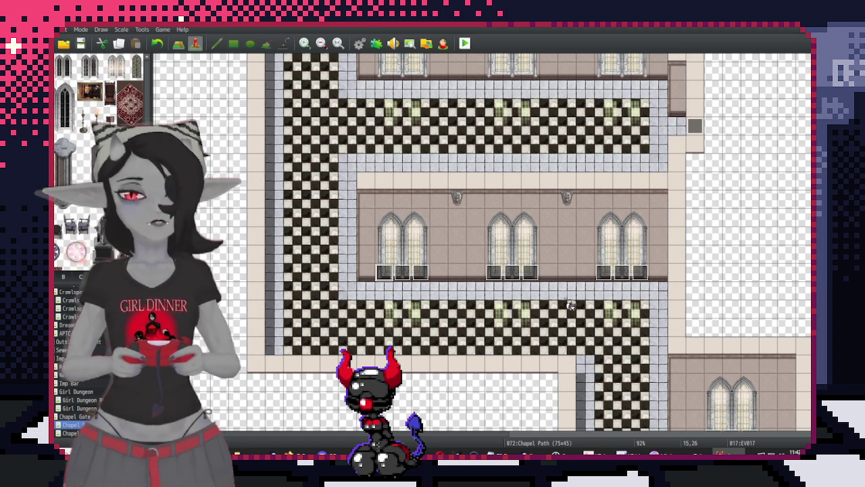
{"action": "scroll", "coordinate": [532, 264], "scroll_direction": "up", "scroll_amount": 3}
{"action": "scroll", "coordinate": [492, 223], "scroll_direction": "left", "scroll_amount": 2}
Paste window events on the wall tiles under the top room's three windows
{"action": "left_click", "coordinate": [438, 167]}
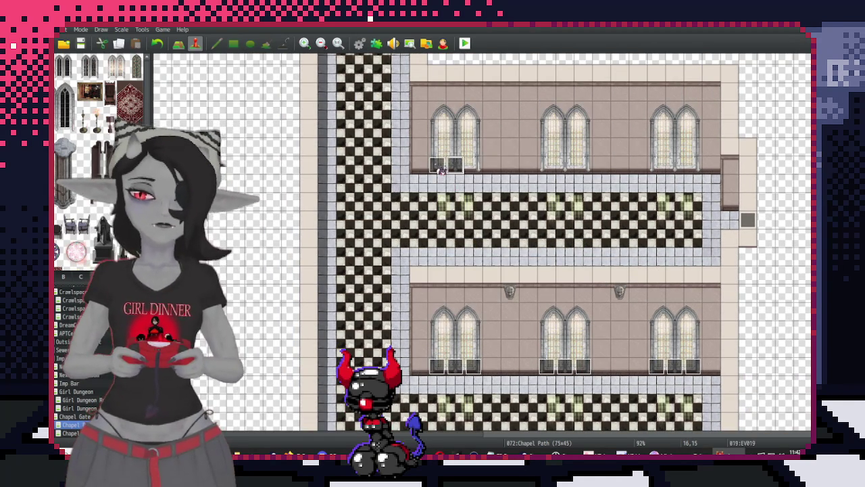
{"action": "key", "text": "ctrl+v"}
{"action": "key", "text": "Right"}
{"action": "key", "text": "Right"}
{"action": "key", "text": "Left"}
{"action": "key", "text": "ctrl+v"}
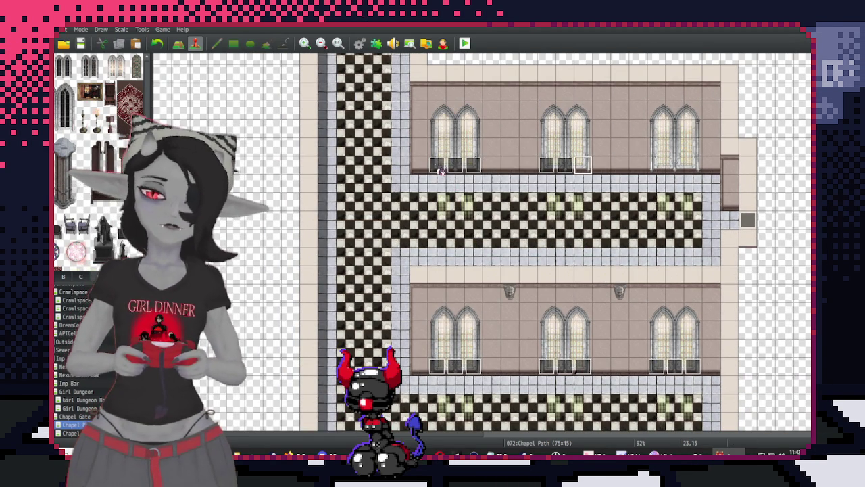
{"action": "key", "text": "ctrl+v"}
{"action": "key", "text": "Right"}
{"action": "key", "text": "ctrl+v"}
{"action": "key", "text": "Right"}
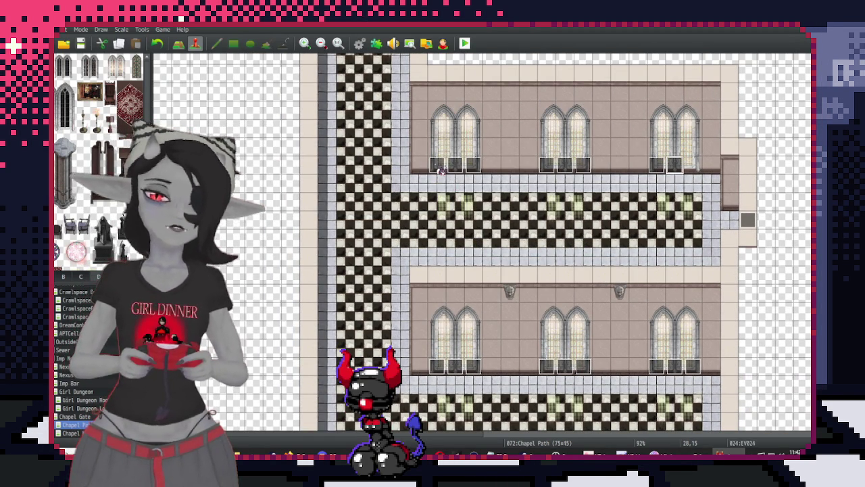
{"action": "scroll", "coordinate": [561, 284], "scroll_direction": "up", "scroll_amount": 5}
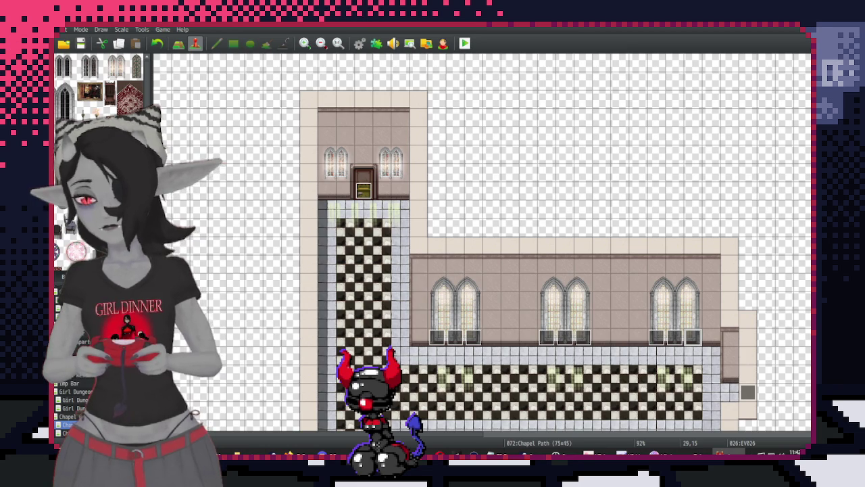
Switch to the Chapel Maze map and paste examine events along the window wall
{"action": "key", "text": "Up"}
{"action": "scroll", "coordinate": [638, 304], "scroll_direction": "up", "scroll_amount": 10}
{"action": "scroll", "coordinate": [676, 203], "scroll_direction": "up", "scroll_amount": 10}
{"action": "scroll", "coordinate": [602, 169], "scroll_direction": "up", "scroll_amount": 3}
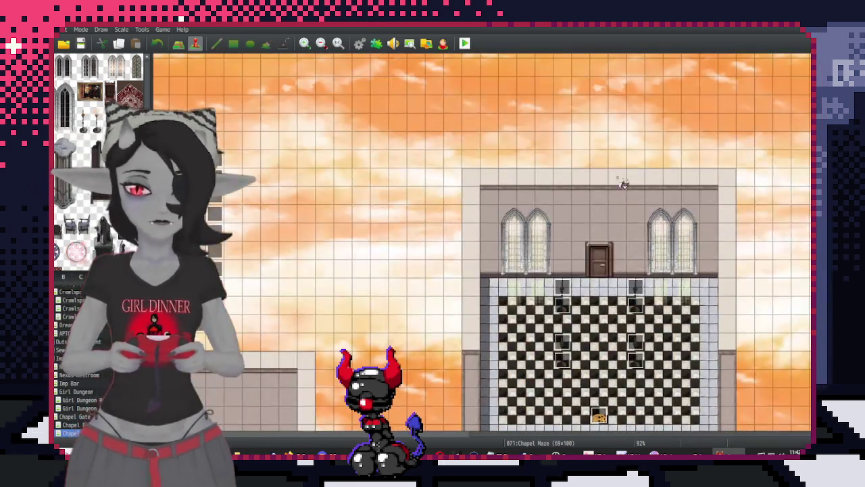
{"action": "scroll", "coordinate": [661, 287], "scroll_direction": "up", "scroll_amount": 3}
{"action": "key", "text": "ctrl+v"}
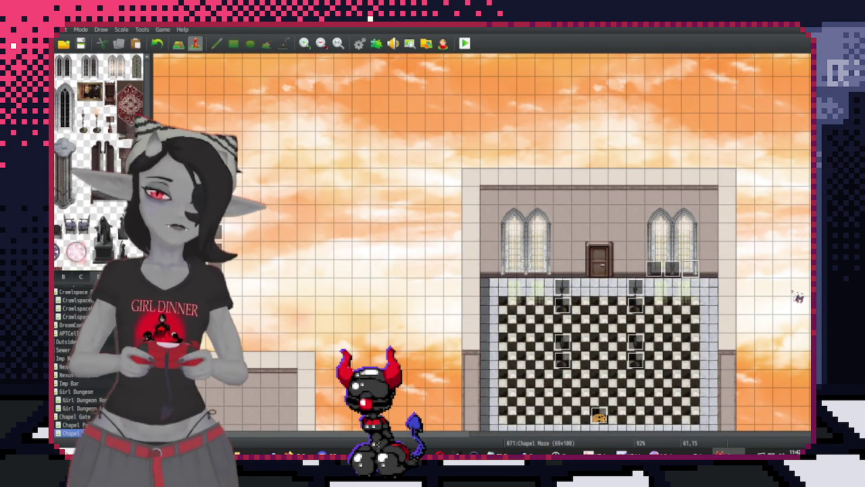
{"action": "key", "text": "Left"}
{"action": "key", "text": "Left"}
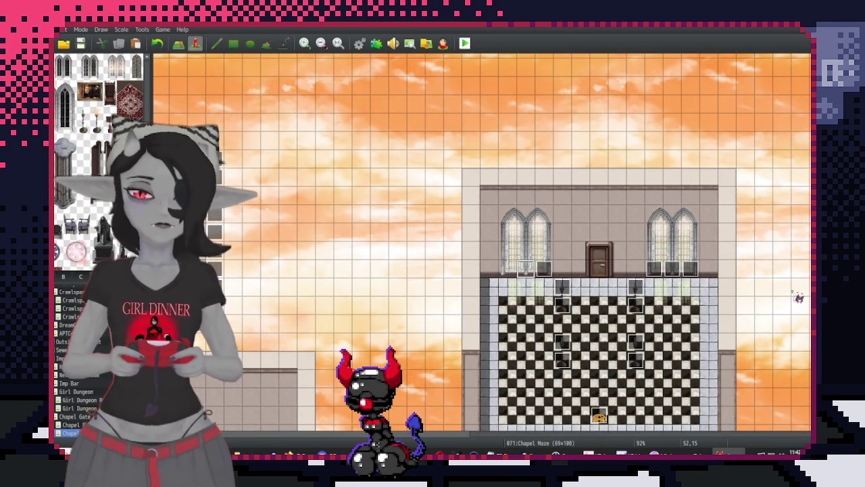
{"action": "key", "text": "Left"}
{"action": "key", "text": "ctrl+v"}
{"action": "key", "text": "Left"}
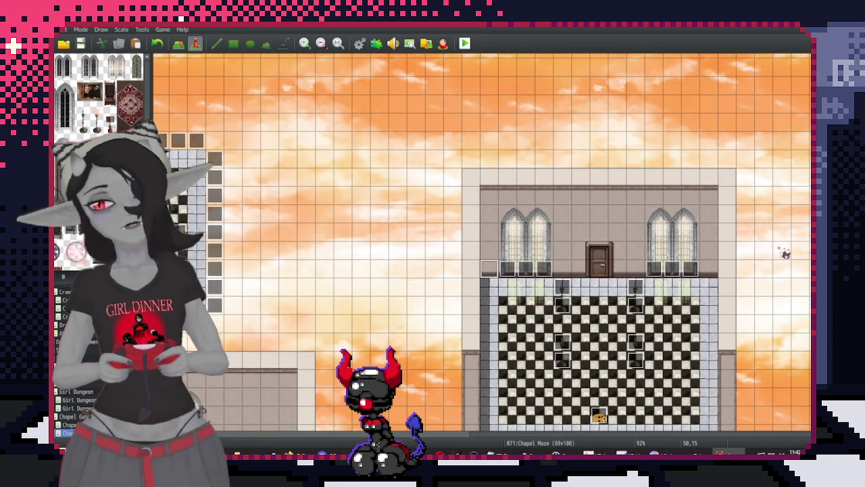
Scroll around the chapel room to check the events, then bring up the Windows Start menu
{"action": "scroll", "coordinate": [706, 249], "scroll_direction": "left", "scroll_amount": 5}
{"action": "scroll", "coordinate": [705, 249], "scroll_direction": "left", "scroll_amount": 4}
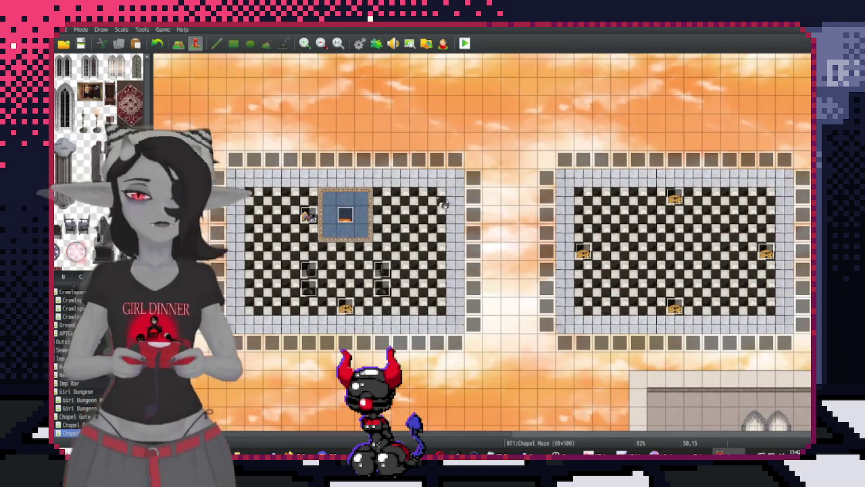
{"action": "scroll", "coordinate": [412, 194], "scroll_direction": "right", "scroll_amount": 1}
{"action": "scroll", "coordinate": [412, 194], "scroll_direction": "down", "scroll_amount": 5}
{"action": "scroll", "coordinate": [412, 194], "scroll_direction": "down", "scroll_amount": 1}
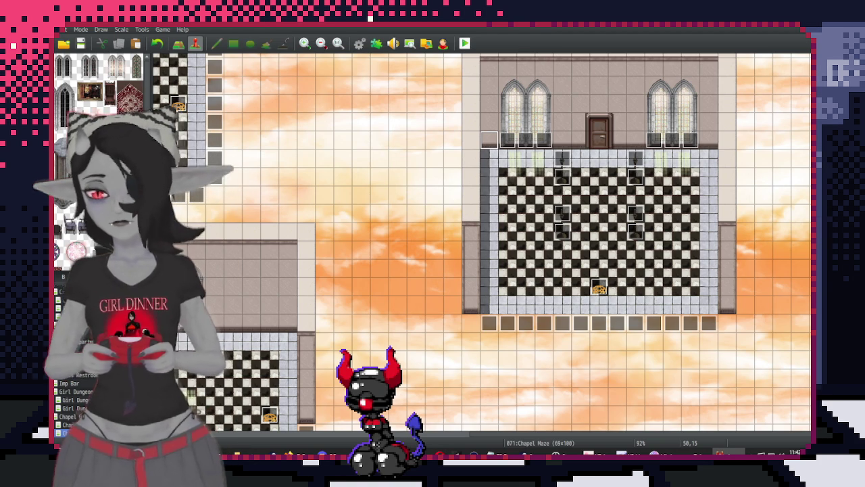
{"action": "key", "text": "super"}
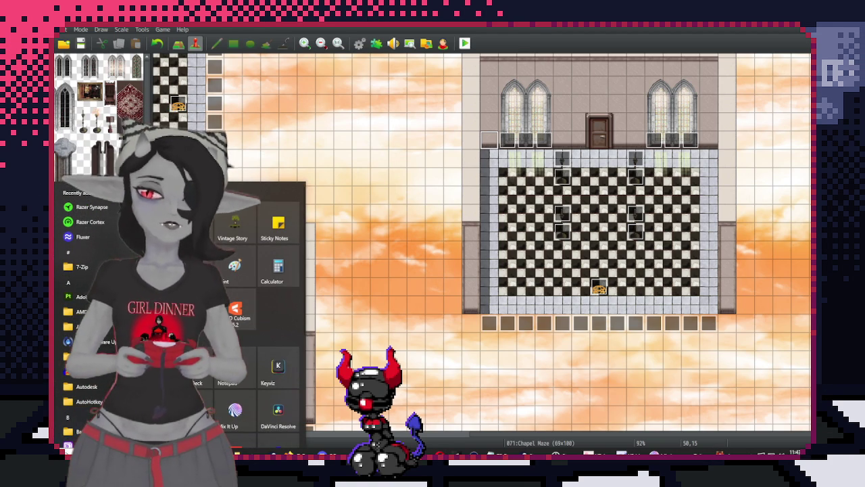
Launch Paint and draw the dark-red long line with its short lead mark
{"action": "left_click", "coordinate": [235, 265]}
{"action": "scroll", "coordinate": [358, 212], "scroll_direction": "up", "scroll_amount": 2}
{"action": "scroll", "coordinate": [427, 217], "scroll_direction": "up", "scroll_amount": 5}
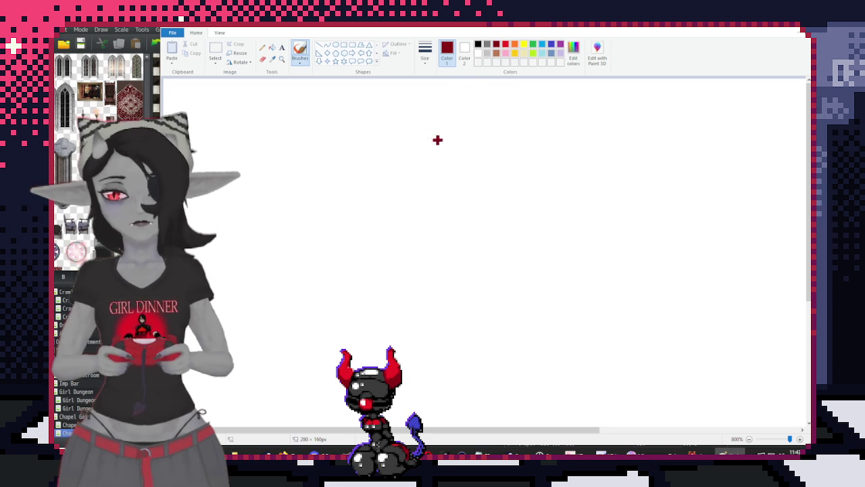
{"action": "left_click_drag", "start_coordinate": [411, 137], "coordinate": [494, 136]}
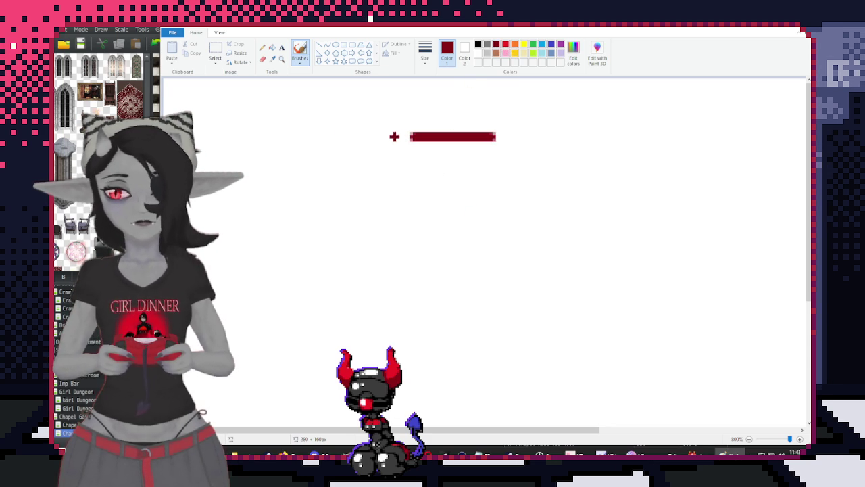
{"action": "left_click_drag", "start_coordinate": [394, 137], "coordinate": [397, 136]}
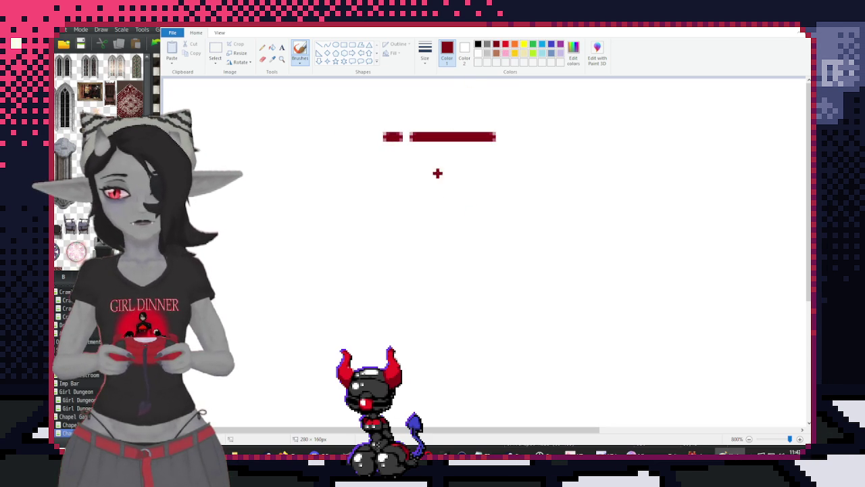
Draw the red and green short lines in the next rows, then select light blue
{"action": "left_click", "coordinate": [505, 46]}
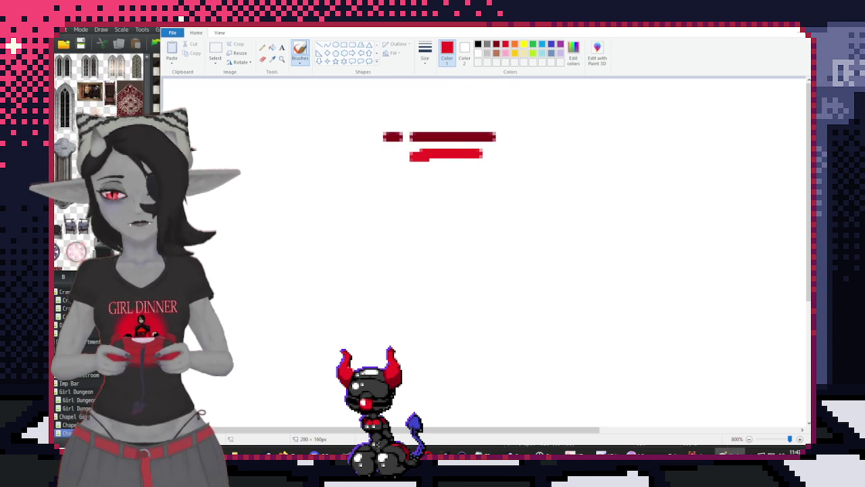
{"action": "left_click_drag", "start_coordinate": [394, 157], "coordinate": [384, 156]}
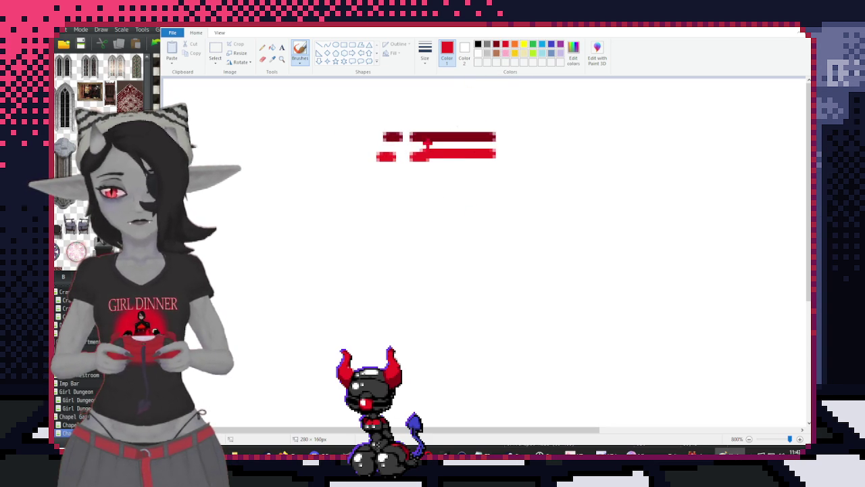
{"action": "left_click", "coordinate": [533, 46]}
{"action": "left_click_drag", "start_coordinate": [384, 178], "coordinate": [480, 197]}
{"action": "left_click", "coordinate": [543, 44]}
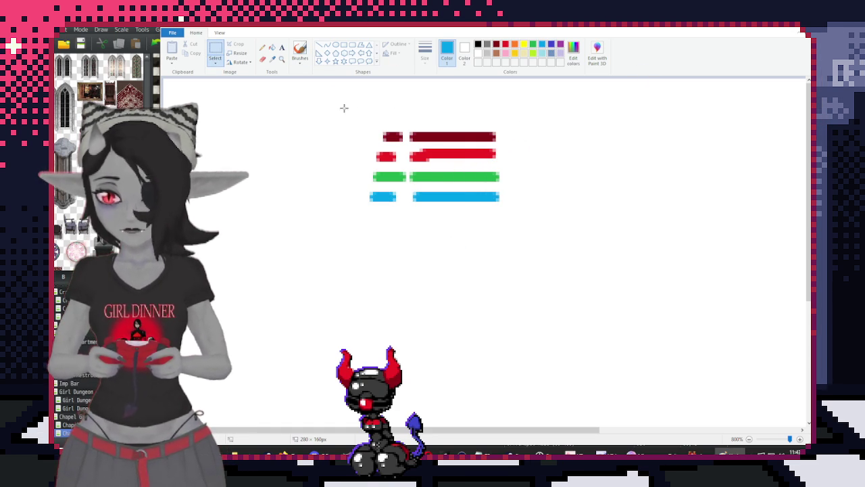
{"action": "left_click_drag", "start_coordinate": [343, 110], "coordinate": [502, 227]}
{"action": "left_click_drag", "start_coordinate": [468, 183], "coordinate": [348, 173]}
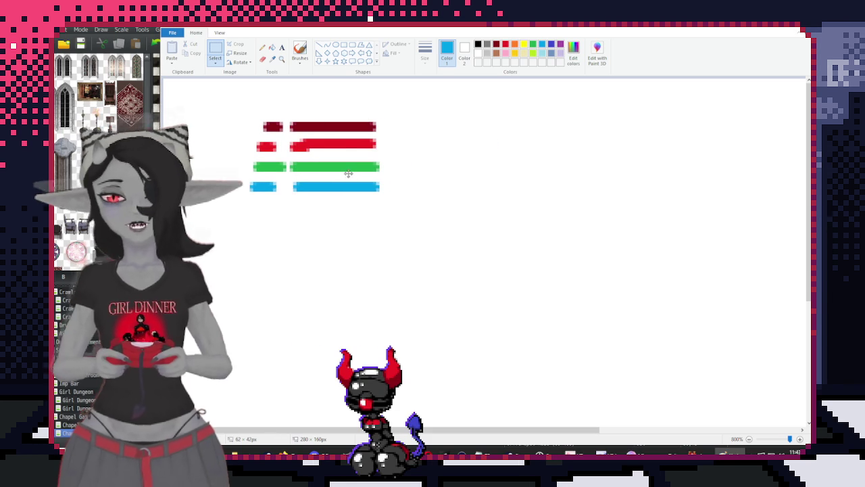
{"action": "left_click_drag", "start_coordinate": [239, 135], "coordinate": [408, 217]}
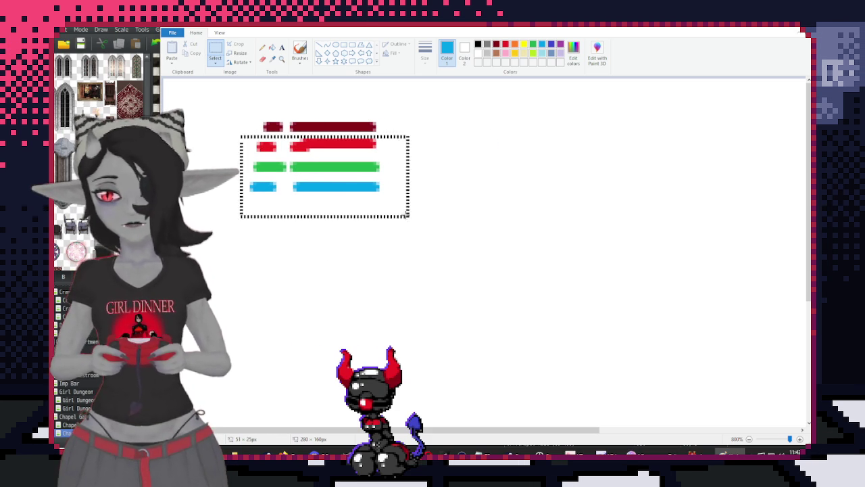
{"action": "key", "text": "ctrl+v"}
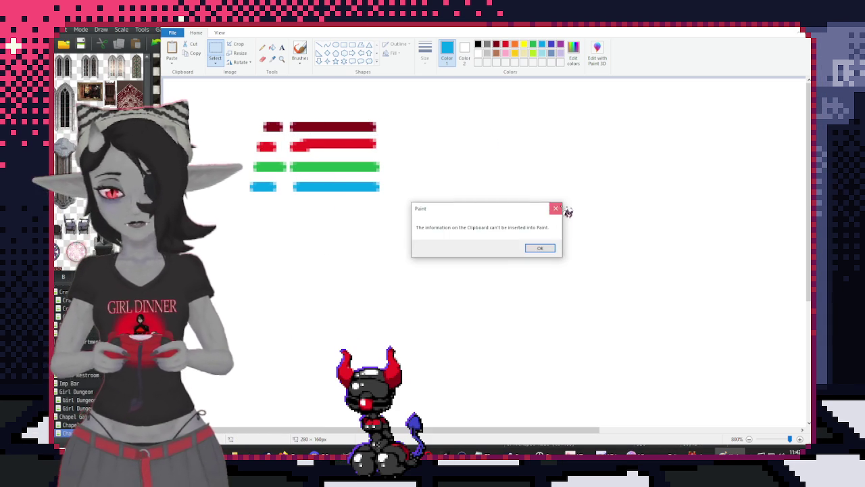
{"action": "left_click", "coordinate": [556, 208]}
{"action": "left_click_drag", "start_coordinate": [248, 134], "coordinate": [392, 204]}
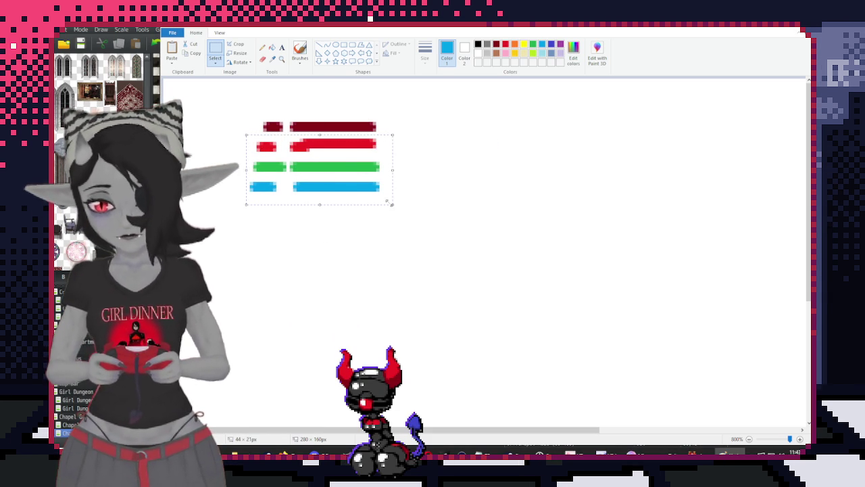
{"action": "key", "text": "ctrl+c"}
{"action": "key", "text": "ctrl+v"}
{"action": "left_click_drag", "start_coordinate": [236, 113], "coordinate": [626, 125]}
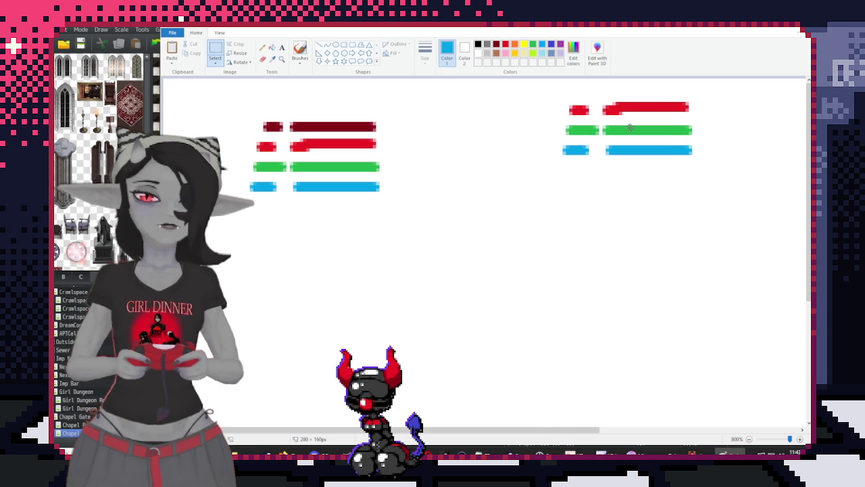
{"action": "left_click", "coordinate": [564, 237]}
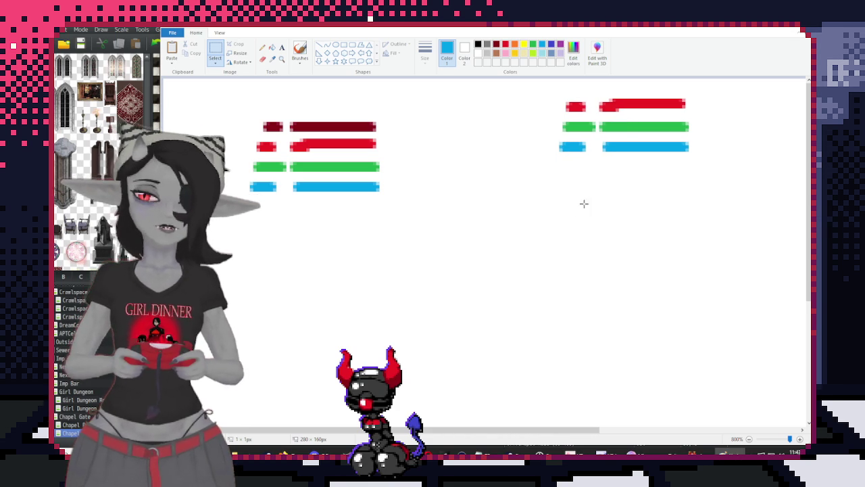
{"action": "left_click_drag", "start_coordinate": [242, 156], "coordinate": [390, 195]}
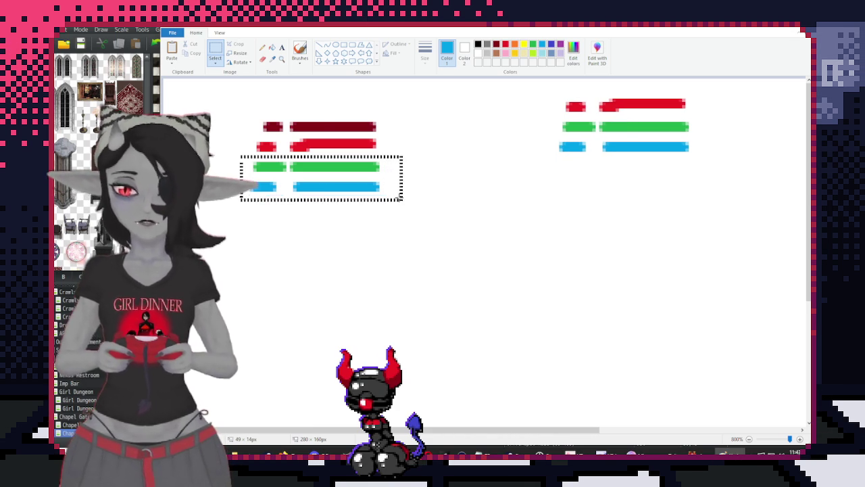
{"action": "key", "text": "ctrl+c"}
{"action": "key", "text": "ctrl+v"}
{"action": "key", "text": "Delete"}
{"action": "left_click_drag", "start_coordinate": [240, 98], "coordinate": [438, 227]}
{"action": "key", "text": "ctrl+c"}
{"action": "key", "text": "ctrl+v"}
{"action": "left_click_drag", "start_coordinate": [231, 113], "coordinate": [623, 219]}
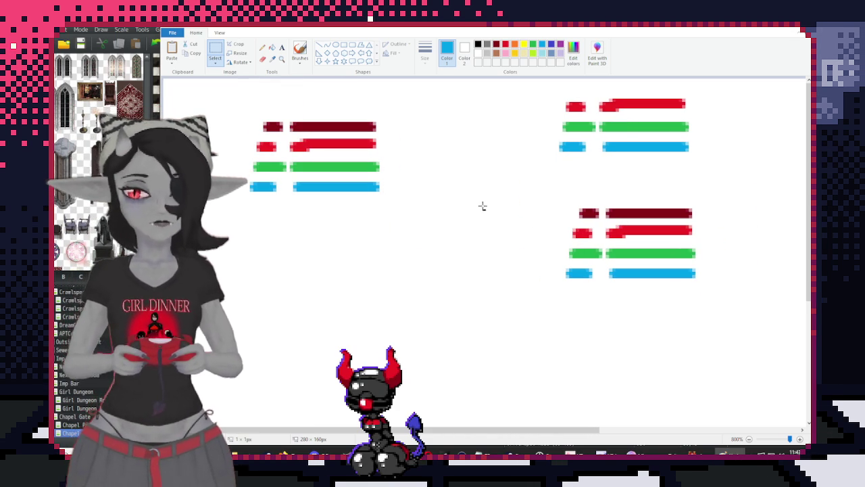
{"action": "left_click", "coordinate": [262, 58]}
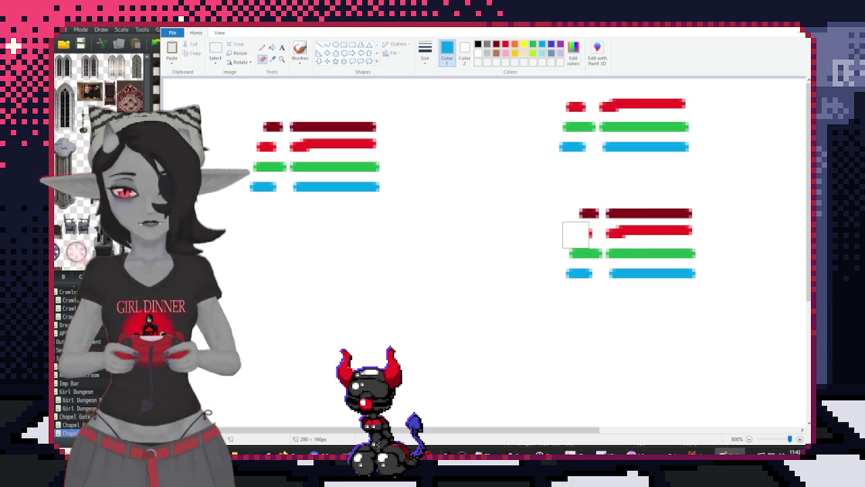
{"action": "left_click_drag", "start_coordinate": [615, 230], "coordinate": [663, 230]}
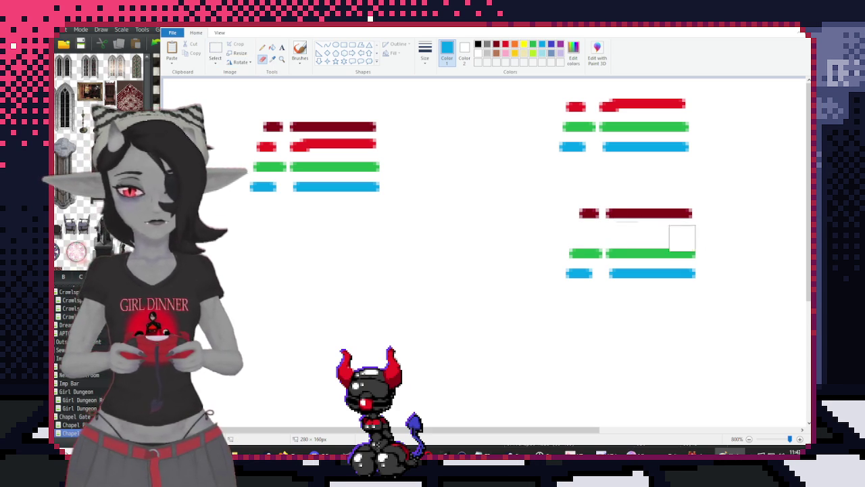
{"action": "left_click_drag", "start_coordinate": [566, 190], "coordinate": [728, 233]}
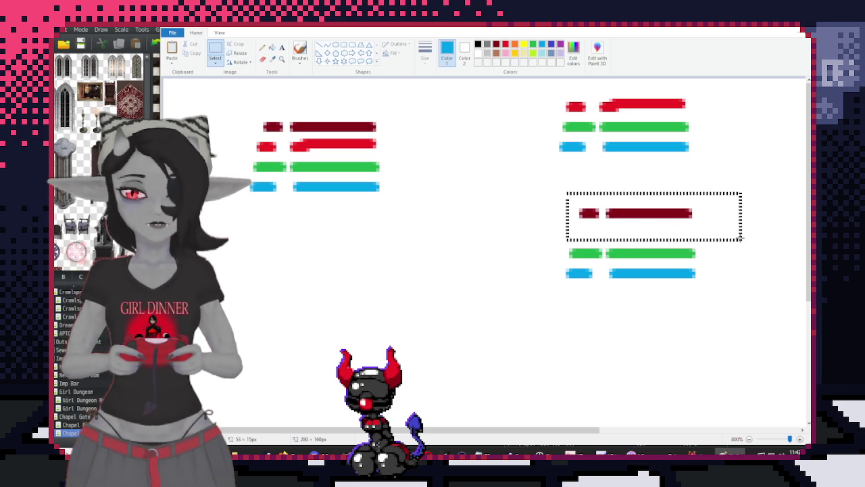
{"action": "key", "text": "Down"}
{"action": "key", "text": "Down"}
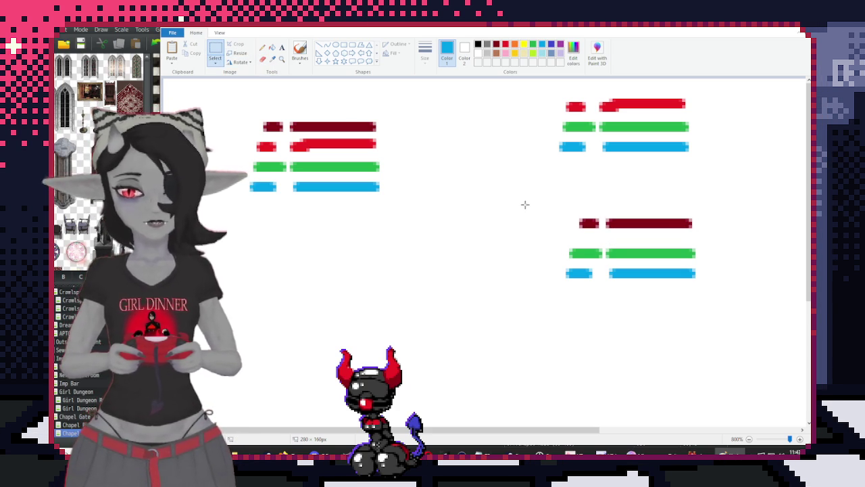
{"action": "left_click_drag", "start_coordinate": [239, 109], "coordinate": [399, 155]}
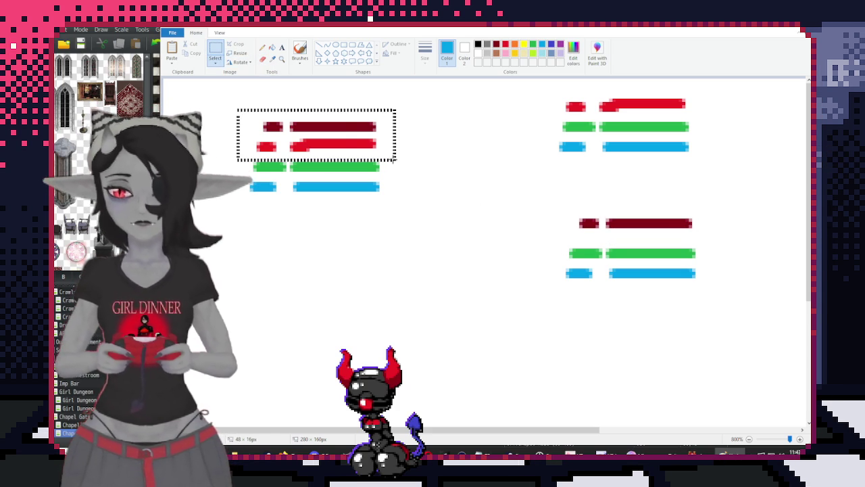
{"action": "key", "text": "ctrl+c"}
{"action": "key", "text": "ctrl+v"}
{"action": "left_click_drag", "start_coordinate": [250, 97], "coordinate": [636, 323]}
{"action": "left_click_drag", "start_coordinate": [238, 177], "coordinate": [400, 214]}
{"action": "key", "text": "ctrl+c"}
{"action": "key", "text": "ctrl+v"}
{"action": "mouse_move", "coordinate": [258, 94]}
{"action": "left_mouse_down"}
{"action": "mouse_move", "coordinate": [543, 257]}
{"action": "mouse_move", "coordinate": [649, 368]}
{"action": "left_mouse_up"}
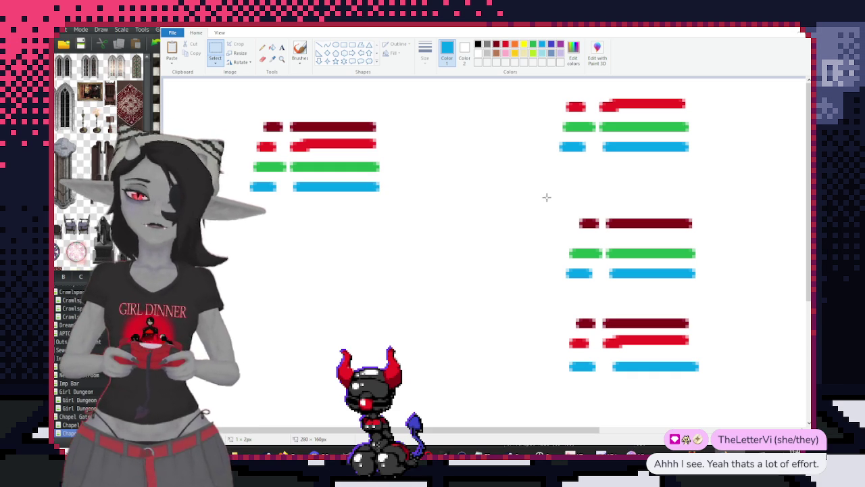
{"action": "key", "text": "ctrl+z"}
{"action": "key", "text": "ctrl+z"}
{"action": "key", "text": "ctrl+z"}
{"action": "key", "text": "ctrl+z"}
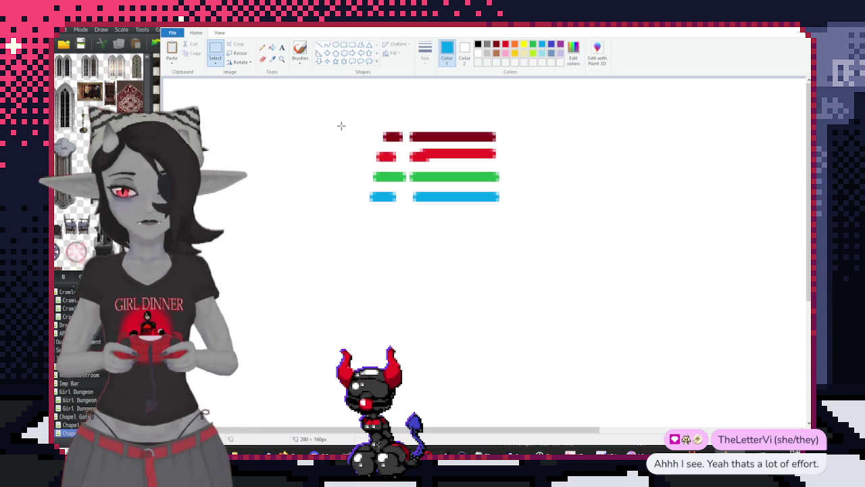
Reposition the coloured line group, shifting the top three lines up and left
{"action": "left_click_drag", "start_coordinate": [355, 110], "coordinate": [534, 218]}
{"action": "mouse_move", "coordinate": [478, 161]}
{"action": "left_mouse_down"}
{"action": "mouse_move", "coordinate": [438, 167]}
{"action": "mouse_move", "coordinate": [449, 181]}
{"action": "left_mouse_up"}
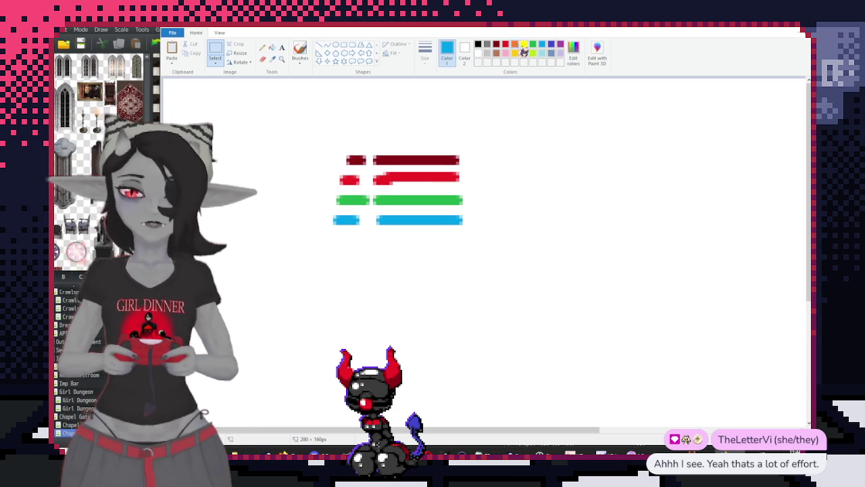
{"action": "left_click", "coordinate": [515, 45]}
{"action": "mouse_move", "coordinate": [322, 124]}
{"action": "left_mouse_down"}
{"action": "mouse_move", "coordinate": [482, 171]}
{"action": "mouse_move", "coordinate": [444, 143]}
{"action": "left_mouse_up"}
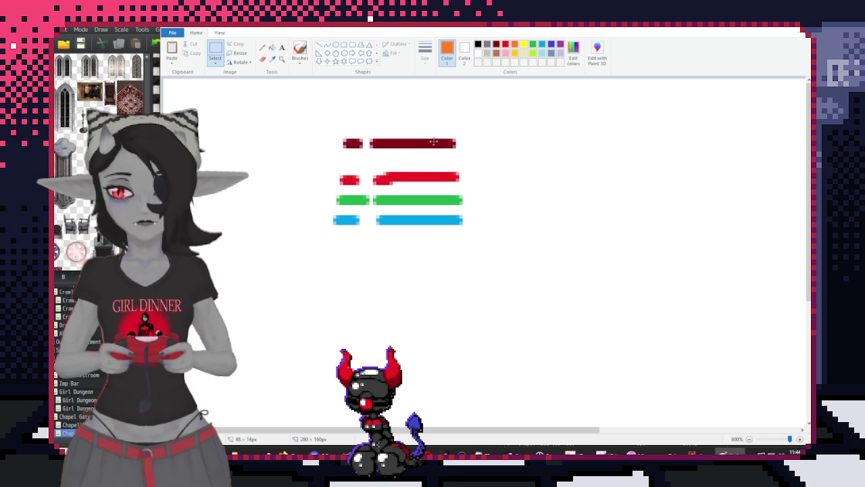
{"action": "left_click_drag", "start_coordinate": [327, 109], "coordinate": [479, 187]}
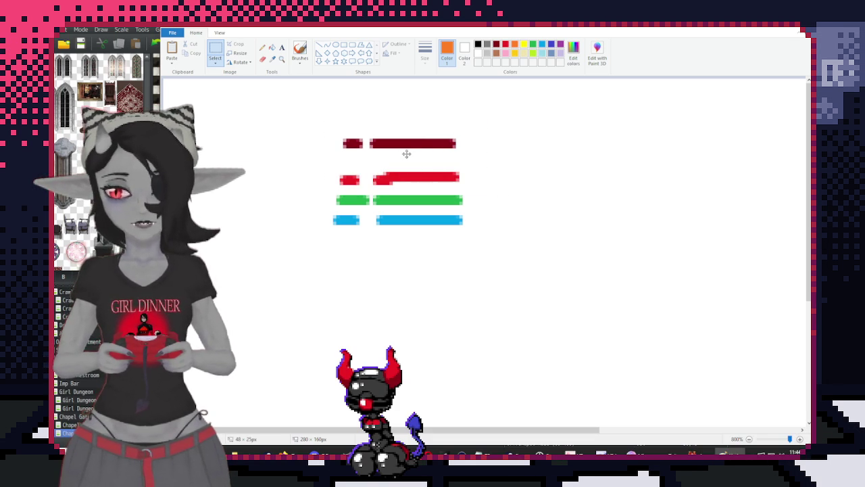
{"action": "left_click_drag", "start_coordinate": [369, 129], "coordinate": [368, 115]}
{"action": "left_click_drag", "start_coordinate": [319, 103], "coordinate": [489, 208]}
{"action": "left_click_drag", "start_coordinate": [438, 169], "coordinate": [437, 153]}
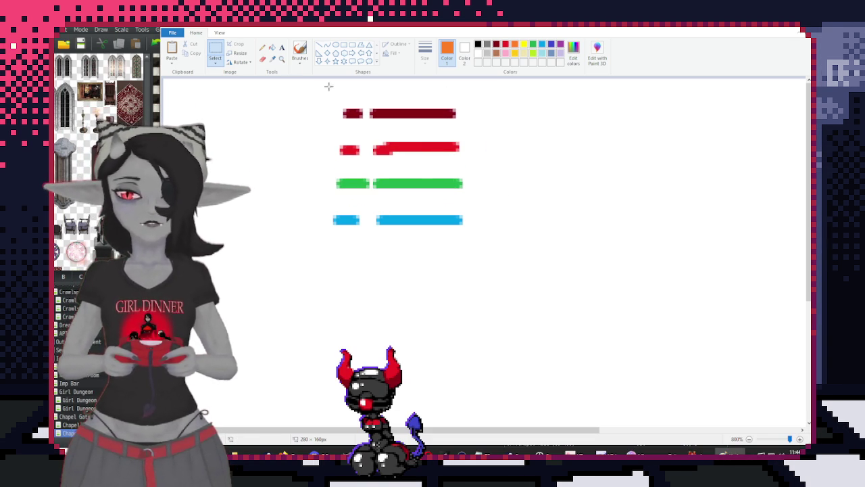
Brush orange dashes between rows, a black line below blue, and a dark-red right arrow
{"action": "left_click", "coordinate": [300, 51]}
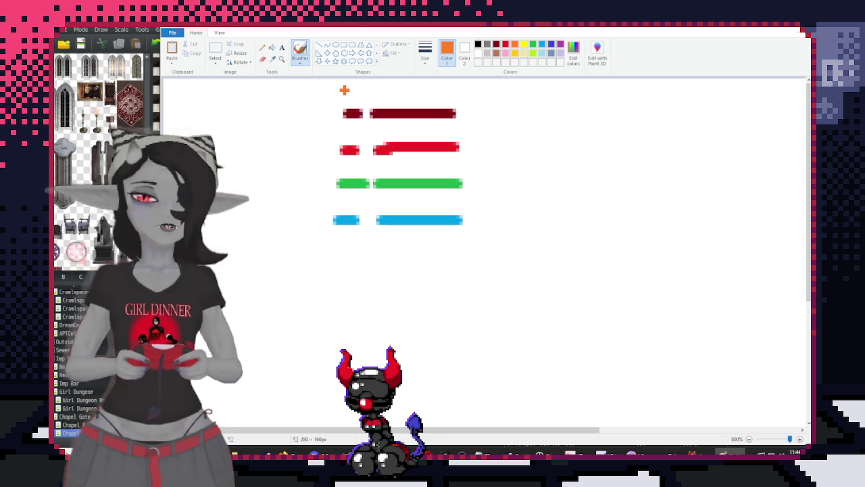
{"action": "left_click_drag", "start_coordinate": [344, 90], "coordinate": [372, 90]}
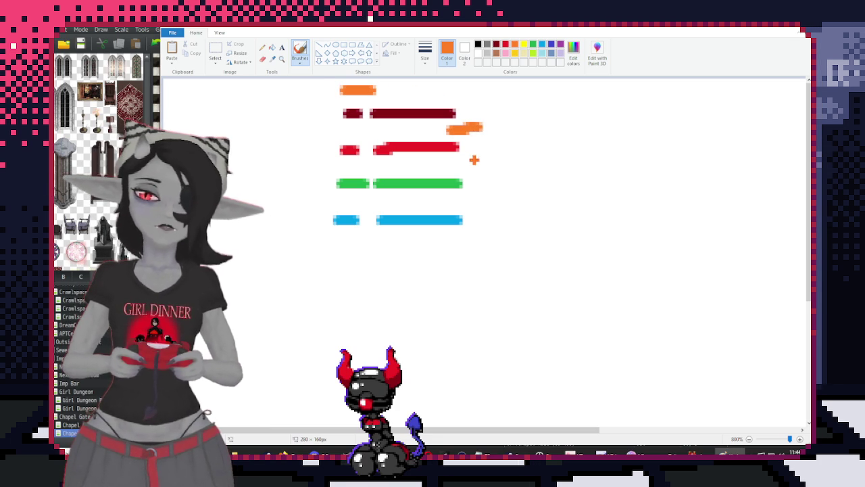
{"action": "left_click_drag", "start_coordinate": [450, 167], "coordinate": [487, 169]}
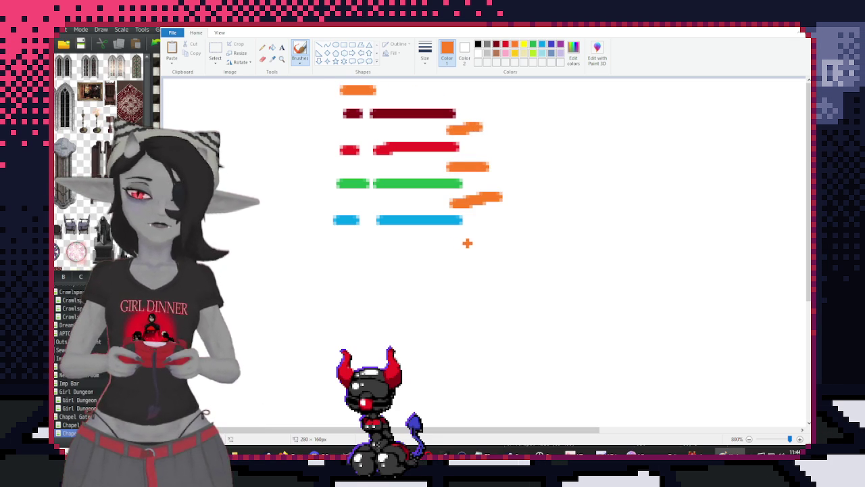
{"action": "left_click_drag", "start_coordinate": [452, 236], "coordinate": [487, 234]}
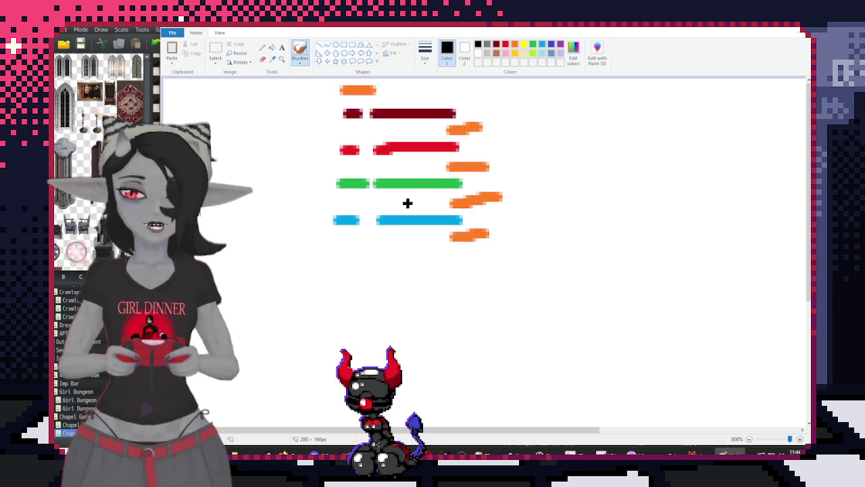
{"action": "left_click_drag", "start_coordinate": [341, 256], "coordinate": [455, 257]}
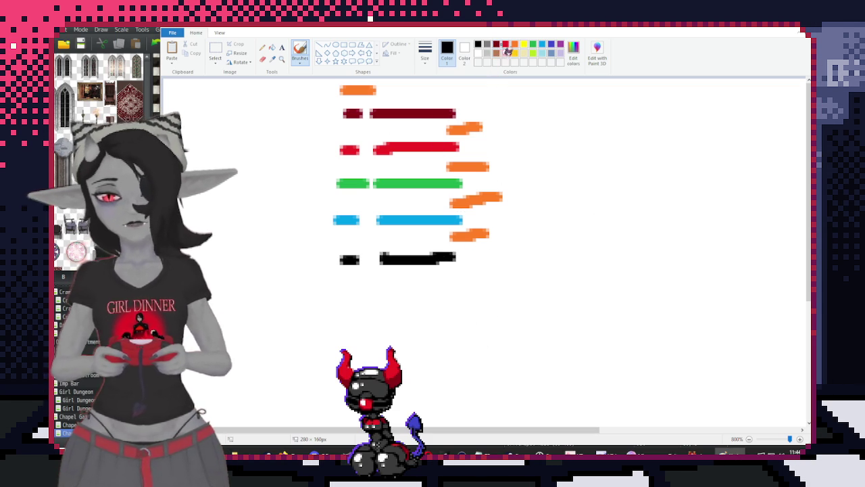
{"action": "left_click", "coordinate": [497, 45]}
{"action": "mouse_move", "coordinate": [495, 126]}
{"action": "left_mouse_down"}
{"action": "mouse_move", "coordinate": [555, 134]}
{"action": "mouse_move", "coordinate": [544, 108]}
{"action": "left_mouse_up"}
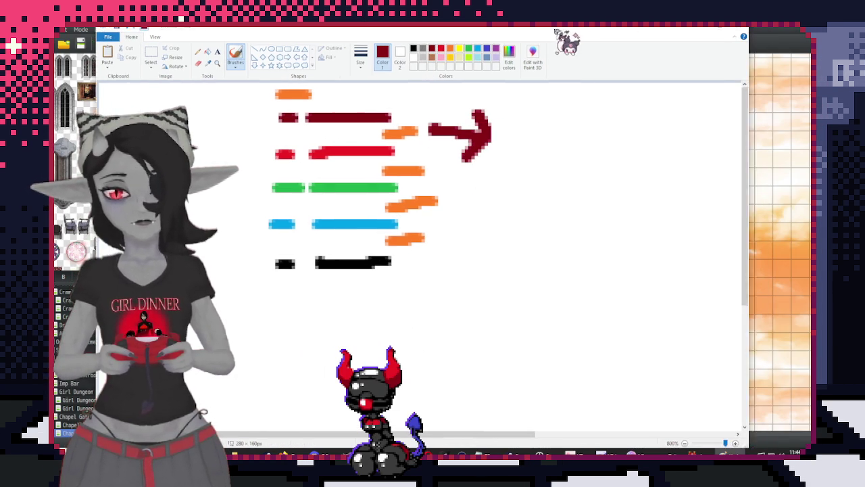
Add a black text box right of the arrow with font size 8
{"action": "left_click", "coordinate": [394, 53]}
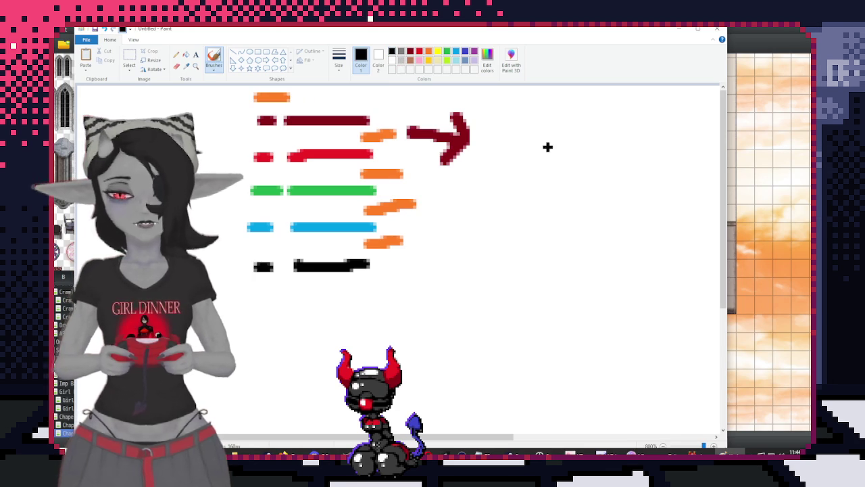
{"action": "left_click", "coordinate": [196, 55]}
{"action": "left_click_drag", "start_coordinate": [496, 125], "coordinate": [697, 186]}
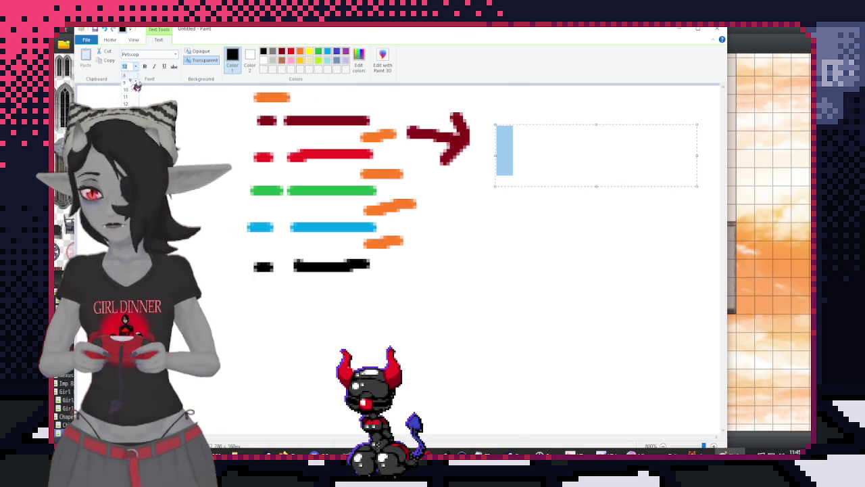
{"action": "left_click", "coordinate": [137, 84]}
{"action": "left_click", "coordinate": [135, 65]}
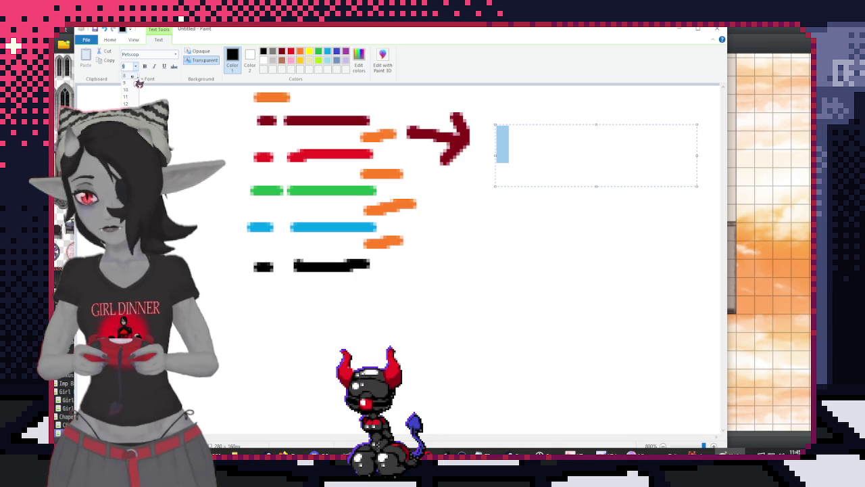
{"action": "left_click", "coordinate": [510, 169]}
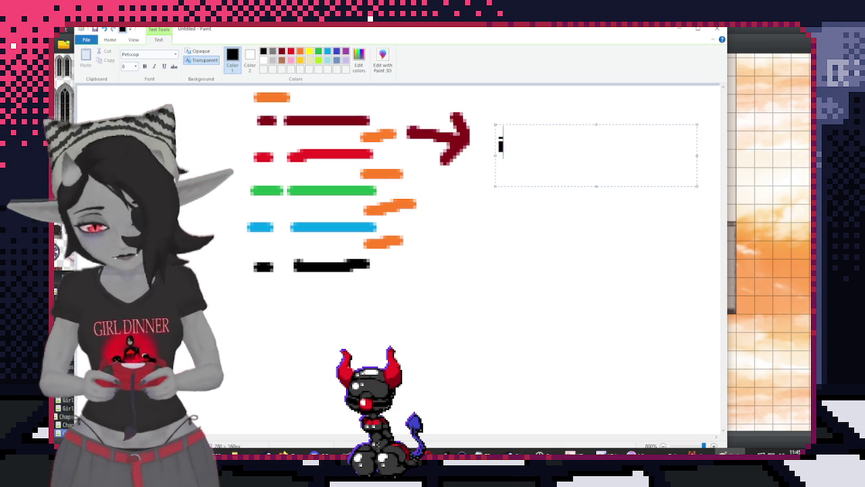
Type an 'if then' heading and start the 'if switch' line
{"action": "type", "text": "if then"}
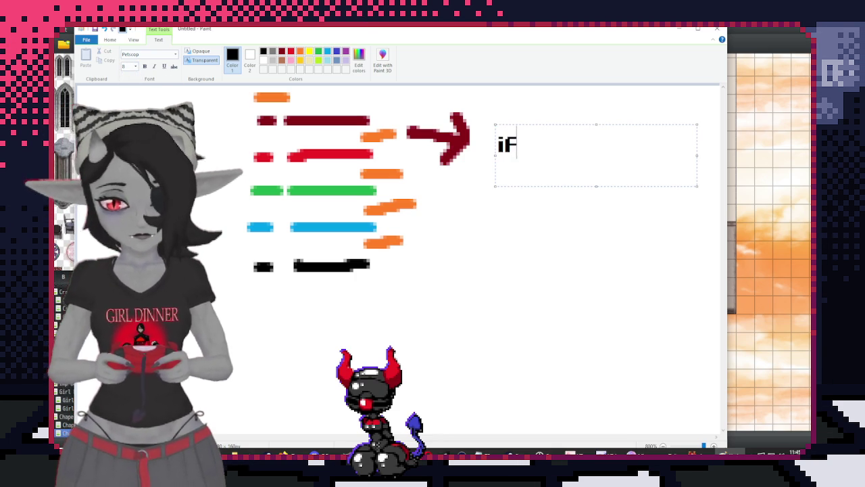
{"action": "type", "text": "/then"}
{"action": "key", "text": "Return"}
{"action": "type", "text": "iF s"}
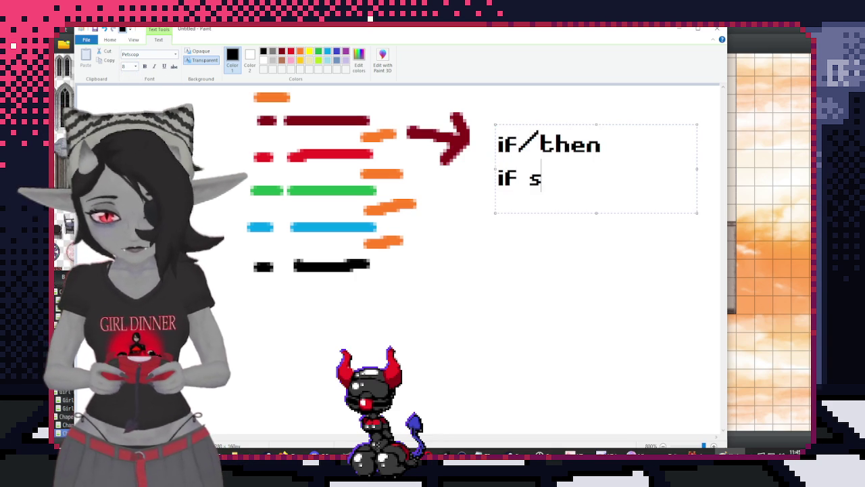
{"action": "type", "text": "qu"}
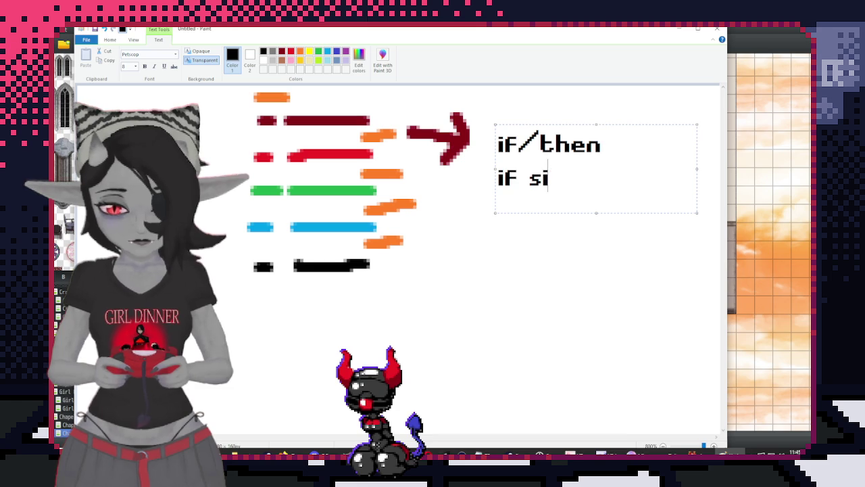
{"action": "key", "text": "BackSpace"}
{"action": "type", "text": "wit"}
{"action": "key", "text": "BackSpace"}
{"action": "key", "text": "BackSpace"}
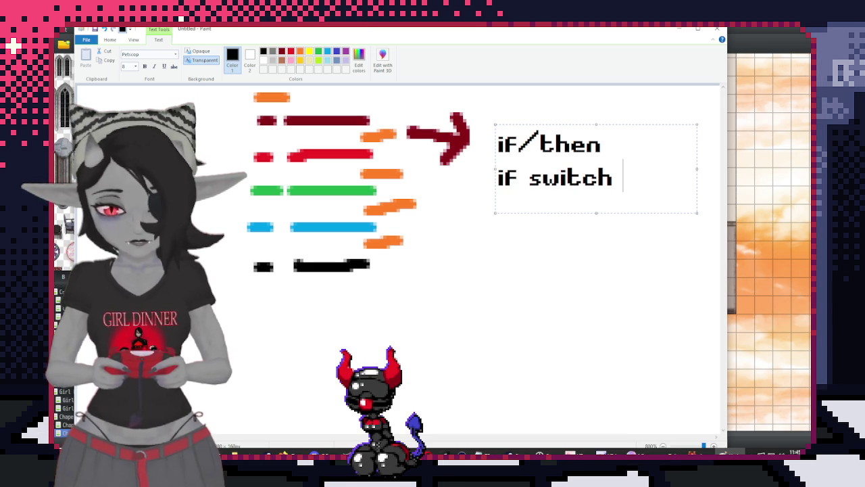
{"action": "type", "text": "is"}
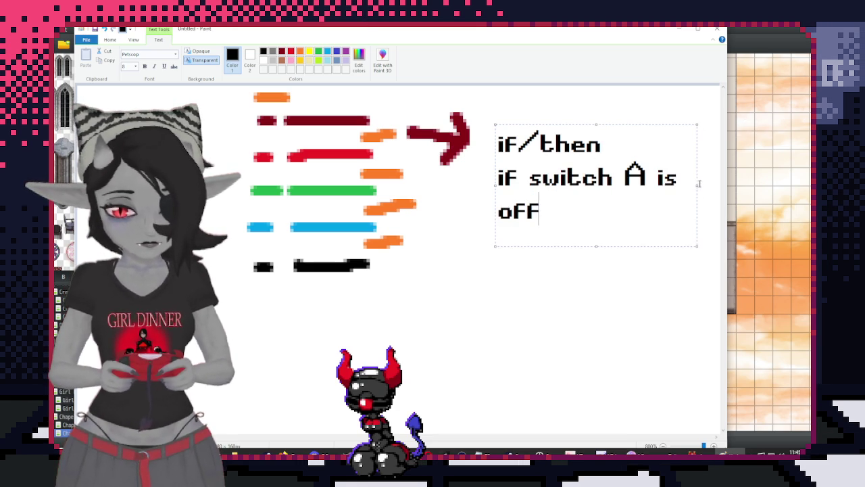
Widen the box, delete the heading, add '+1 variable,' and 'switch A on', and commit
{"action": "left_click_drag", "start_coordinate": [699, 184], "coordinate": [719, 184]}
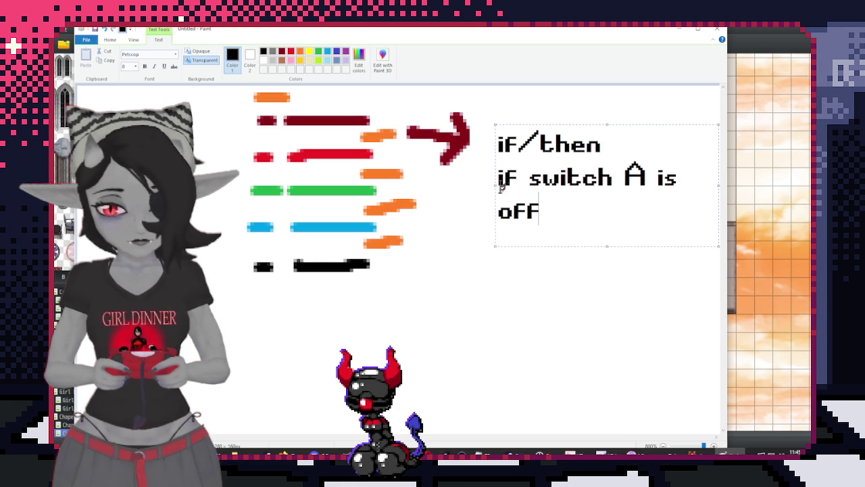
{"action": "left_click_drag", "start_coordinate": [495, 186], "coordinate": [476, 184]}
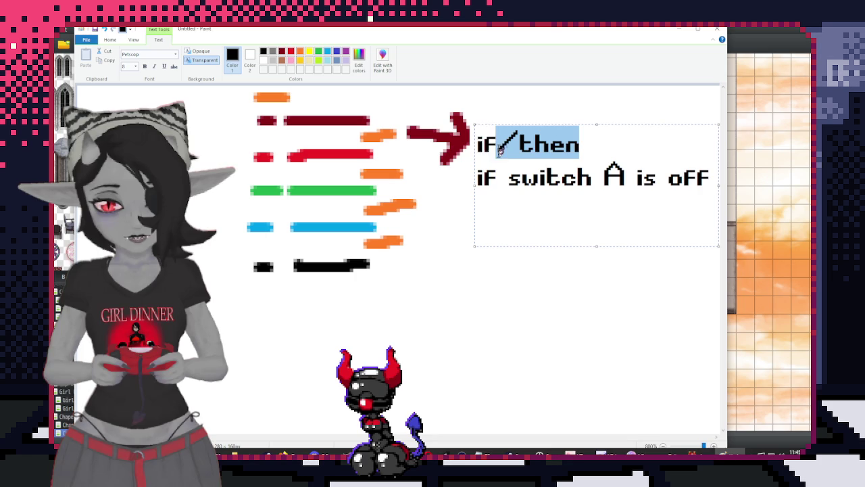
{"action": "left_click_drag", "start_coordinate": [582, 143], "coordinate": [476, 144]}
{"action": "key", "text": "BackSpace"}
{"action": "key", "text": "Delete"}
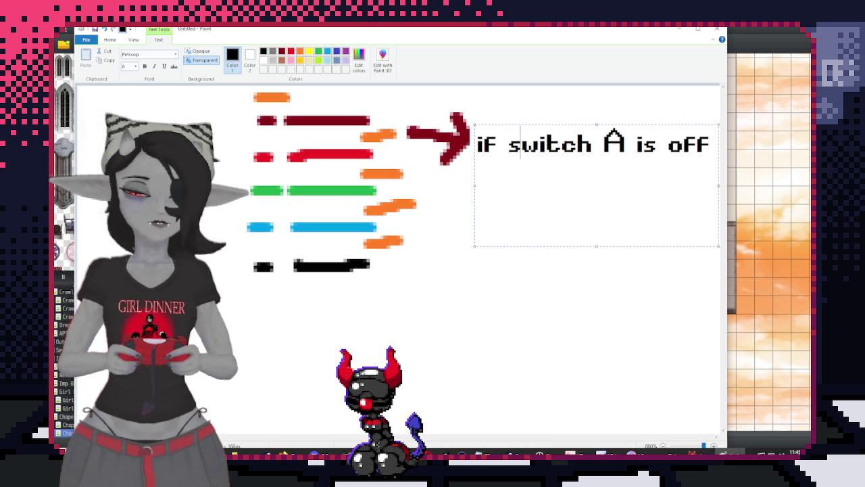
{"action": "type", "text": "+1 variable"}
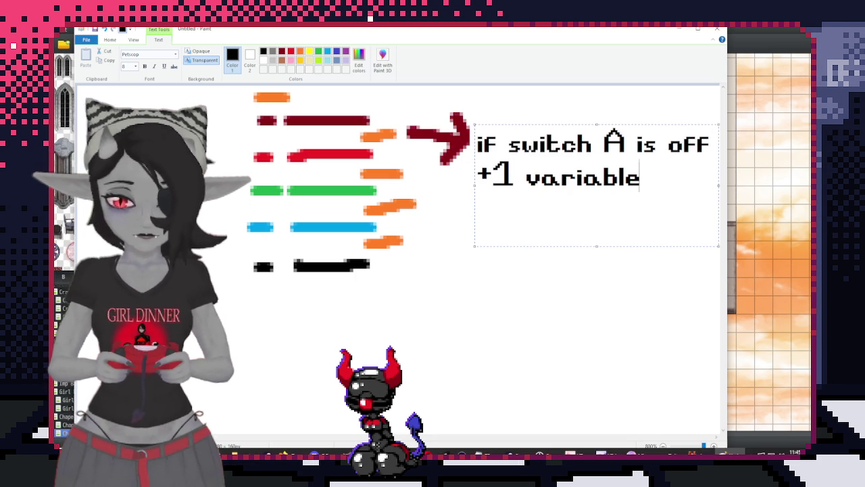
{"action": "type", "text": ","}
{"action": "key", "text": "Return"}
{"action": "type", "text": "switch"}
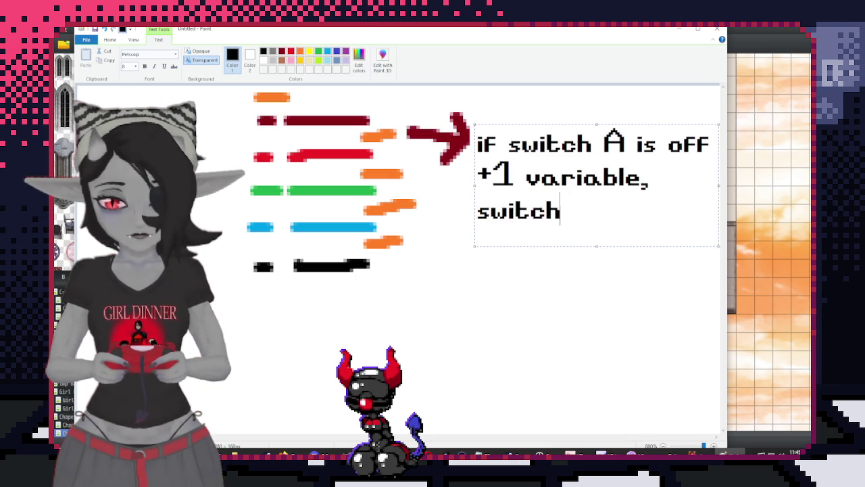
{"action": "type", "text": " A on"}
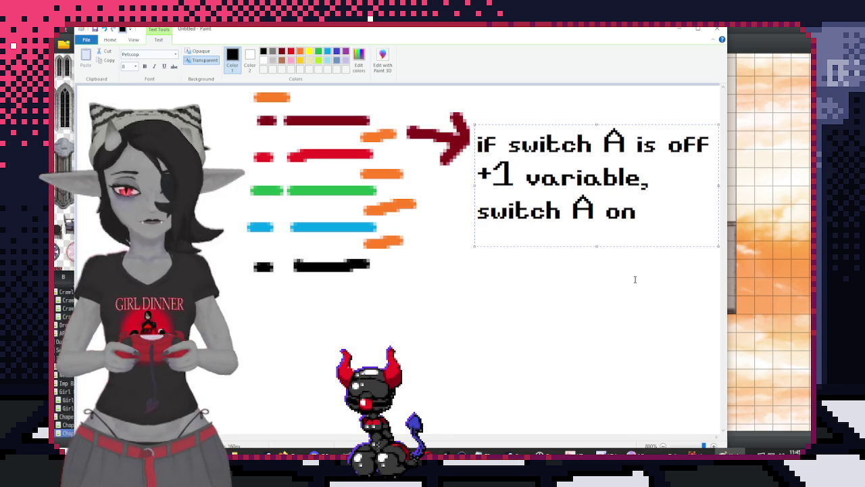
{"action": "left_click", "coordinate": [421, 116]}
{"action": "left_click", "coordinate": [129, 55]}
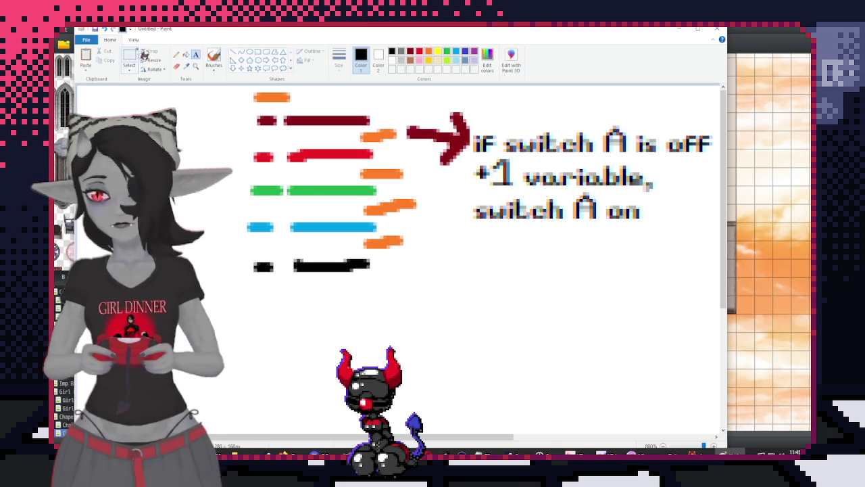
Indent the '+1 variable, switch A on' lines and draw a thin black bracket beside them
{"action": "left_click_drag", "start_coordinate": [459, 241], "coordinate": [670, 159]}
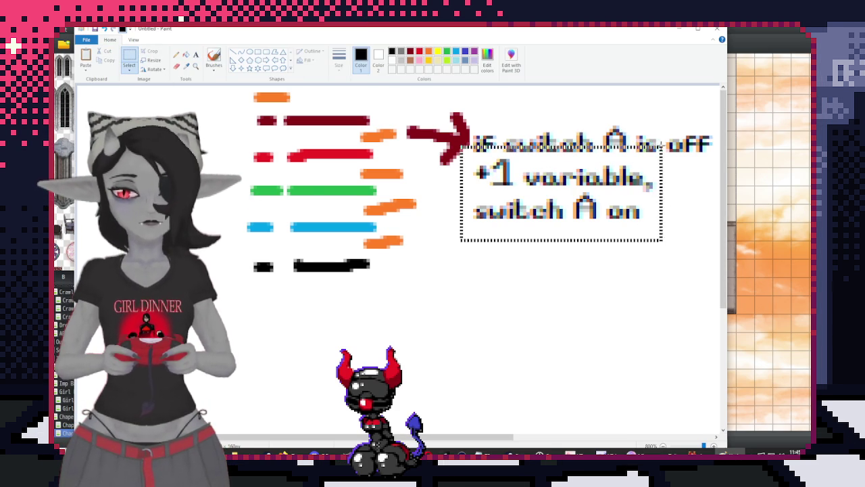
{"action": "left_click_drag", "start_coordinate": [565, 177], "coordinate": [599, 177]}
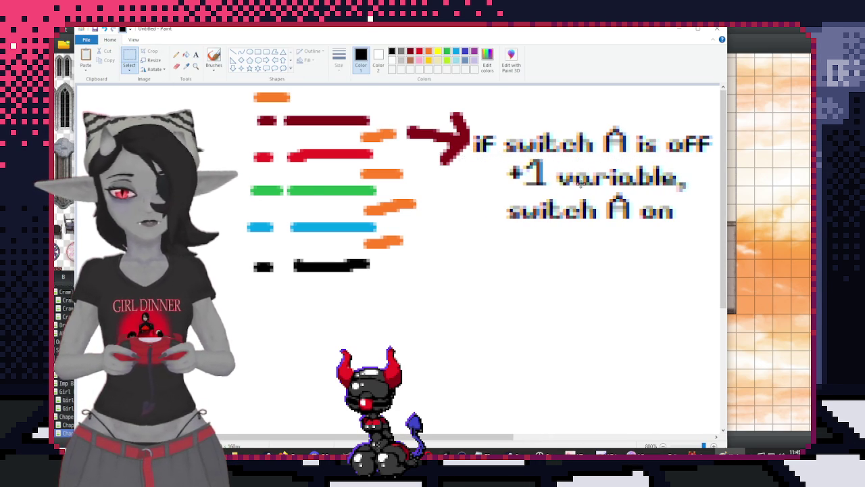
{"action": "left_click", "coordinate": [442, 200]}
{"action": "left_click", "coordinate": [213, 57]}
{"action": "left_click", "coordinate": [338, 60]}
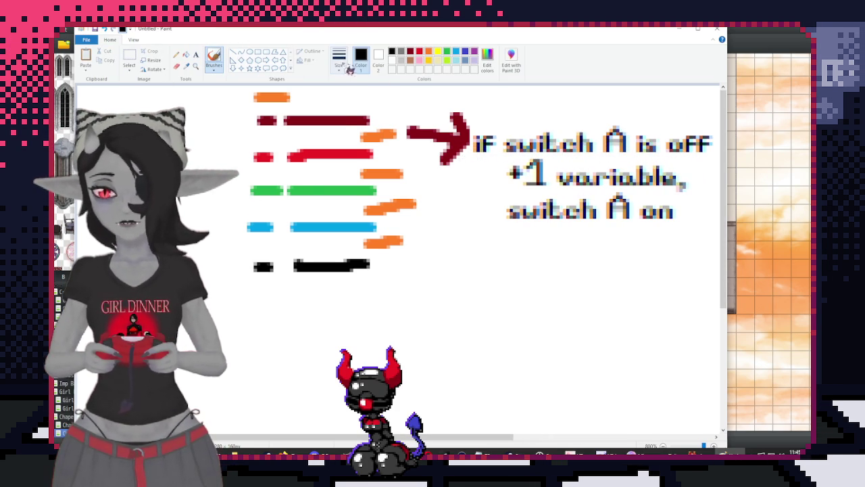
{"action": "left_click", "coordinate": [321, 121]}
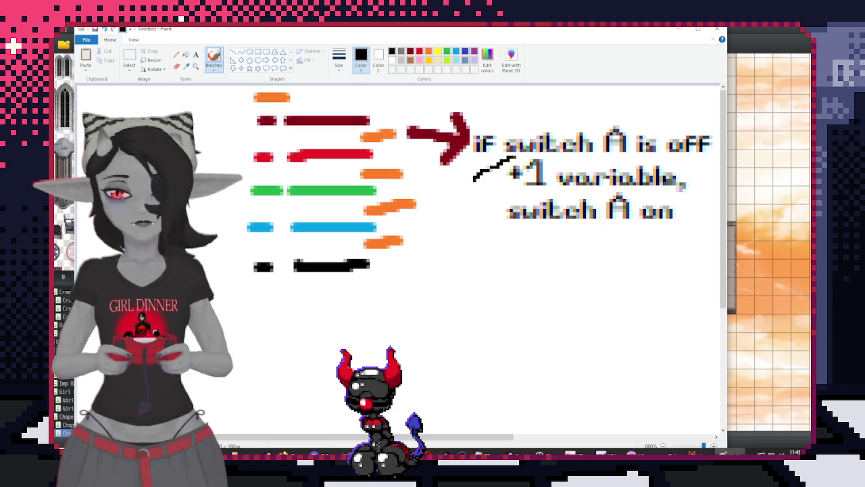
{"action": "left_click_drag", "start_coordinate": [489, 227], "coordinate": [522, 236]}
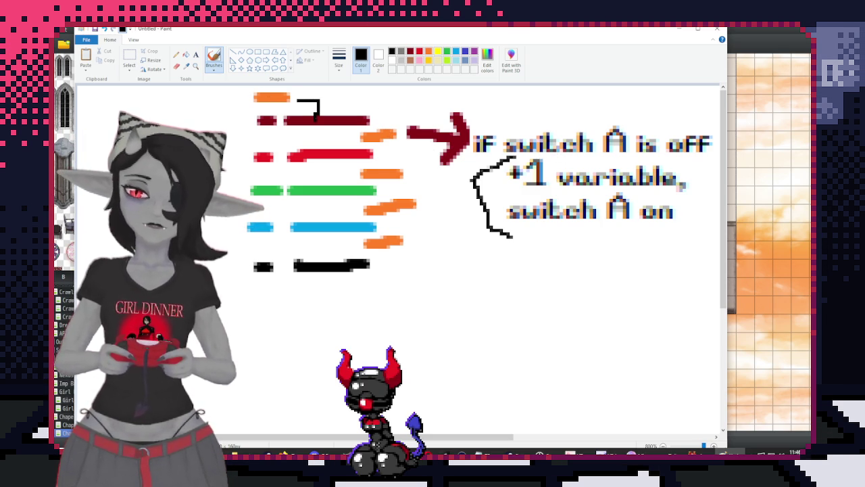
Try black connector lines and a maroon zigzag, then undo the trial strokes
{"action": "mouse_move", "coordinate": [315, 119]}
{"action": "left_mouse_down"}
{"action": "mouse_move", "coordinate": [467, 142]}
{"action": "mouse_move", "coordinate": [469, 253]}
{"action": "left_mouse_up"}
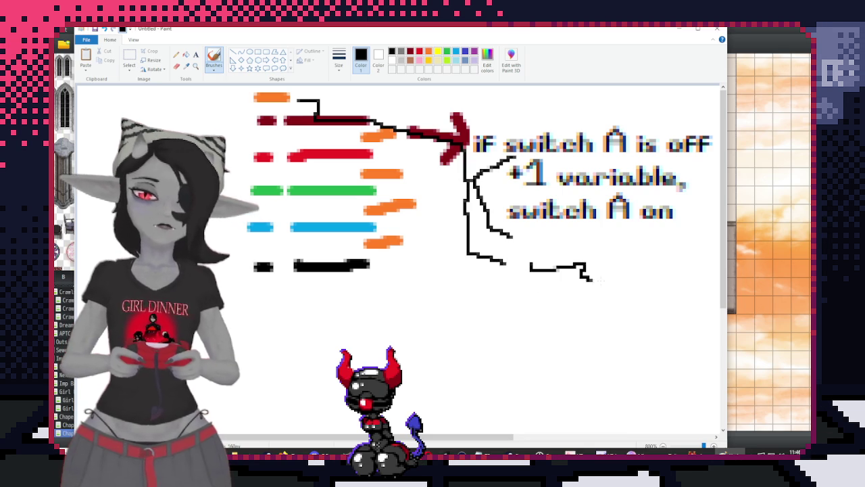
{"action": "left_click_drag", "start_coordinate": [531, 269], "coordinate": [720, 297]}
{"action": "key", "text": "Escape"}
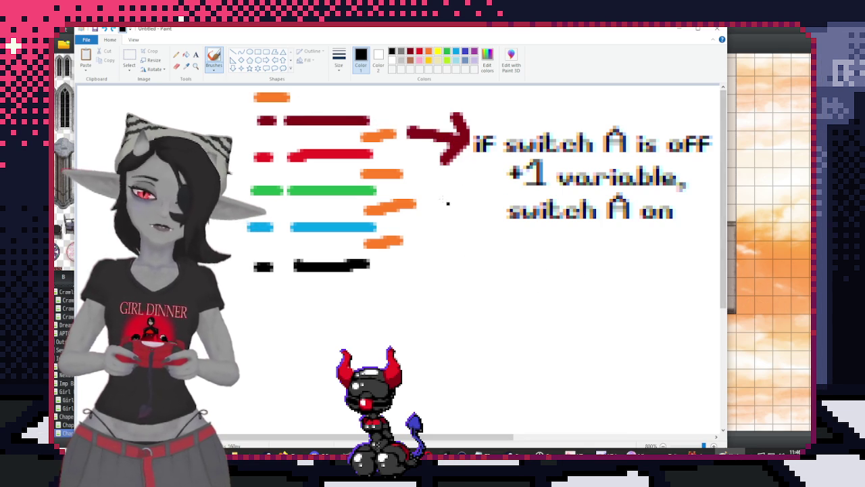
{"action": "left_click", "coordinate": [410, 52]}
{"action": "left_click_drag", "start_coordinate": [507, 238], "coordinate": [561, 241]}
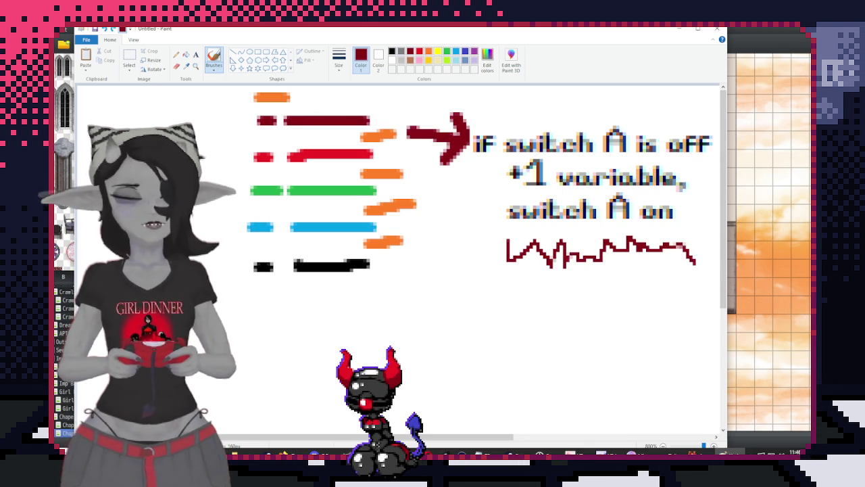
{"action": "left_click_drag", "start_coordinate": [692, 257], "coordinate": [719, 265]}
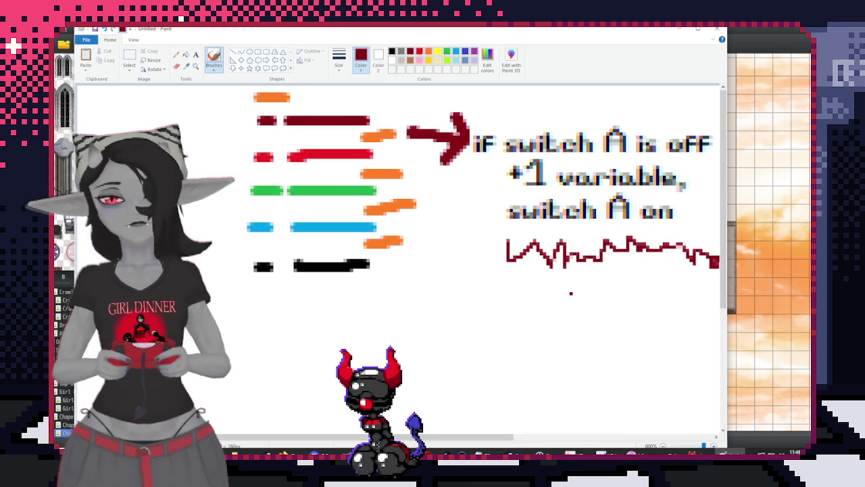
{"action": "key", "text": "ctrl+z"}
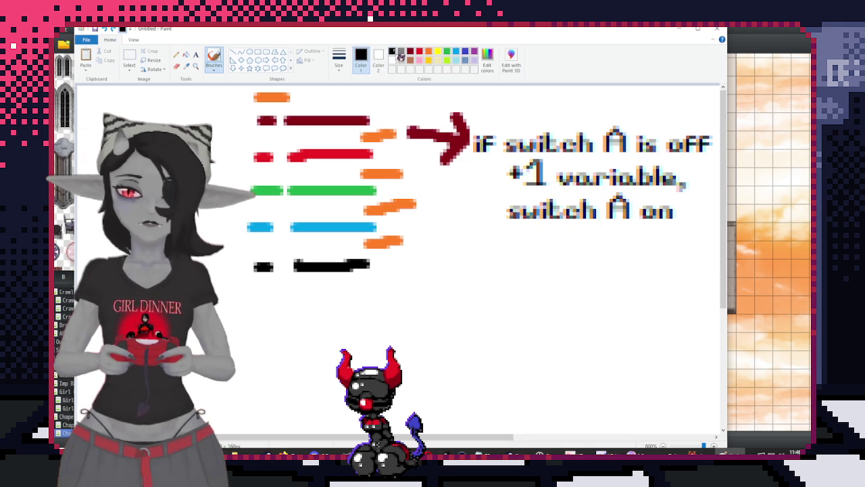
Draw two black branch brackets down from the arrow beside the switch note
{"action": "left_click", "coordinate": [393, 52]}
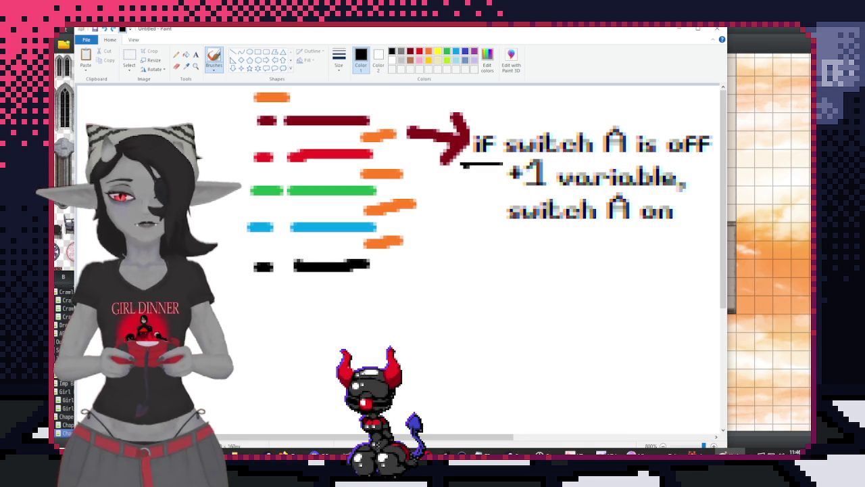
{"action": "left_click_drag", "start_coordinate": [465, 166], "coordinate": [461, 244]}
{"action": "left_click_drag", "start_coordinate": [464, 279], "coordinate": [496, 286]}
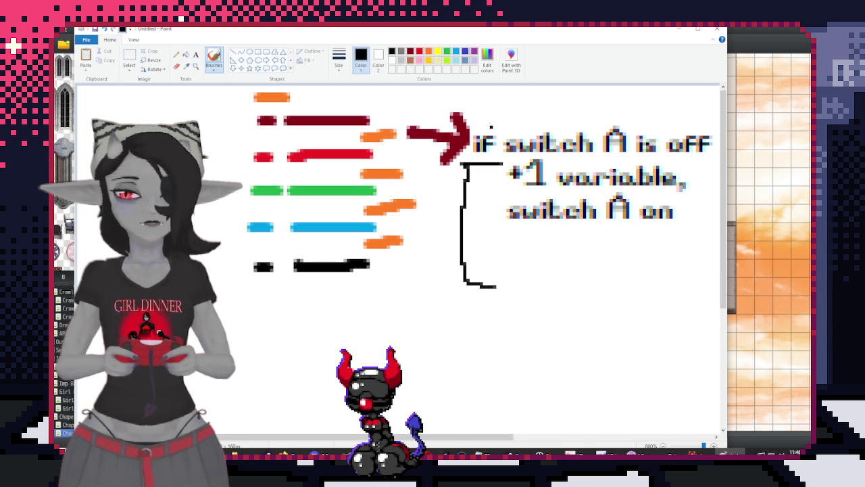
{"action": "left_click_drag", "start_coordinate": [454, 126], "coordinate": [441, 215]}
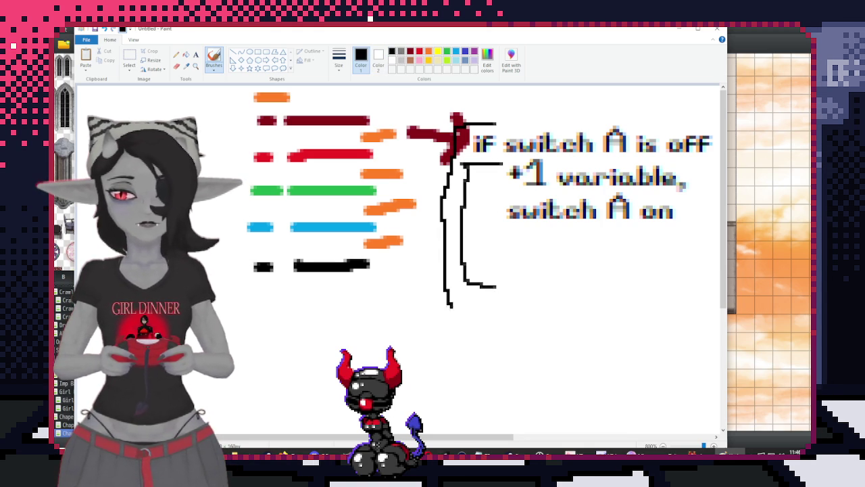
{"action": "left_click_drag", "start_coordinate": [448, 304], "coordinate": [512, 313]}
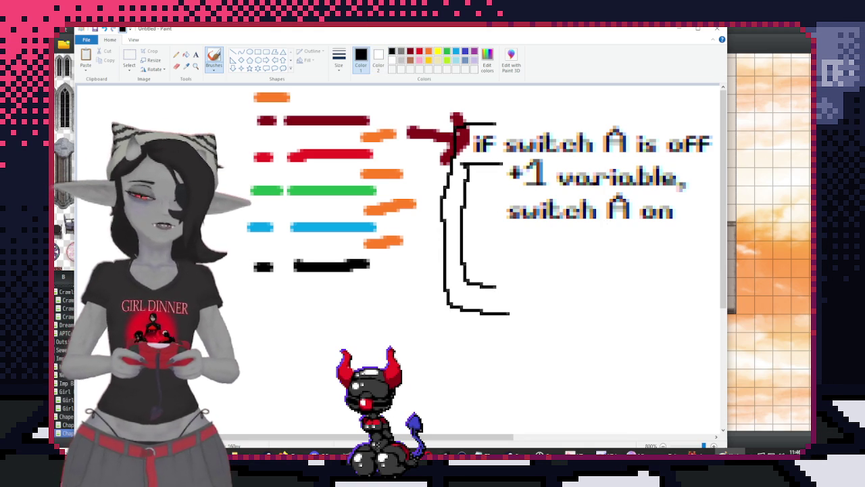
Draw dark-red and red lines below the note and begin the black '-1 var' label
{"action": "left_click", "coordinate": [410, 51]}
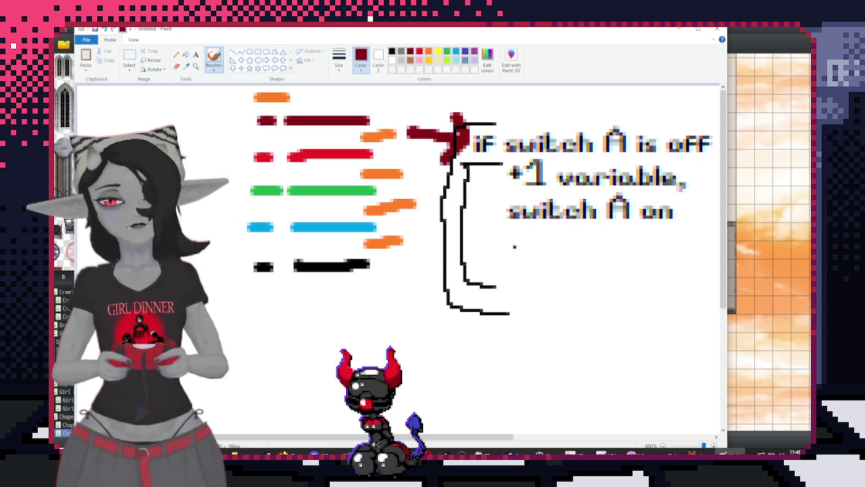
{"action": "left_click_drag", "start_coordinate": [512, 244], "coordinate": [696, 254]}
{"action": "left_click", "coordinate": [419, 53]}
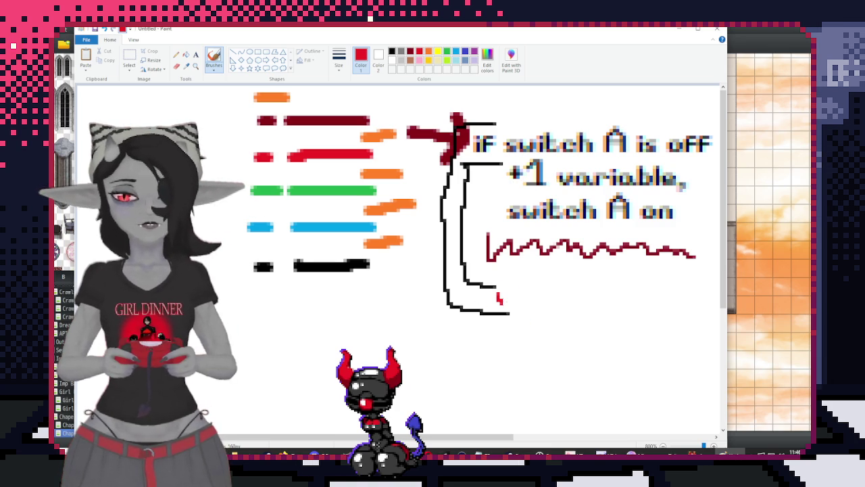
{"action": "left_click_drag", "start_coordinate": [499, 296], "coordinate": [541, 302]}
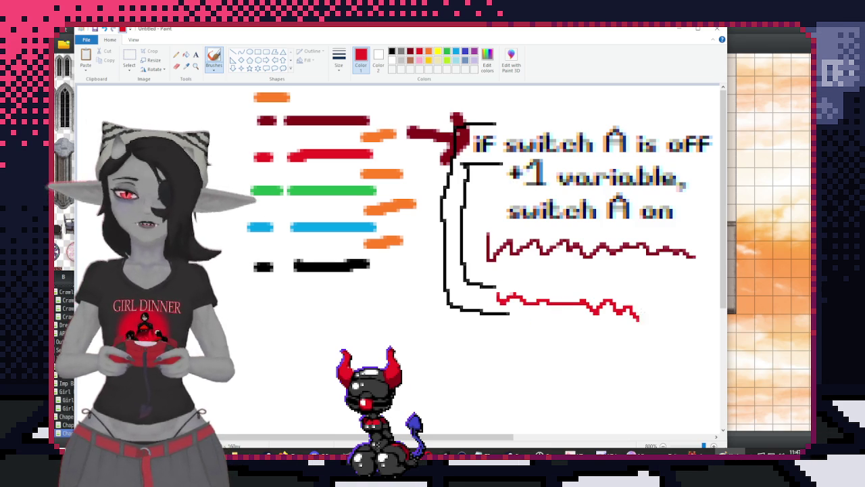
{"action": "left_click_drag", "start_coordinate": [639, 317], "coordinate": [718, 338]}
{"action": "left_click", "coordinate": [392, 51]}
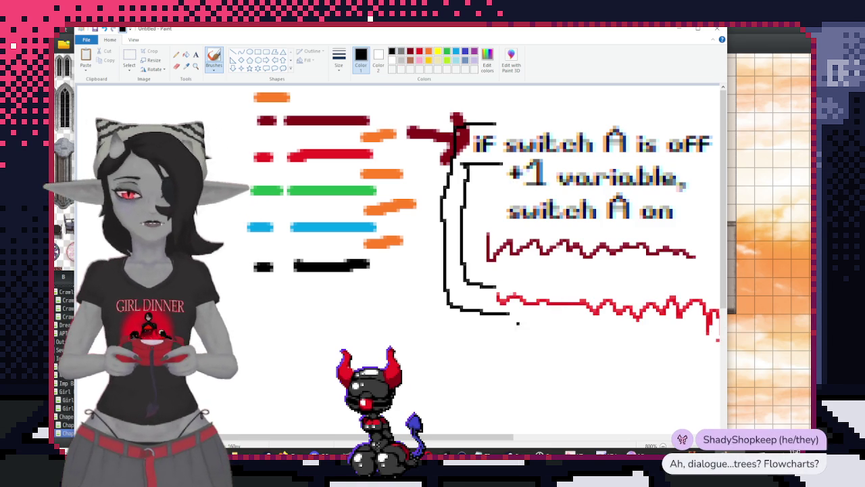
{"action": "left_click_drag", "start_coordinate": [507, 336], "coordinate": [525, 336]}
{"action": "mouse_move", "coordinate": [592, 341]}
{"action": "left_mouse_down"}
{"action": "mouse_move", "coordinate": [582, 351]}
{"action": "mouse_move", "coordinate": [609, 345]}
{"action": "left_mouse_up"}
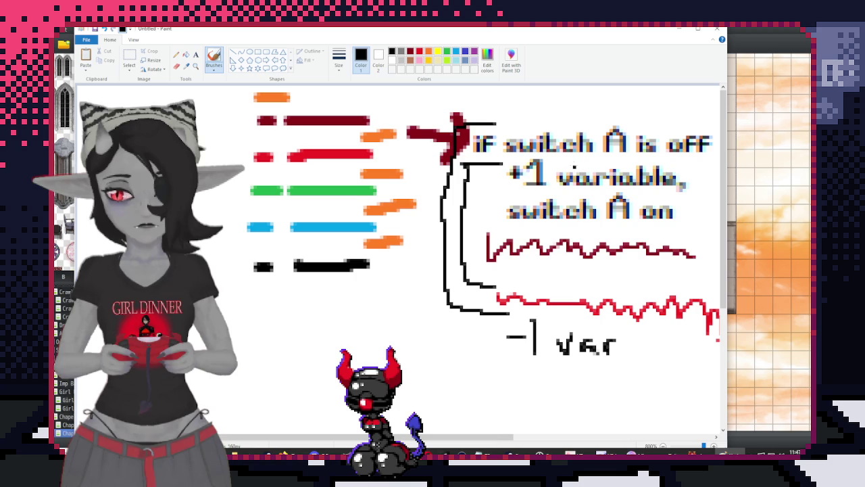
Finish the '-1 var' label and start a Win+Shift+S screen snip of the flowchart
{"action": "left_click_drag", "start_coordinate": [497, 437], "coordinate": [543, 444]}
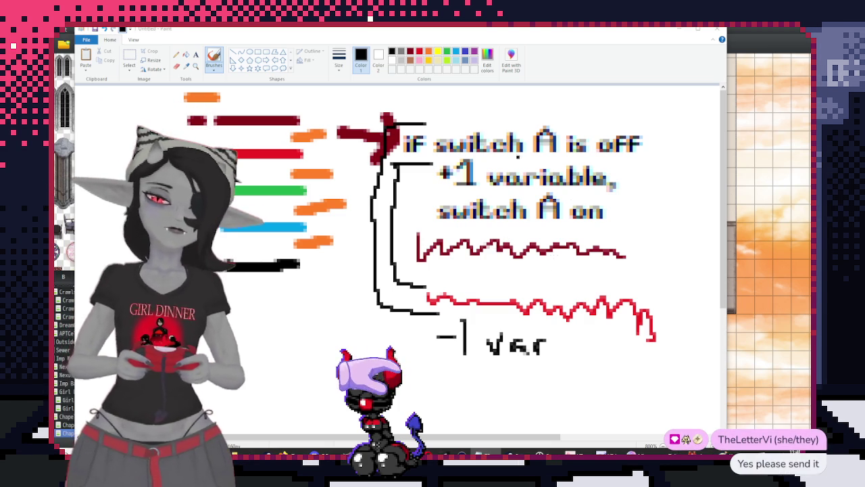
{"action": "key", "text": "super+shift+s"}
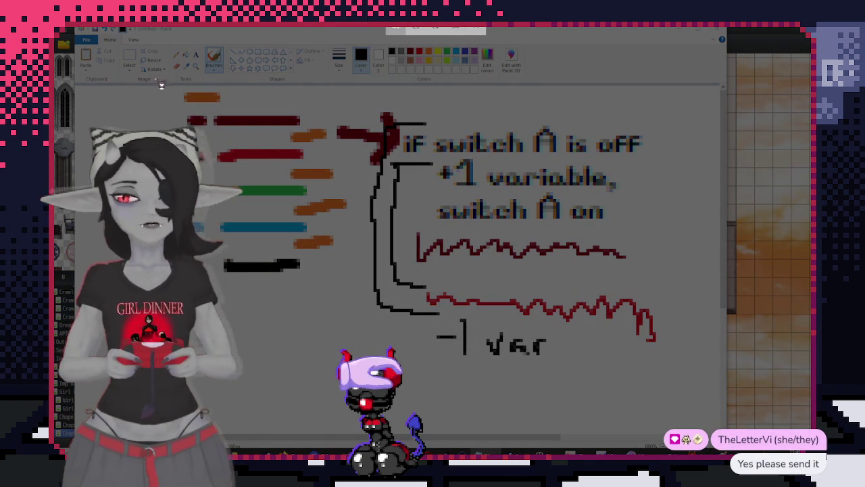
Snip the whole flowchart canvas, then close Paint without saving
{"action": "left_click_drag", "start_coordinate": [163, 86], "coordinate": [679, 388]}
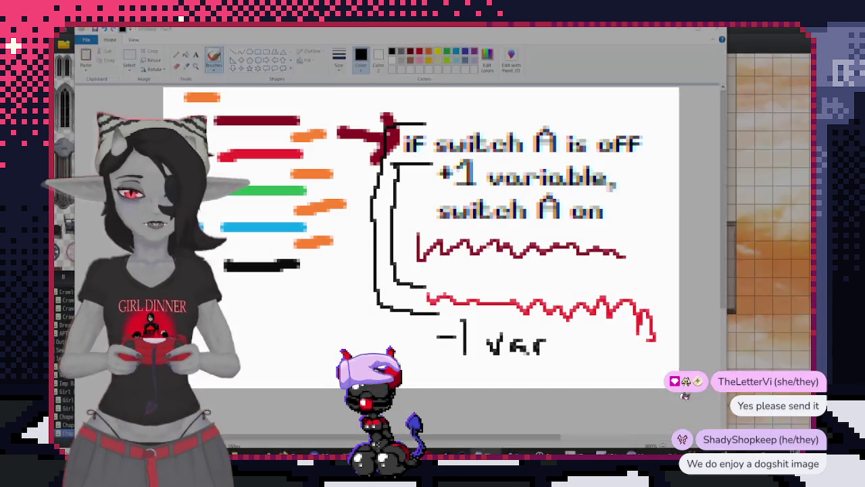
{"action": "left_click", "coordinate": [717, 30]}
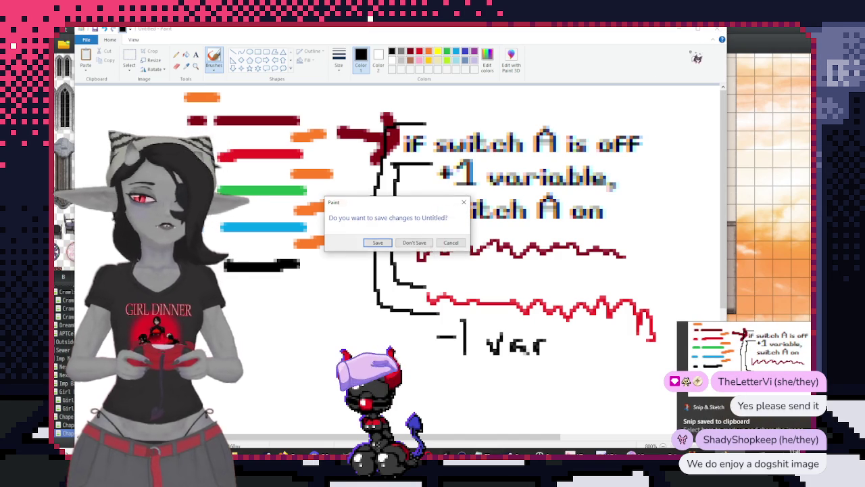
{"action": "left_click", "coordinate": [414, 242]}
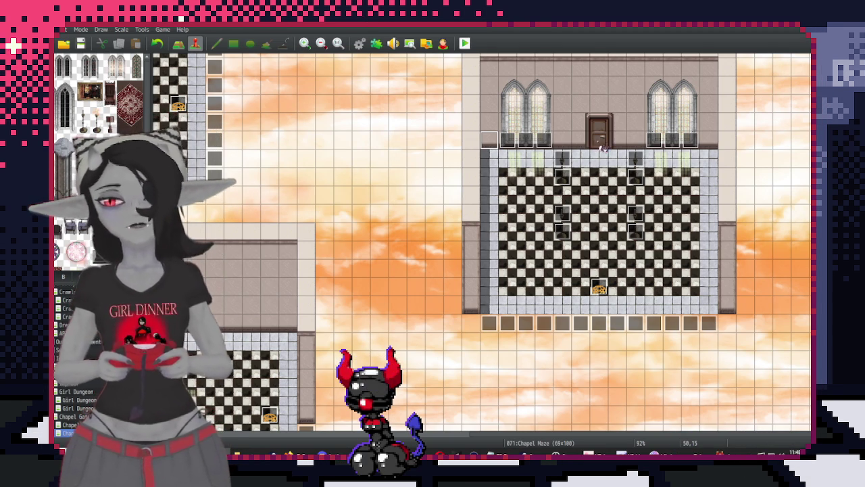
{"action": "scroll", "coordinate": [603, 147], "scroll_direction": "left", "scroll_amount": 3}
{"action": "scroll", "coordinate": [522, 193], "scroll_direction": "up", "scroll_amount": 2}
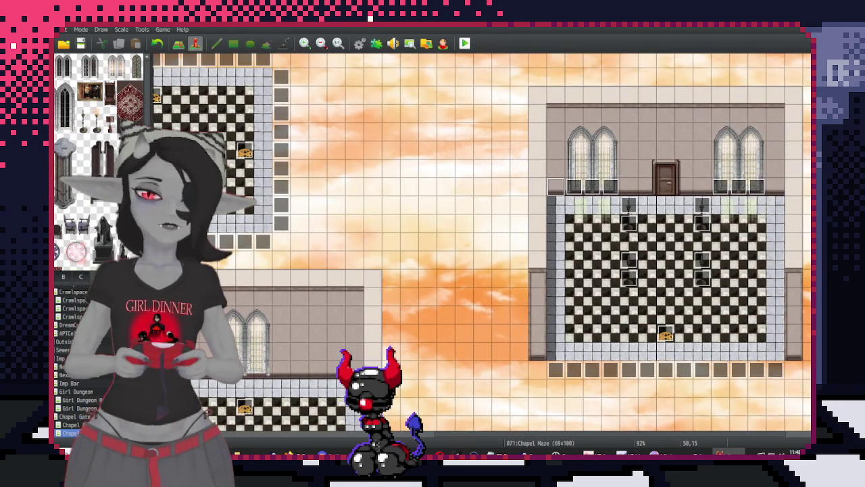
{"action": "scroll", "coordinate": [537, 218], "scroll_direction": "up", "scroll_amount": 2}
{"action": "scroll", "coordinate": [489, 193], "scroll_direction": "left", "scroll_amount": 3}
{"action": "scroll", "coordinate": [594, 177], "scroll_direction": "right", "scroll_amount": 5}
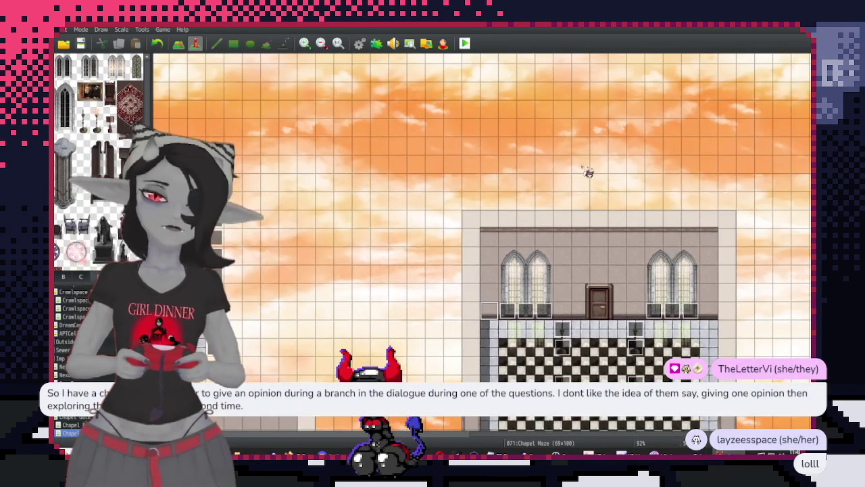
{"action": "scroll", "coordinate": [528, 187], "scroll_direction": "left", "scroll_amount": 1}
{"action": "scroll", "coordinate": [670, 162], "scroll_direction": "up", "scroll_amount": 1}
{"action": "scroll", "coordinate": [521, 124], "scroll_direction": "down", "scroll_amount": 3}
{"action": "scroll", "coordinate": [508, 201], "scroll_direction": "down", "scroll_amount": 2}
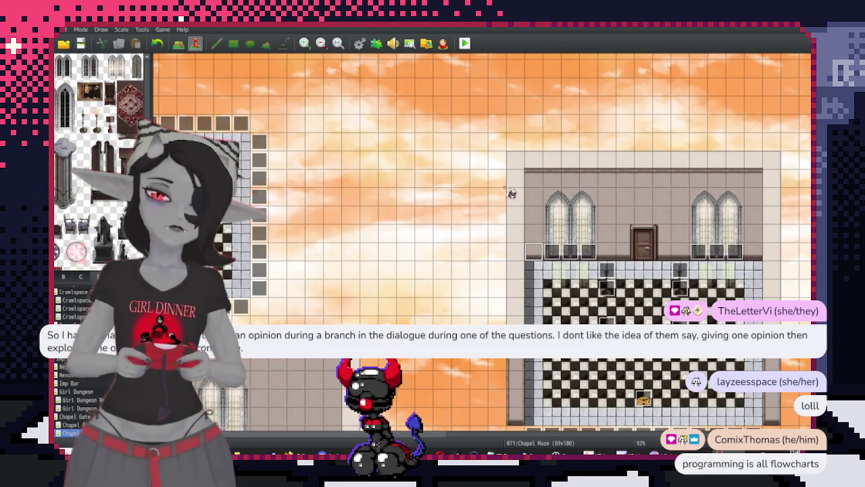
{"action": "scroll", "coordinate": [508, 196], "scroll_direction": "left", "scroll_amount": 1}
{"action": "scroll", "coordinate": [517, 189], "scroll_direction": "down", "scroll_amount": 2}
{"action": "scroll", "coordinate": [520, 193], "scroll_direction": "left", "scroll_amount": 1}
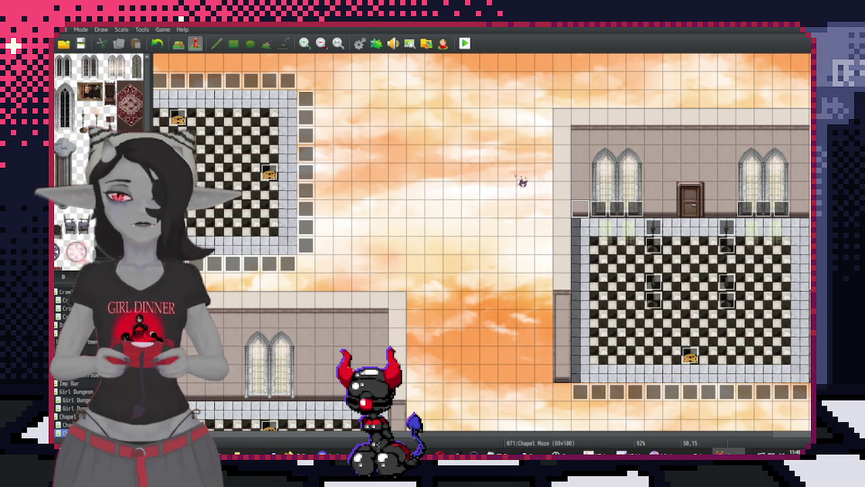
{"action": "scroll", "coordinate": [534, 223], "scroll_direction": "right", "scroll_amount": 3}
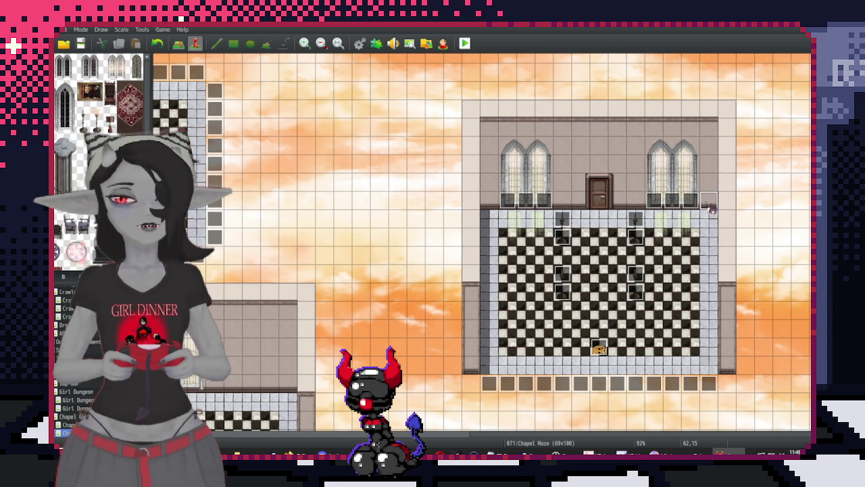
{"action": "middle_click", "coordinate": [526, 185]}
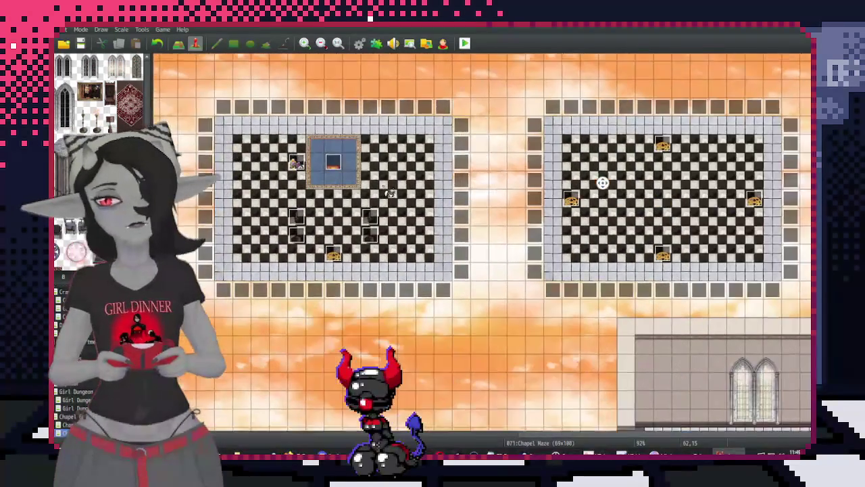
{"action": "scroll", "coordinate": [433, 245], "scroll_direction": "down", "scroll_amount": 2}
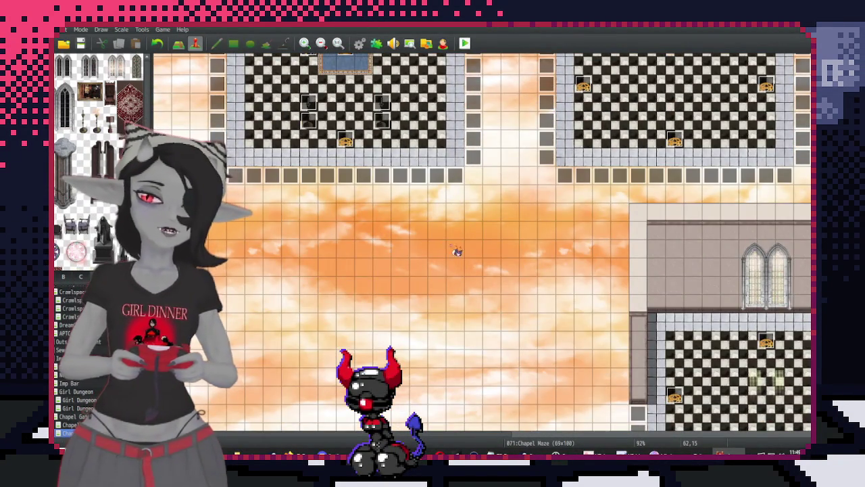
{"action": "scroll", "coordinate": [479, 305], "scroll_direction": "down", "scroll_amount": 2}
{"action": "scroll", "coordinate": [480, 309], "scroll_direction": "down", "scroll_amount": 2}
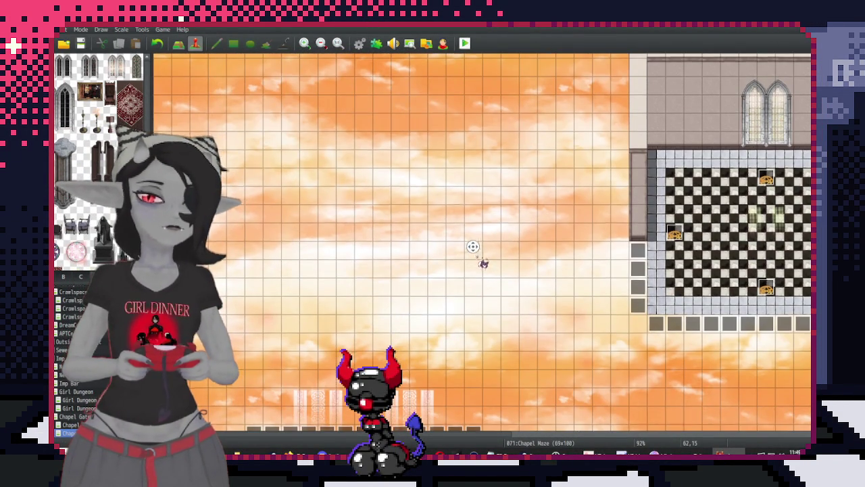
{"action": "scroll", "coordinate": [480, 254], "scroll_direction": "down", "scroll_amount": 3}
{"action": "scroll", "coordinate": [609, 281], "scroll_direction": "down", "scroll_amount": 3}
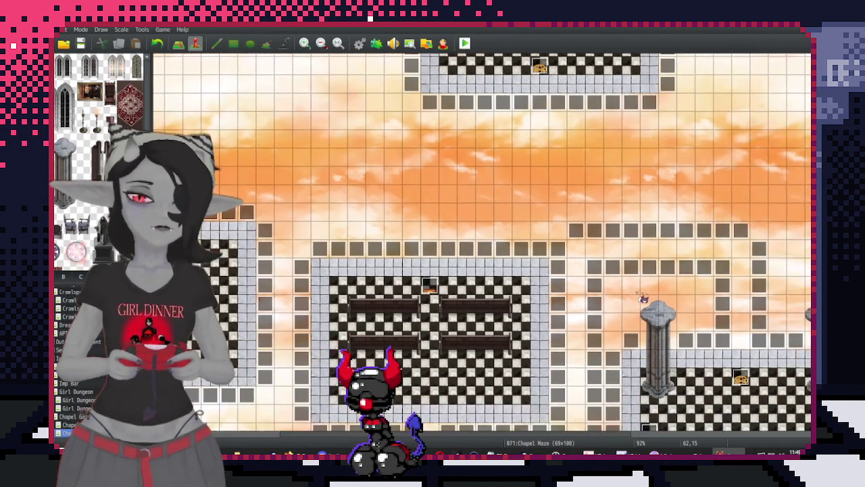
{"action": "scroll", "coordinate": [635, 273], "scroll_direction": "down", "scroll_amount": 3}
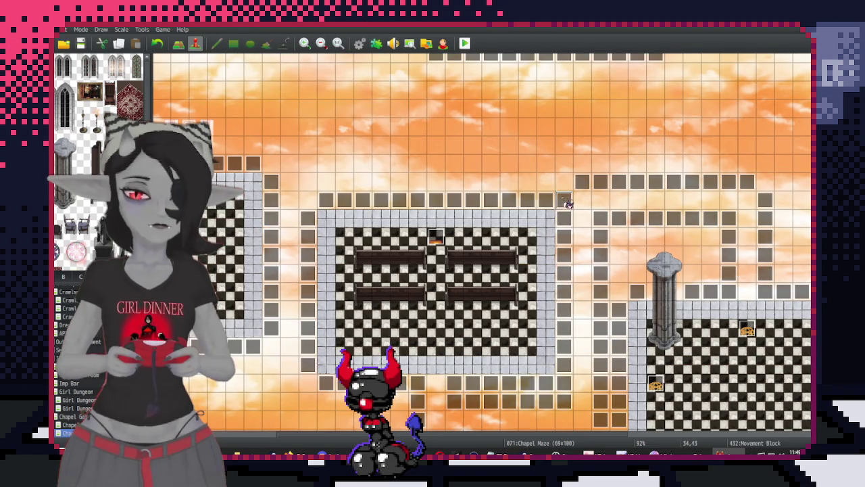
{"action": "double_click", "coordinate": [566, 202]}
{"action": "key", "text": "Escape"}
{"action": "scroll", "coordinate": [597, 250], "scroll_direction": "down", "scroll_amount": 5}
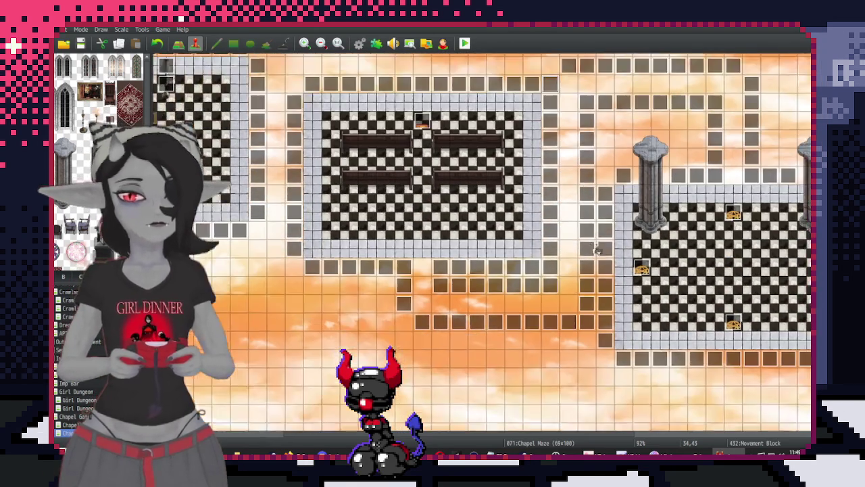
{"action": "scroll", "coordinate": [598, 250], "scroll_direction": "down", "scroll_amount": 2}
{"action": "double_click", "coordinate": [568, 265]}
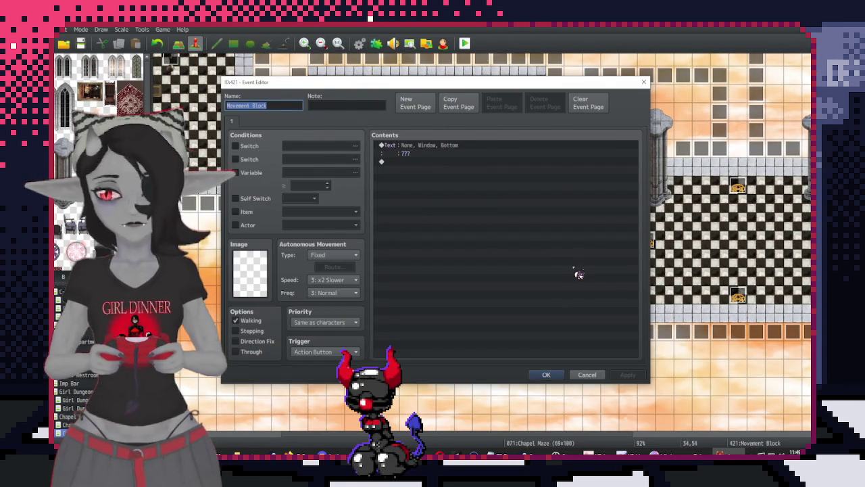
{"action": "key", "text": "Escape"}
{"action": "double_click", "coordinate": [570, 246]}
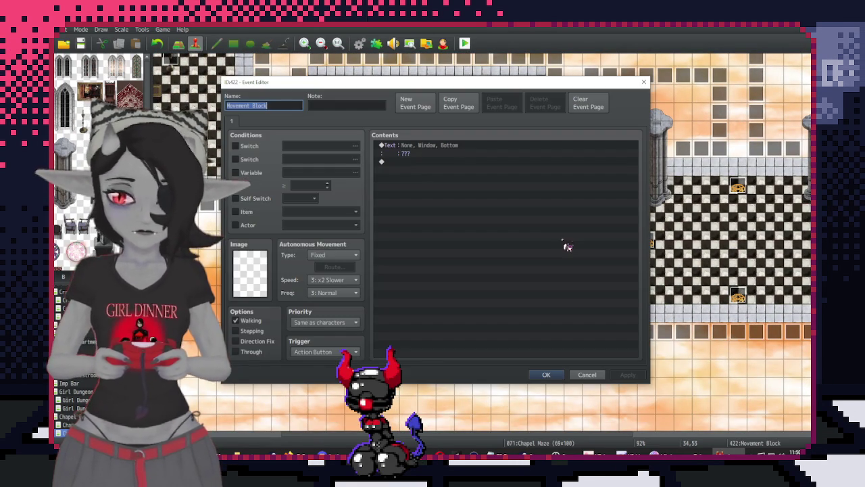
{"action": "key", "text": "Escape"}
{"action": "scroll", "coordinate": [572, 271], "scroll_direction": "down", "scroll_amount": 5}
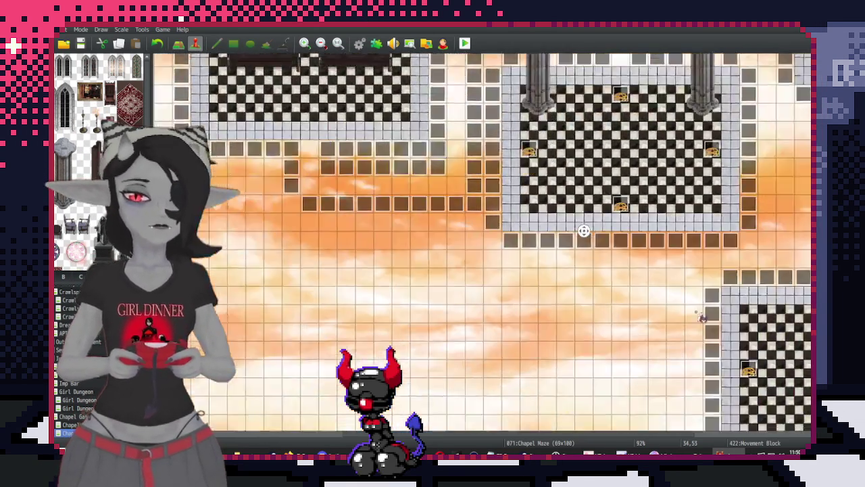
{"action": "scroll", "coordinate": [571, 271], "scroll_direction": "down", "scroll_amount": 5}
{"action": "scroll", "coordinate": [574, 291], "scroll_direction": "down", "scroll_amount": 3}
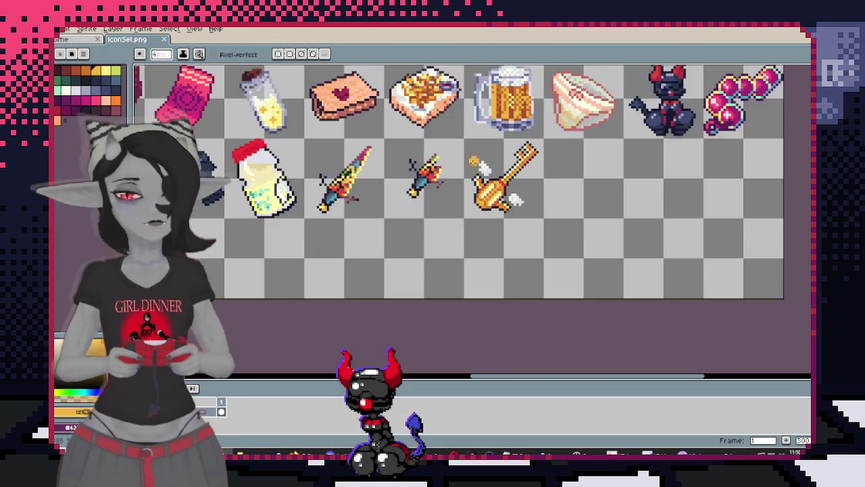
Close the IconSet.png tab and reopen it from Aseprite's recent files
{"action": "scroll", "coordinate": [484, 250], "scroll_direction": "up", "scroll_amount": 1}
{"action": "scroll", "coordinate": [484, 250], "scroll_direction": "up", "scroll_amount": 2}
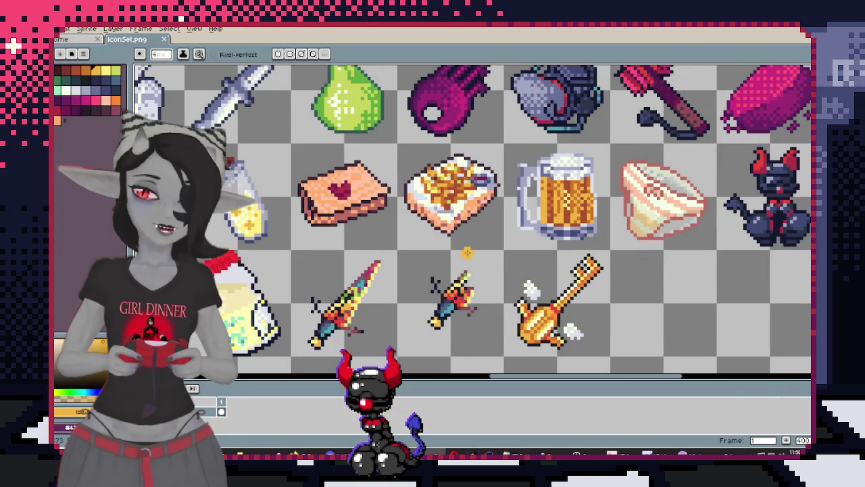
{"action": "left_click", "coordinate": [167, 40]}
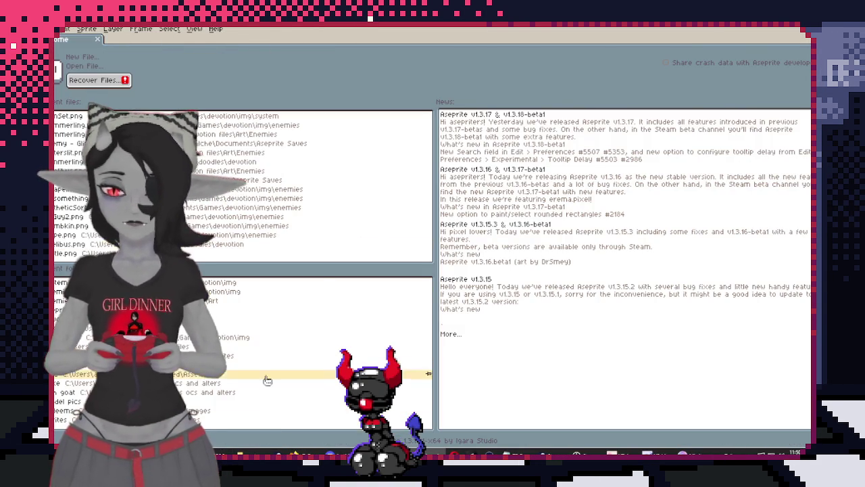
{"action": "key", "text": "alt+Tab"}
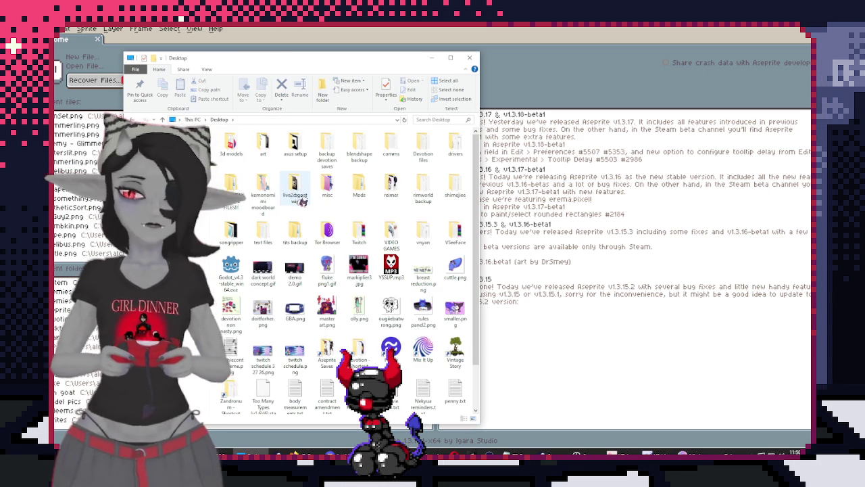
{"action": "left_click", "coordinate": [585, 78]}
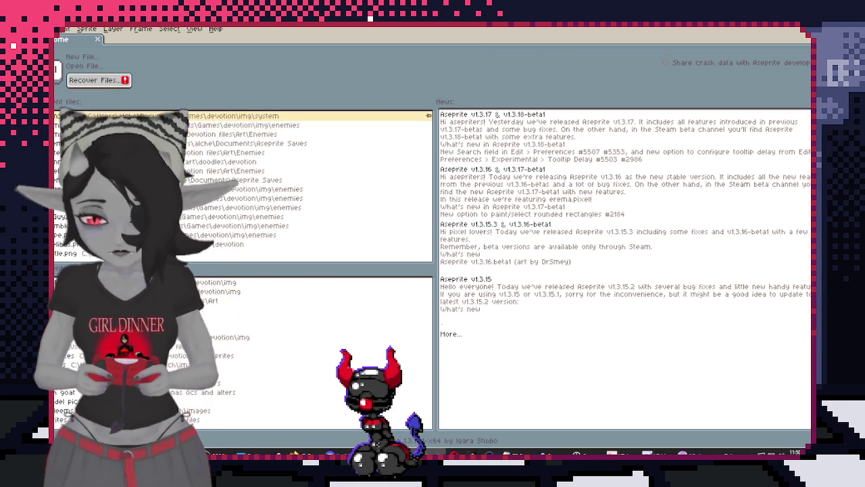
{"action": "left_click", "coordinate": [78, 115]}
Zoom and pan the IconSet.png sheet to view the icons on the left
{"action": "scroll", "coordinate": [516, 234], "scroll_direction": "up", "scroll_amount": 2}
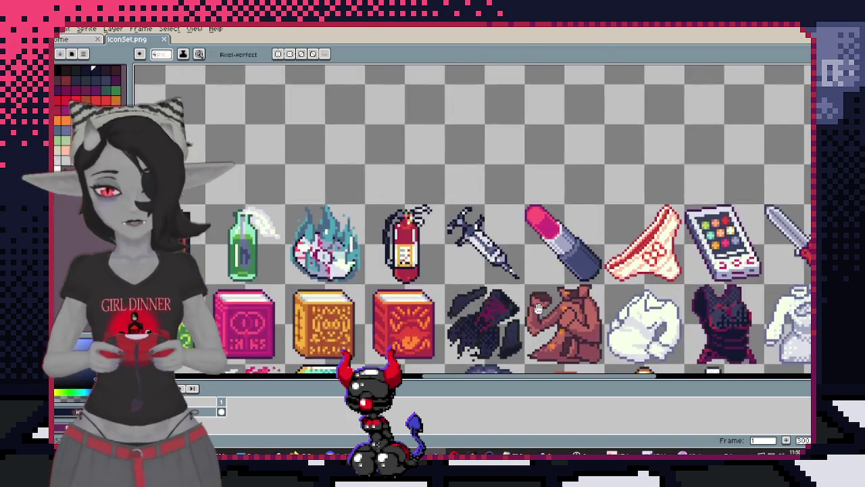
{"action": "scroll", "coordinate": [541, 202], "scroll_direction": "up", "scroll_amount": 1}
{"action": "scroll", "coordinate": [572, 180], "scroll_direction": "up", "scroll_amount": 1}
{"action": "scroll", "coordinate": [572, 209], "scroll_direction": "down", "scroll_amount": 2}
{"action": "scroll", "coordinate": [534, 232], "scroll_direction": "up", "scroll_amount": 1}
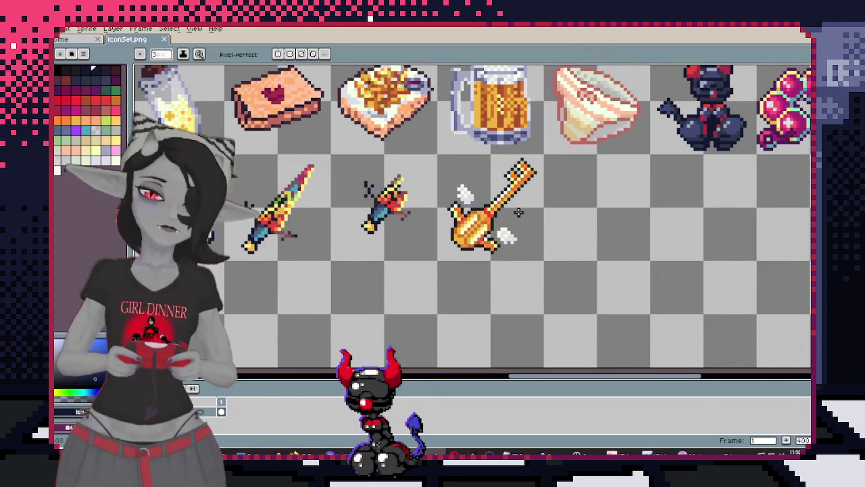
{"action": "scroll", "coordinate": [517, 211], "scroll_direction": "down", "scroll_amount": 1}
{"action": "scroll", "coordinate": [501, 255], "scroll_direction": "up", "scroll_amount": 1}
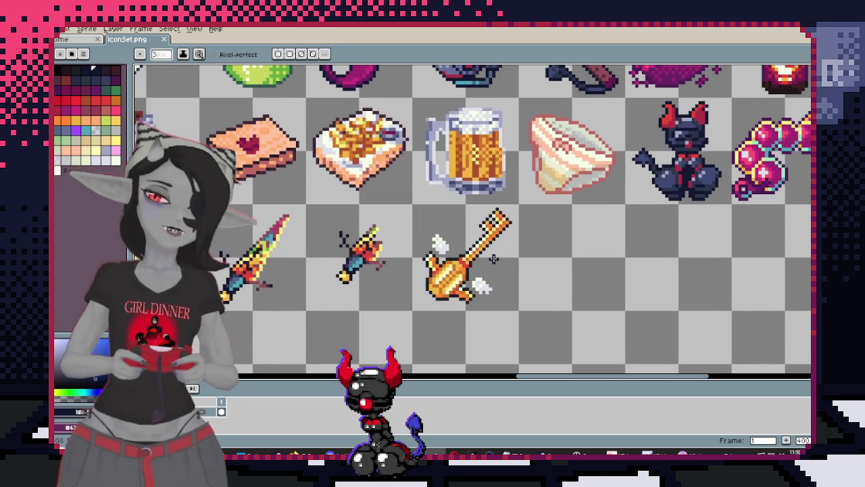
{"action": "mouse_move", "coordinate": [517, 308]}
{"action": "left_mouse_down"}
{"action": "mouse_move", "coordinate": [578, 296]}
{"action": "mouse_move", "coordinate": [550, 276]}
{"action": "mouse_move", "coordinate": [602, 244]}
{"action": "left_mouse_up"}
{"action": "mouse_move", "coordinate": [172, 240]}
{"action": "left_mouse_down"}
{"action": "mouse_move", "coordinate": [480, 264]}
{"action": "mouse_move", "coordinate": [601, 257]}
{"action": "left_mouse_up"}
{"action": "left_click_drag", "start_coordinate": [428, 234], "coordinate": [670, 233]}
{"action": "left_click_drag", "start_coordinate": [534, 223], "coordinate": [602, 230]}
{"action": "left_click_drag", "start_coordinate": [487, 203], "coordinate": [634, 211]}
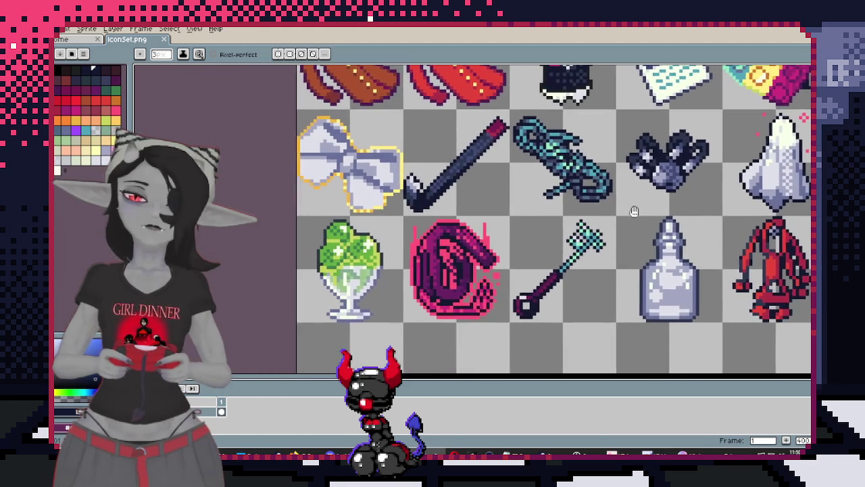
{"action": "scroll", "coordinate": [635, 211], "scroll_direction": "down", "scroll_amount": 1}
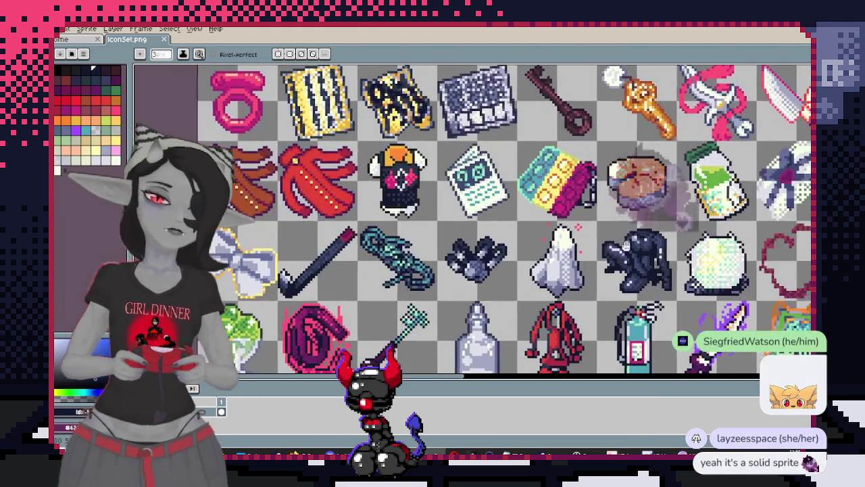
Pan across to the icons on the right, then switch to File Explorer's Desktop folder
{"action": "left_click_drag", "start_coordinate": [626, 244], "coordinate": [412, 270]}
{"action": "left_click_drag", "start_coordinate": [630, 230], "coordinate": [618, 236]}
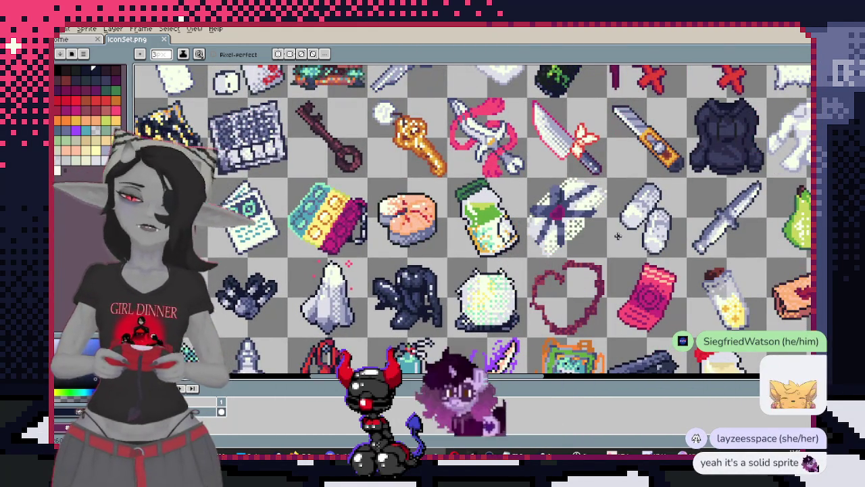
{"action": "left_click_drag", "start_coordinate": [617, 236], "coordinate": [303, 174]}
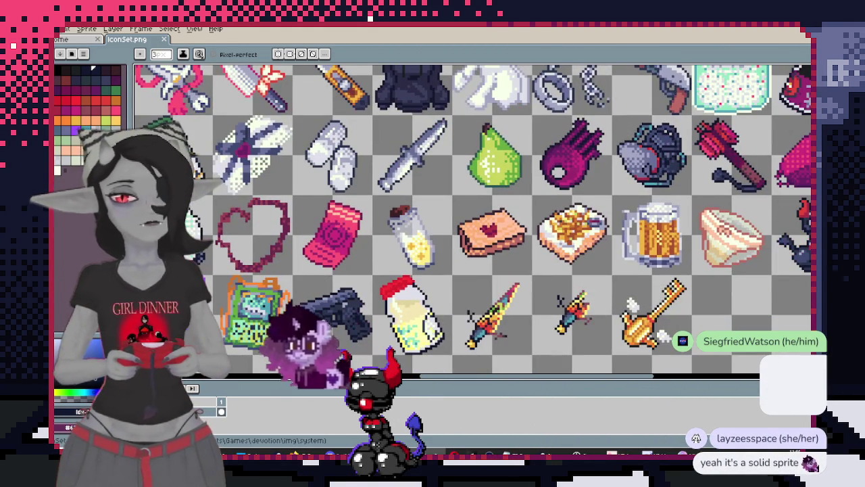
{"action": "key", "text": "alt+Tab"}
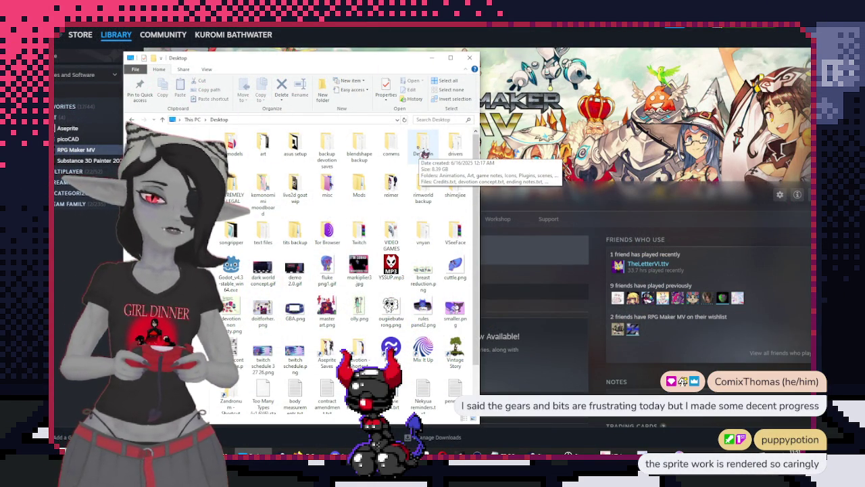
Minimize the Desktop folder window to reveal RPG Maker MV's Steam library page
{"action": "left_click", "coordinate": [469, 58]}
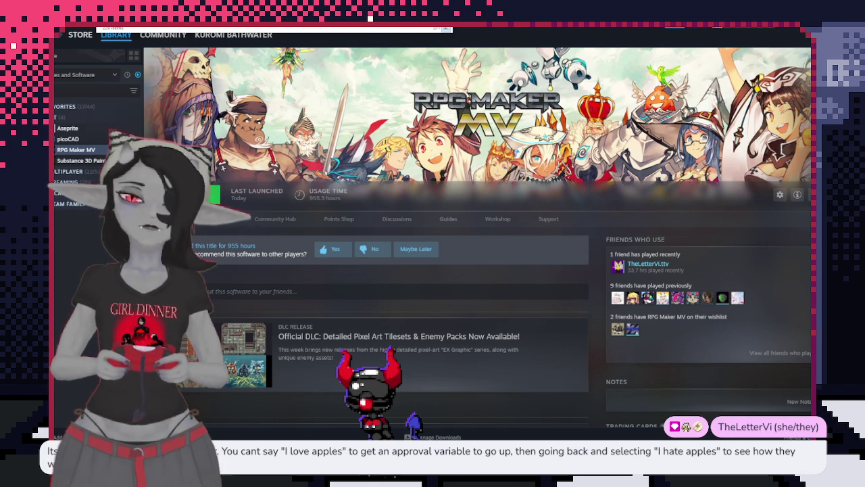
Back in Aseprite, reposition the fairy sprite at frame 1 and preview the yellow enemy PNG
{"action": "key", "text": "alt+Tab"}
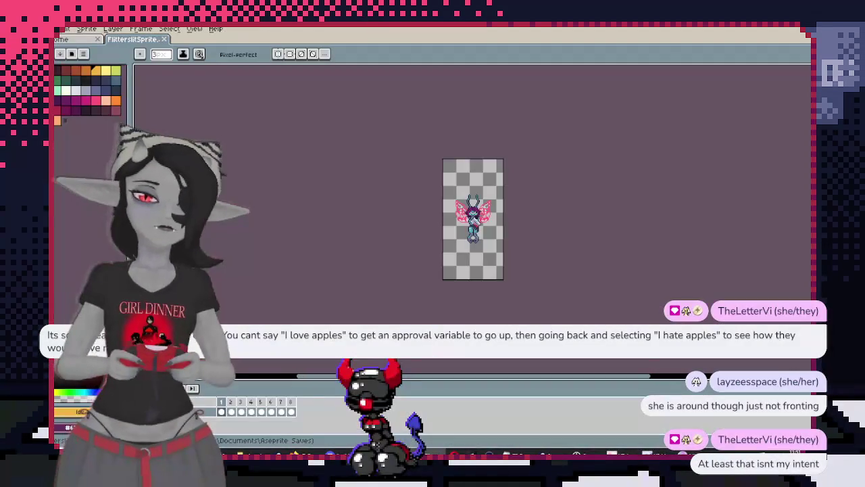
{"action": "scroll", "coordinate": [503, 203], "scroll_direction": "up", "scroll_amount": 2}
{"action": "scroll", "coordinate": [503, 192], "scroll_direction": "down", "scroll_amount": 1}
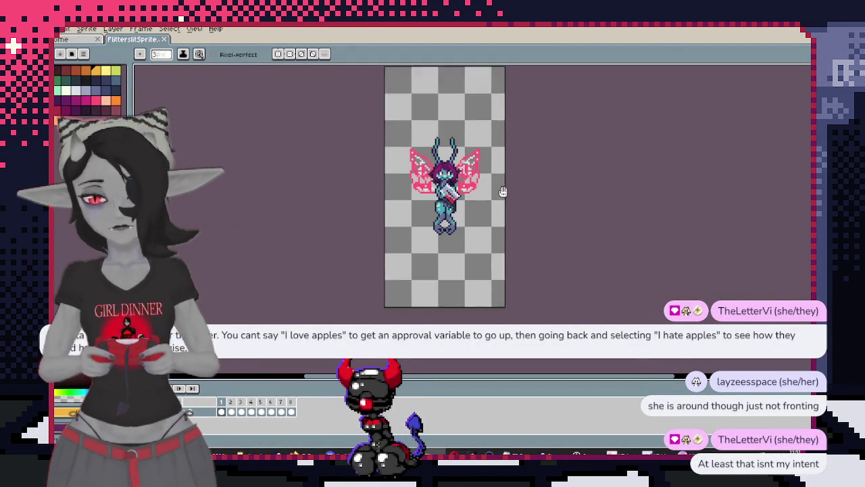
{"action": "left_click_drag", "start_coordinate": [503, 191], "coordinate": [501, 221]}
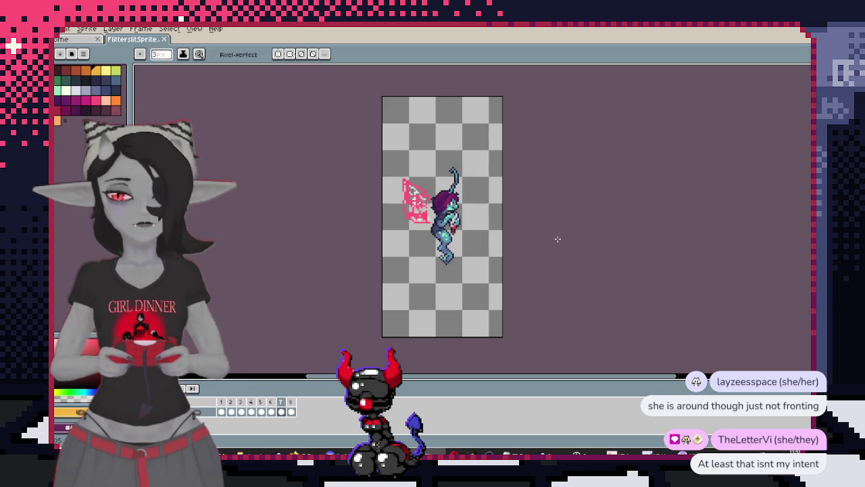
{"action": "key", "text": "ctrl+s"}
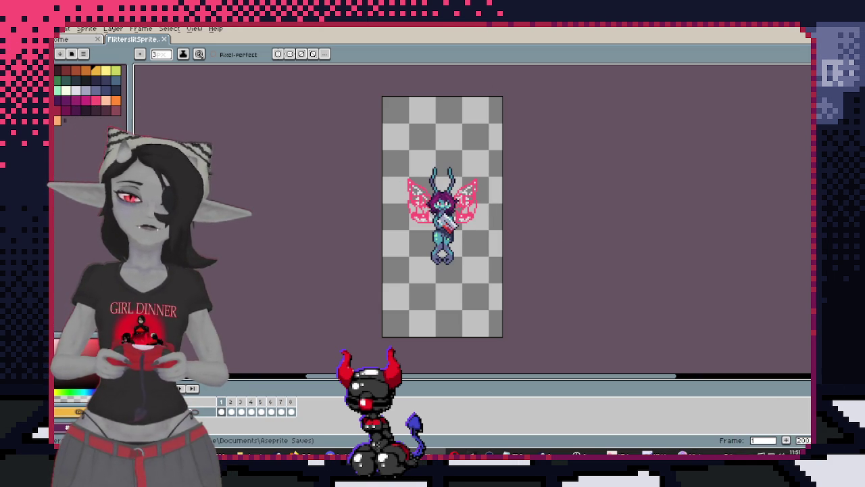
{"action": "key", "text": "Return"}
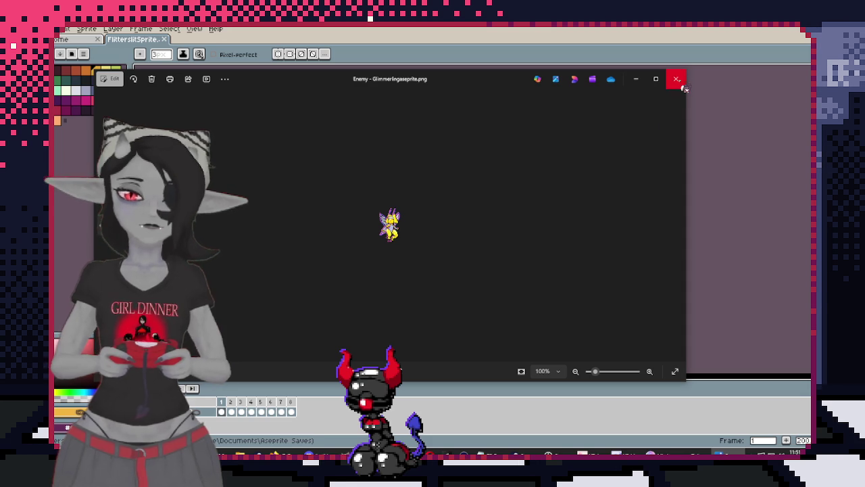
Close the preview, open Enemy - Glimmering from recent files in Aseprite, and launch Paint
{"action": "left_click", "coordinate": [675, 79]}
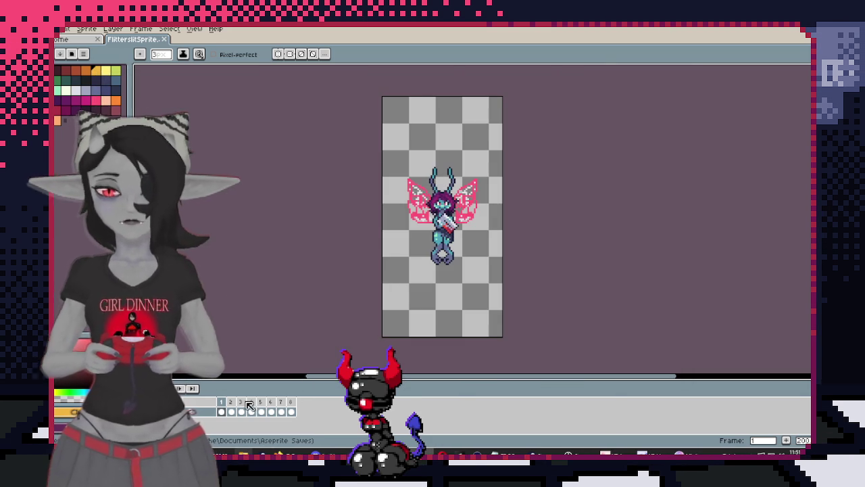
{"action": "left_click", "coordinate": [75, 41]}
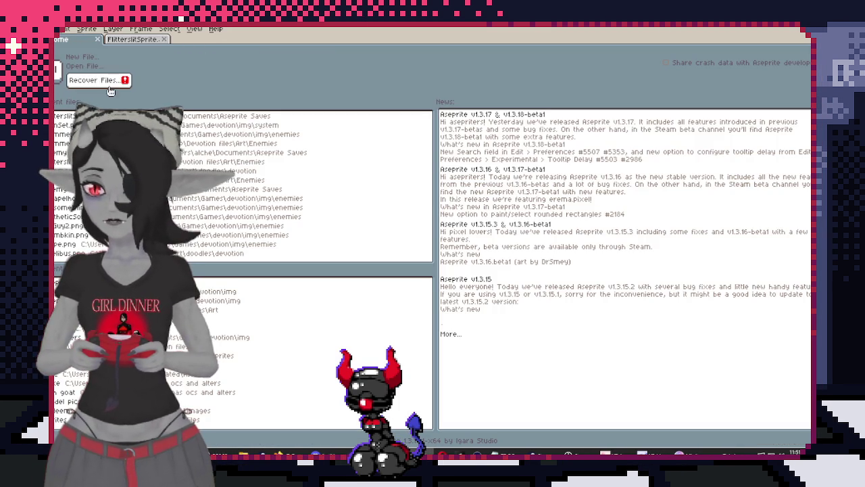
{"action": "left_click", "coordinate": [406, 152]}
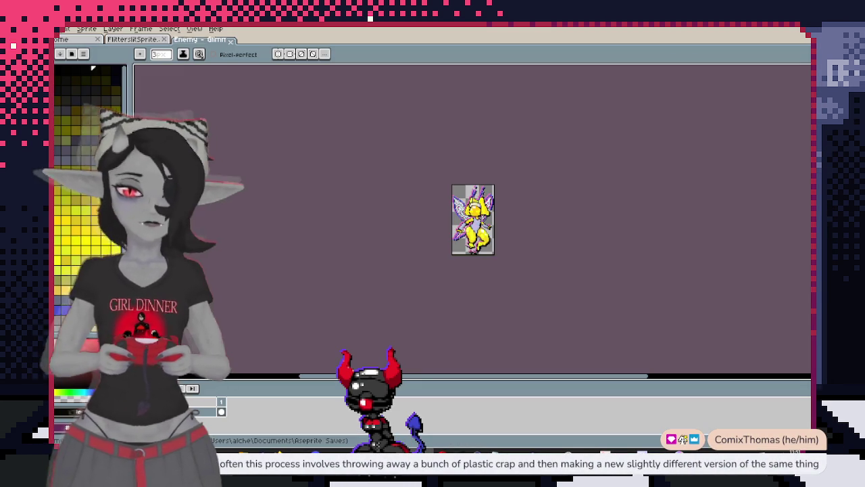
{"action": "left_click_drag", "start_coordinate": [581, 283], "coordinate": [493, 228]}
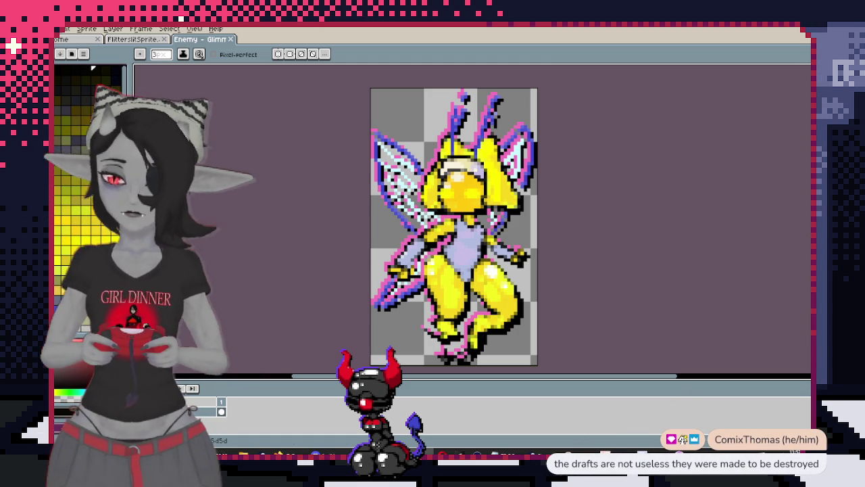
{"action": "key", "text": "super"}
{"action": "key", "text": "Escape"}
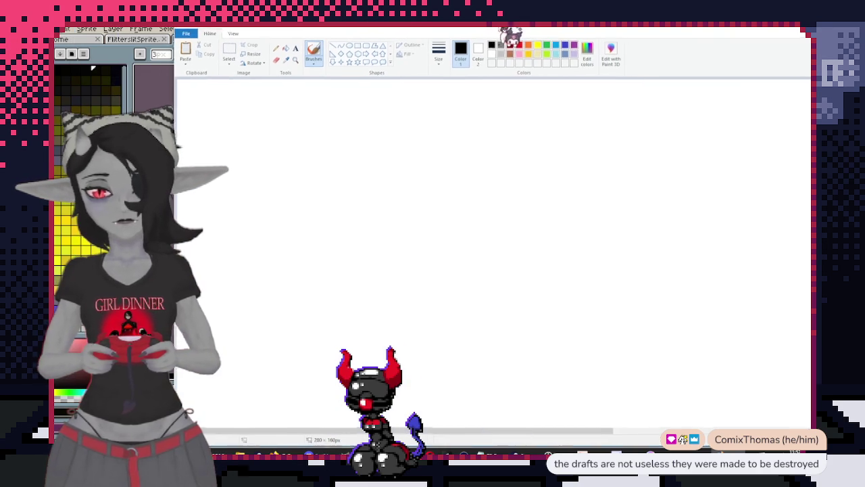
Paint dark-red and blue dialogue line pairs near the top of the canvas
{"action": "left_click", "coordinate": [519, 44]}
{"action": "left_click_drag", "start_coordinate": [340, 146], "coordinate": [323, 146]}
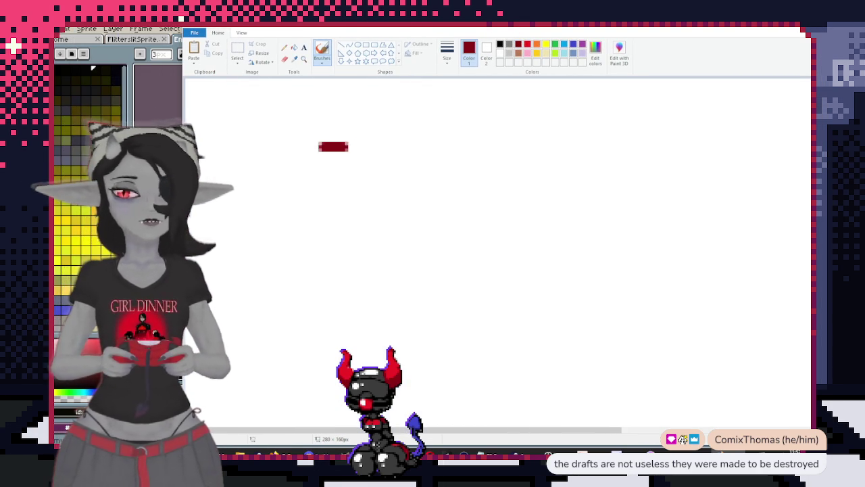
{"action": "left_click_drag", "start_coordinate": [352, 147], "coordinate": [424, 144]}
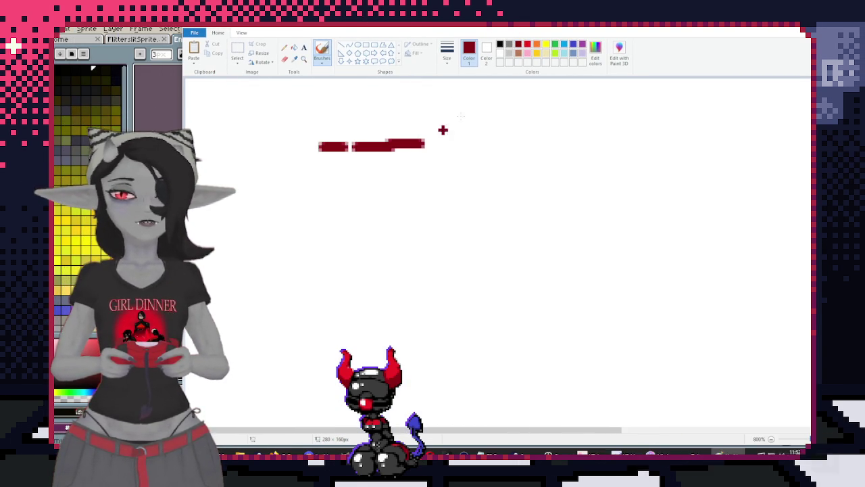
{"action": "left_click", "coordinate": [575, 46]}
{"action": "left_click_drag", "start_coordinate": [315, 173], "coordinate": [407, 171]}
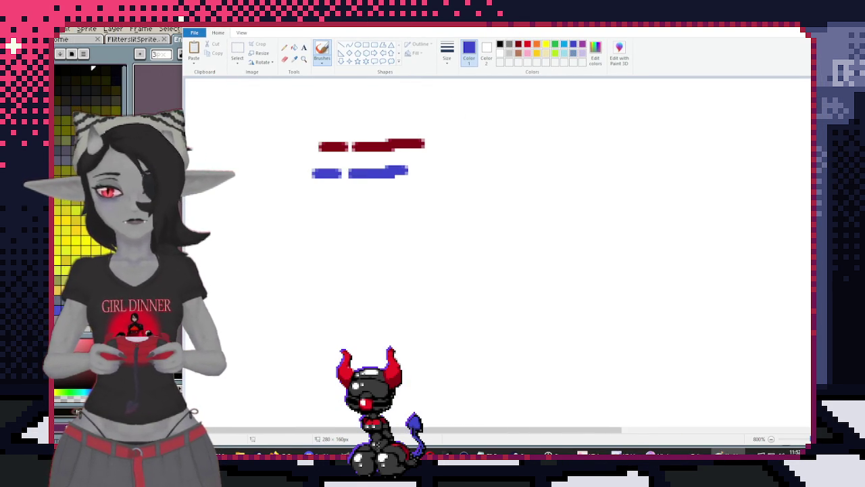
{"action": "left_click_drag", "start_coordinate": [425, 32], "coordinate": [389, 36]}
Add dark red dots at the top right and below the coloured bars
{"action": "left_click", "coordinate": [482, 47]}
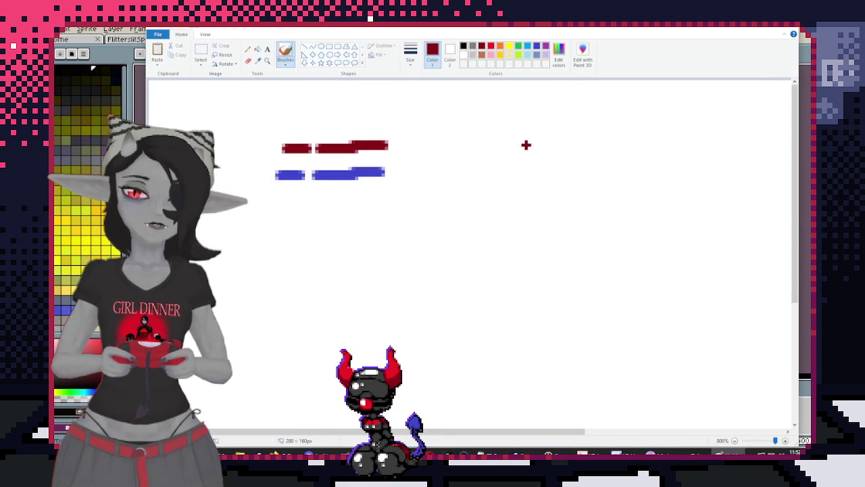
{"action": "left_click", "coordinate": [490, 122]}
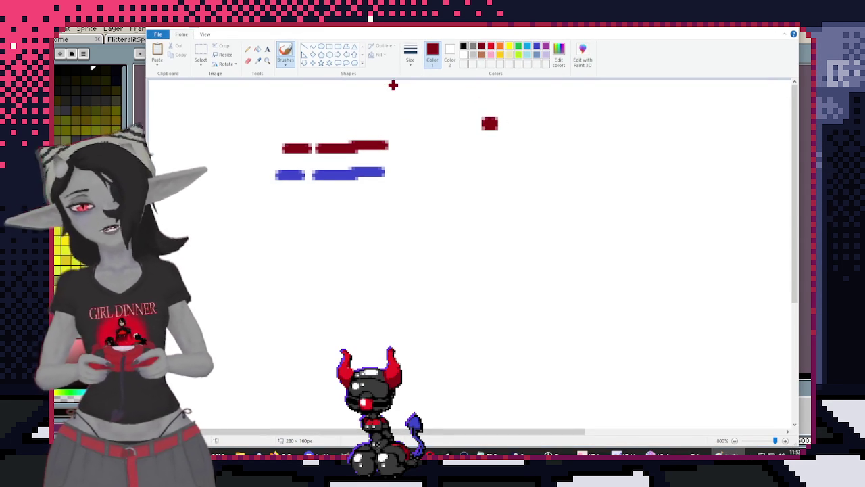
{"action": "left_click", "coordinate": [537, 46]}
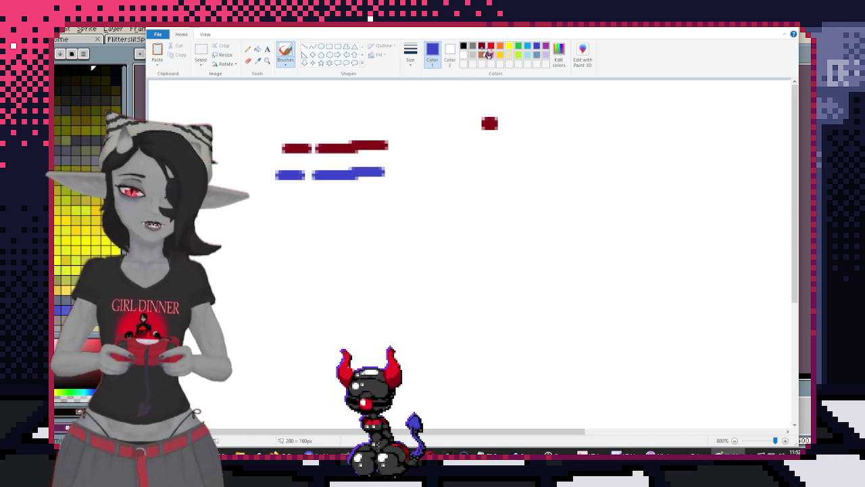
{"action": "left_click", "coordinate": [484, 50]}
{"action": "left_click", "coordinate": [415, 211]}
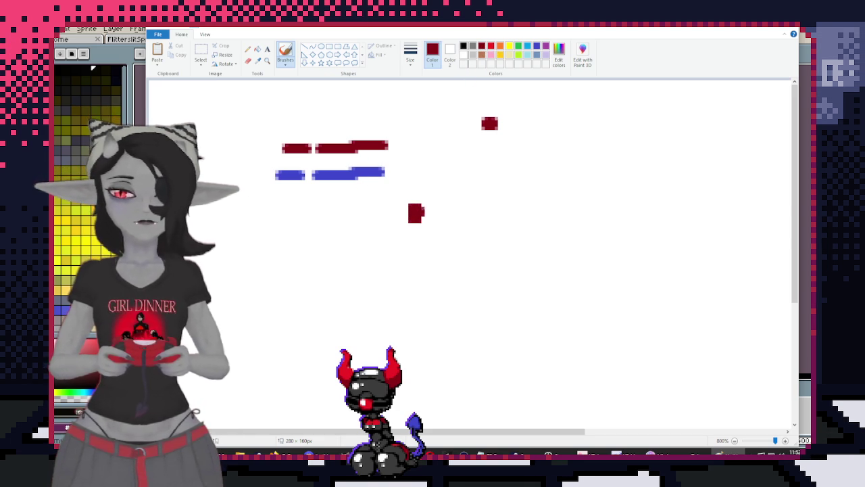
With a thinner brush, draw a question mark and a curve looping back to the bars
{"action": "left_click", "coordinate": [410, 54]}
{"action": "left_click", "coordinate": [409, 88]}
{"action": "mouse_move", "coordinate": [436, 201]}
{"action": "left_mouse_down"}
{"action": "mouse_move", "coordinate": [458, 196]}
{"action": "mouse_move", "coordinate": [446, 218]}
{"action": "left_mouse_up"}
{"action": "left_click", "coordinate": [443, 230]}
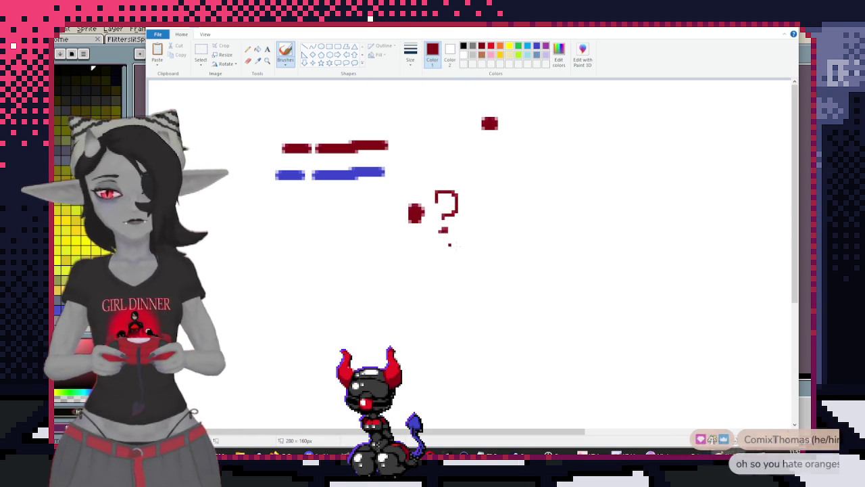
{"action": "mouse_move", "coordinate": [441, 231]}
{"action": "left_mouse_down"}
{"action": "mouse_move", "coordinate": [480, 195]}
{"action": "mouse_move", "coordinate": [379, 94]}
{"action": "mouse_move", "coordinate": [355, 124]}
{"action": "left_mouse_up"}
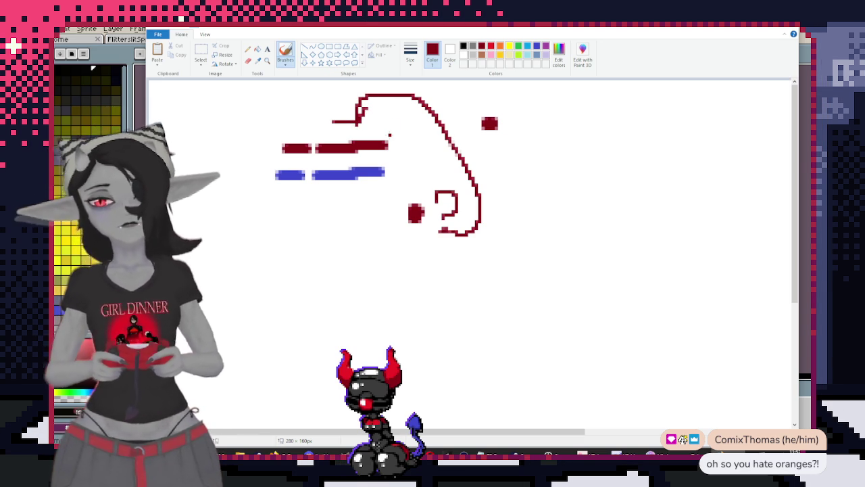
Undo the curve, then draw a blue wavy line and an arrow to the top dot
{"action": "key", "text": "ctrl+z"}
{"action": "key", "text": "ctrl+z"}
{"action": "key", "text": "ctrl+z"}
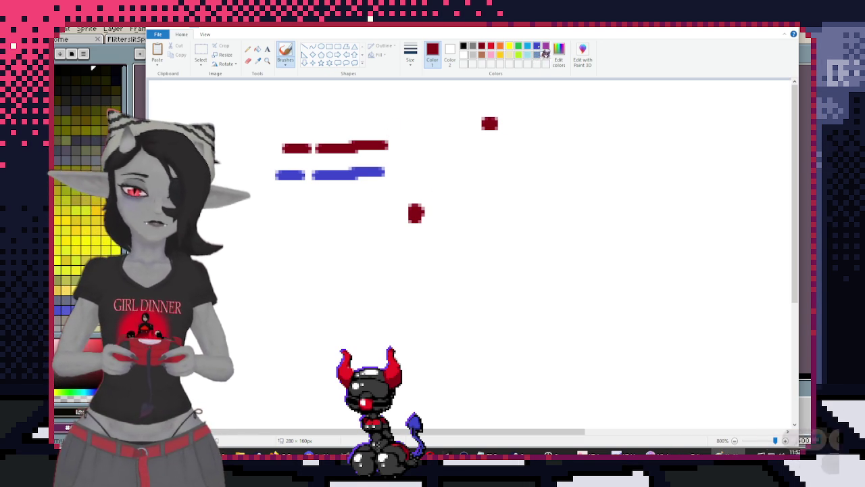
{"action": "left_click", "coordinate": [542, 49]}
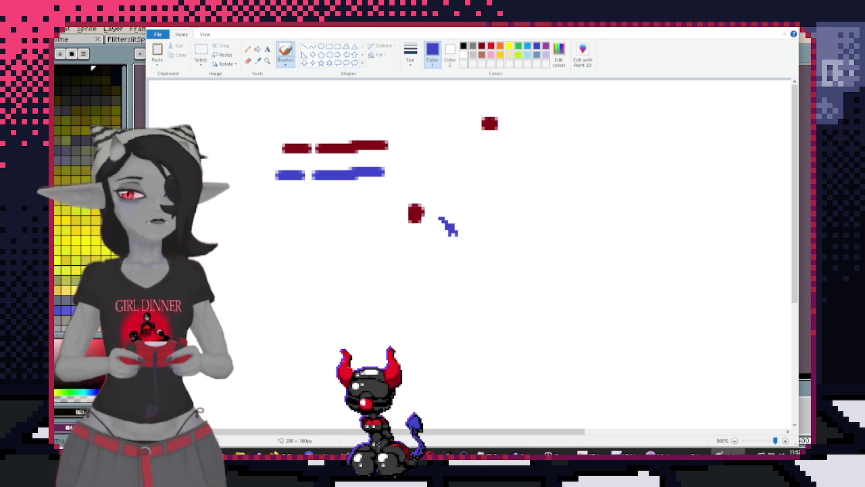
{"action": "mouse_move", "coordinate": [457, 233]}
{"action": "left_mouse_down"}
{"action": "mouse_move", "coordinate": [554, 233]}
{"action": "mouse_move", "coordinate": [451, 244]}
{"action": "mouse_move", "coordinate": [476, 248]}
{"action": "mouse_move", "coordinate": [564, 244]}
{"action": "left_mouse_up"}
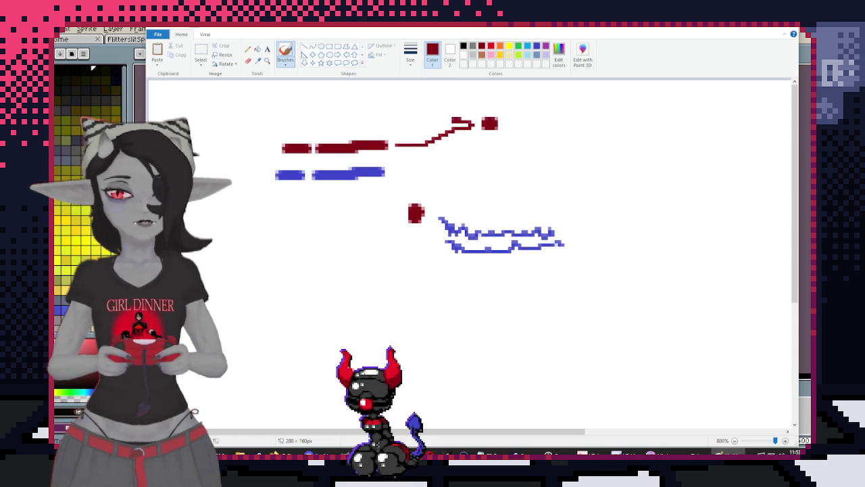
{"action": "left_click_drag", "start_coordinate": [472, 128], "coordinate": [458, 147]}
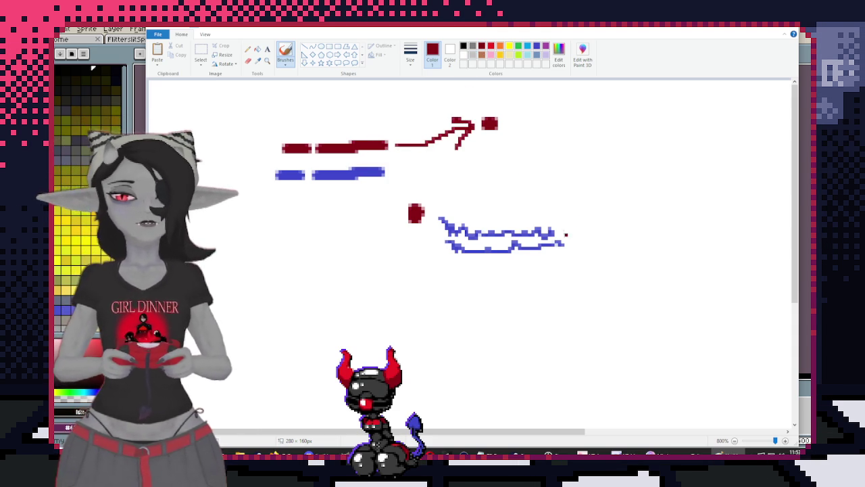
With a thicker brush, paint an orange bar and a green dash row below the blue row
{"action": "left_click", "coordinate": [501, 46]}
{"action": "left_click", "coordinate": [411, 54]}
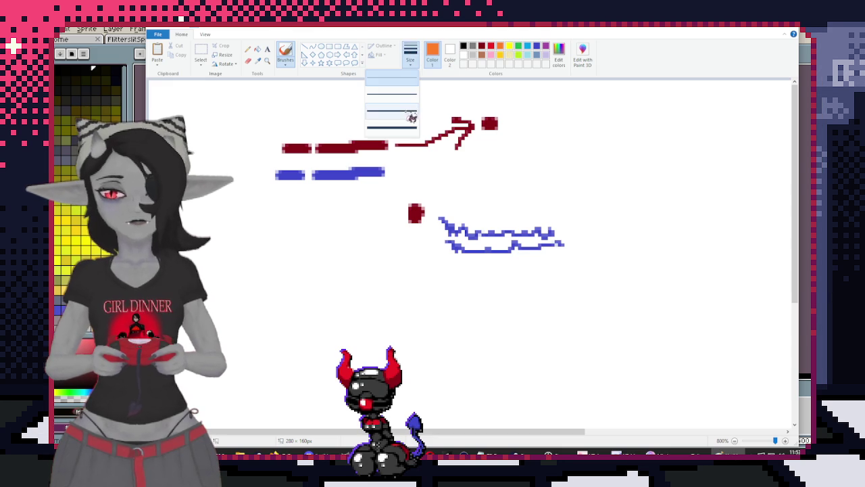
{"action": "left_click", "coordinate": [408, 102]}
{"action": "left_click_drag", "start_coordinate": [283, 195], "coordinate": [365, 199]}
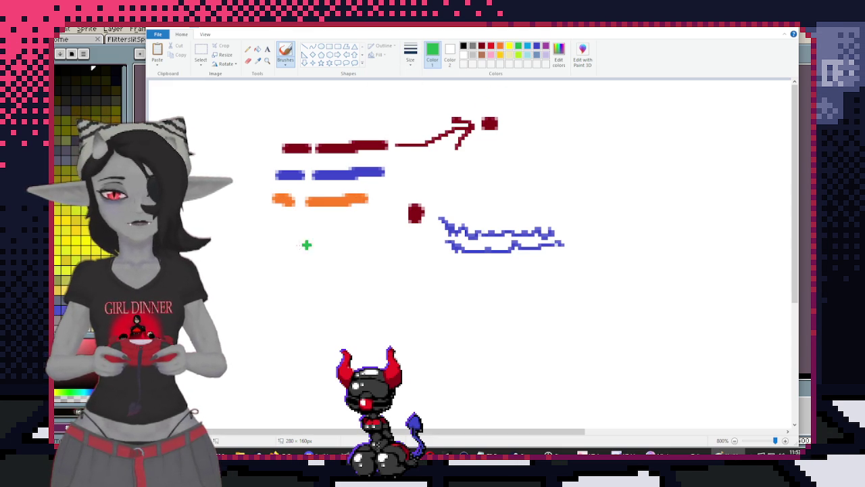
{"action": "left_click_drag", "start_coordinate": [275, 223], "coordinate": [384, 223]}
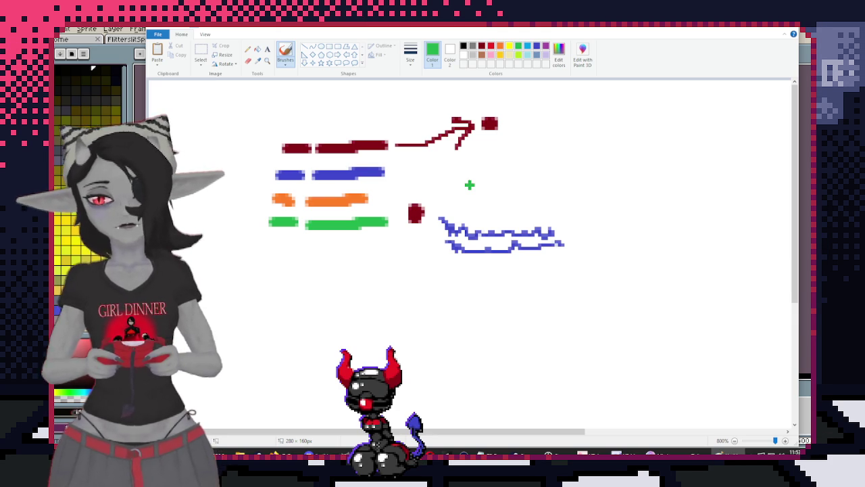
{"action": "left_click", "coordinate": [481, 46]}
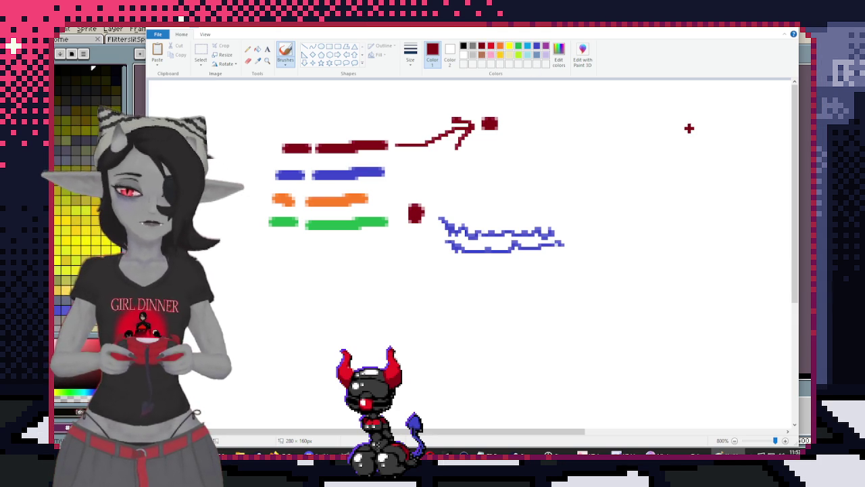
{"action": "left_click", "coordinate": [540, 46]}
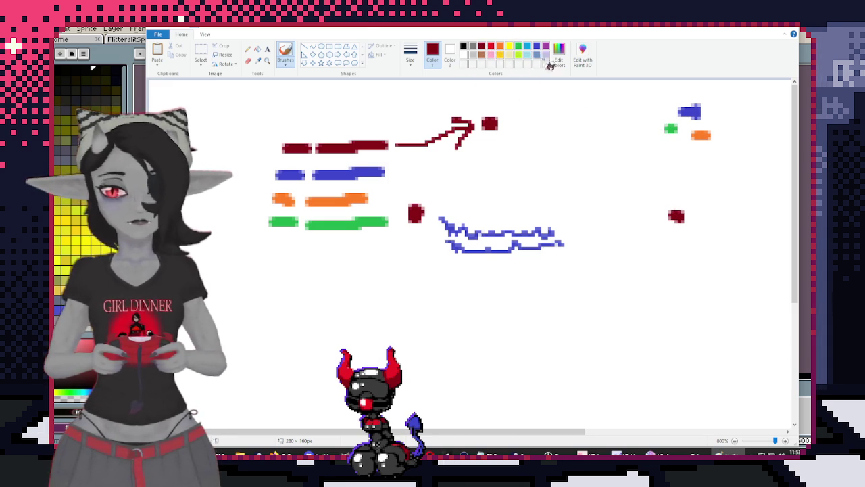
Brush orange, yellow and green blobs around the existing blob clusters
{"action": "left_click", "coordinate": [500, 45]}
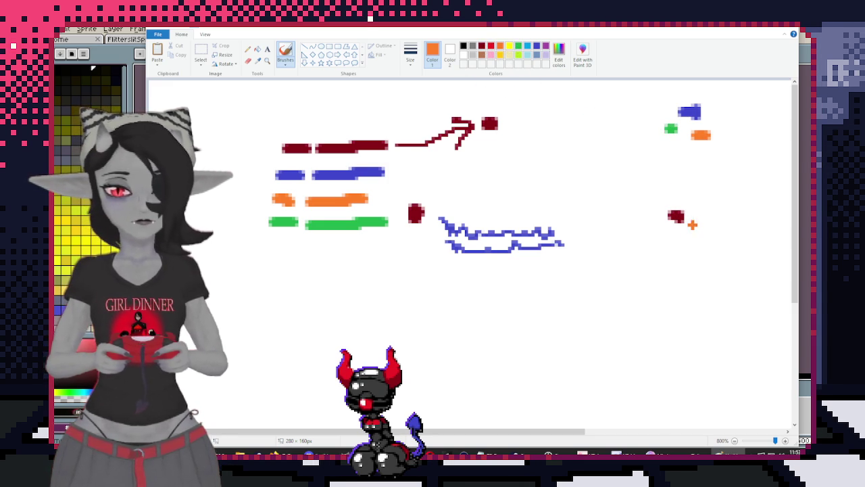
{"action": "left_click_drag", "start_coordinate": [693, 224], "coordinate": [700, 223]}
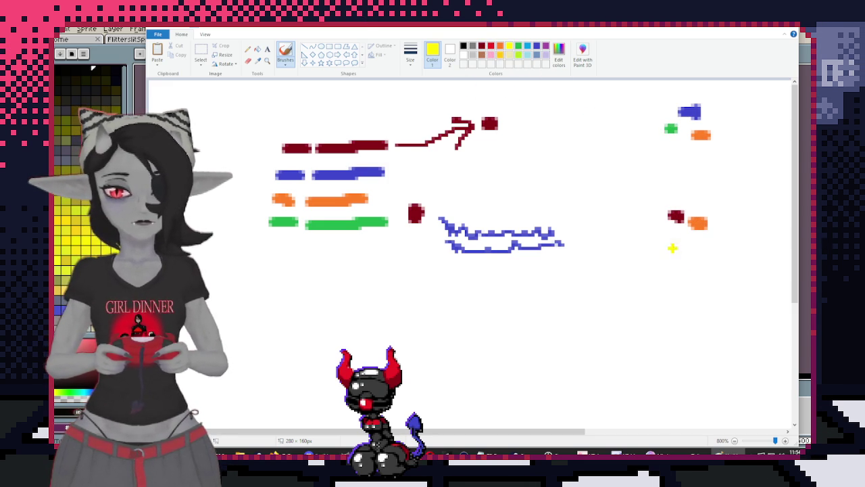
{"action": "left_click_drag", "start_coordinate": [682, 234], "coordinate": [686, 234]}
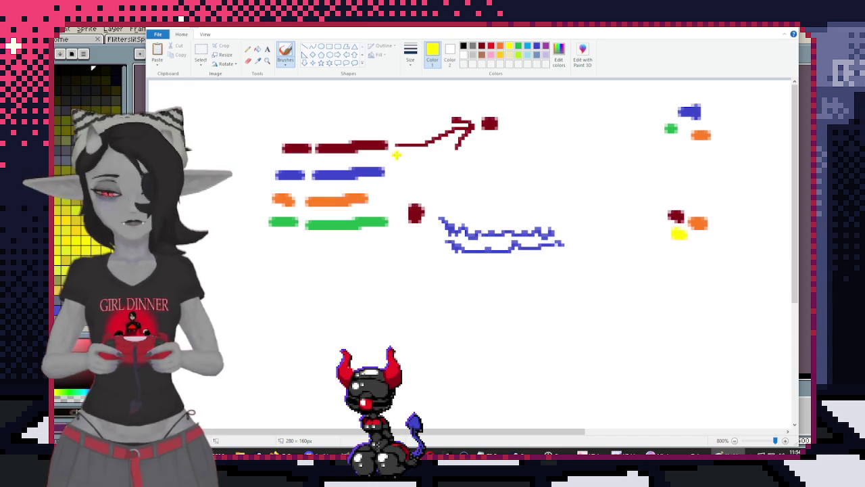
{"action": "left_click", "coordinate": [481, 45]}
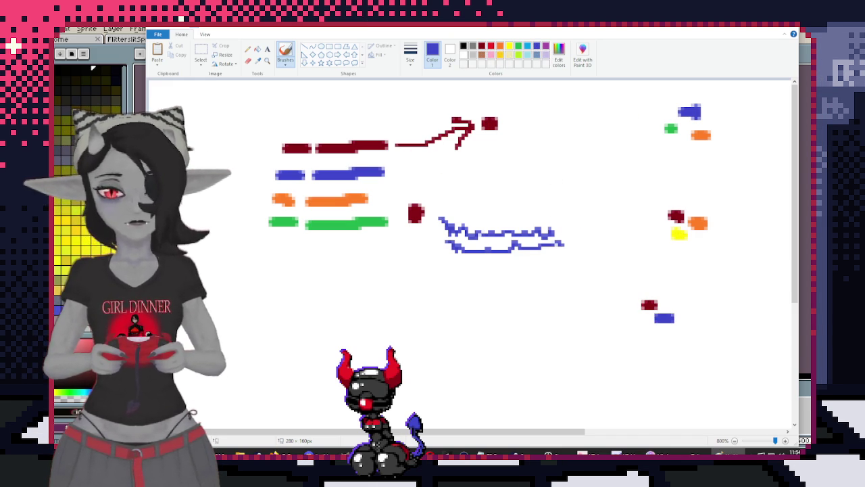
{"action": "left_click", "coordinate": [518, 46]}
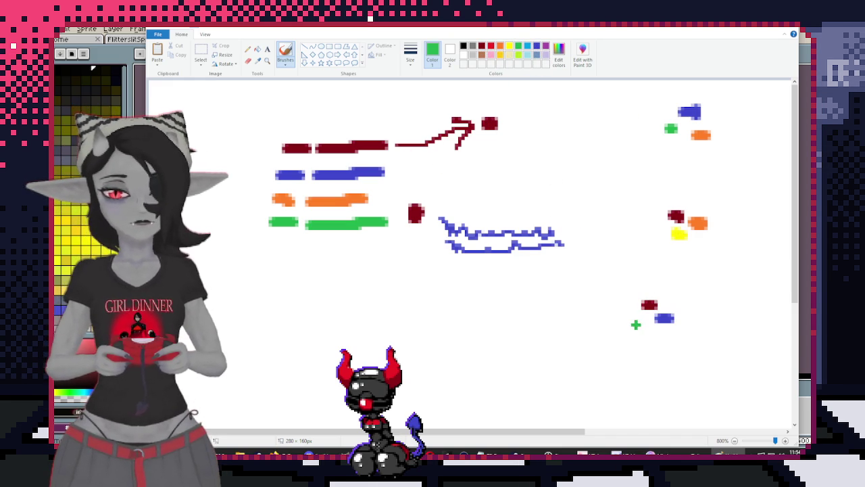
{"action": "left_click", "coordinate": [636, 324]}
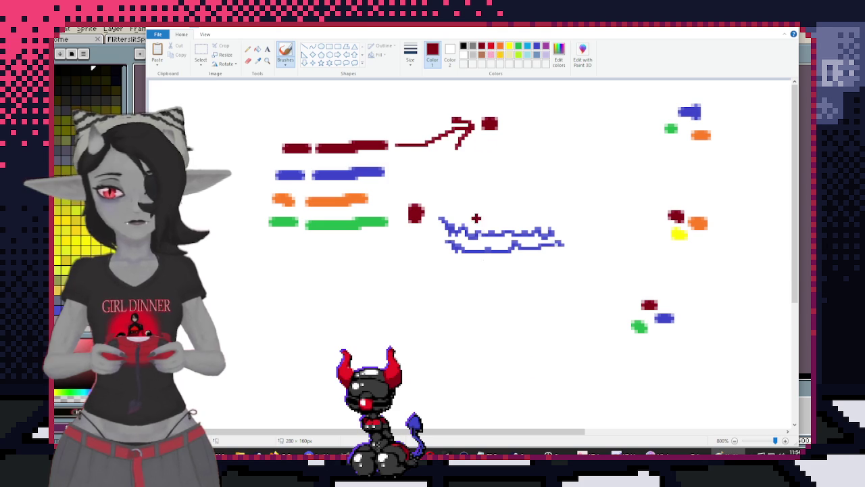
{"action": "left_click", "coordinate": [537, 46]}
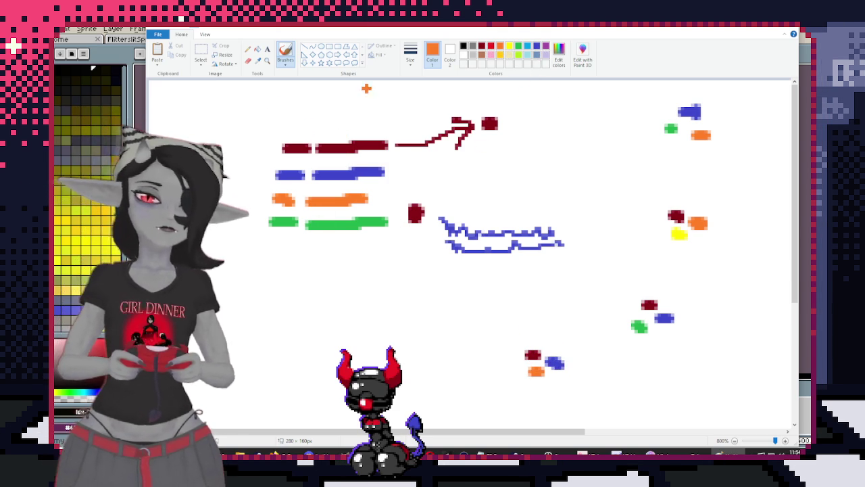
With thin black, draw brackets left of the colour rows and a small hook below
{"action": "left_click", "coordinate": [463, 45]}
{"action": "left_click", "coordinate": [410, 54]}
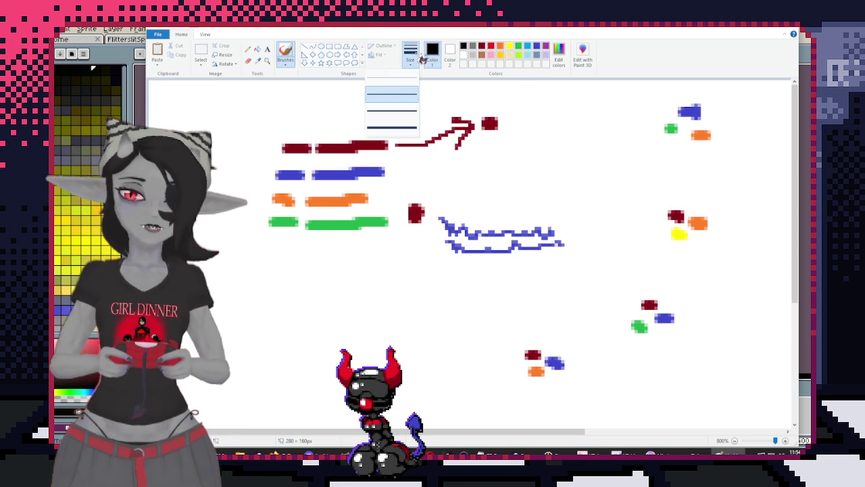
{"action": "left_click", "coordinate": [400, 86]}
{"action": "mouse_move", "coordinate": [271, 148]}
{"action": "left_mouse_down"}
{"action": "mouse_move", "coordinate": [258, 171]}
{"action": "mouse_move", "coordinate": [244, 165]}
{"action": "left_mouse_up"}
{"action": "left_click", "coordinate": [236, 151]}
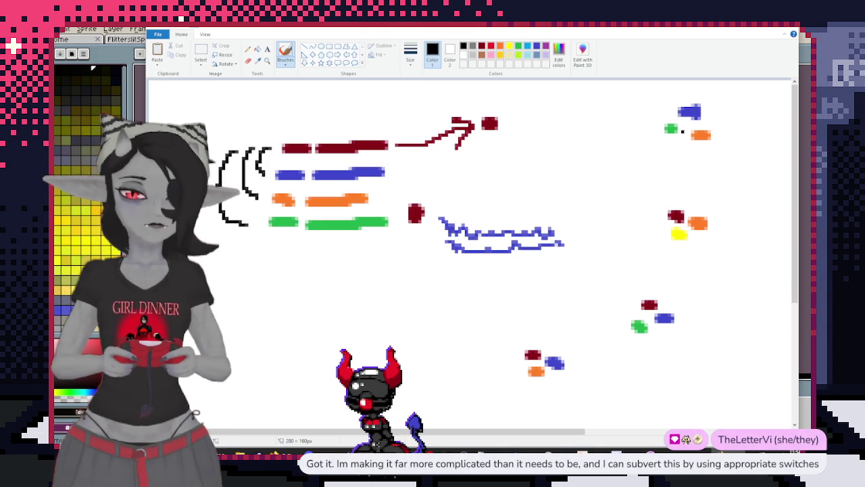
{"action": "left_click_drag", "start_coordinate": [412, 329], "coordinate": [409, 372]}
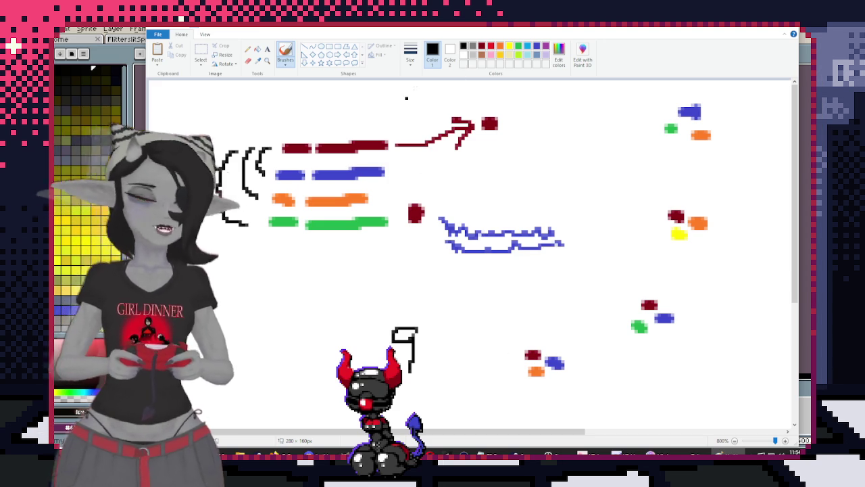
{"action": "left_click", "coordinate": [482, 46]}
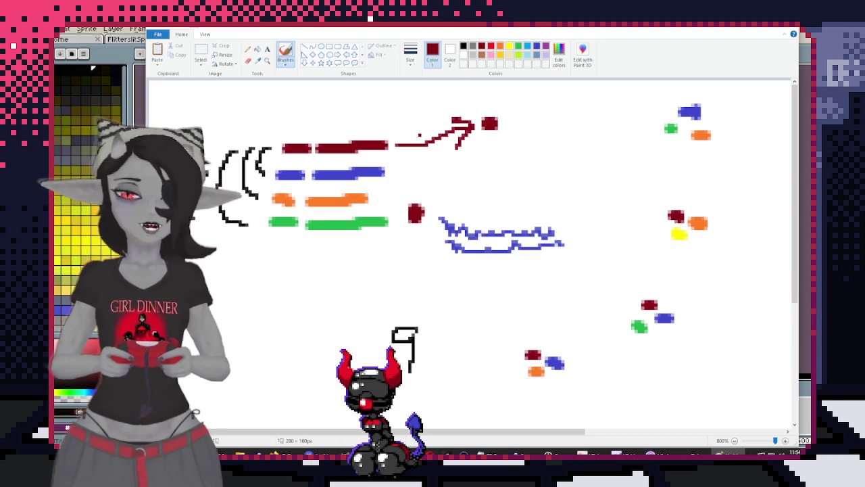
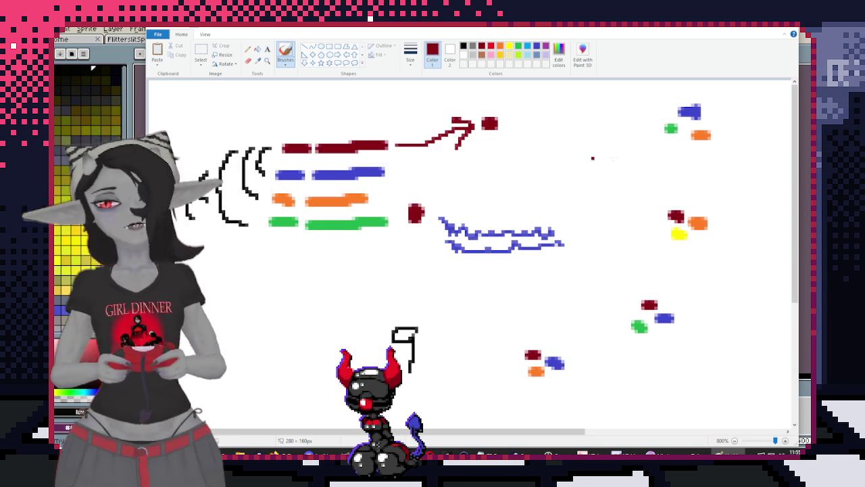
Discard Paint's doodle canvas without saving so the yellow fairy sprite in Aseprite shows
{"action": "key", "text": "ctrl+n"}
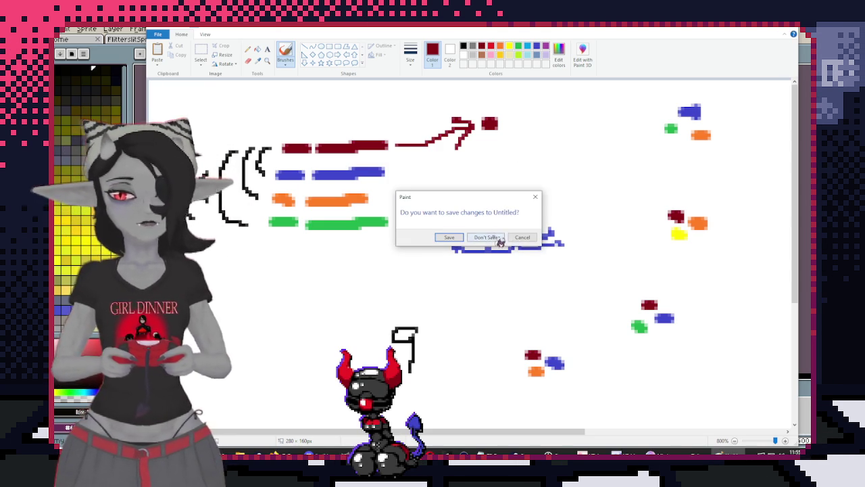
{"action": "left_click", "coordinate": [486, 238]}
{"action": "scroll", "coordinate": [226, 120], "scroll_direction": "up", "scroll_amount": 1}
{"action": "scroll", "coordinate": [227, 119], "scroll_direction": "down", "scroll_amount": 2}
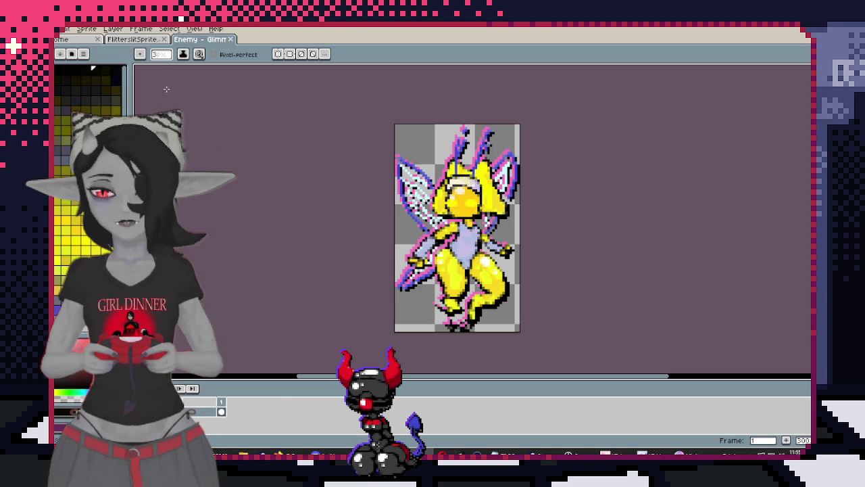
Switch to the moth-fairy sprite and add a new empty layer above the original
{"action": "left_click", "coordinate": [134, 39]}
{"action": "scroll", "coordinate": [356, 239], "scroll_direction": "up", "scroll_amount": 1}
{"action": "right_click", "coordinate": [205, 414]}
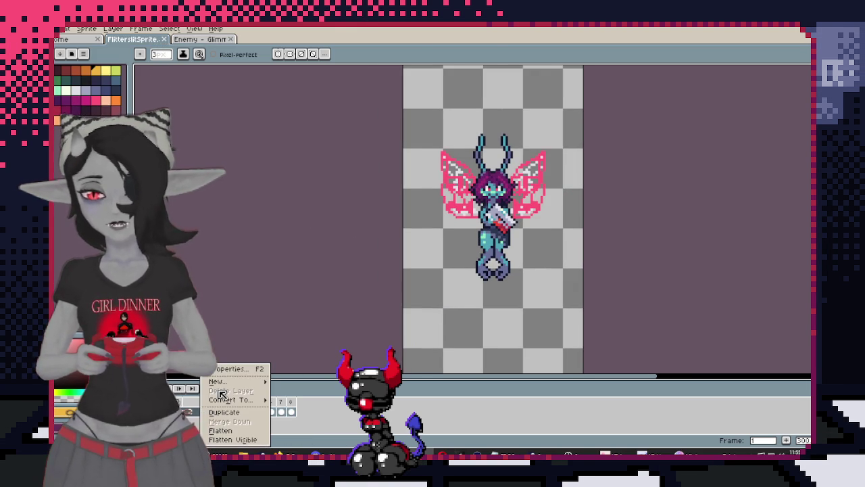
{"action": "left_click", "coordinate": [297, 382]}
{"action": "scroll", "coordinate": [496, 242], "scroll_direction": "up", "scroll_amount": 1}
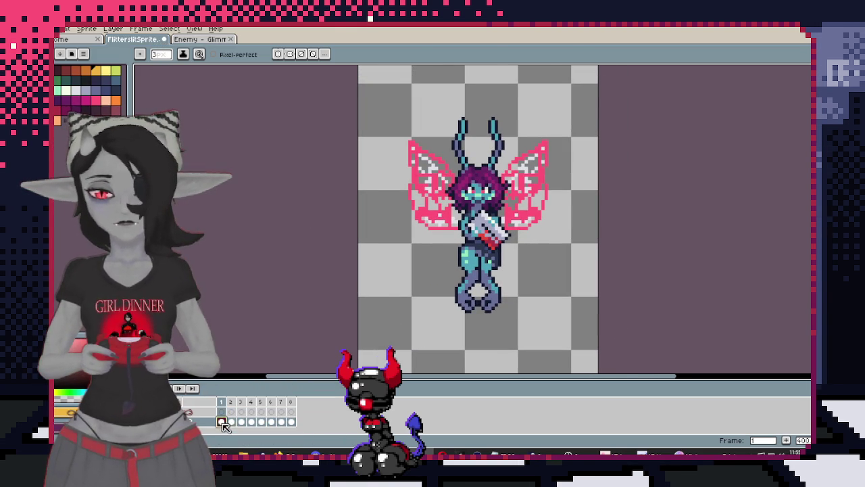
{"action": "scroll", "coordinate": [227, 101], "scroll_direction": "up", "scroll_amount": 1}
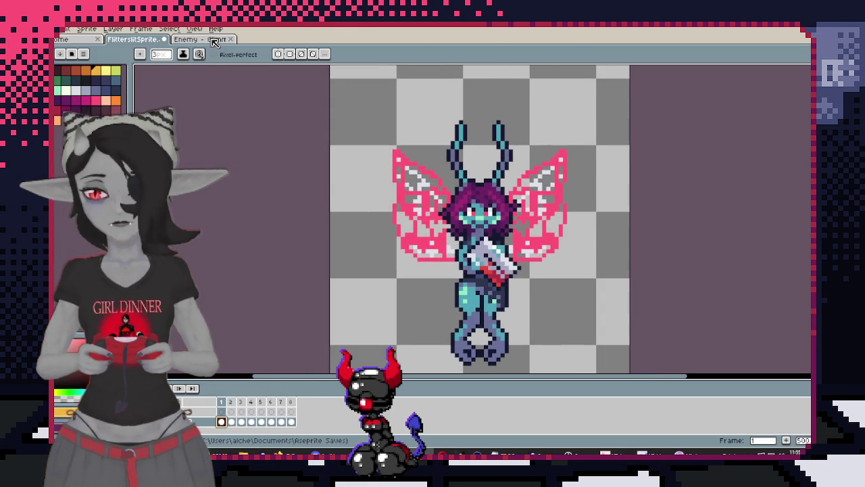
Select the pink wings by colour, then draw a rectangular selection around the face
{"action": "left_click", "coordinate": [213, 39]}
{"action": "left_click", "coordinate": [149, 39]}
{"action": "key", "text": "w"}
{"action": "left_click", "coordinate": [556, 200]}
{"action": "scroll", "coordinate": [559, 201], "scroll_direction": "up", "scroll_amount": 1}
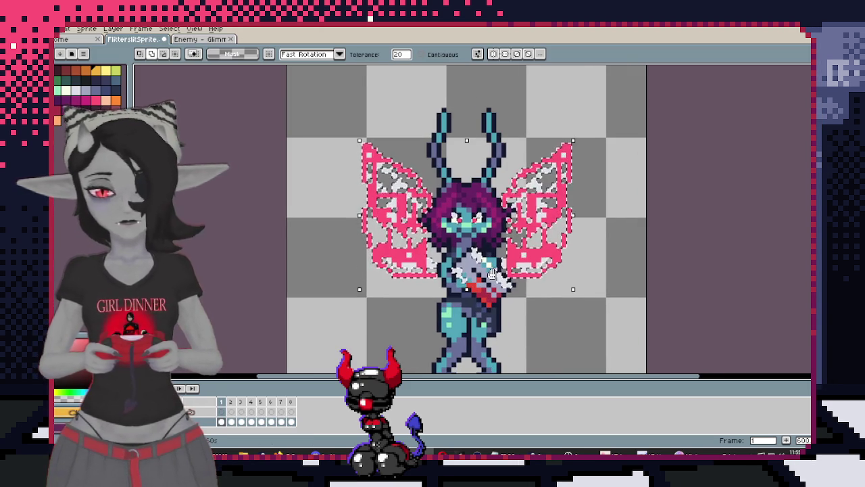
{"action": "scroll", "coordinate": [492, 273], "scroll_direction": "up", "scroll_amount": 1}
{"action": "key", "text": "m"}
{"action": "left_click_drag", "start_coordinate": [415, 143], "coordinate": [486, 254]}
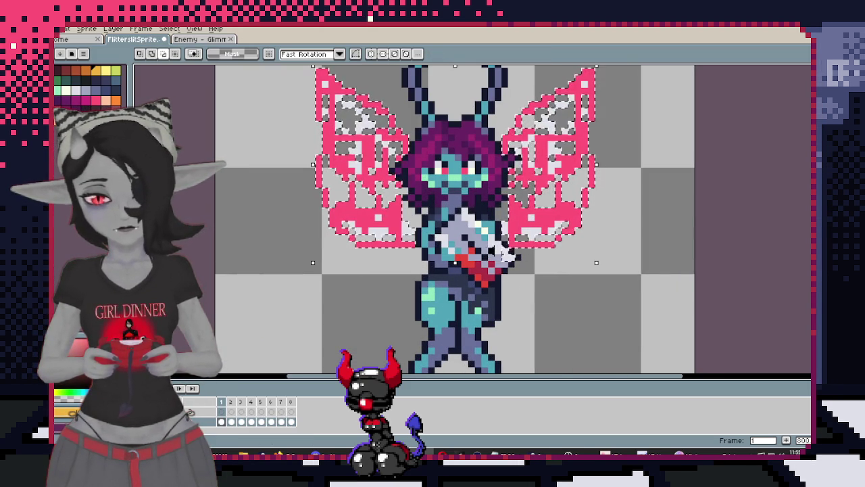
{"action": "scroll", "coordinate": [571, 251], "scroll_direction": "down", "scroll_amount": 2}
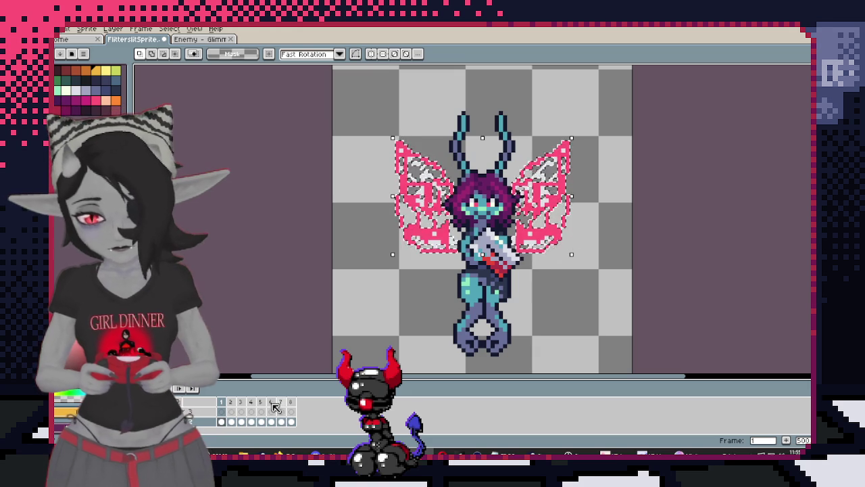
Select the new top layer and check its Layer Properties
{"action": "left_click", "coordinate": [196, 412]}
{"action": "double_click", "coordinate": [196, 411]}
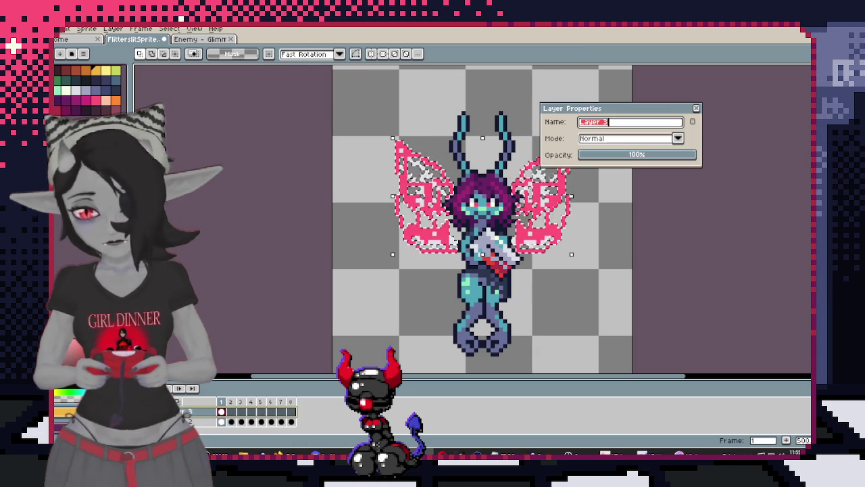
{"action": "key", "text": "Return"}
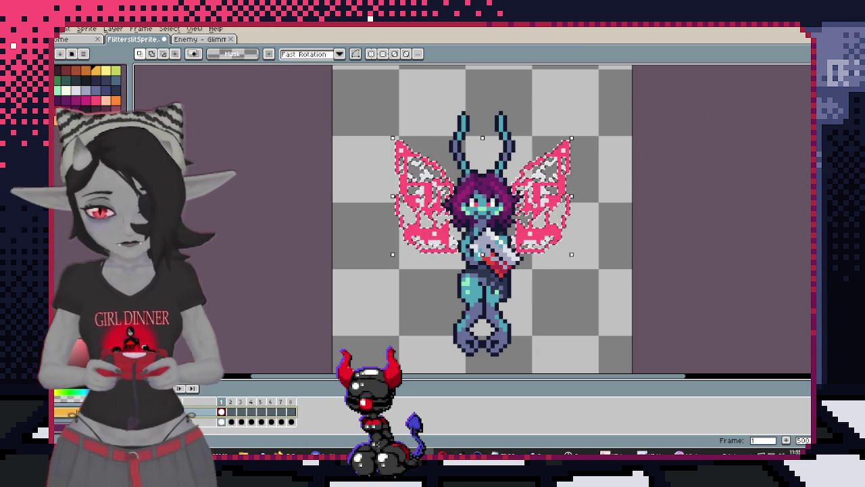
{"action": "left_click", "coordinate": [232, 422]}
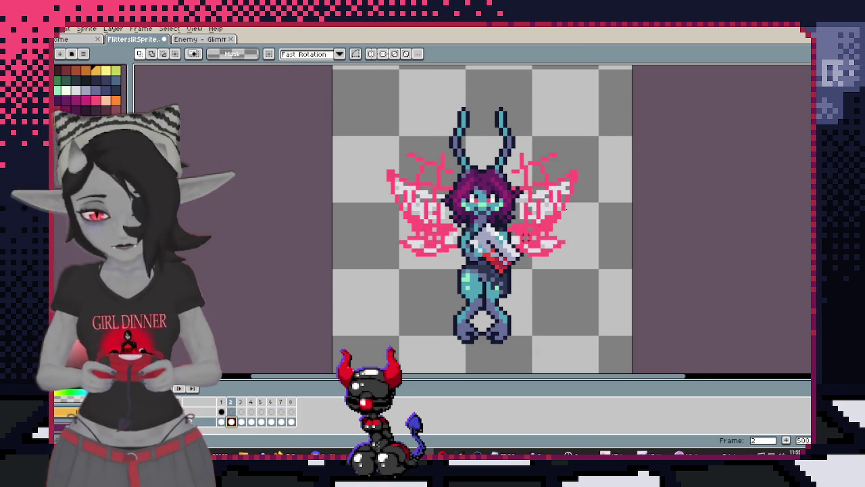
Magic-wand frame 2's pink wings and nudge them upward, cancelling a trial body selection
{"action": "scroll", "coordinate": [566, 210], "scroll_direction": "up", "scroll_amount": 1}
{"action": "key", "text": "w"}
{"action": "left_click", "coordinate": [500, 229]}
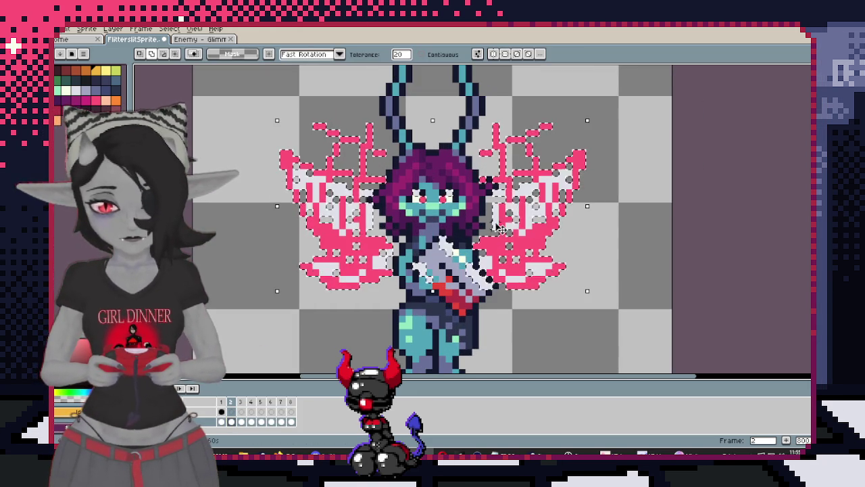
{"action": "left_click_drag", "start_coordinate": [500, 228], "coordinate": [500, 210]}
{"action": "key", "text": "m"}
{"action": "left_click_drag", "start_coordinate": [414, 165], "coordinate": [461, 290]}
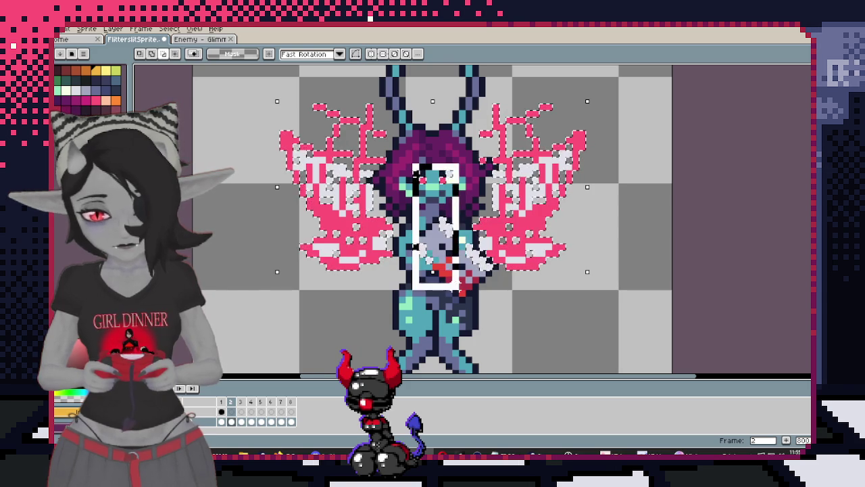
{"action": "key", "text": "Escape"}
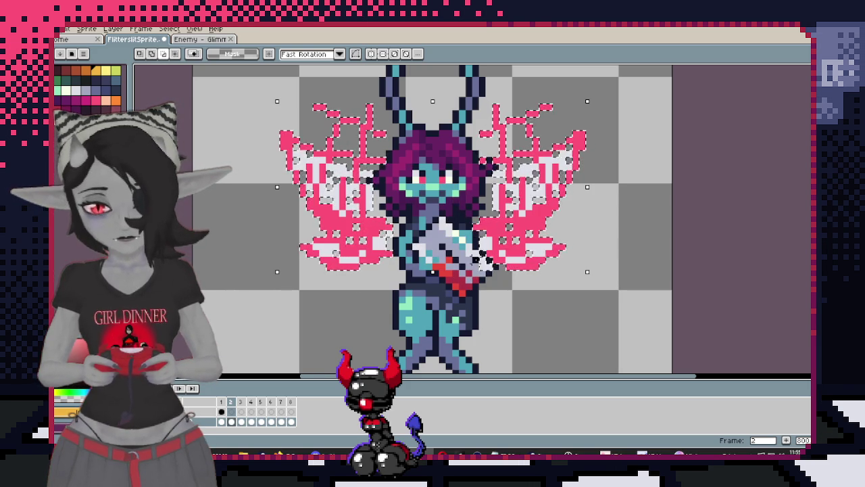
Place the wings on the new layer's frame 2 cel and toggle the body to verify separation
{"action": "scroll", "coordinate": [566, 227], "scroll_direction": "down", "scroll_amount": 1}
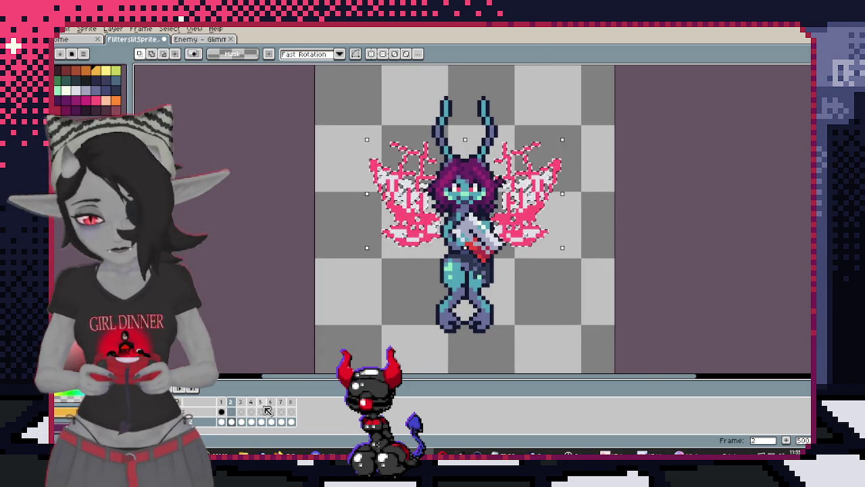
{"action": "left_click", "coordinate": [235, 411]}
{"action": "left_click", "coordinate": [479, 265]}
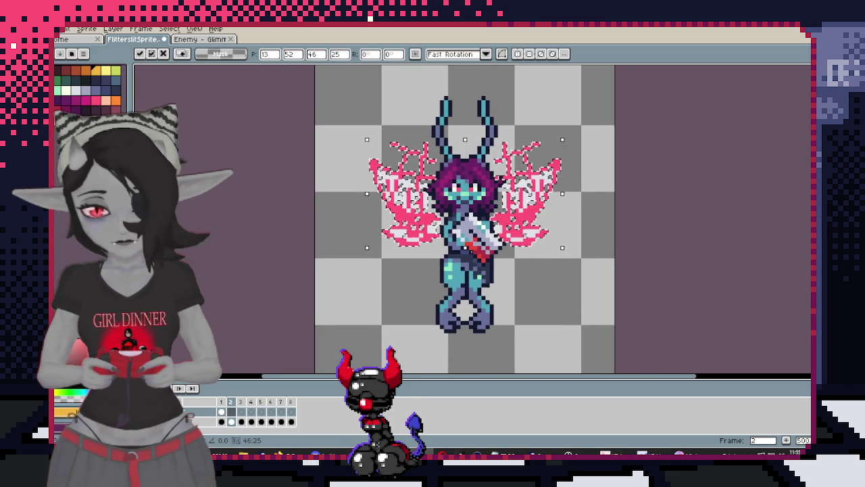
{"action": "left_click", "coordinate": [438, 308]}
{"action": "key", "text": "ctrl+z"}
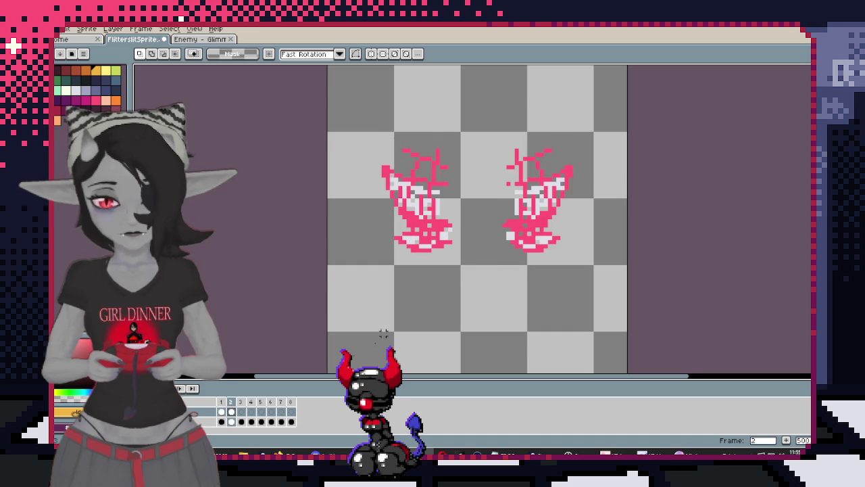
{"action": "left_click", "coordinate": [273, 420]}
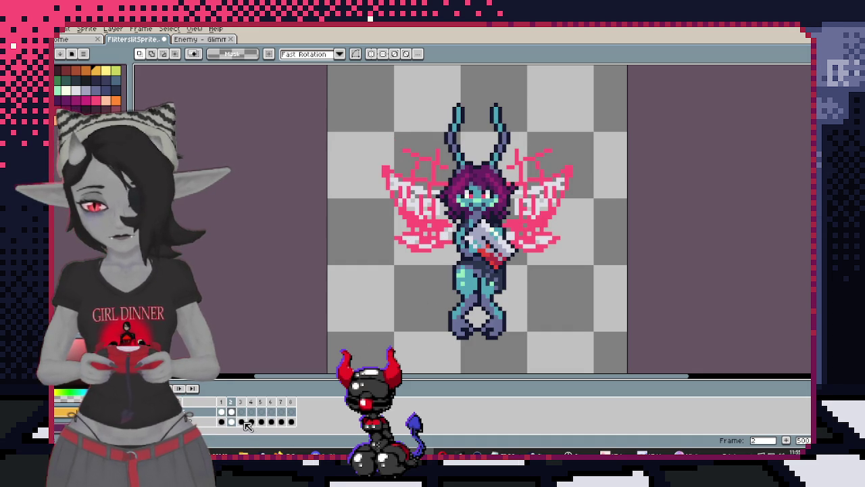
{"action": "left_click", "coordinate": [241, 421]}
Select frame 3's wing pixels by colour and undo a stray change on the left arm
{"action": "key", "text": "w"}
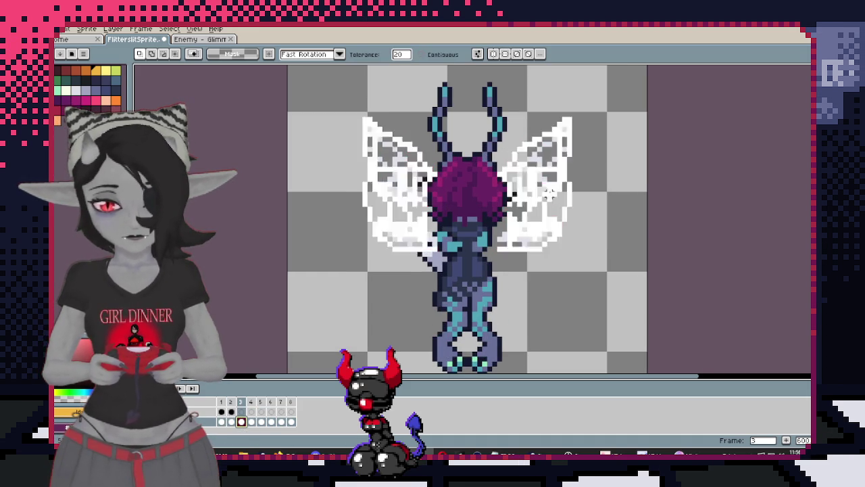
{"action": "left_click", "coordinate": [549, 193]}
{"action": "scroll", "coordinate": [434, 136], "scroll_direction": "up", "scroll_amount": 3}
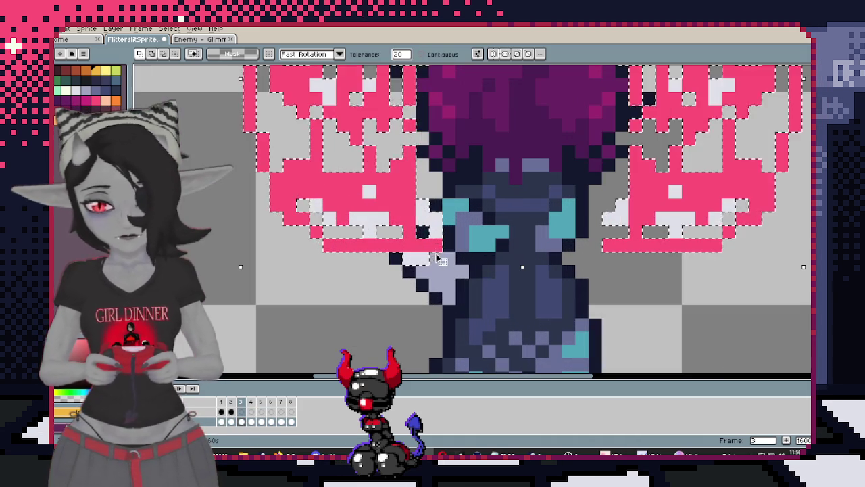
{"action": "scroll", "coordinate": [378, 243], "scroll_direction": "down", "scroll_amount": 3}
{"action": "scroll", "coordinate": [352, 247], "scroll_direction": "up", "scroll_amount": 3}
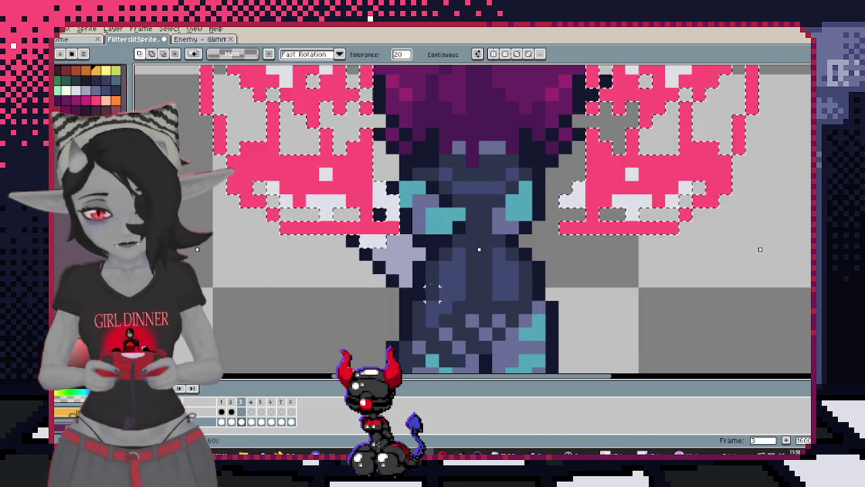
{"action": "key", "text": "m"}
{"action": "key", "text": "ctrl+z"}
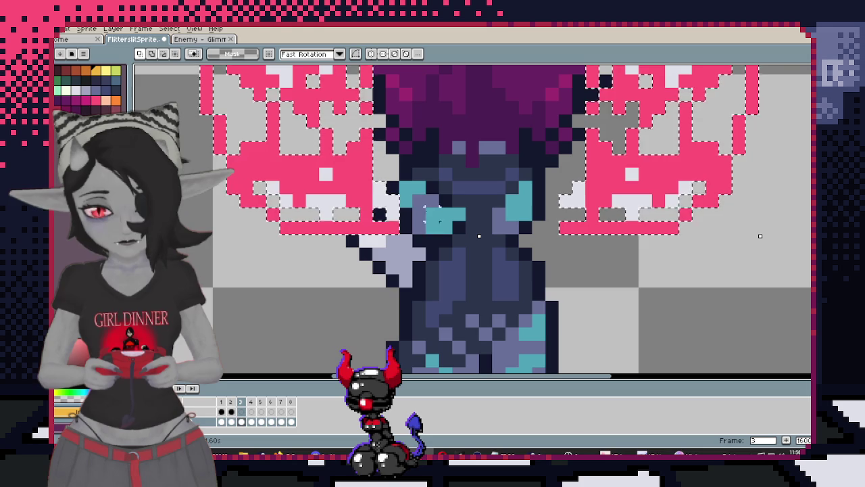
{"action": "scroll", "coordinate": [479, 236], "scroll_direction": "down", "scroll_amount": 5}
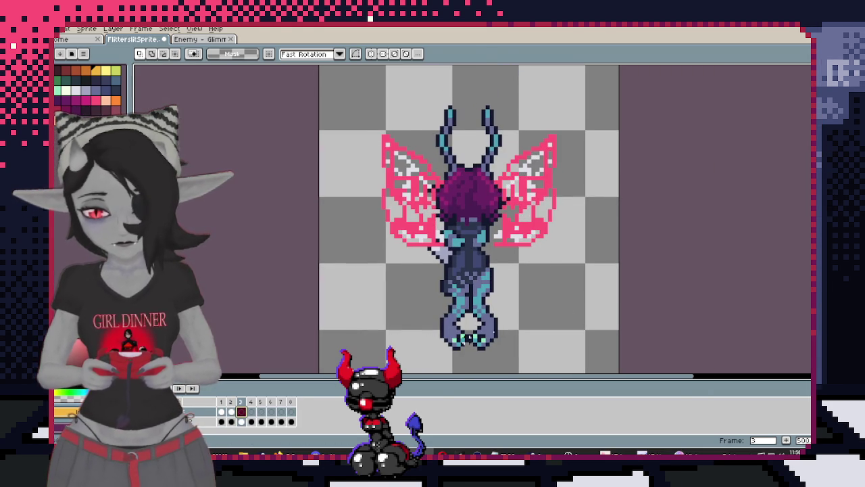
On frame 4, transform the selected wings behind the body and commit their placement
{"action": "left_click", "coordinate": [251, 422]}
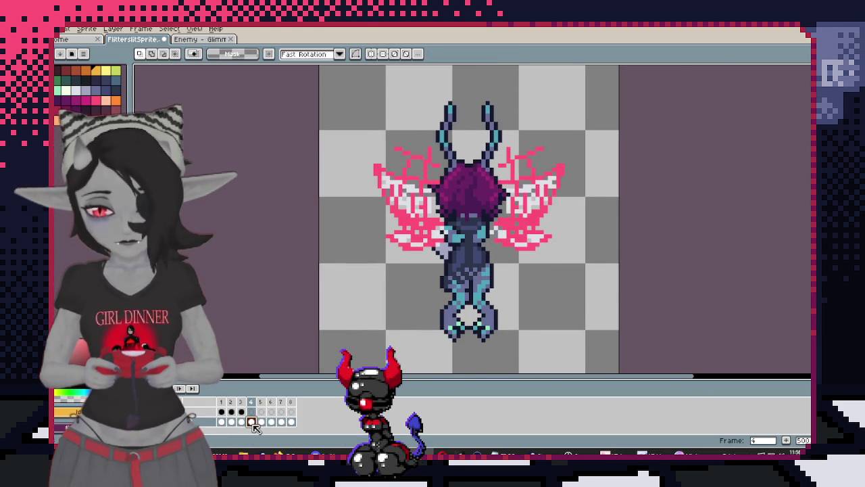
{"action": "scroll", "coordinate": [451, 223], "scroll_direction": "up", "scroll_amount": 2}
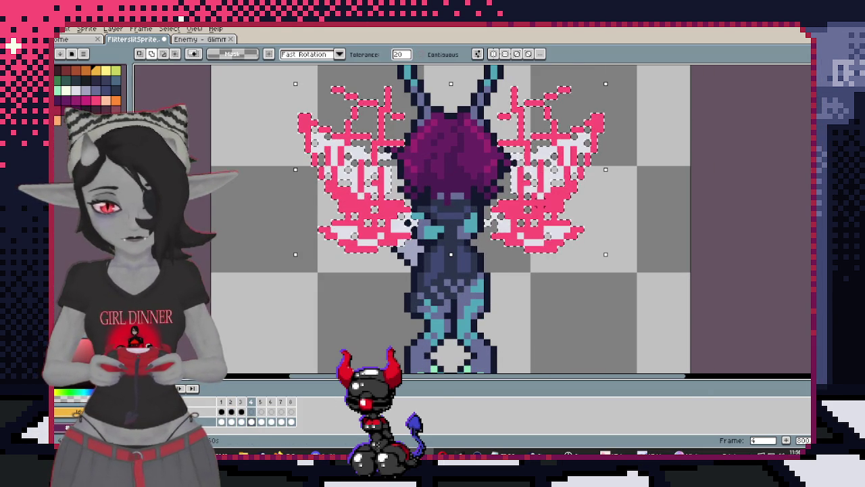
{"action": "scroll", "coordinate": [451, 247], "scroll_direction": "up", "scroll_amount": 1}
{"action": "scroll", "coordinate": [451, 247], "scroll_direction": "up", "scroll_amount": 1}
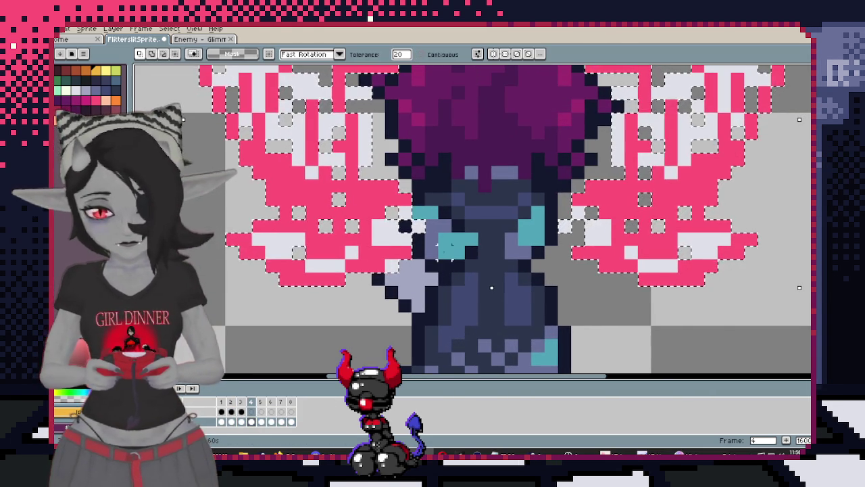
{"action": "key", "text": "m"}
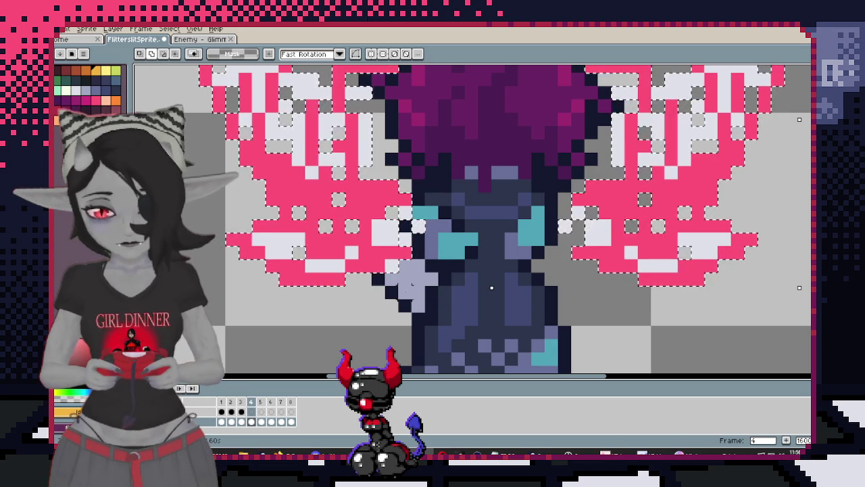
{"action": "scroll", "coordinate": [492, 288], "scroll_direction": "down", "scroll_amount": 5}
{"action": "scroll", "coordinate": [556, 287], "scroll_direction": "up", "scroll_amount": 1}
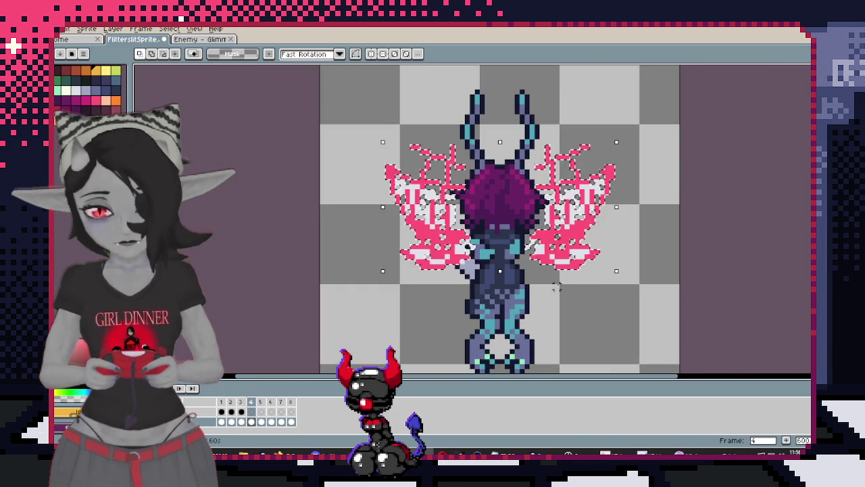
{"action": "left_click", "coordinate": [566, 273]}
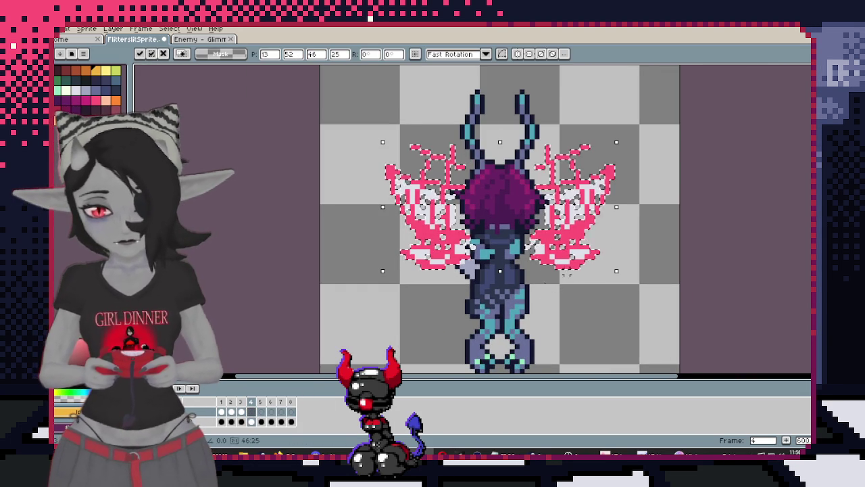
{"action": "key", "text": "Return"}
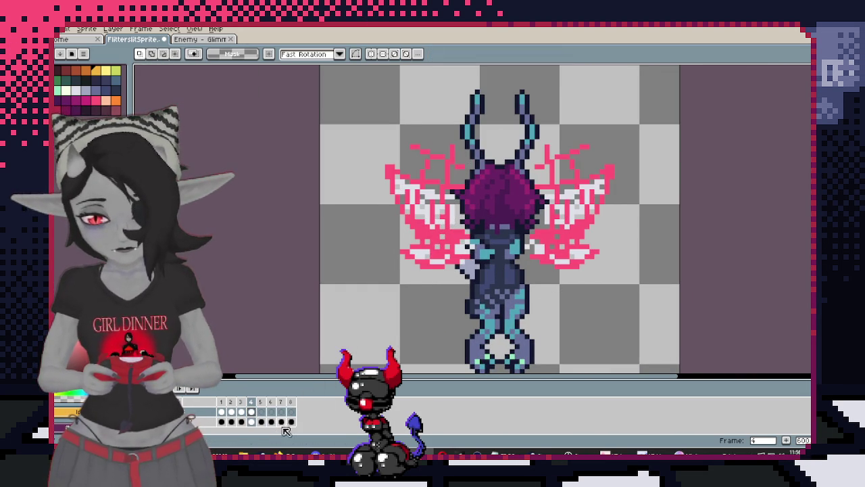
{"action": "left_click", "coordinate": [262, 421]}
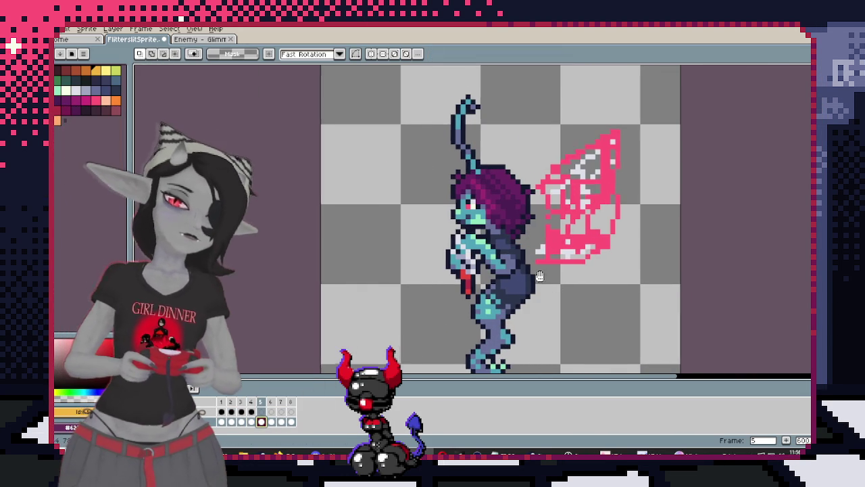
Select the pink wing and paste it into frame 7, nudged left onto the back
{"action": "left_click_drag", "start_coordinate": [540, 276], "coordinate": [547, 259]}
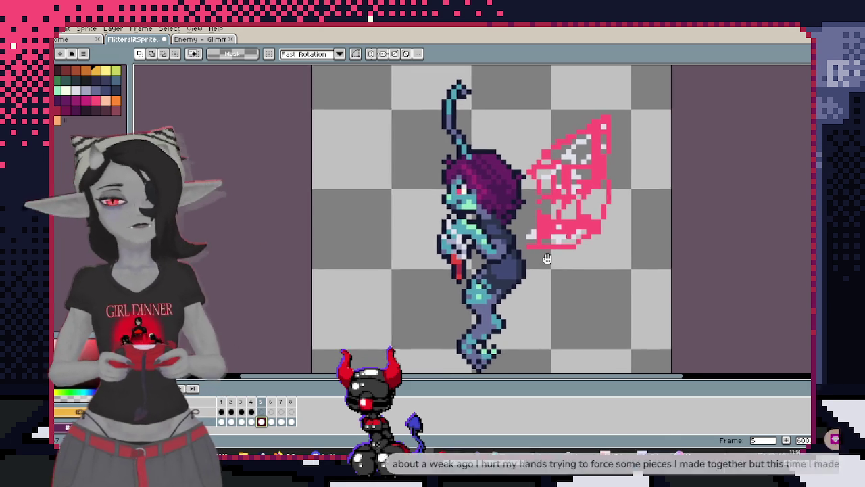
{"action": "scroll", "coordinate": [604, 183], "scroll_direction": "up", "scroll_amount": 1}
{"action": "key", "text": "w"}
{"action": "left_click", "coordinate": [590, 184]}
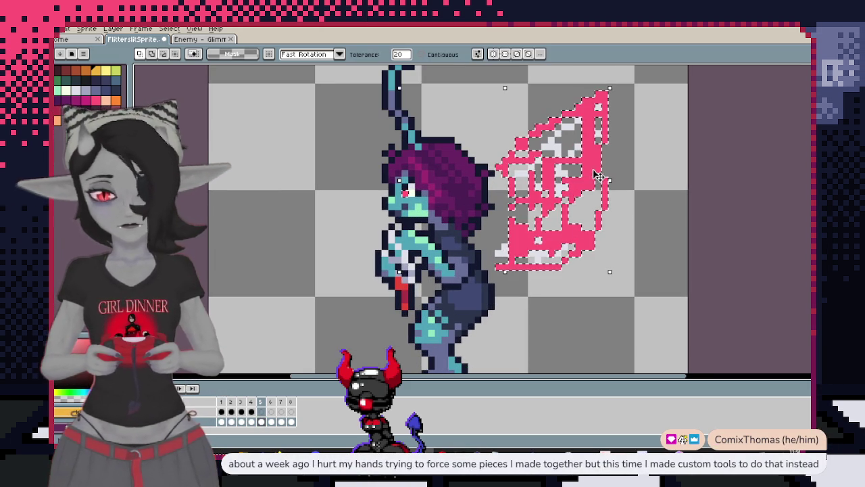
{"action": "key", "text": "ctrl+v"}
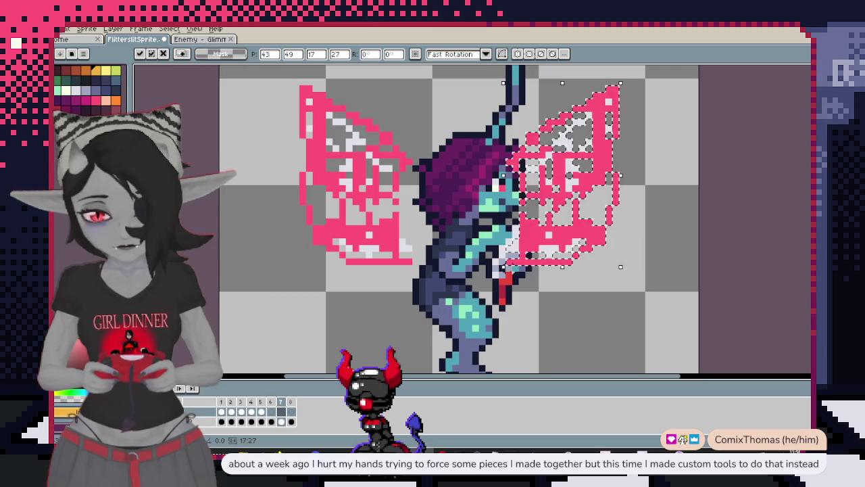
{"action": "key", "text": "Left"}
{"action": "key", "text": "Left"}
{"action": "key", "text": "Left"}
{"action": "key", "text": "Left"}
{"action": "key", "text": "Left"}
{"action": "key", "text": "Left"}
{"action": "key", "text": "Left"}
{"action": "key", "text": "Left"}
{"action": "key", "text": "Left"}
{"action": "key", "text": "Left"}
{"action": "key", "text": "Left"}
{"action": "key", "text": "Left"}
{"action": "key", "text": "Left"}
{"action": "key", "text": "Left"}
{"action": "key", "text": "Left"}
{"action": "key", "text": "Left"}
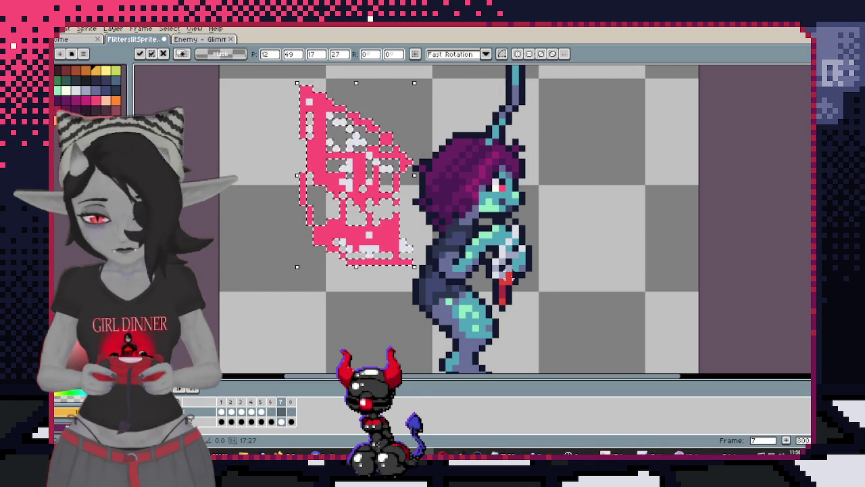
{"action": "key", "text": "Return"}
On frame 6, select and copy the pink wing, then clear the selection
{"action": "key", "text": "comma"}
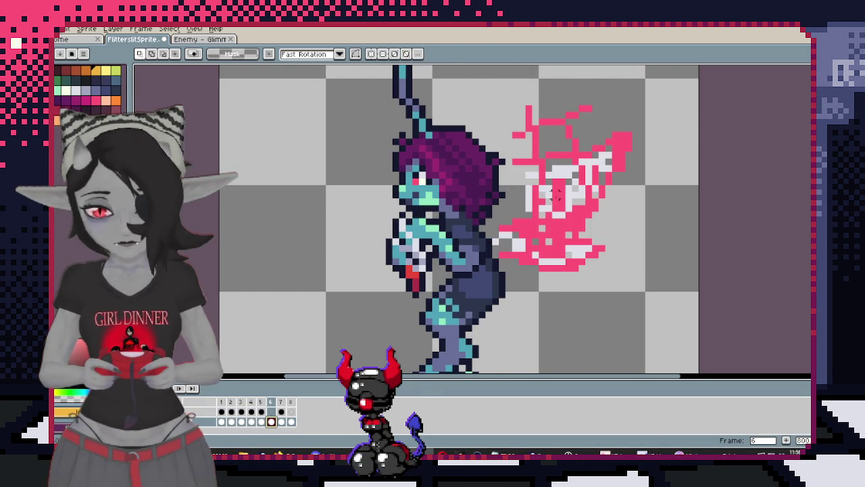
{"action": "key", "text": "w"}
{"action": "left_click", "coordinate": [581, 223]}
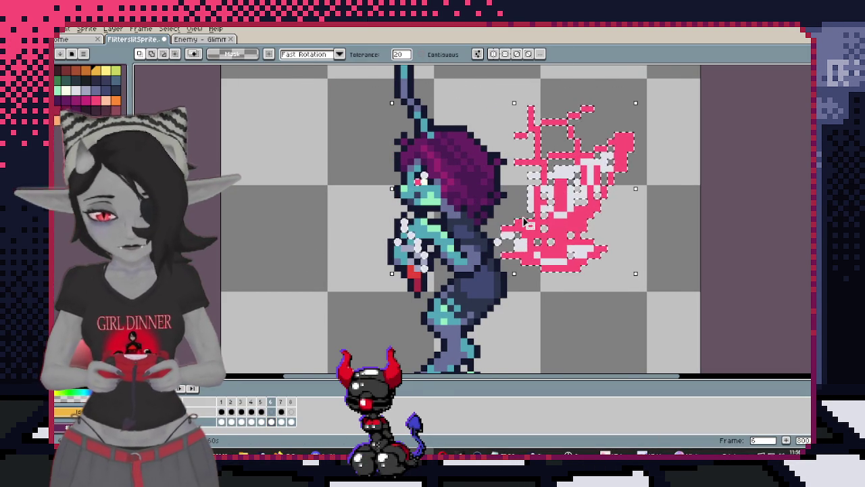
{"action": "key", "text": "s"}
{"action": "left_click", "coordinate": [610, 322]}
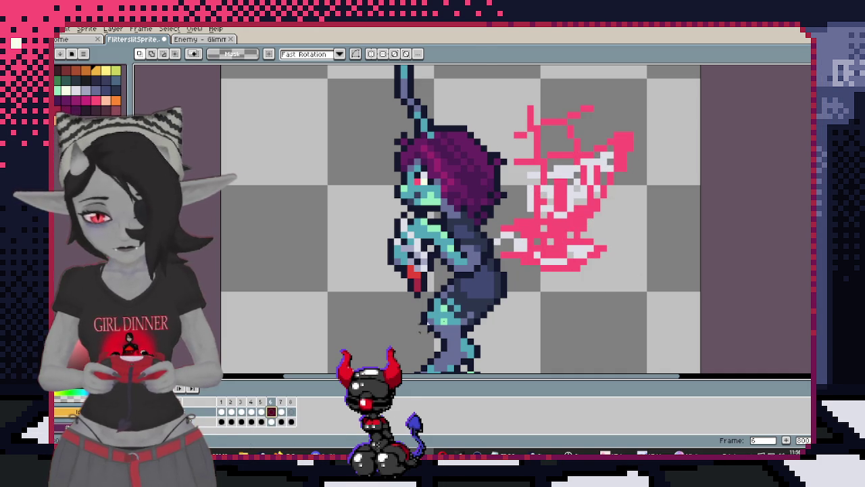
Paste the copied wing into frame 8, shifting it two pixels left onto the back
{"action": "left_click", "coordinate": [292, 412]}
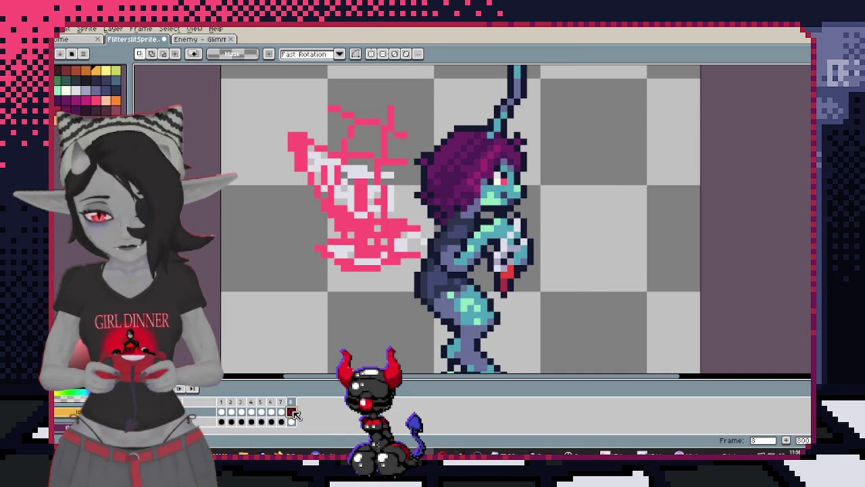
{"action": "key", "text": "ctrl+v"}
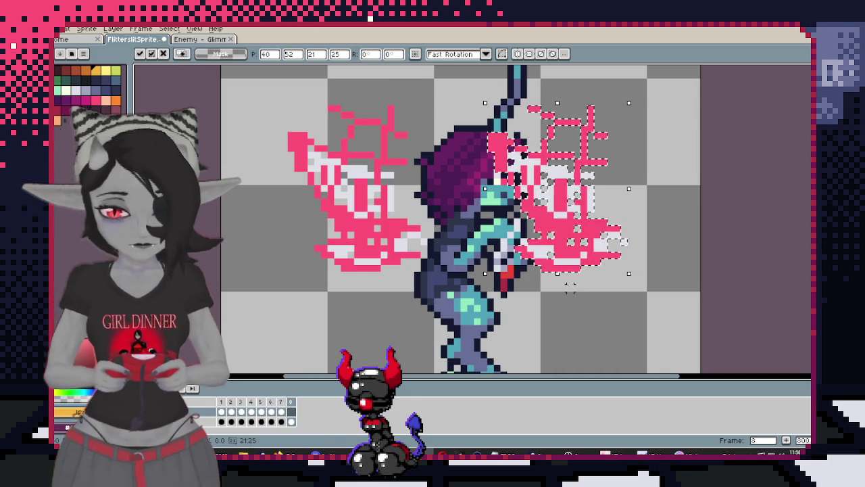
{"action": "key", "text": "Left"}
{"action": "key", "text": "Left"}
{"action": "key", "text": "Left"}
{"action": "key", "text": "Left"}
{"action": "key", "text": "Left"}
{"action": "key", "text": "Left"}
{"action": "key", "text": "Left"}
{"action": "key", "text": "Left"}
{"action": "key", "text": "Left"}
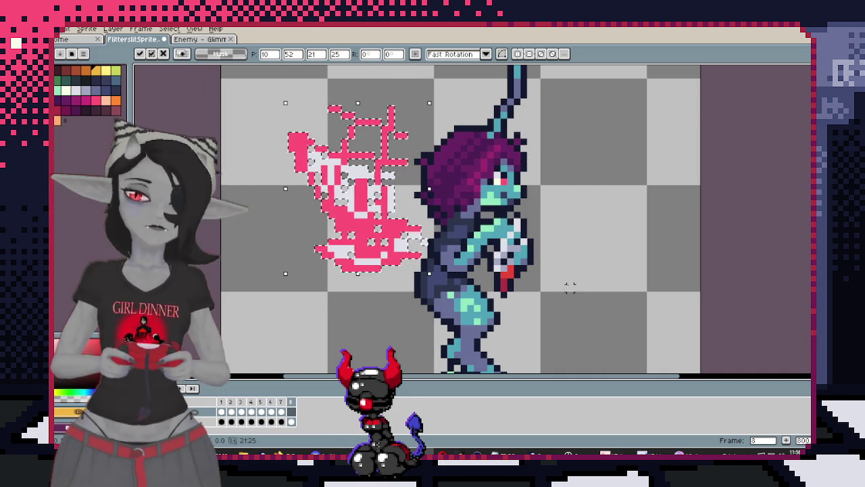
{"action": "key", "text": "Left"}
{"action": "key", "text": "Left"}
{"action": "key", "text": "Return"}
{"action": "scroll", "coordinate": [338, 311], "scroll_direction": "down", "scroll_amount": 1}
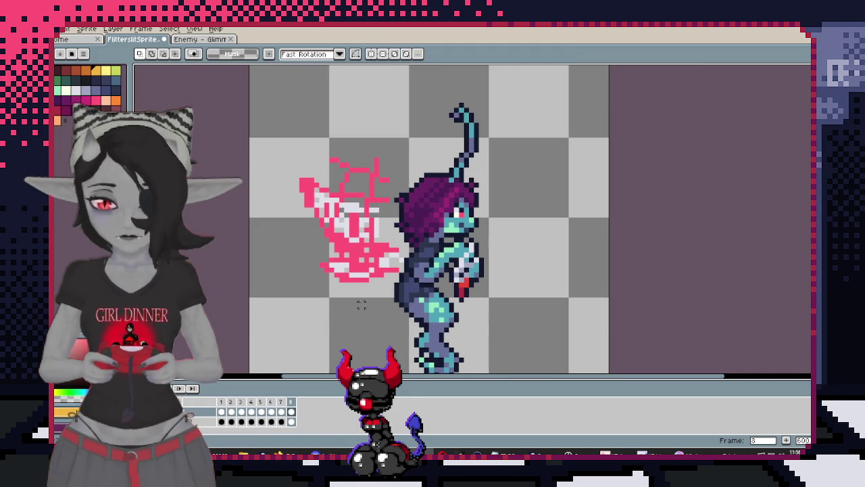
{"action": "scroll", "coordinate": [379, 284], "scroll_direction": "down", "scroll_amount": 1}
Add a new layer named Body and return to frame 1's front view
{"action": "right_click", "coordinate": [210, 411]}
{"action": "mouse_move", "coordinate": [223, 381]}
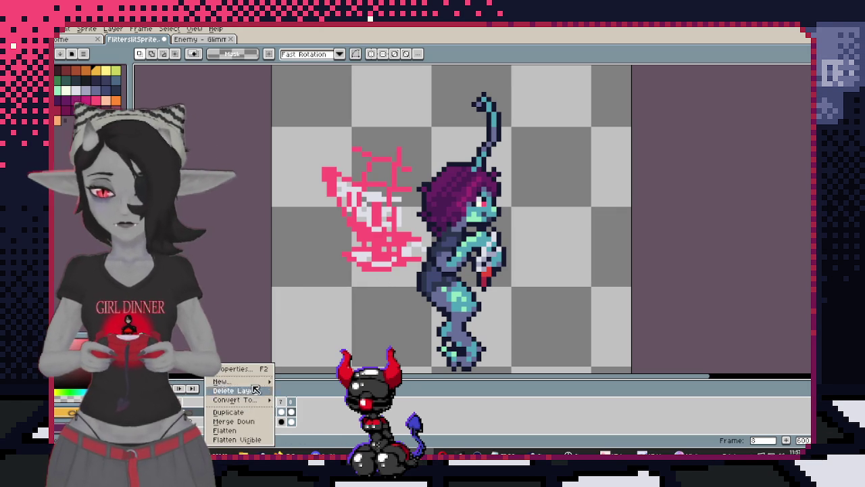
{"action": "left_click", "coordinate": [299, 384]}
{"action": "double_click", "coordinate": [202, 415]}
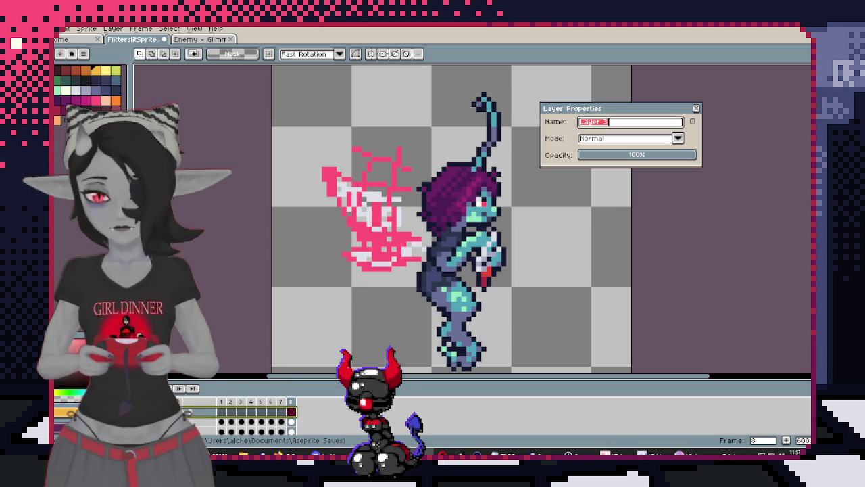
{"action": "key", "text": "Return"}
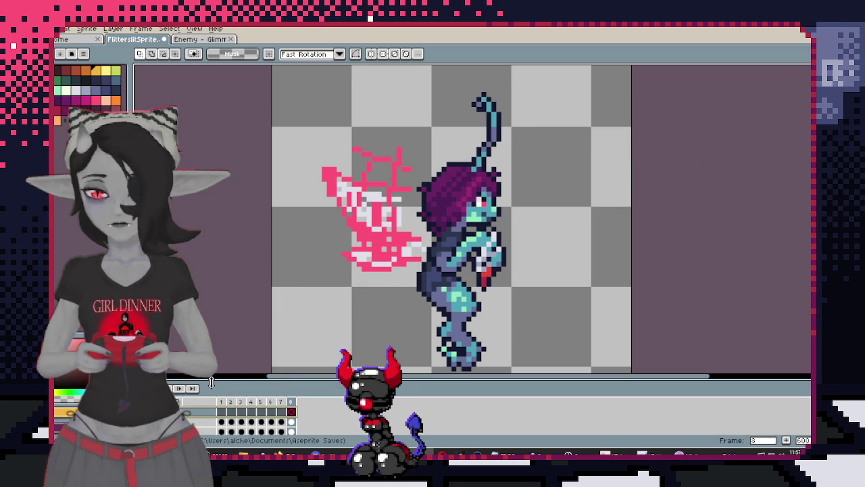
{"action": "left_click", "coordinate": [221, 401]}
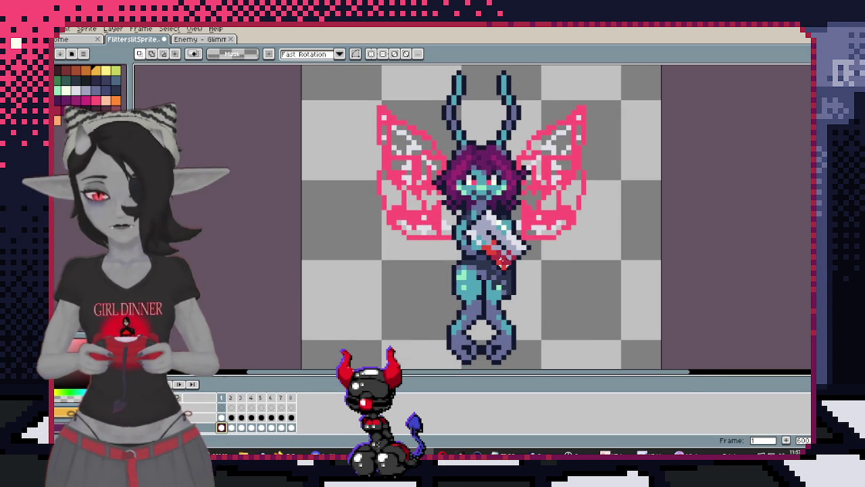
Eyedrop the yellow face colour from the Enemy reference sprite, then return to the moth-fairy sprite
{"action": "key", "text": "ctrl+Tab"}
{"action": "scroll", "coordinate": [484, 180], "scroll_direction": "up", "scroll_amount": 2}
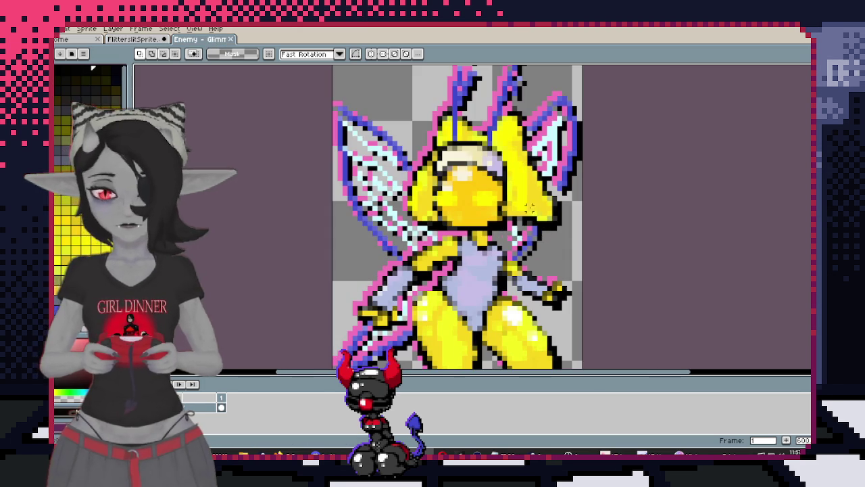
{"action": "key", "text": "i"}
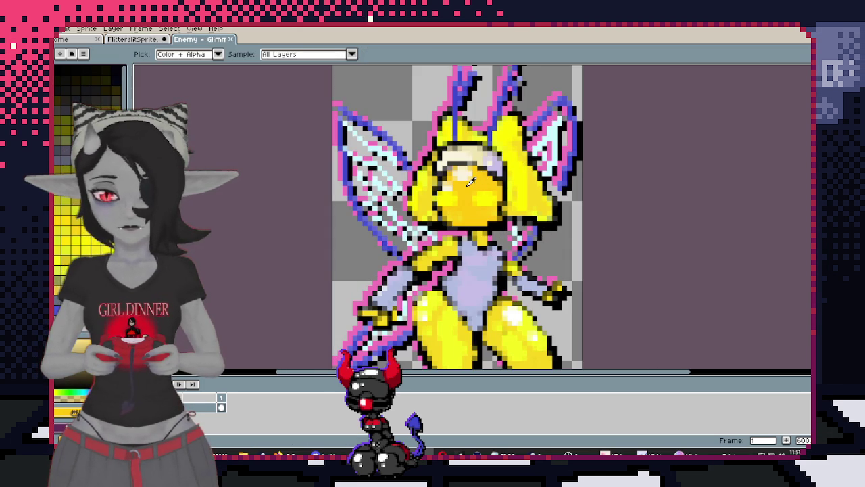
{"action": "key", "text": "m"}
{"action": "left_click", "coordinate": [136, 42]}
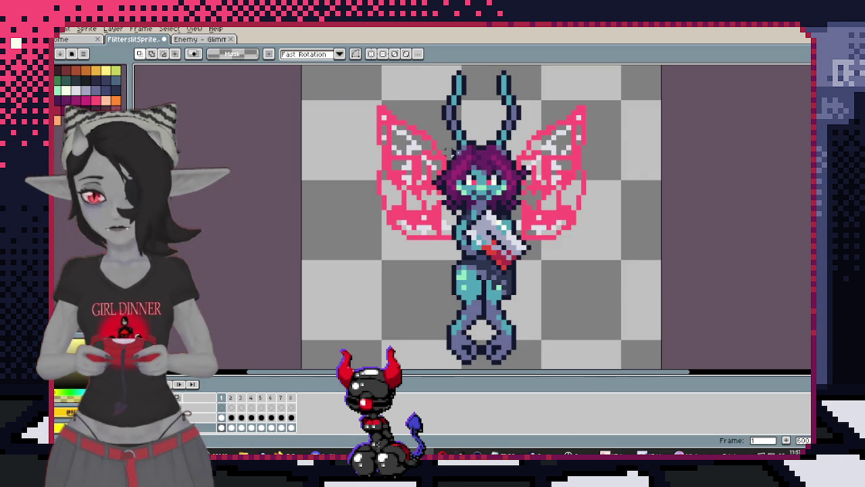
With vertical symmetry on, pencil yellow pixels above and beside the head, undoing a stray fill
{"action": "key", "text": "b"}
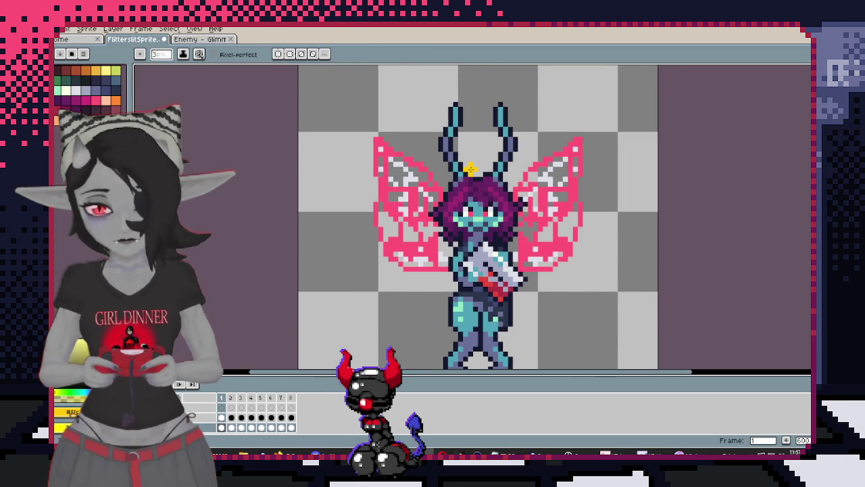
{"action": "key", "text": "plus"}
{"action": "left_click", "coordinate": [287, 54]}
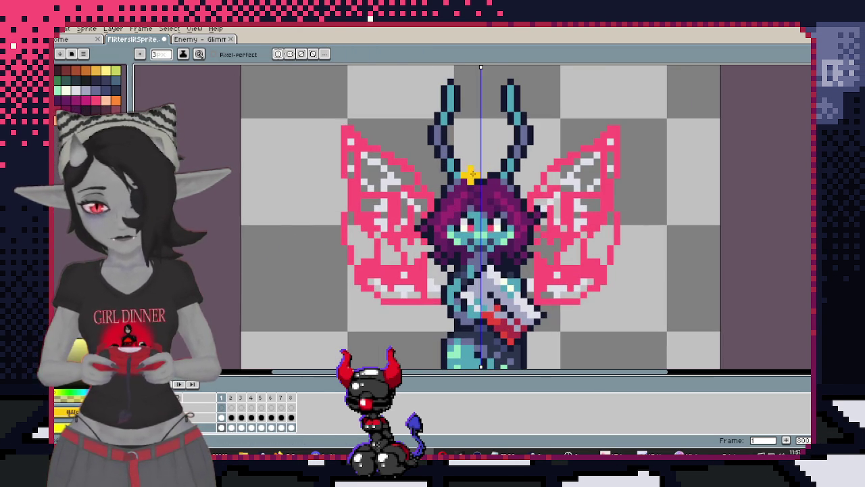
{"action": "mouse_move", "coordinate": [469, 175]}
{"action": "left_mouse_down"}
{"action": "mouse_move", "coordinate": [459, 160]}
{"action": "mouse_move", "coordinate": [447, 167]}
{"action": "left_mouse_up"}
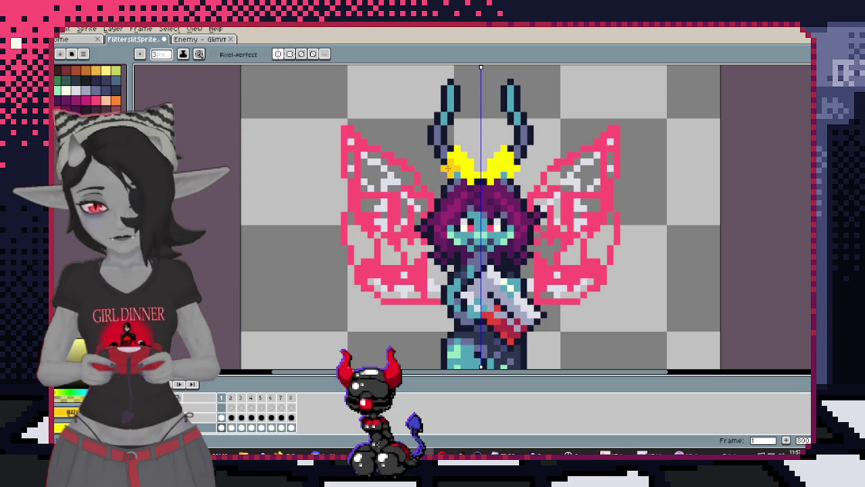
{"action": "left_click_drag", "start_coordinate": [419, 202], "coordinate": [411, 264]}
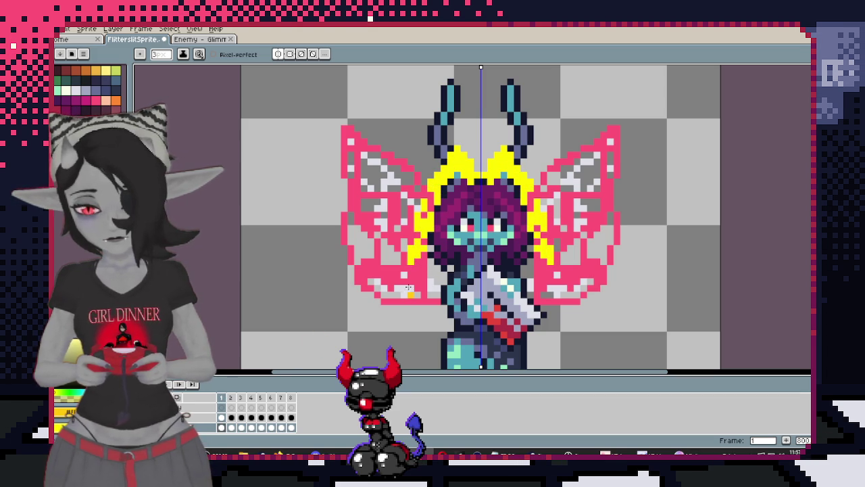
{"action": "key", "text": "g"}
{"action": "left_click", "coordinate": [461, 162]}
{"action": "key", "text": "ctrl+z"}
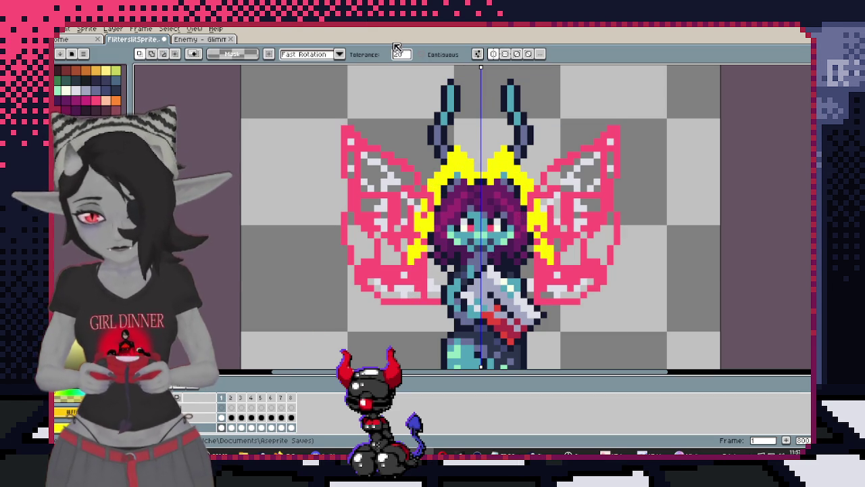
Trim the yellow side strands, reveal the hood outline layer, and re-enable Pencil with vertical symmetry
{"action": "left_click", "coordinate": [495, 55]}
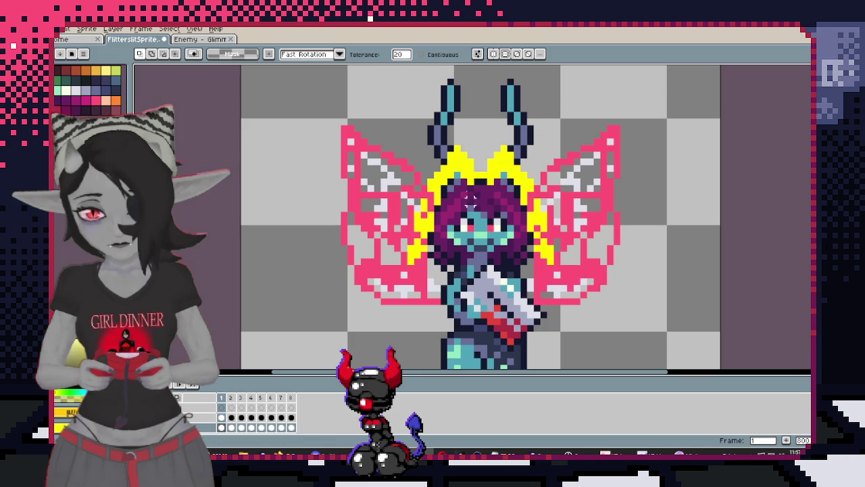
{"action": "left_click", "coordinate": [452, 169]}
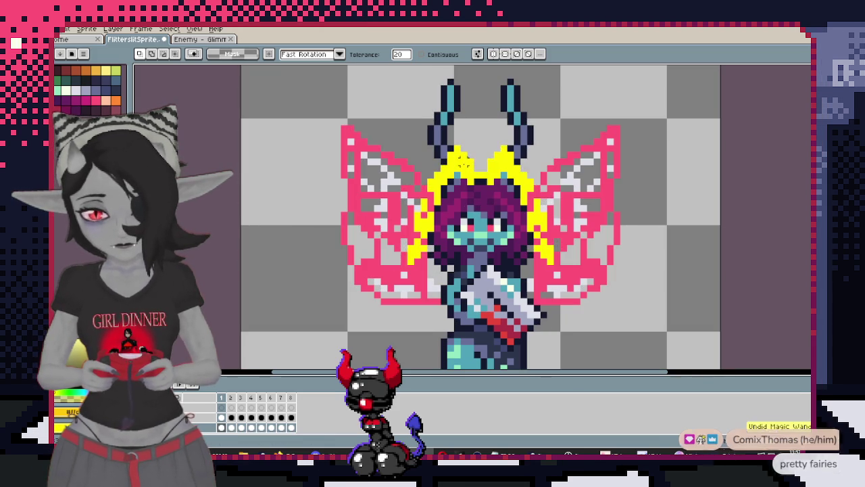
{"action": "key", "text": "Delete"}
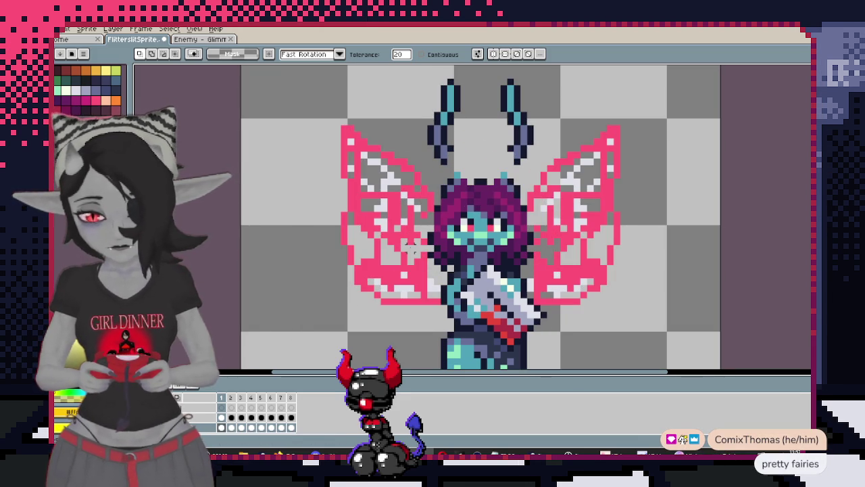
{"action": "key", "text": "ctrl+z"}
{"action": "key", "text": "ctrl+z"}
{"action": "key", "text": "ctrl+z"}
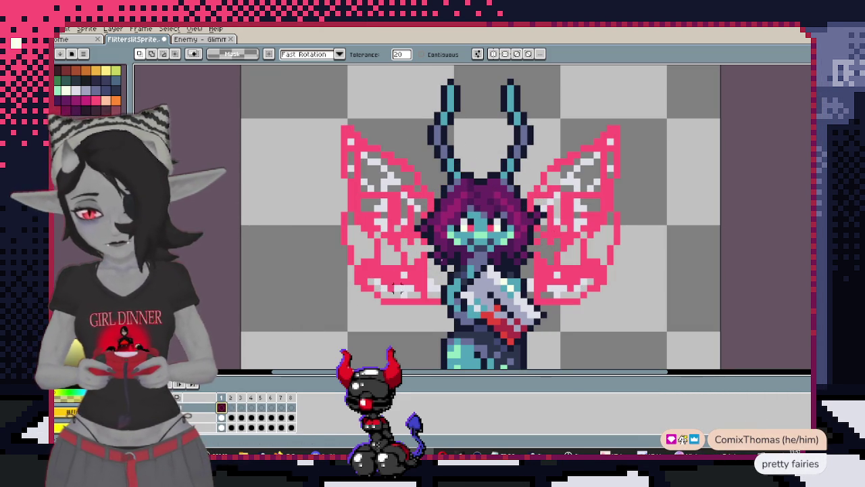
{"action": "left_click", "coordinate": [227, 415]}
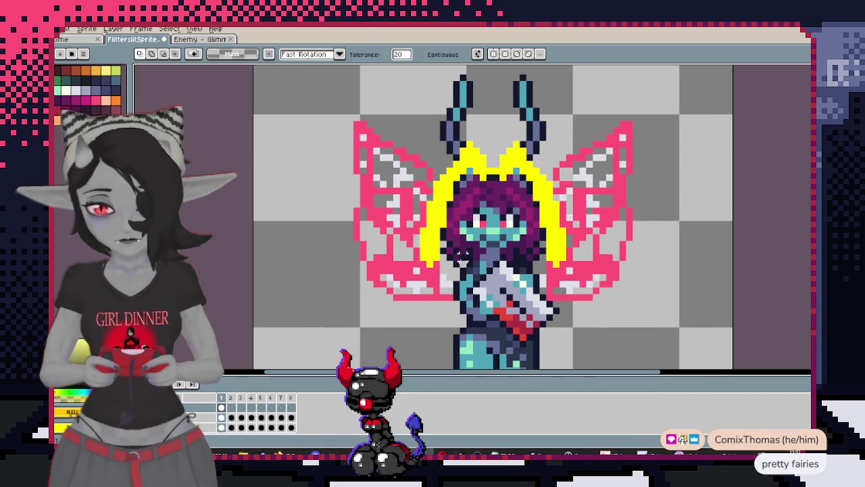
{"action": "key", "text": "b"}
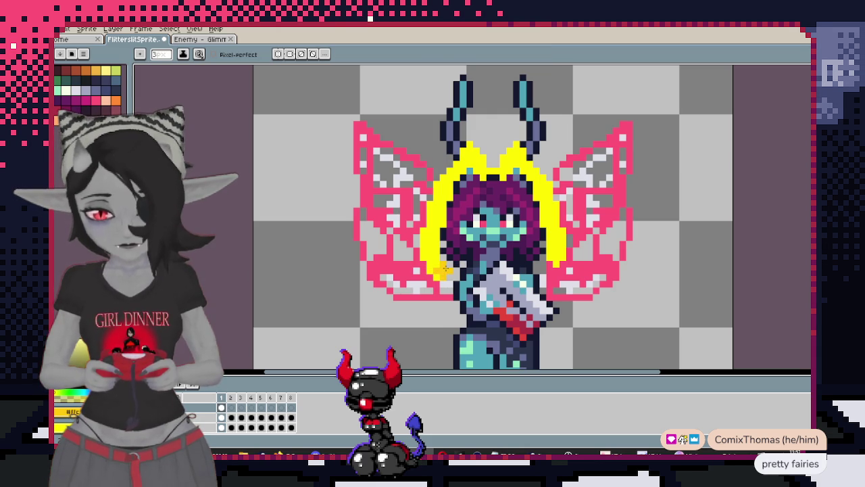
{"action": "key", "text": "alt+s"}
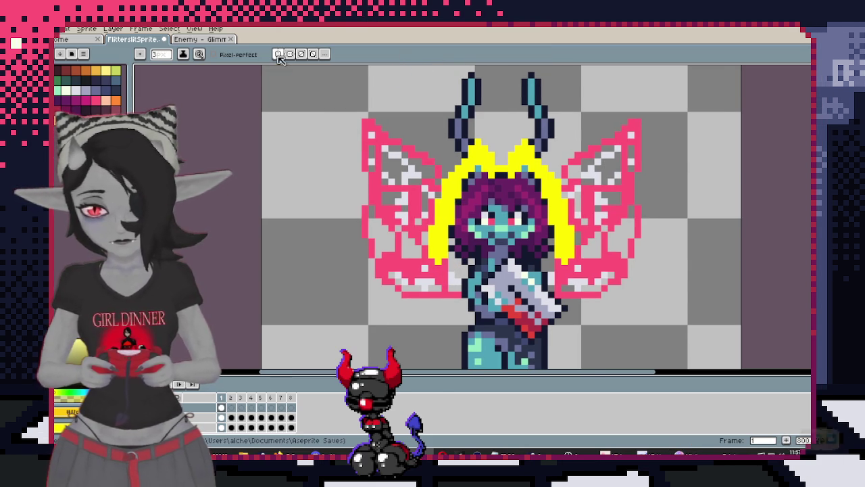
{"action": "scroll", "coordinate": [444, 222], "scroll_direction": "up", "scroll_amount": 2}
Paint mirrored gold over the face, trying and undoing a full gold fill over the head
{"action": "left_click_drag", "start_coordinate": [439, 274], "coordinate": [464, 263]}
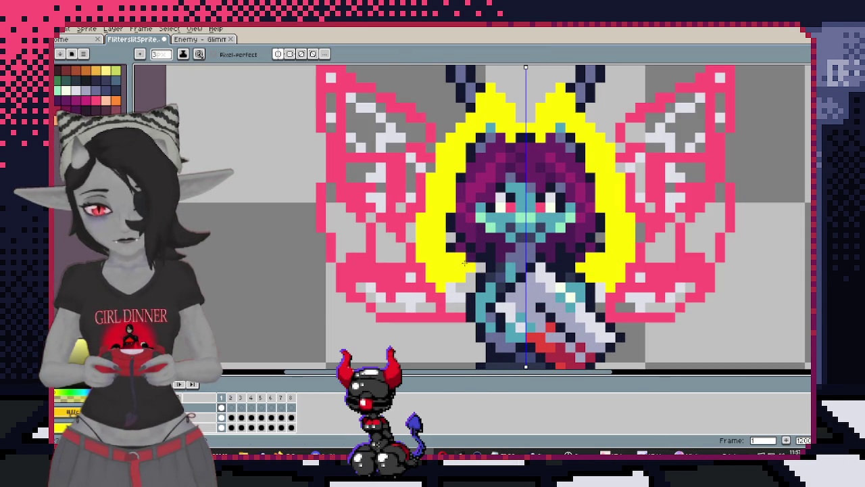
{"action": "left_click_drag", "start_coordinate": [498, 238], "coordinate": [470, 228]}
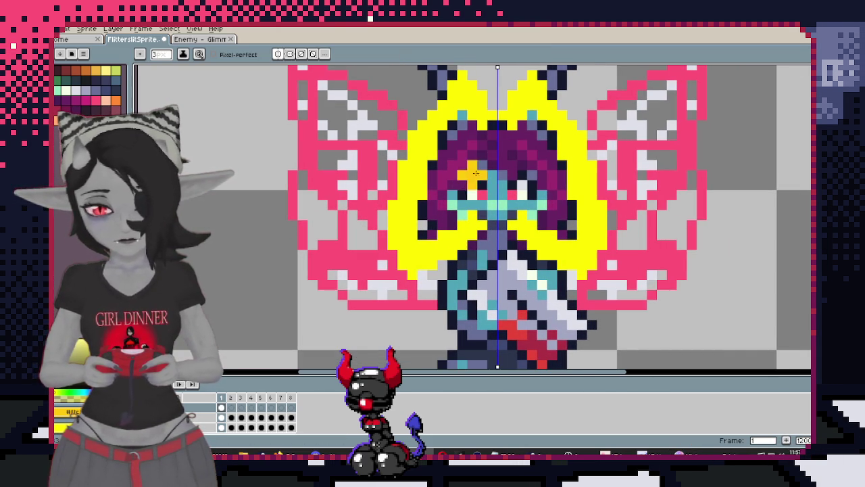
{"action": "left_click_drag", "start_coordinate": [470, 174], "coordinate": [521, 191]}
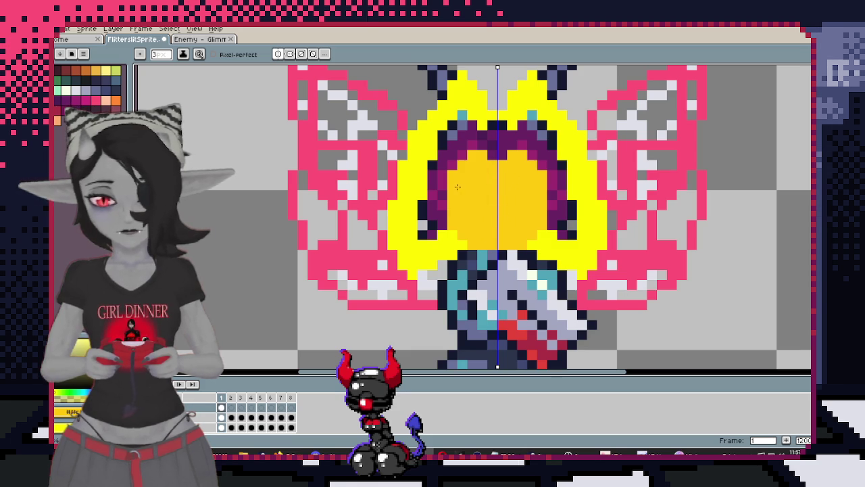
{"action": "key", "text": "ctrl+z"}
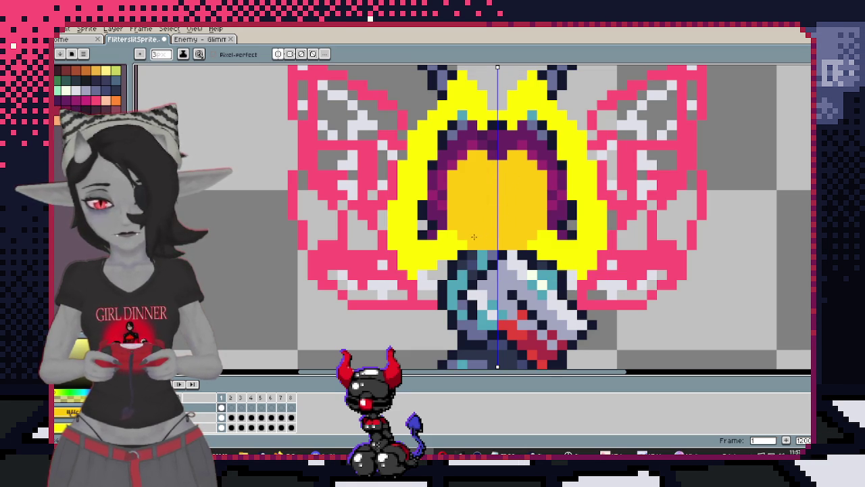
{"action": "key", "text": "ctrl+z"}
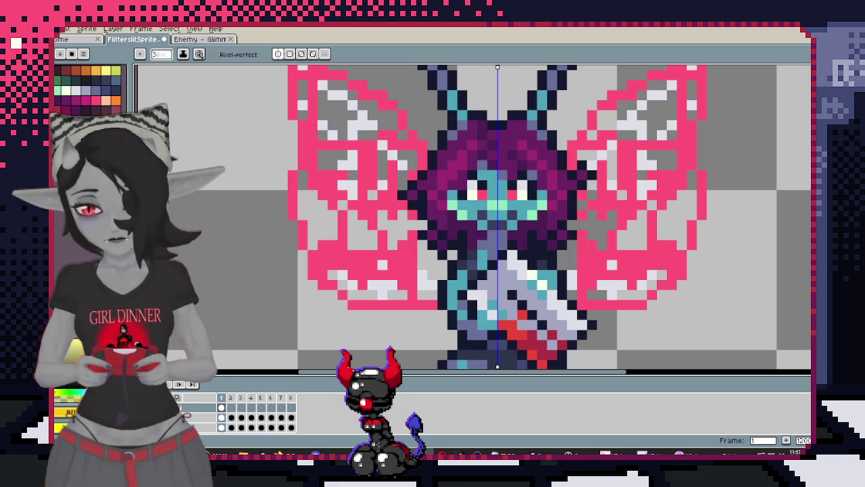
{"action": "key", "text": "ctrl+y"}
{"action": "key", "text": "ctrl+z"}
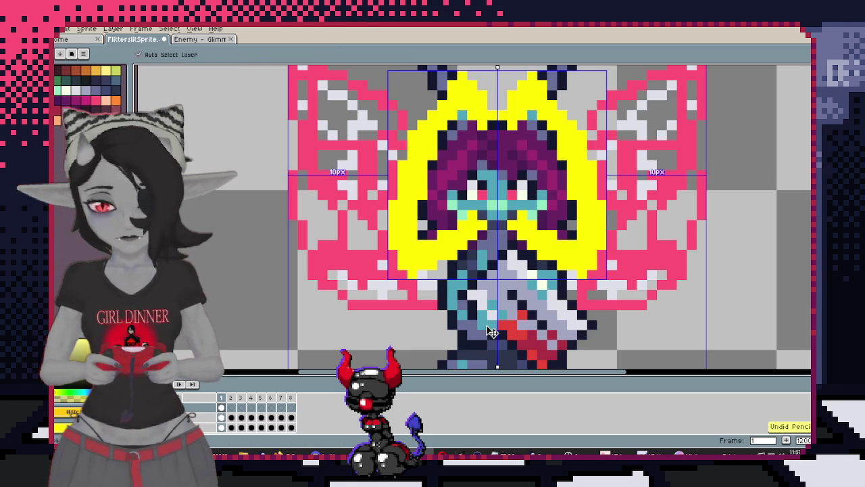
{"action": "key", "text": "ctrl+z"}
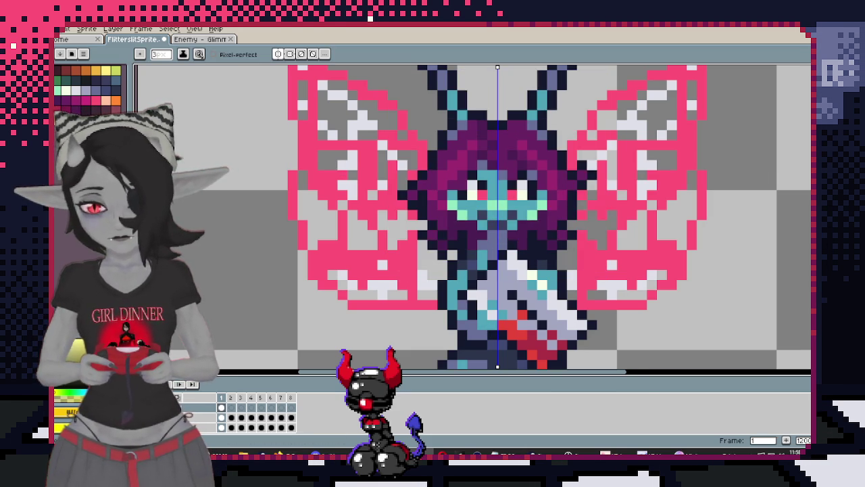
{"action": "key", "text": "ctrl+y"}
Paint a gold band across the nose and face, then add gold on the forehead and hair
{"action": "left_click", "coordinate": [493, 213]}
{"action": "left_click_drag", "start_coordinate": [493, 213], "coordinate": [470, 224]}
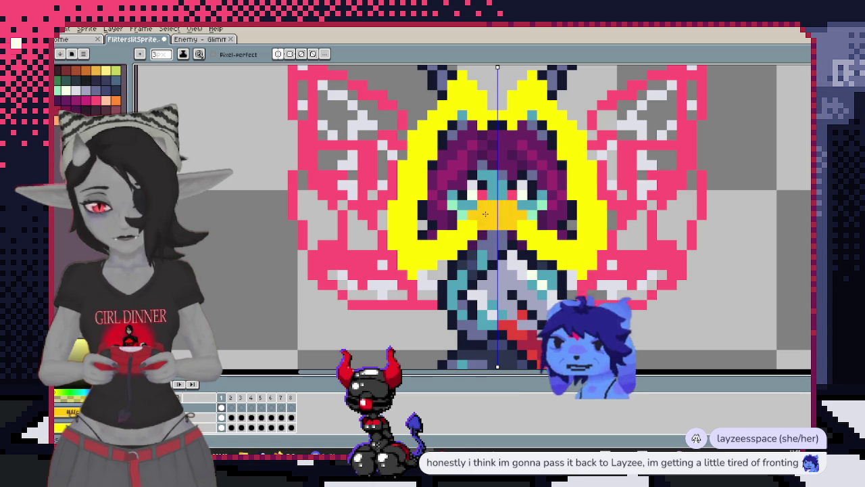
{"action": "left_click_drag", "start_coordinate": [517, 206], "coordinate": [535, 224]}
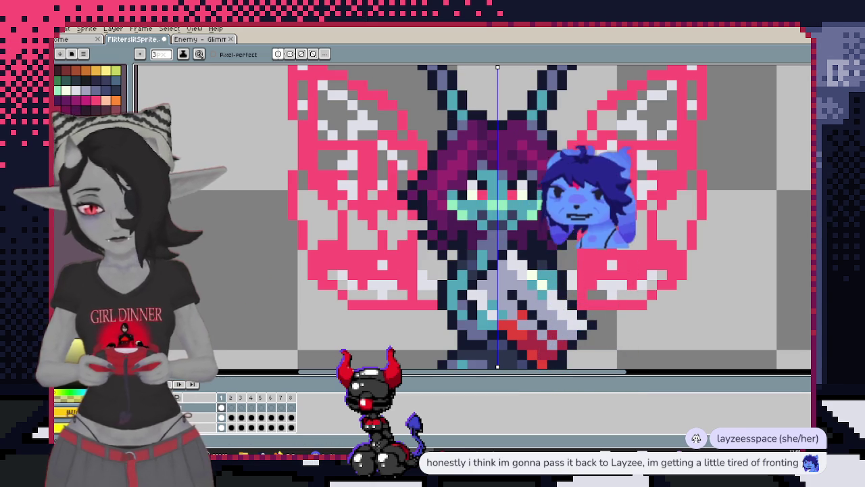
{"action": "key", "text": "ctrl+z"}
{"action": "key", "text": "ctrl+y"}
{"action": "left_click", "coordinate": [467, 196]}
{"action": "key", "text": "ctrl+z"}
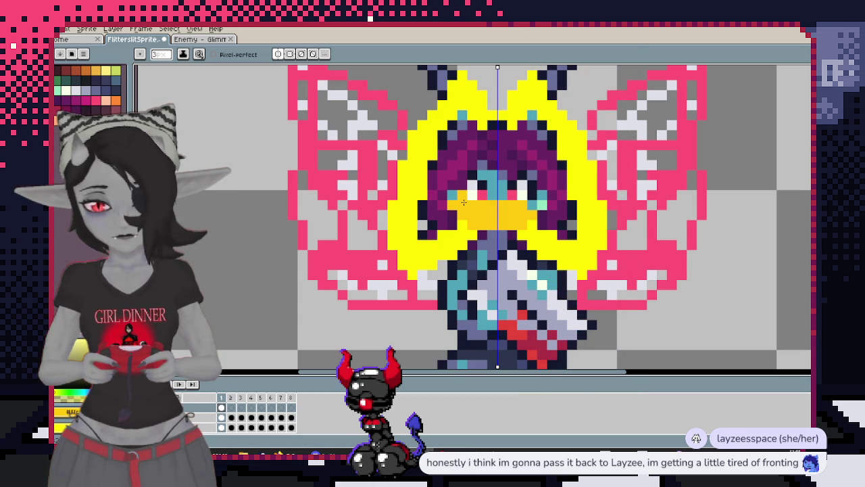
{"action": "left_click", "coordinate": [484, 151]}
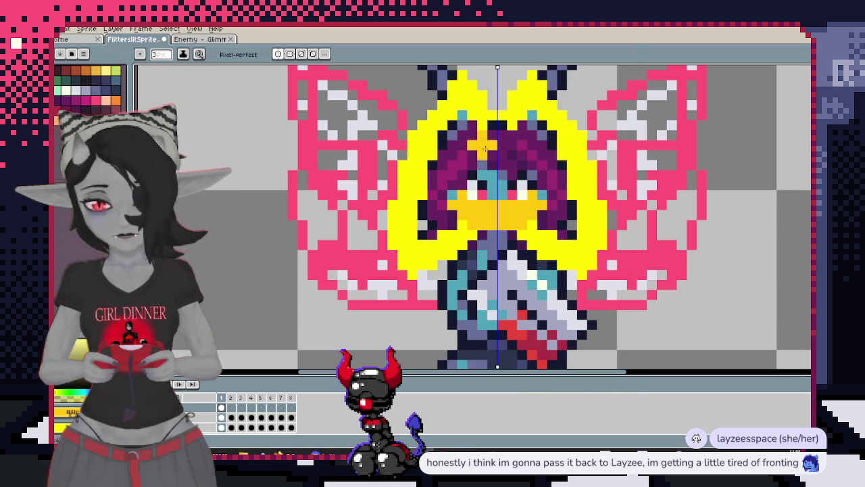
{"action": "left_click", "coordinate": [472, 142]}
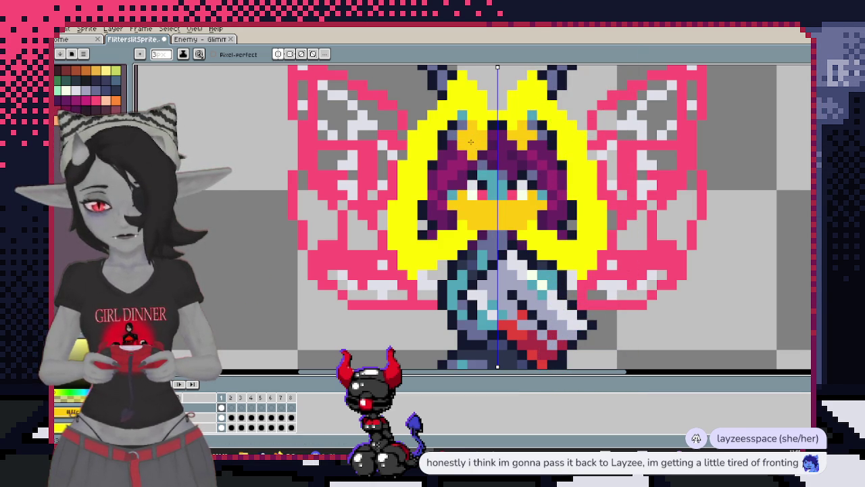
{"action": "mouse_move", "coordinate": [465, 143]}
{"action": "left_mouse_down"}
{"action": "mouse_move", "coordinate": [470, 176]}
{"action": "mouse_move", "coordinate": [497, 169]}
{"action": "mouse_move", "coordinate": [498, 145]}
{"action": "left_mouse_up"}
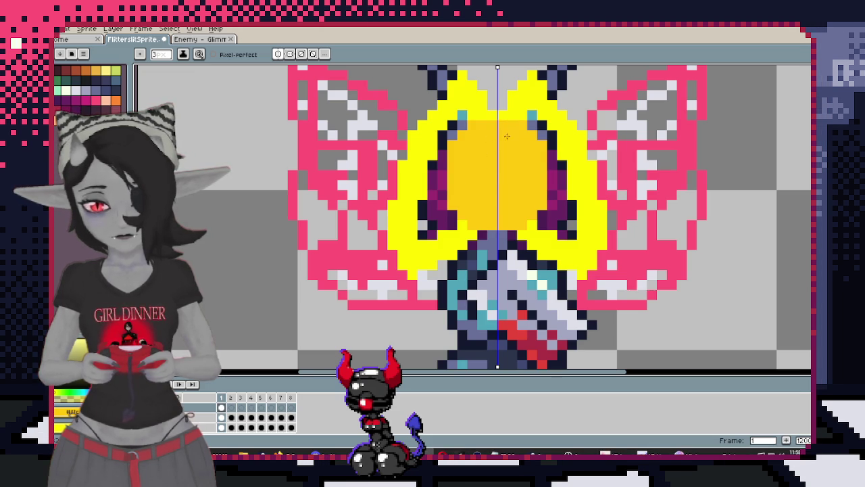
Draw a dark purple row along the top edge of the gold face circle
{"action": "scroll", "coordinate": [484, 139], "scroll_direction": "down", "scroll_amount": 4}
{"action": "scroll", "coordinate": [527, 166], "scroll_direction": "up", "scroll_amount": 2}
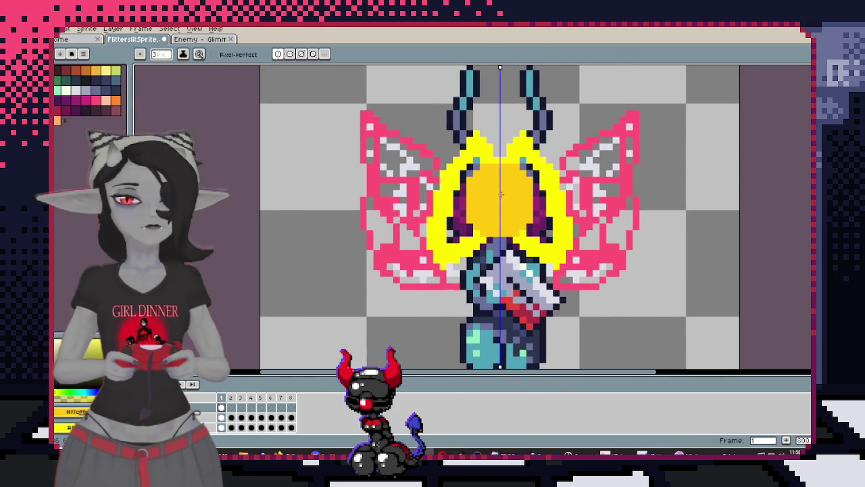
{"action": "scroll", "coordinate": [507, 179], "scroll_direction": "up", "scroll_amount": 2}
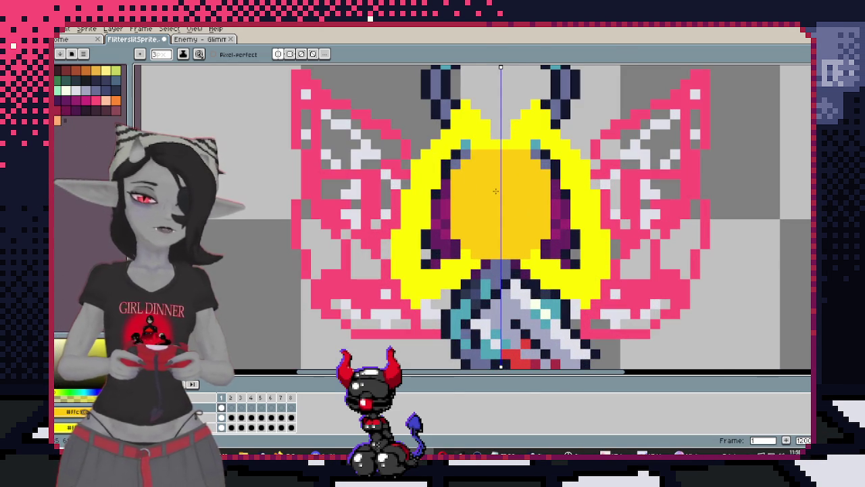
{"action": "key", "text": "e"}
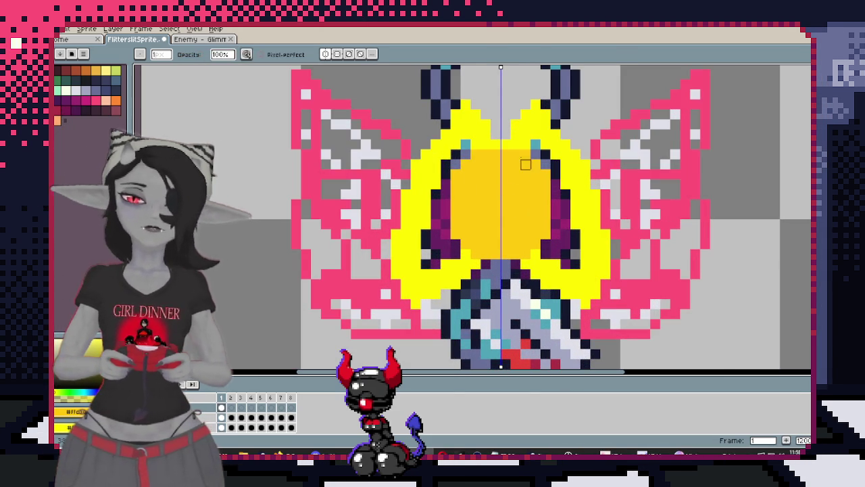
{"action": "left_click_drag", "start_coordinate": [526, 164], "coordinate": [466, 164]}
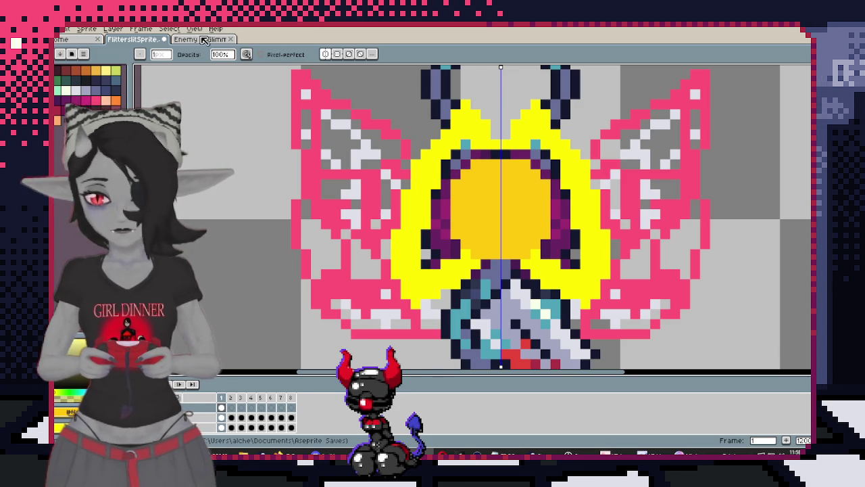
Zoom in on the reference enemy sprite, then return to the moth-fairy
{"action": "key", "text": "ctrl+Tab"}
{"action": "key", "text": "plus"}
{"action": "key", "text": "i"}
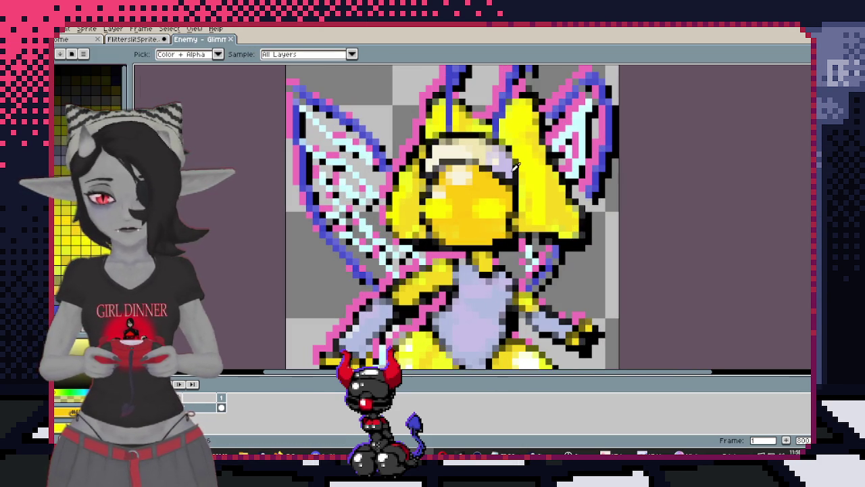
{"action": "key", "text": "b"}
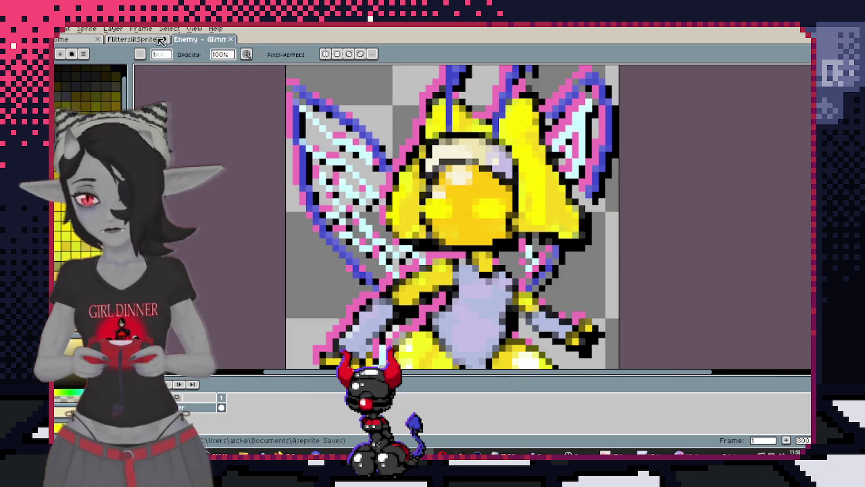
{"action": "key", "text": "ctrl+shift+Tab"}
Paint purple pixels beside the light grey band on the moth-fairy
{"action": "scroll", "coordinate": [396, 154], "scroll_direction": "up", "scroll_amount": 2}
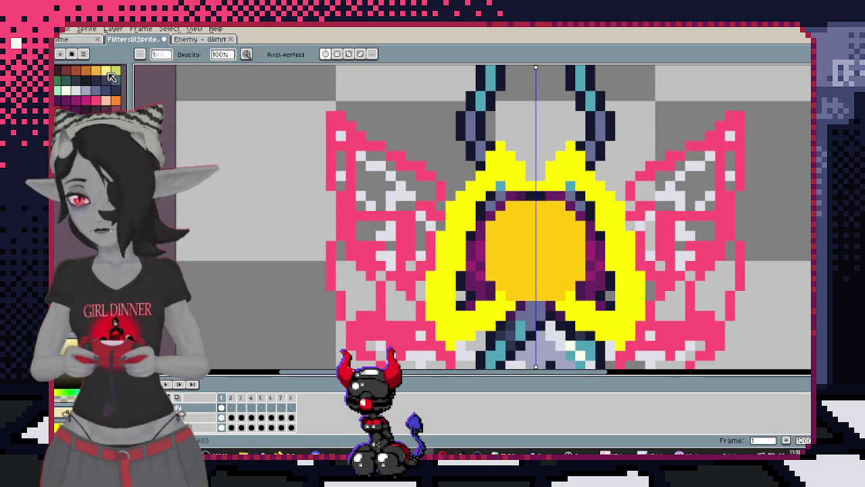
{"action": "scroll", "coordinate": [503, 142], "scroll_direction": "up", "scroll_amount": 1}
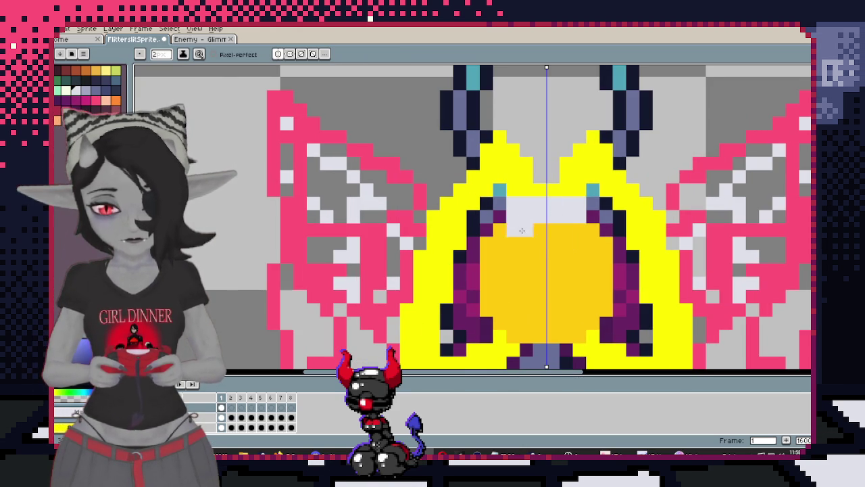
{"action": "left_click_drag", "start_coordinate": [510, 227], "coordinate": [502, 231]}
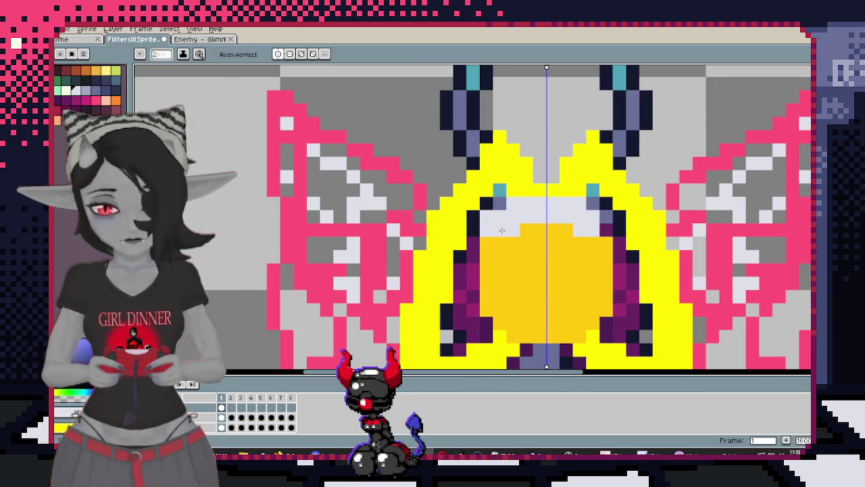
{"action": "scroll", "coordinate": [498, 232], "scroll_direction": "down", "scroll_amount": 1}
{"action": "scroll", "coordinate": [541, 245], "scroll_direction": "up", "scroll_amount": 1}
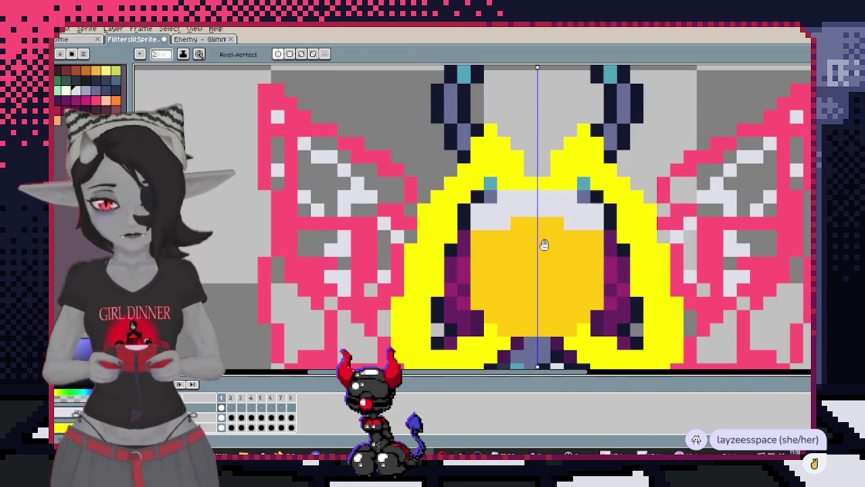
Compare against the reference tabs and bring up the yellow fairy enemy sprite
{"action": "left_click", "coordinate": [195, 40]}
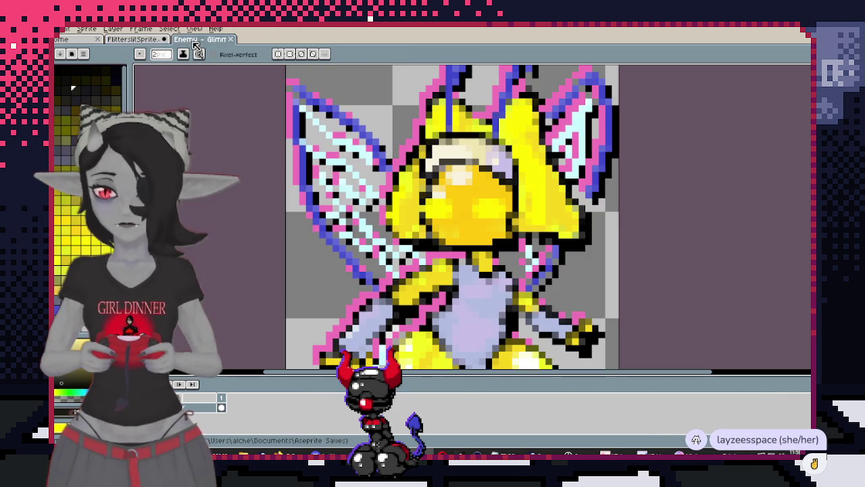
{"action": "left_click", "coordinate": [156, 39]}
{"action": "scroll", "coordinate": [508, 214], "scroll_direction": "down", "scroll_amount": 1}
{"action": "scroll", "coordinate": [508, 214], "scroll_direction": "up", "scroll_amount": 1}
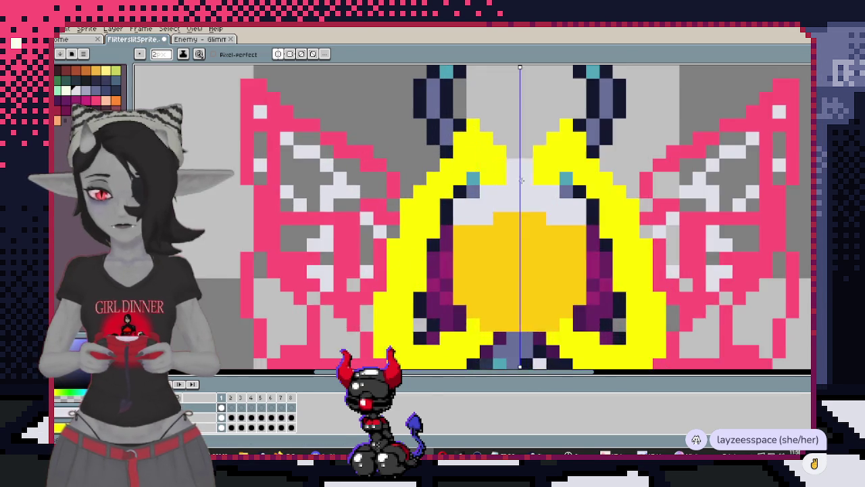
{"action": "scroll", "coordinate": [405, 179], "scroll_direction": "down", "scroll_amount": 1}
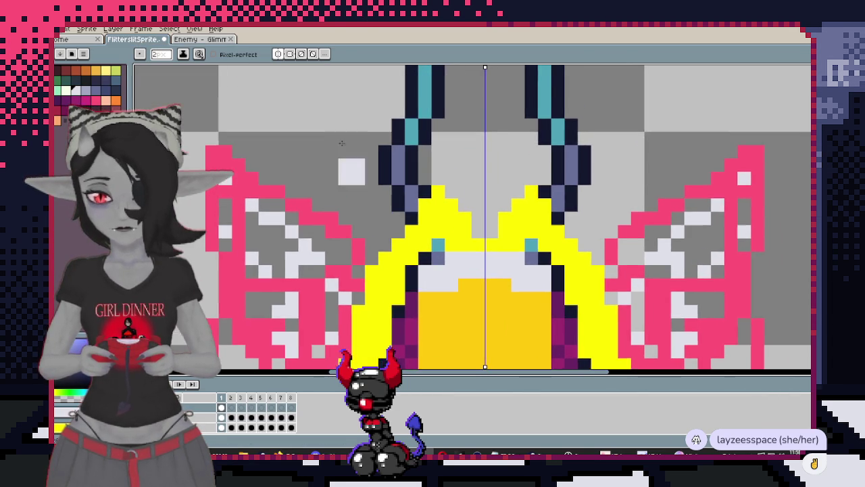
{"action": "left_click", "coordinate": [216, 40]}
{"action": "scroll", "coordinate": [315, 183], "scroll_direction": "down", "scroll_amount": 1}
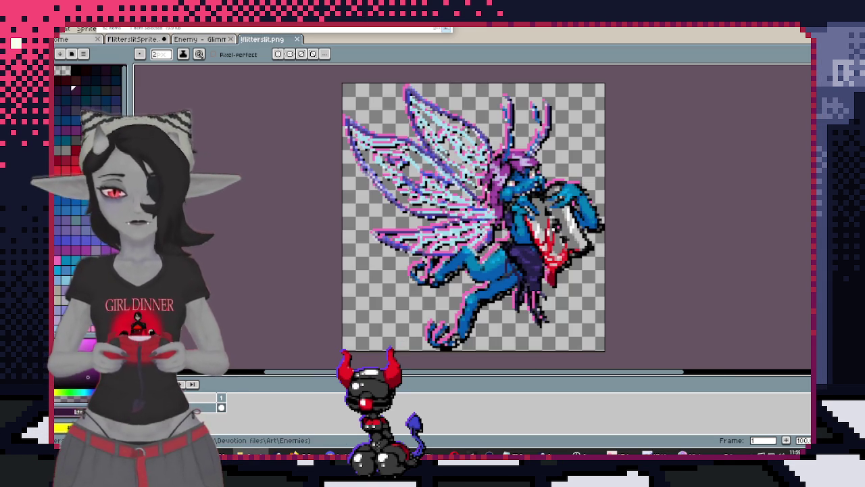
Glance over the Enemy and Flitterslit.png reference tabs, then return to FlitterslitSprite
{"action": "scroll", "coordinate": [576, 193], "scroll_direction": "up", "scroll_amount": 1}
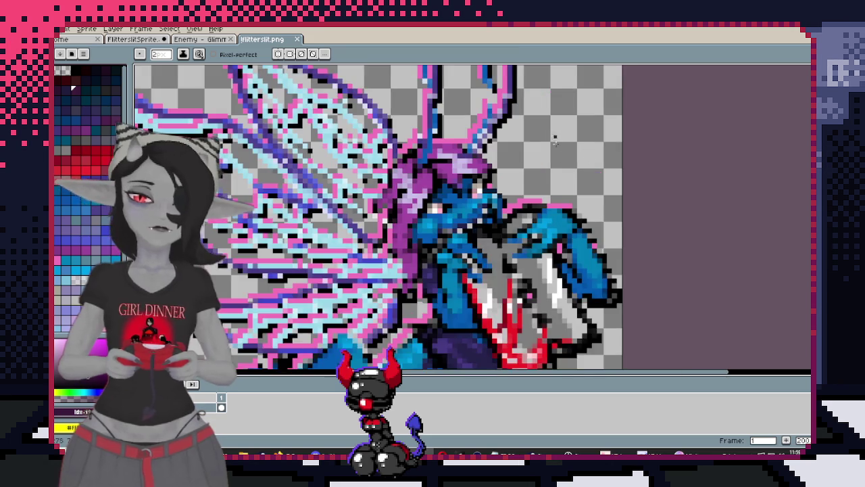
{"action": "scroll", "coordinate": [575, 193], "scroll_direction": "down", "scroll_amount": 1}
{"action": "scroll", "coordinate": [575, 193], "scroll_direction": "up", "scroll_amount": 1}
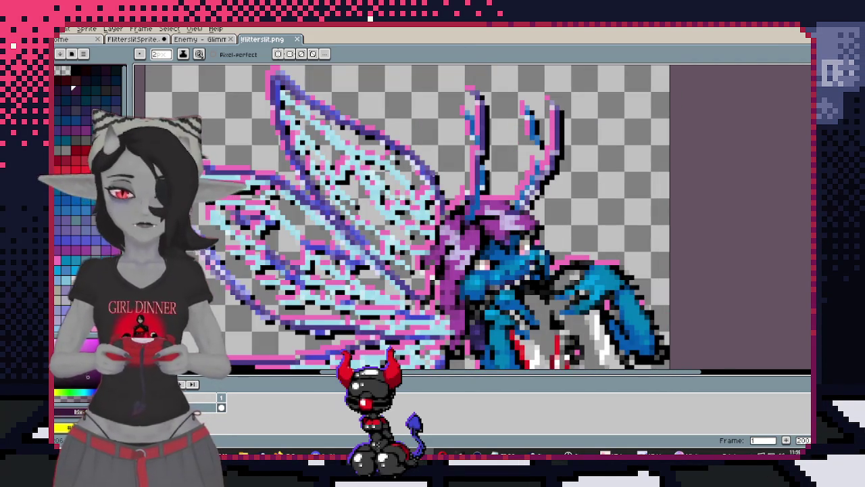
{"action": "left_click", "coordinate": [215, 39]}
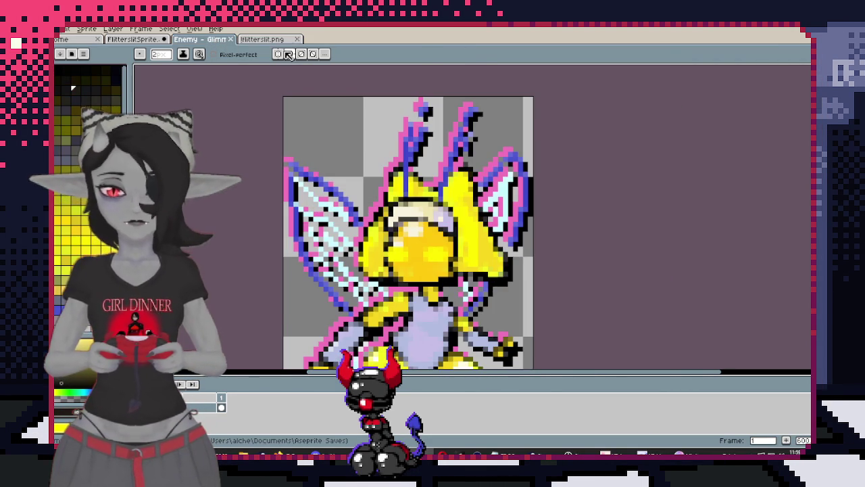
{"action": "left_click", "coordinate": [284, 40]}
{"action": "left_click", "coordinate": [158, 41]}
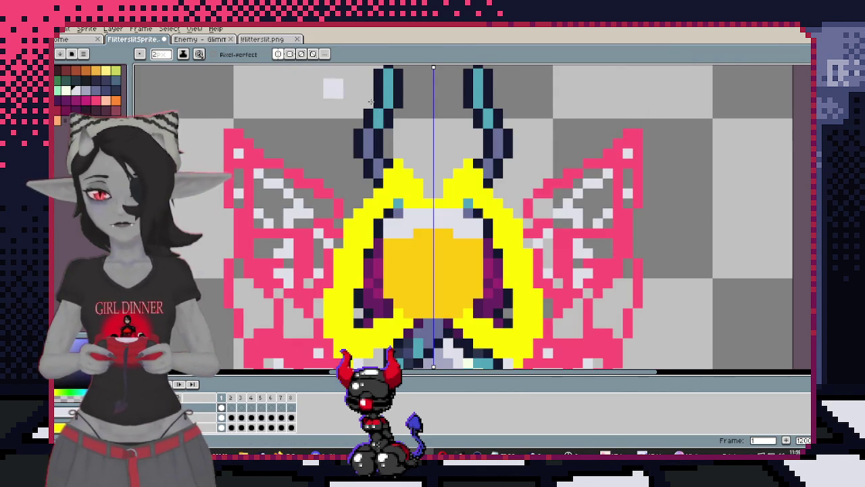
Sample the sprite's dark purple and bucket-fill the cyan antenna pixels with it
{"action": "scroll", "coordinate": [444, 169], "scroll_direction": "down", "scroll_amount": 1}
{"action": "left_click_drag", "start_coordinate": [427, 180], "coordinate": [422, 215]}
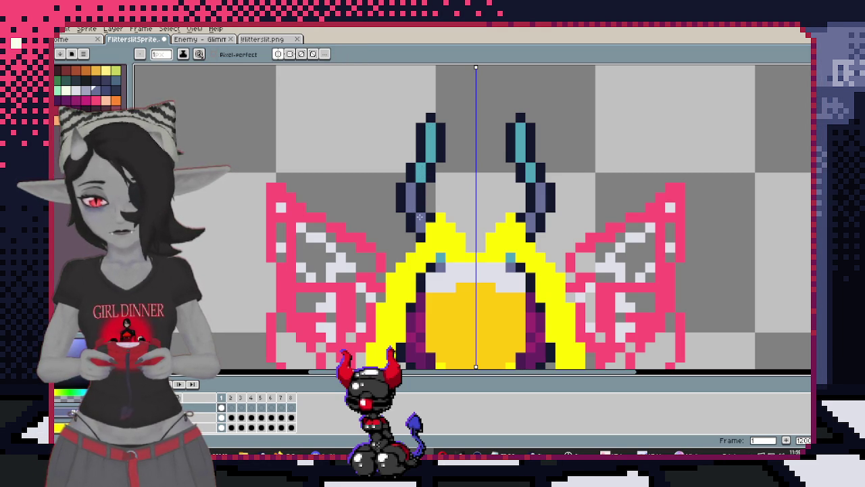
{"action": "scroll", "coordinate": [418, 227], "scroll_direction": "down", "scroll_amount": 3}
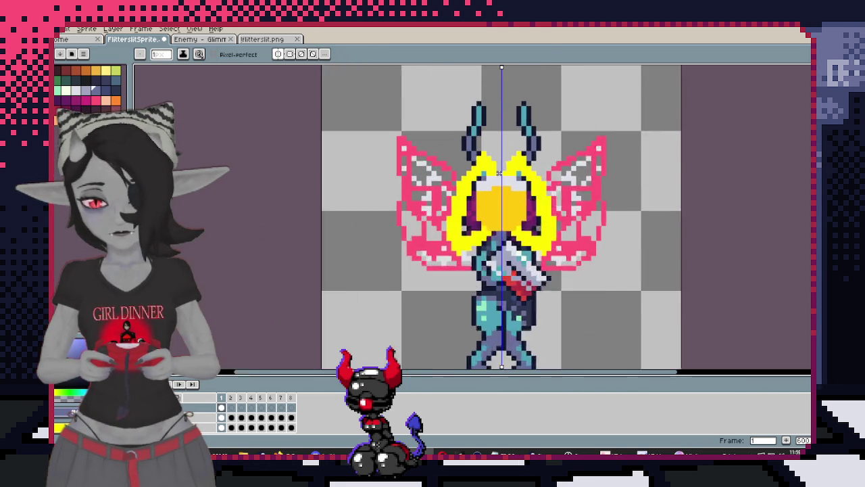
{"action": "scroll", "coordinate": [387, 179], "scroll_direction": "up", "scroll_amount": 1}
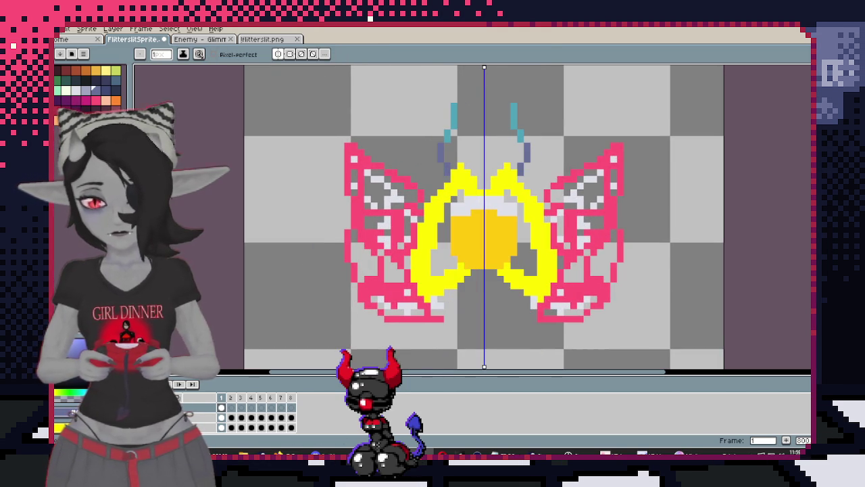
{"action": "left_click_drag", "start_coordinate": [315, 360], "coordinate": [332, 335]}
{"action": "scroll", "coordinate": [426, 291], "scroll_direction": "up", "scroll_amount": 2}
{"action": "scroll", "coordinate": [426, 288], "scroll_direction": "up", "scroll_amount": 1}
{"action": "key", "text": "i"}
{"action": "left_click", "coordinate": [425, 263]}
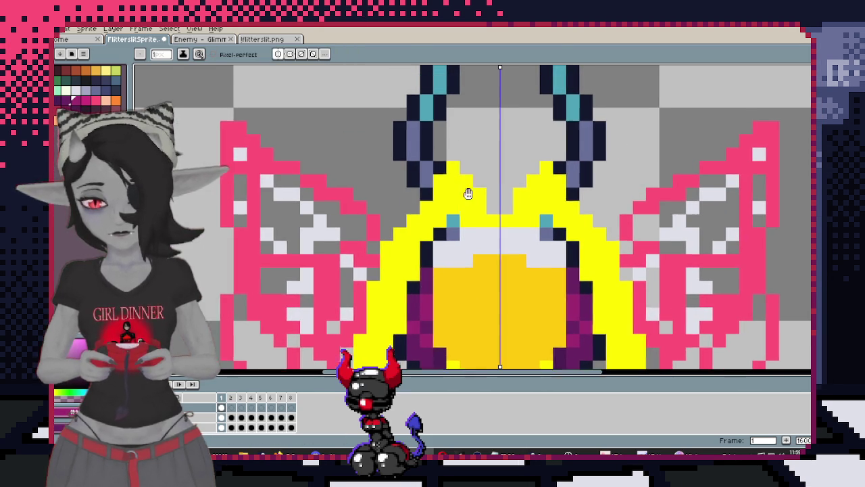
{"action": "key", "text": "g"}
{"action": "left_click", "coordinate": [414, 163]}
{"action": "left_click", "coordinate": [419, 141]}
Test yellow fills beside the face and on the hood, undo them, and view the yellow fairy
{"action": "scroll", "coordinate": [420, 140], "scroll_direction": "down", "scroll_amount": 1}
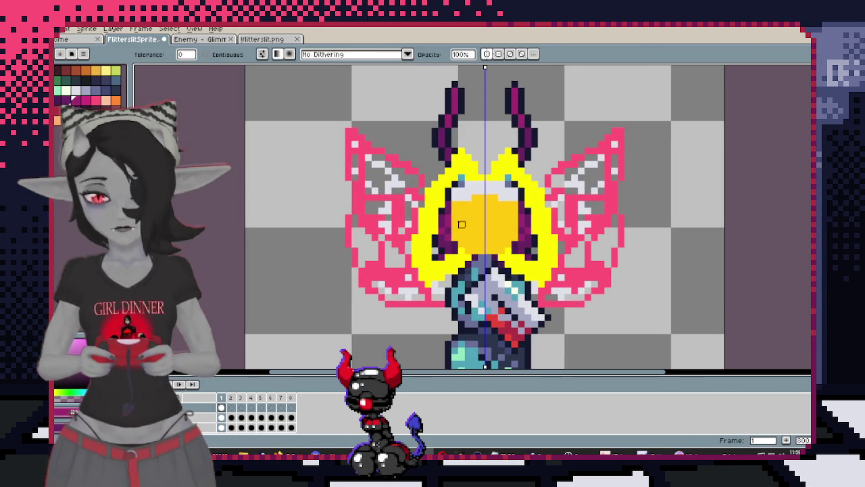
{"action": "scroll", "coordinate": [469, 252], "scroll_direction": "up", "scroll_amount": 1}
{"action": "key", "text": "g"}
{"action": "left_click", "coordinate": [447, 242]}
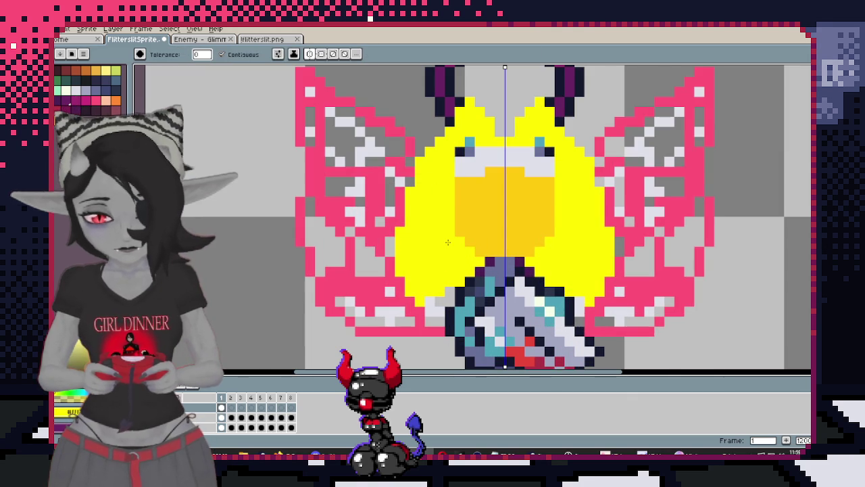
{"action": "key", "text": "ctrl+z"}
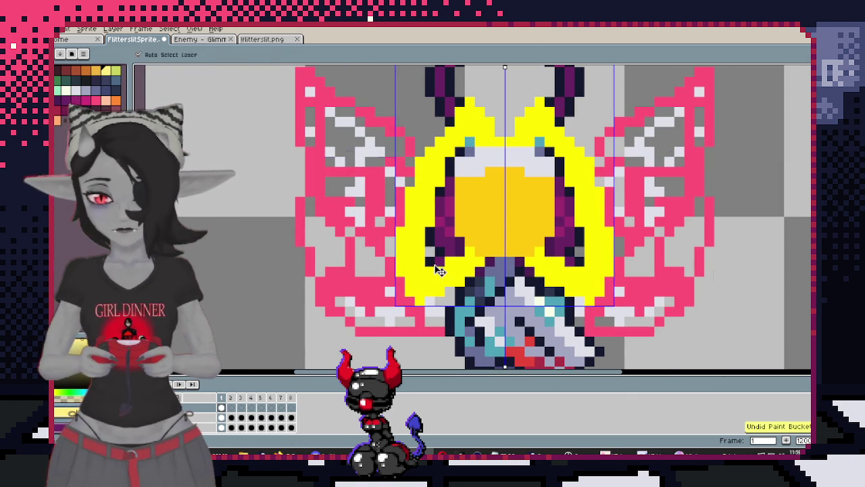
{"action": "left_click", "coordinate": [429, 243]}
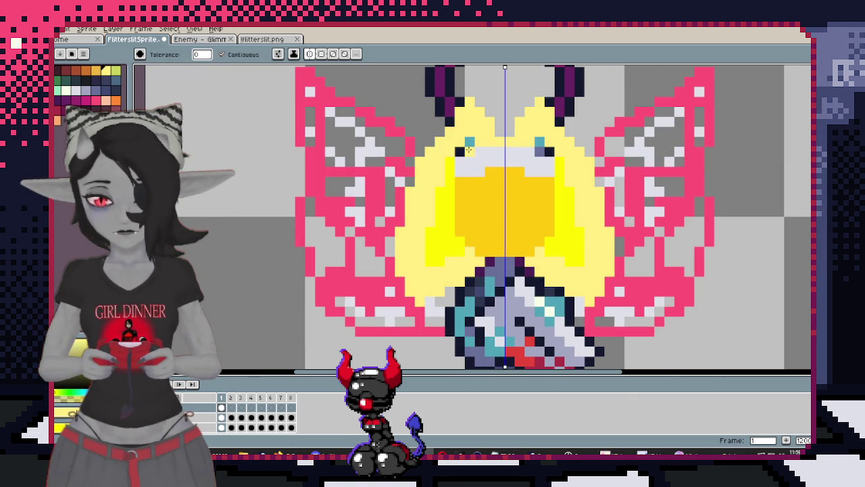
{"action": "scroll", "coordinate": [470, 212], "scroll_direction": "down", "scroll_amount": 3}
{"action": "scroll", "coordinate": [470, 211], "scroll_direction": "up", "scroll_amount": 3}
{"action": "key", "text": "ctrl+z"}
{"action": "key", "text": "ctrl+z"}
{"action": "key", "text": "ctrl+z"}
{"action": "key", "text": "g"}
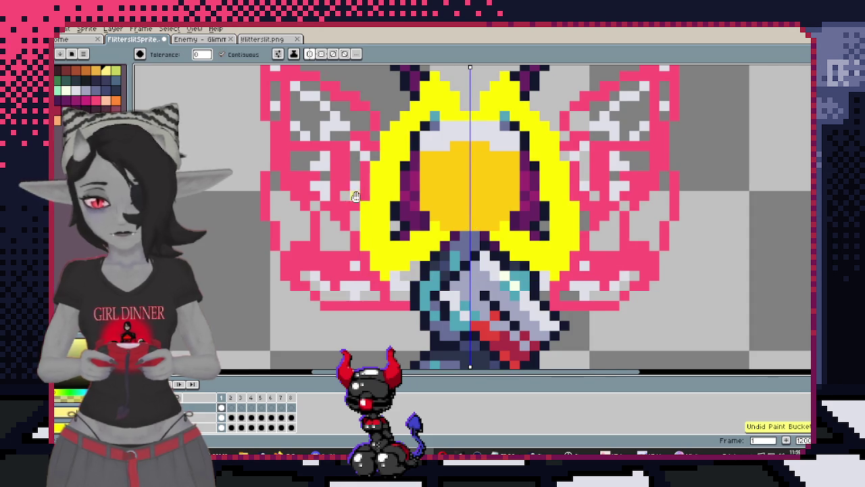
{"action": "left_click", "coordinate": [209, 40]}
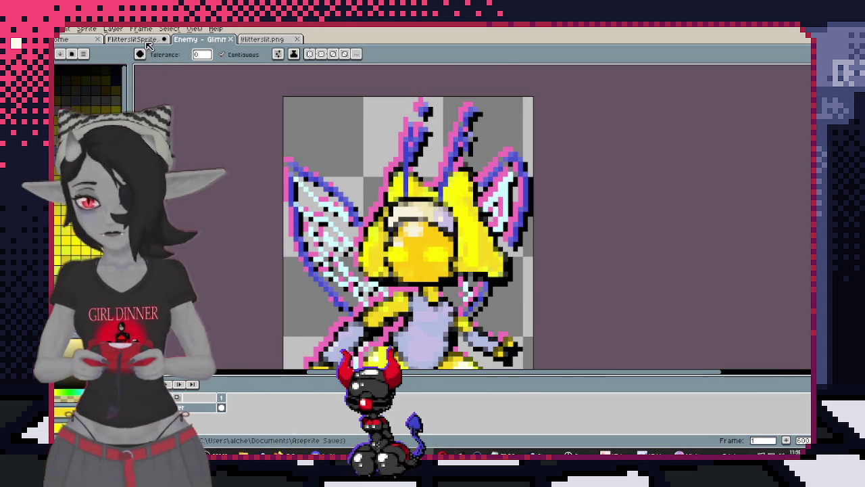
Back on the moth-fairy, try a pale yellow gradient beside the face and undo it
{"action": "key", "text": "ctrl+shift+Tab"}
{"action": "left_click", "coordinate": [439, 248]}
{"action": "scroll", "coordinate": [550, 213], "scroll_direction": "down", "scroll_amount": 2}
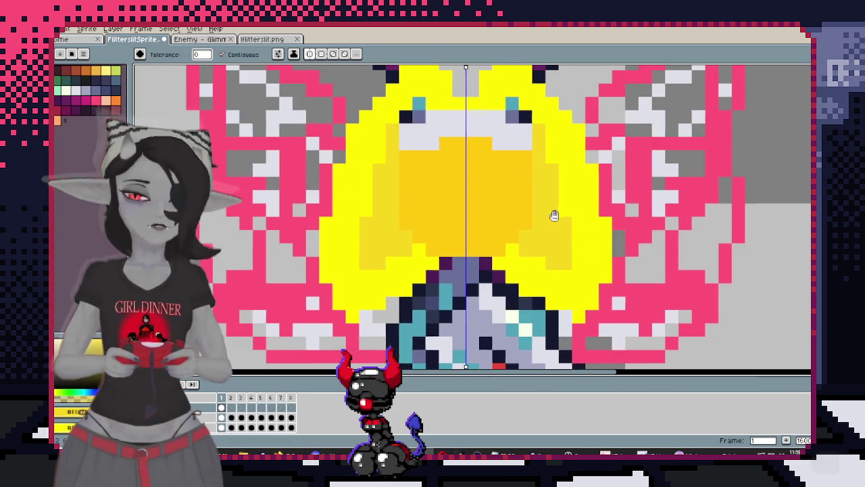
{"action": "scroll", "coordinate": [550, 212], "scroll_direction": "up", "scroll_amount": 3}
{"action": "key", "text": "v"}
{"action": "key", "text": "ctrl+z"}
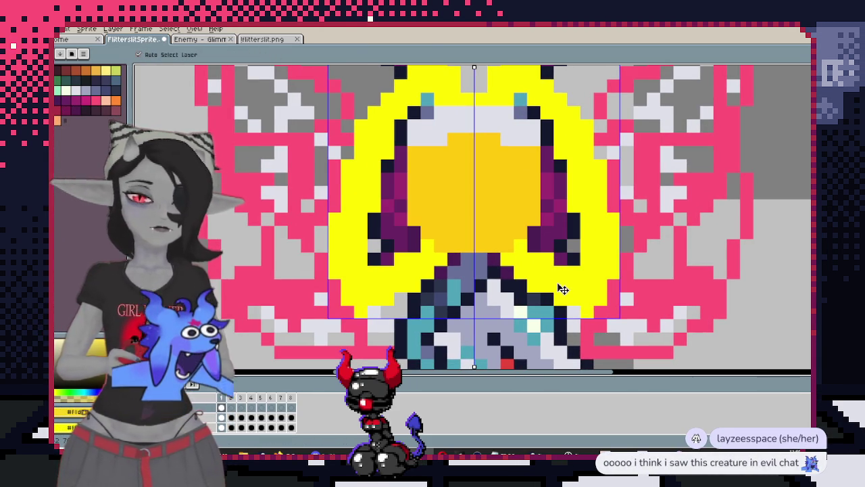
{"action": "scroll", "coordinate": [551, 263], "scroll_direction": "down", "scroll_amount": 1}
{"action": "scroll", "coordinate": [506, 284], "scroll_direction": "down", "scroll_amount": 2}
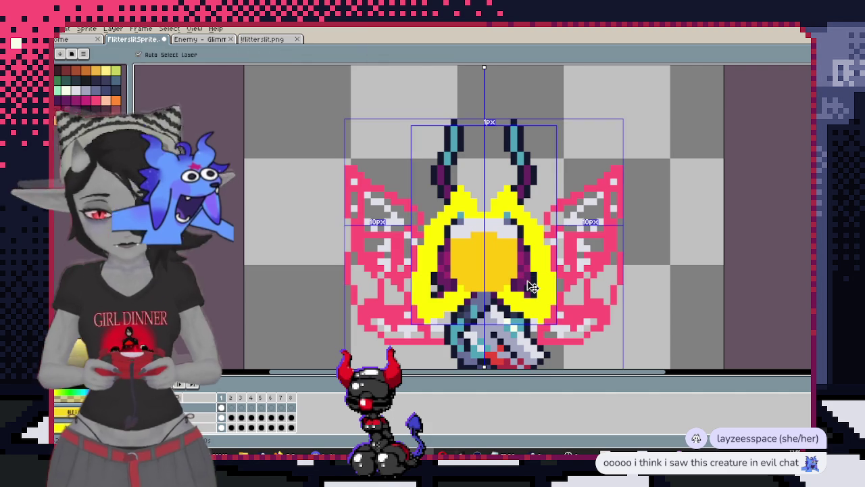
Draw dark pixels along the top of the gold face, discarding a stray hood fill
{"action": "key", "text": "w"}
{"action": "scroll", "coordinate": [531, 285], "scroll_direction": "up", "scroll_amount": 3}
{"action": "scroll", "coordinate": [531, 285], "scroll_direction": "down", "scroll_amount": 1}
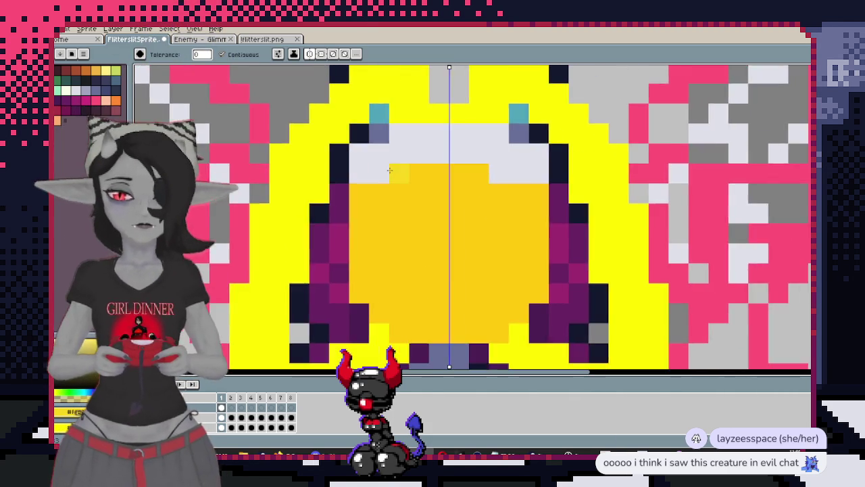
{"action": "left_click_drag", "start_coordinate": [449, 203], "coordinate": [489, 189]}
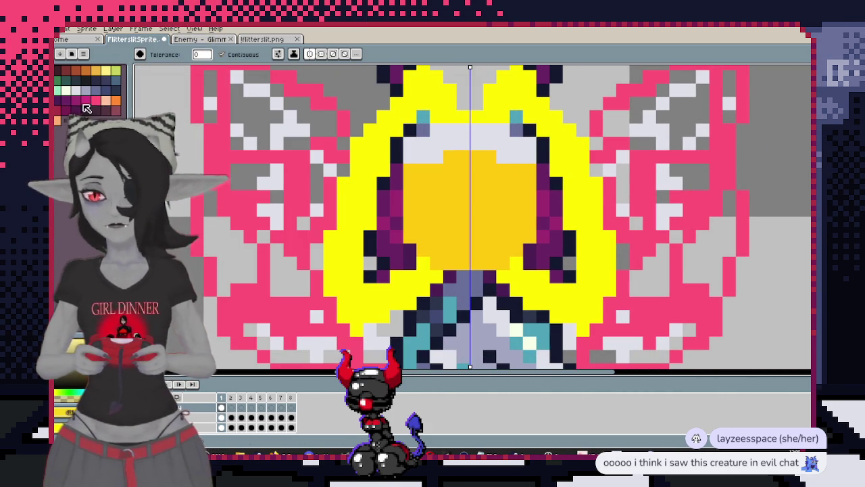
{"action": "scroll", "coordinate": [431, 136], "scroll_direction": "up", "scroll_amount": 1}
{"action": "left_click", "coordinate": [431, 136]}
{"action": "scroll", "coordinate": [432, 136], "scroll_direction": "down", "scroll_amount": 1}
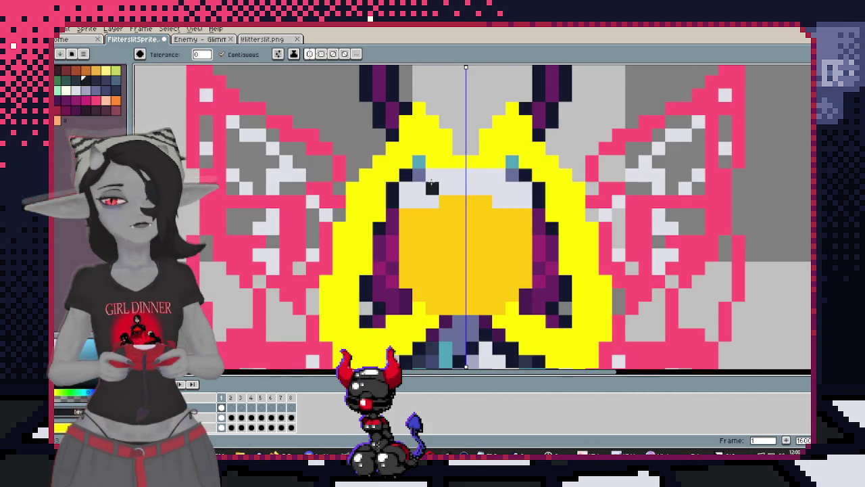
{"action": "scroll", "coordinate": [446, 139], "scroll_direction": "up", "scroll_amount": 1}
{"action": "left_click", "coordinate": [459, 140]}
{"action": "key", "text": "ctrl+z"}
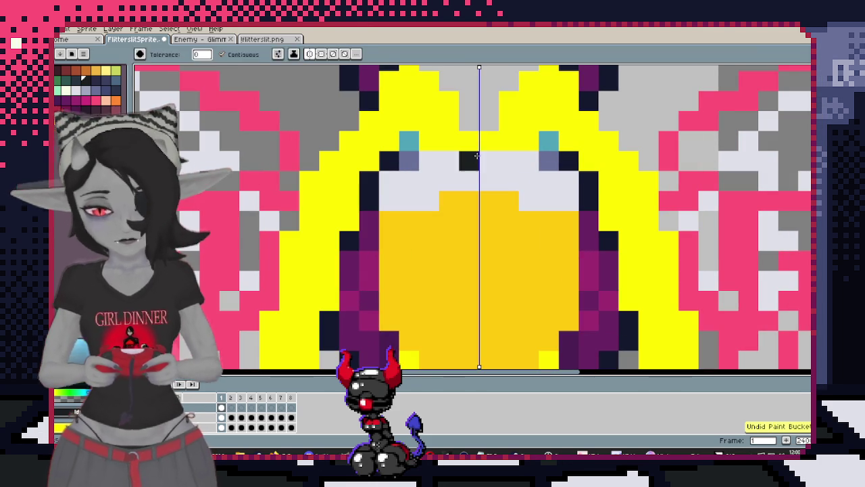
{"action": "key", "text": "b"}
{"action": "left_click_drag", "start_coordinate": [430, 203], "coordinate": [387, 216]}
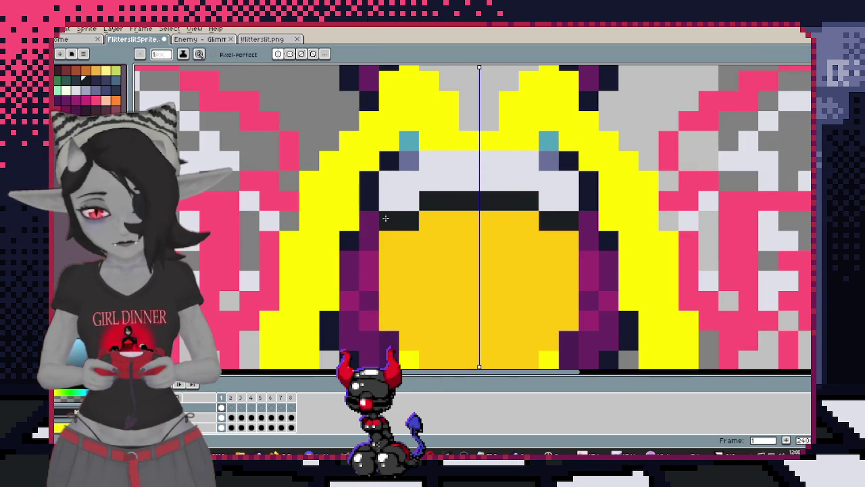
Add dark outline pixels at the hood's inner edge, between the eyes and along the face
{"action": "left_click", "coordinate": [371, 195]}
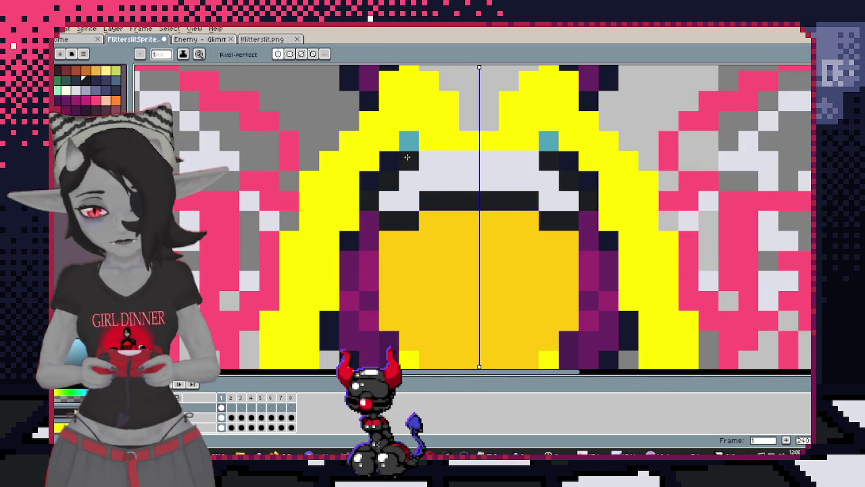
{"action": "left_click_drag", "start_coordinate": [431, 147], "coordinate": [476, 142]}
{"action": "scroll", "coordinate": [480, 135], "scroll_direction": "down", "scroll_amount": 5}
{"action": "scroll", "coordinate": [414, 192], "scroll_direction": "up", "scroll_amount": 4}
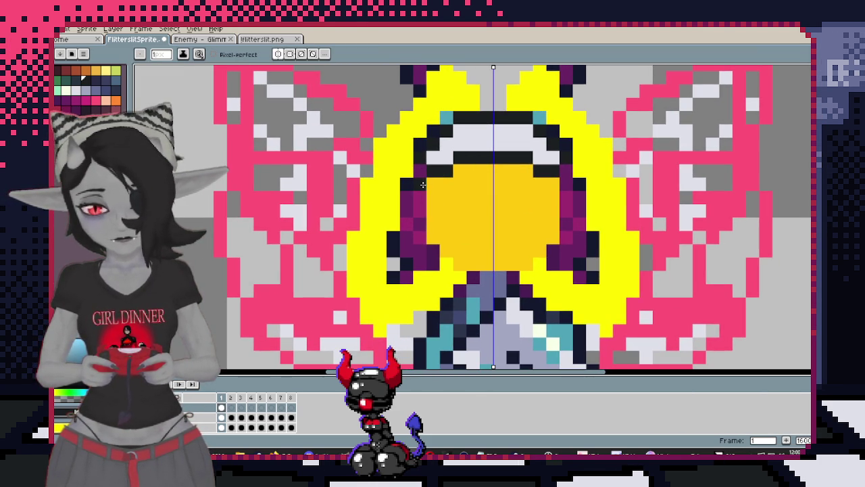
{"action": "left_click_drag", "start_coordinate": [420, 184], "coordinate": [420, 238]}
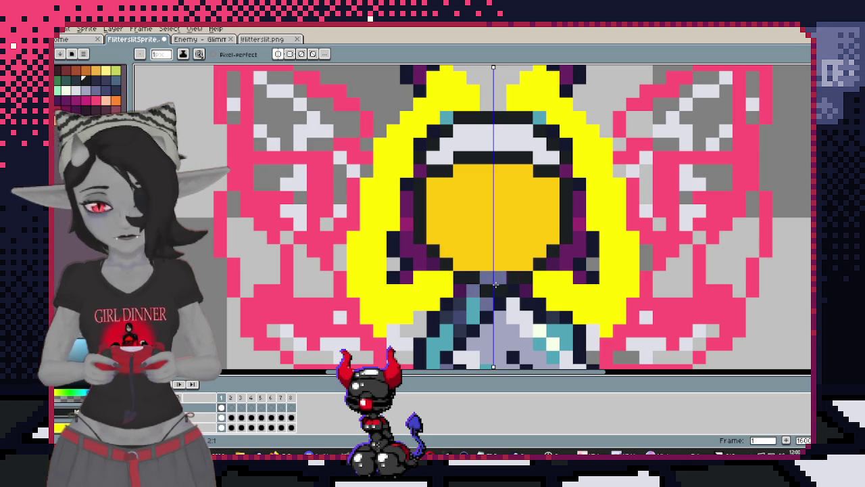
{"action": "scroll", "coordinate": [497, 281], "scroll_direction": "down", "scroll_amount": 3}
{"action": "scroll", "coordinate": [495, 175], "scroll_direction": "up", "scroll_amount": 3}
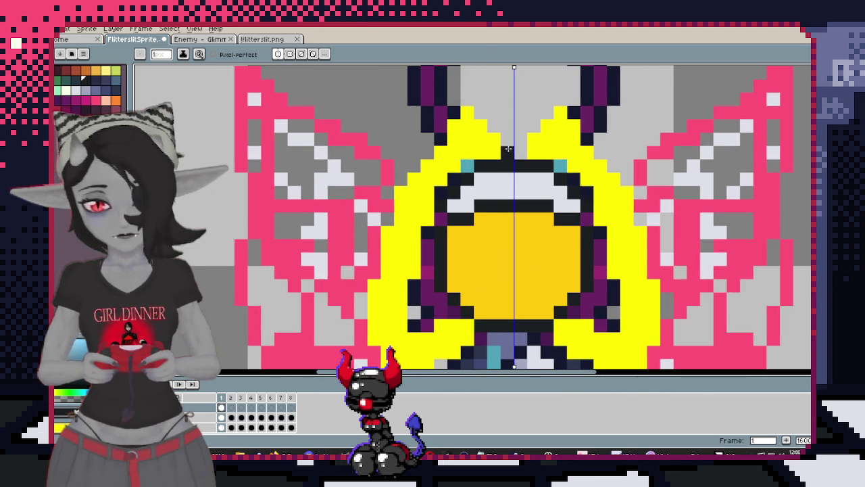
{"action": "key", "text": "ctrl+z"}
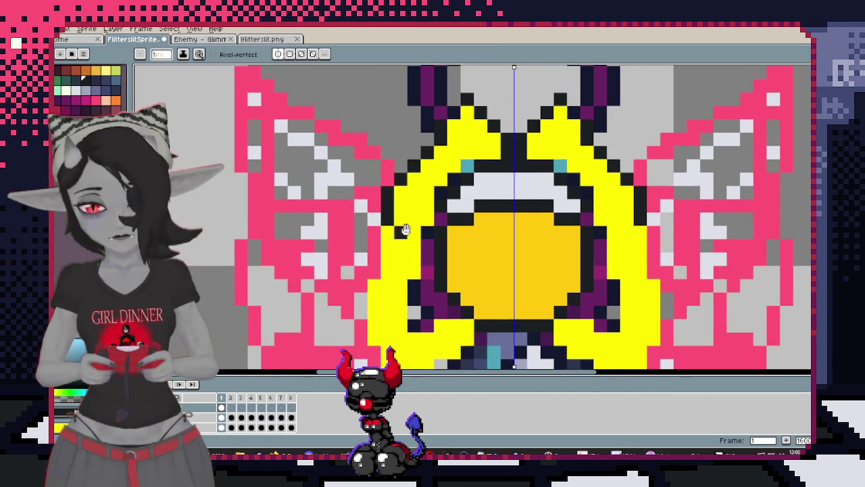
Redraw the dark outline along the hood's lower edge and touch up its lower-left pixels
{"action": "scroll", "coordinate": [402, 227], "scroll_direction": "down", "scroll_amount": 2}
{"action": "left_click_drag", "start_coordinate": [382, 159], "coordinate": [361, 285]}
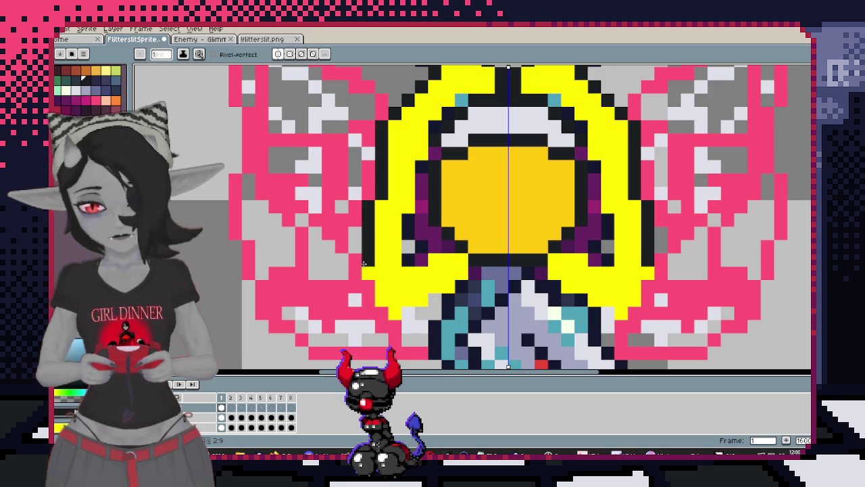
{"action": "mouse_move", "coordinate": [368, 247]}
{"action": "left_mouse_down"}
{"action": "mouse_move", "coordinate": [355, 270]}
{"action": "mouse_move", "coordinate": [369, 247]}
{"action": "left_mouse_up"}
{"action": "left_click_drag", "start_coordinate": [382, 288], "coordinate": [421, 294]}
{"action": "left_click", "coordinate": [421, 300]}
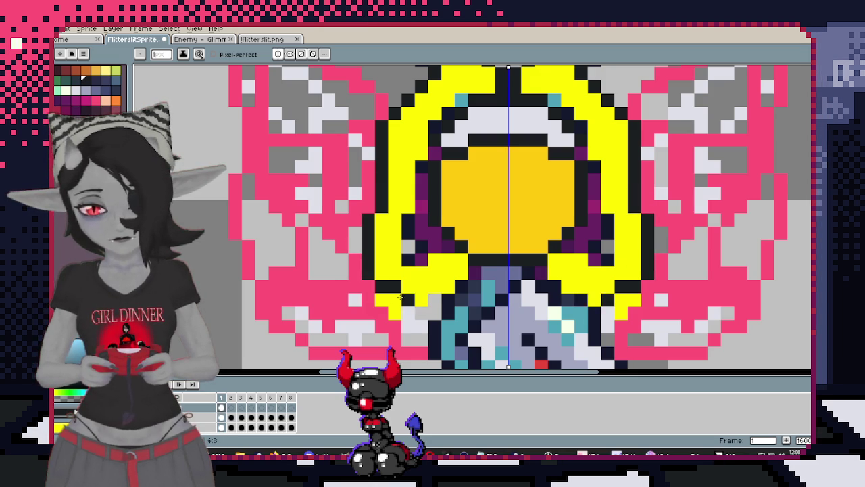
{"action": "key", "text": "ctrl+z"}
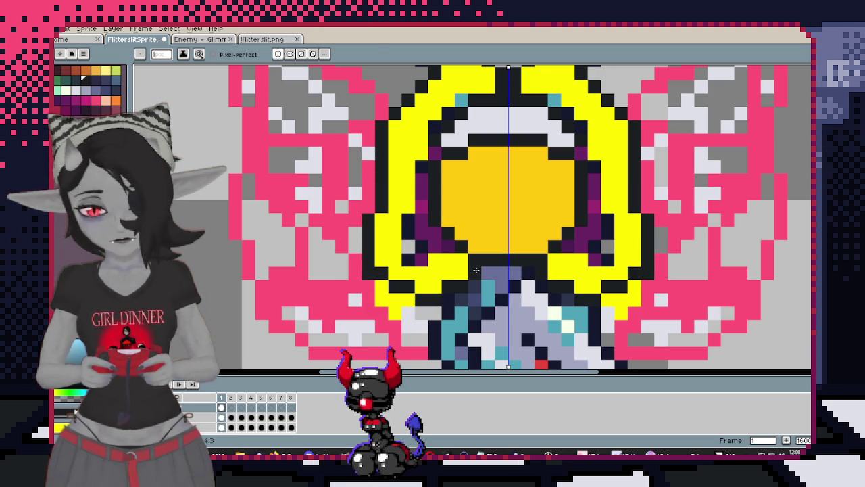
{"action": "key", "text": "e"}
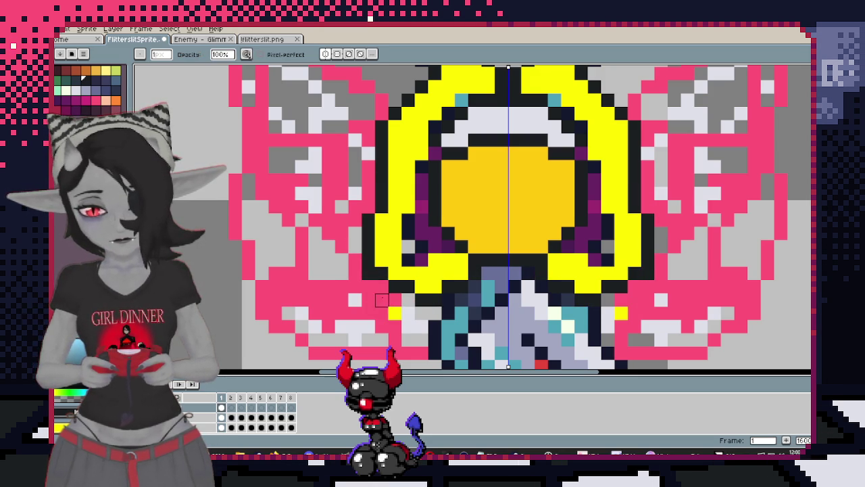
Fill the purple shading and grey pixels beside the face yellow, undoing a stray fill
{"action": "key", "text": "g"}
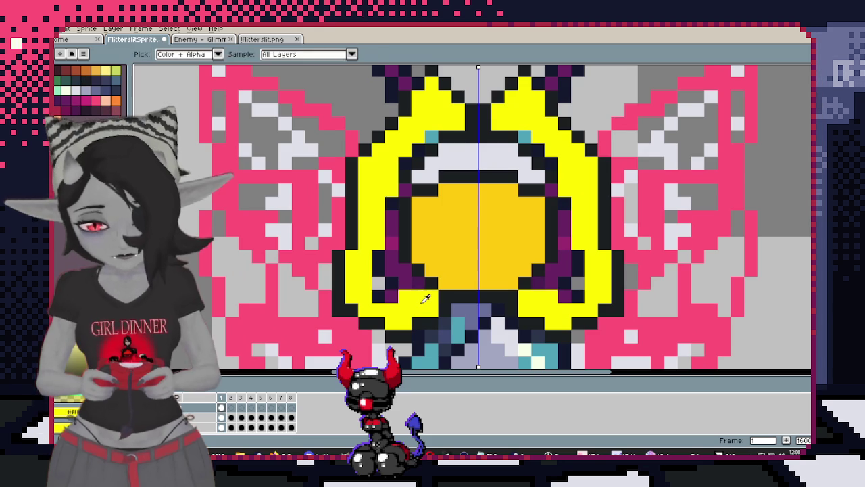
{"action": "left_click", "coordinate": [402, 269]}
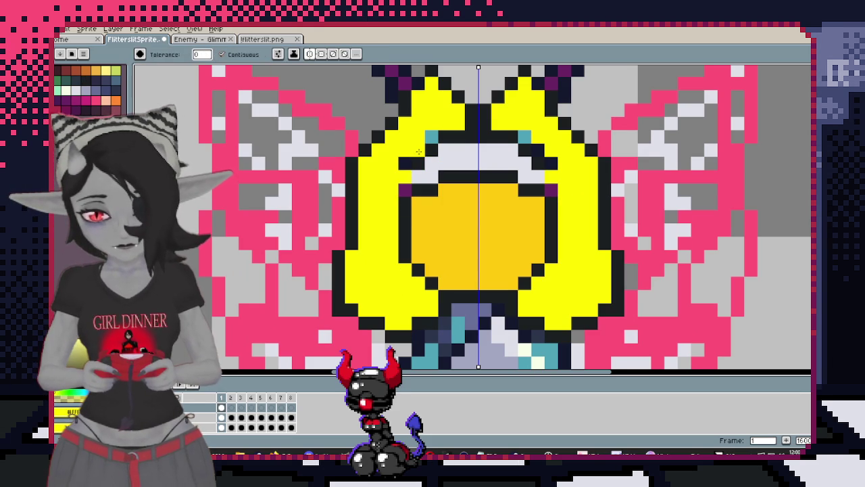
{"action": "left_click", "coordinate": [432, 138]}
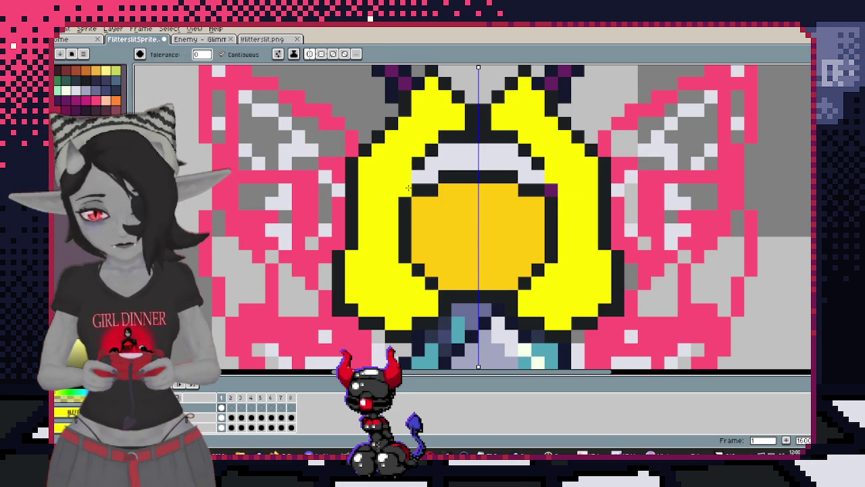
{"action": "key", "text": "v"}
{"action": "key", "text": "ctrl+z"}
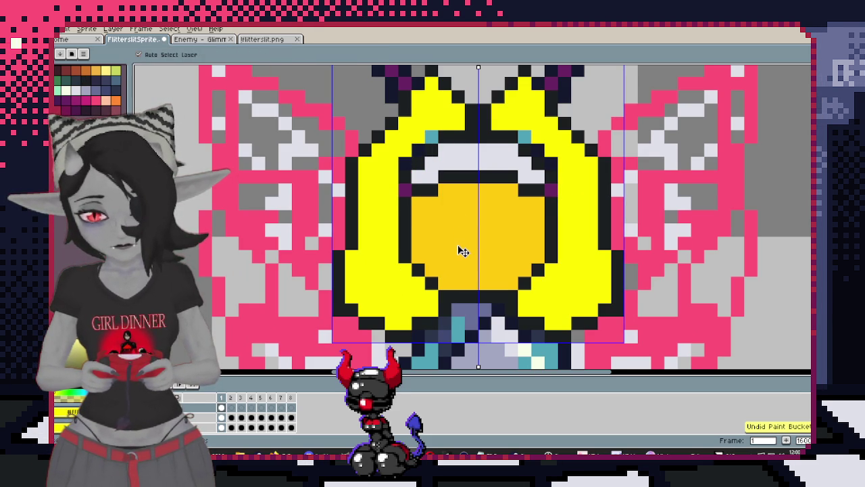
{"action": "key", "text": "g"}
{"action": "key", "text": "ctrl+z"}
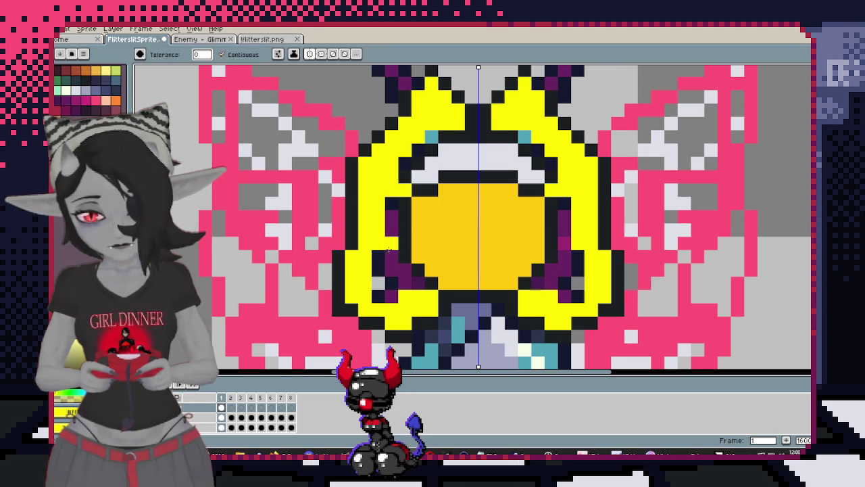
{"action": "left_click", "coordinate": [392, 243]}
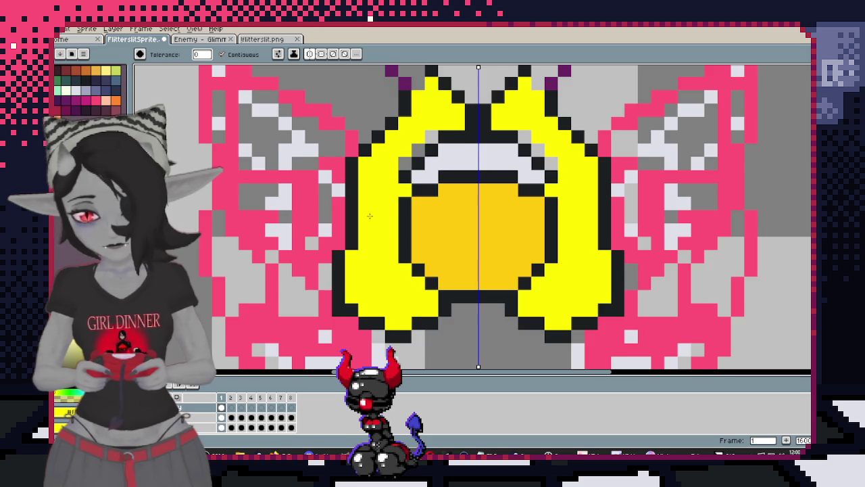
{"action": "scroll", "coordinate": [421, 190], "scroll_direction": "up", "scroll_amount": 3}
{"action": "left_click", "coordinate": [392, 220]}
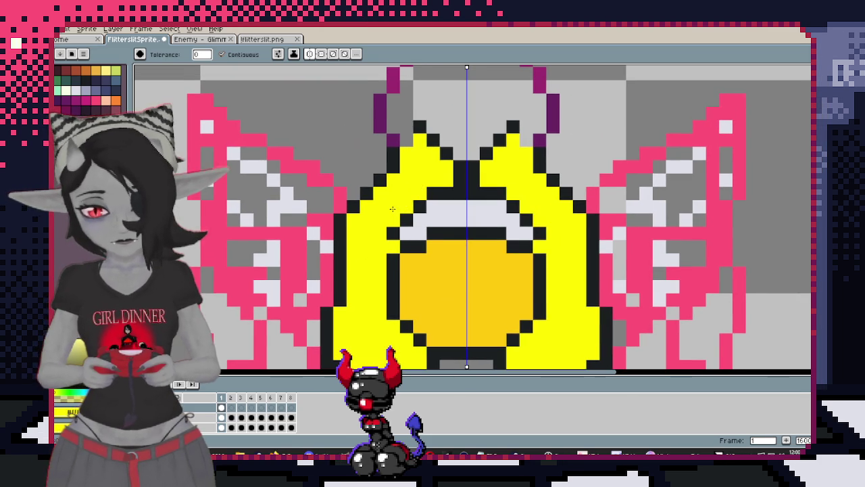
{"action": "scroll", "coordinate": [413, 196], "scroll_direction": "up", "scroll_amount": 3}
Outline both purple antennae in black with the mirrored pencil
{"action": "key", "text": "b"}
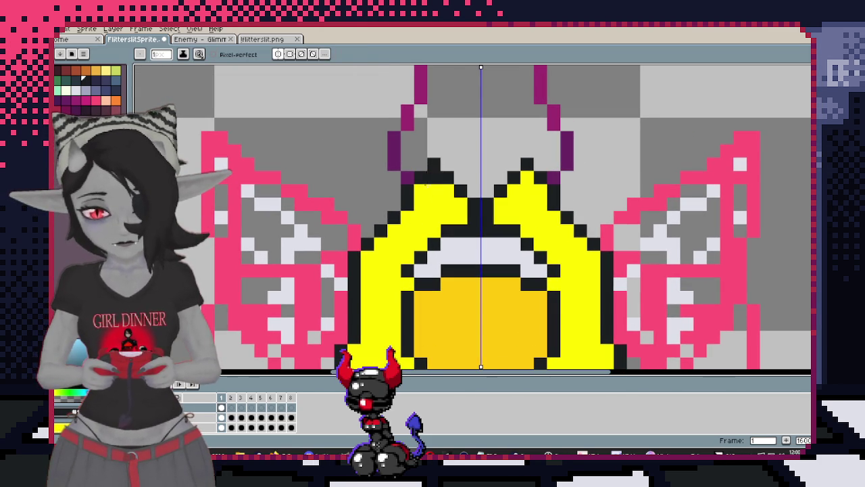
{"action": "left_click", "coordinate": [408, 165]}
{"action": "scroll", "coordinate": [406, 174], "scroll_direction": "up", "scroll_amount": 3}
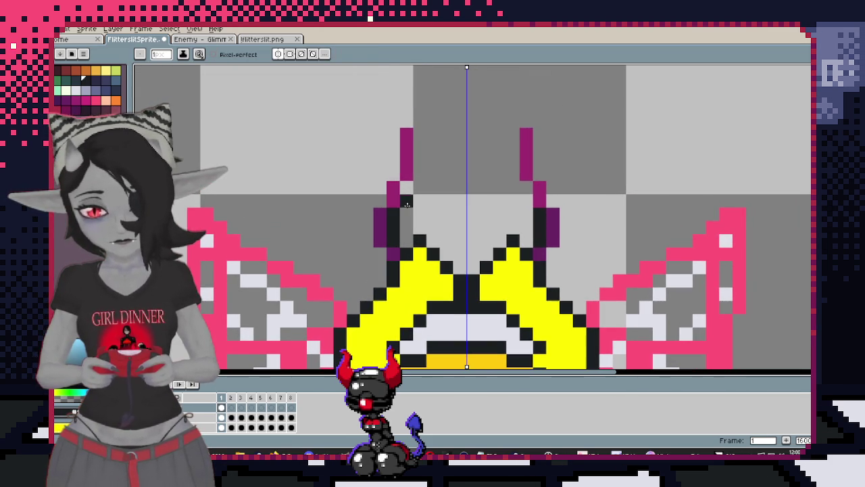
{"action": "left_click_drag", "start_coordinate": [407, 186], "coordinate": [422, 134]}
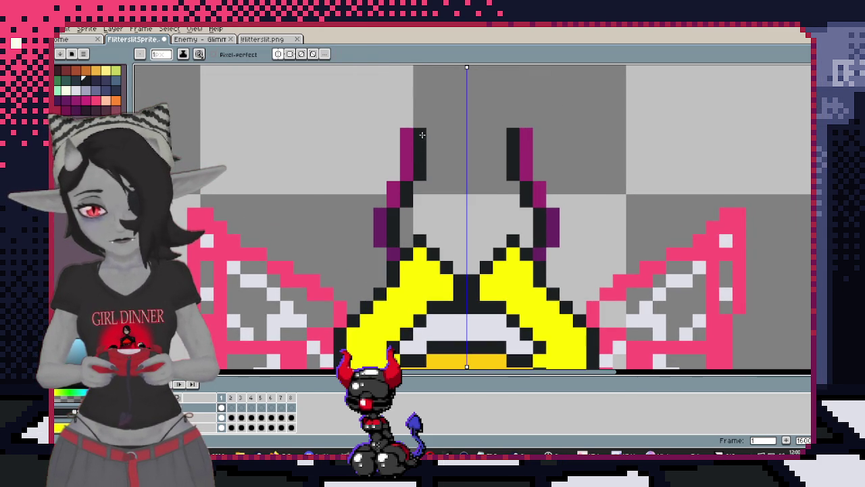
{"action": "left_click_drag", "start_coordinate": [378, 197], "coordinate": [366, 228]}
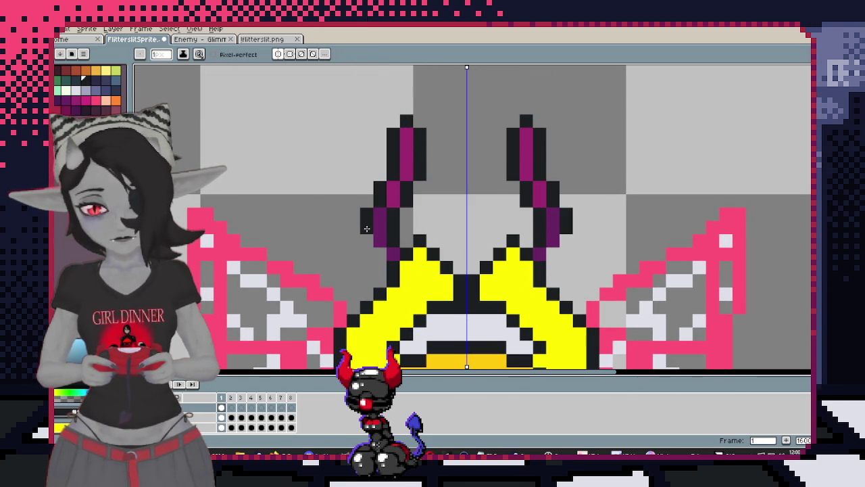
{"action": "scroll", "coordinate": [380, 255], "scroll_direction": "down", "scroll_amount": 2}
Check the enemy reference, turn off symmetry, and add a yellow pixel on the hood top
{"action": "mouse_move", "coordinate": [460, 245]}
{"action": "left_mouse_down"}
{"action": "mouse_move", "coordinate": [527, 139]}
{"action": "mouse_move", "coordinate": [541, 179]}
{"action": "left_mouse_up"}
{"action": "scroll", "coordinate": [527, 139], "scroll_direction": "up", "scroll_amount": 2}
{"action": "scroll", "coordinate": [465, 197], "scroll_direction": "down", "scroll_amount": 3}
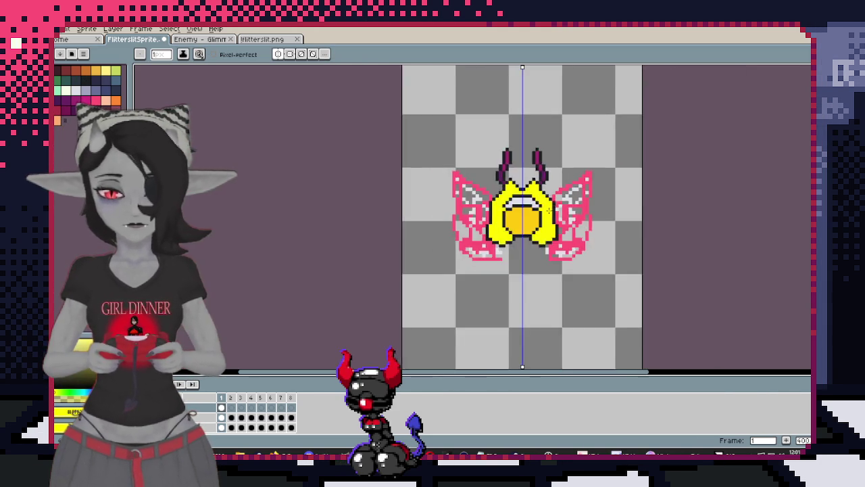
{"action": "scroll", "coordinate": [466, 197], "scroll_direction": "up", "scroll_amount": 1}
{"action": "left_click", "coordinate": [213, 40]}
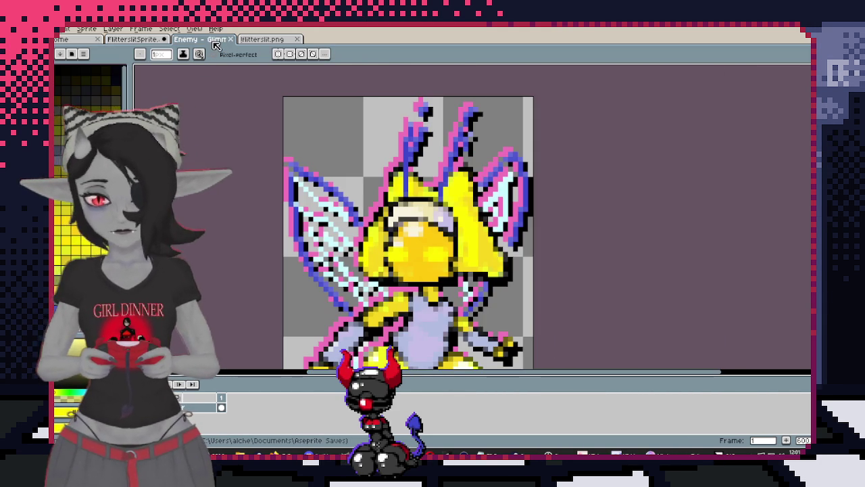
{"action": "left_click", "coordinate": [162, 42]}
{"action": "scroll", "coordinate": [444, 164], "scroll_direction": "up", "scroll_amount": 2}
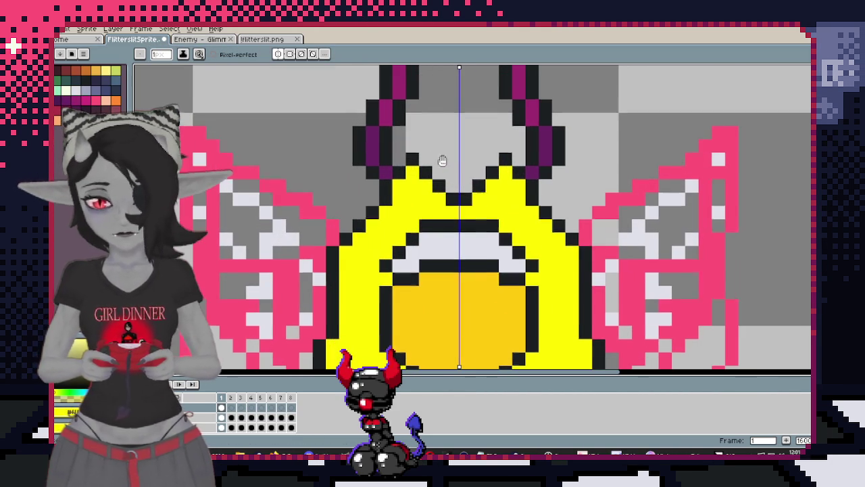
{"action": "left_click", "coordinate": [279, 55]}
{"action": "left_click", "coordinate": [439, 118]}
{"action": "key", "text": "m"}
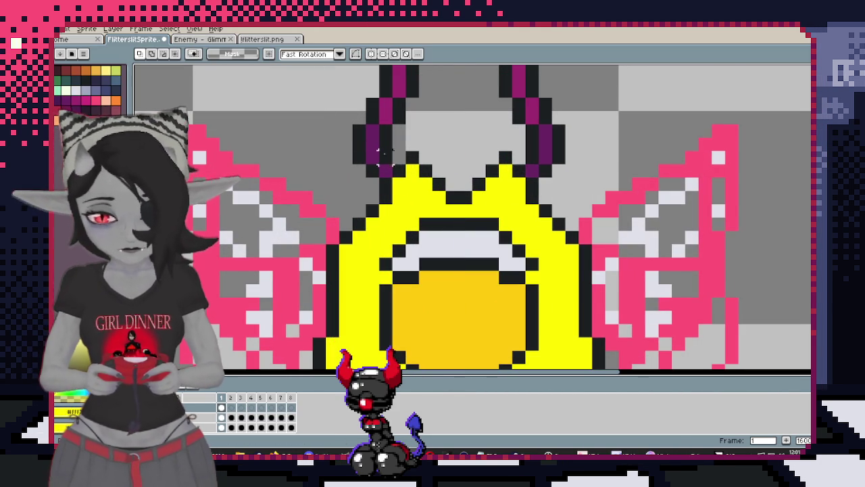
Shift the hood top between the antennae and its right peak one pixel right
{"action": "left_click_drag", "start_coordinate": [451, 157], "coordinate": [365, 205]}
{"action": "key", "text": "Right"}
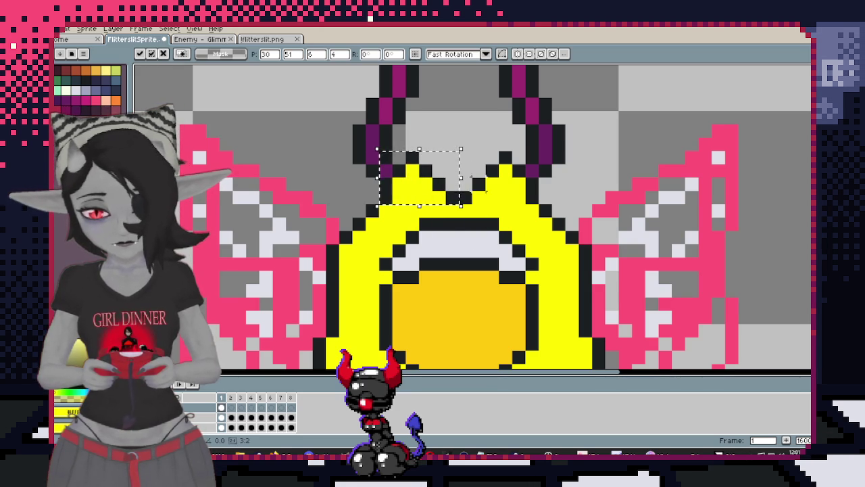
{"action": "key", "text": "Return"}
{"action": "left_click_drag", "start_coordinate": [461, 176], "coordinate": [365, 205]}
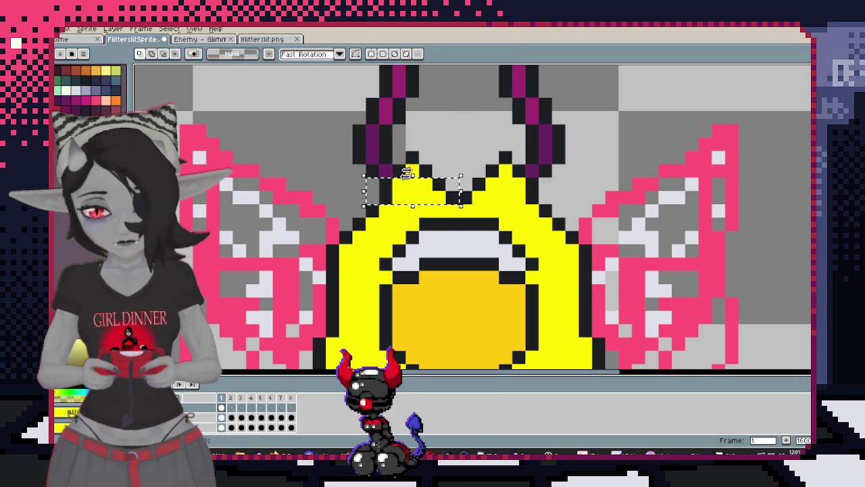
{"action": "mouse_move", "coordinate": [412, 191]}
{"action": "left_mouse_down"}
{"action": "mouse_move", "coordinate": [479, 130]}
{"action": "mouse_move", "coordinate": [541, 205]}
{"action": "left_mouse_up"}
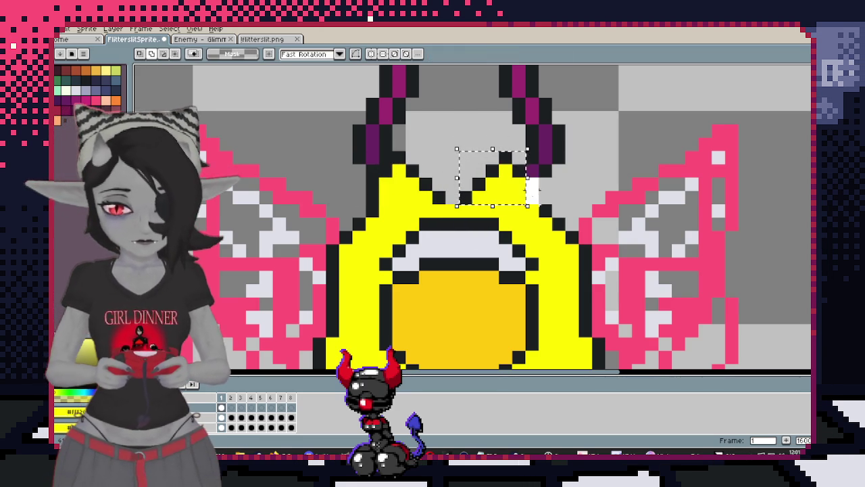
{"action": "key", "text": "Right"}
{"action": "key", "text": "Return"}
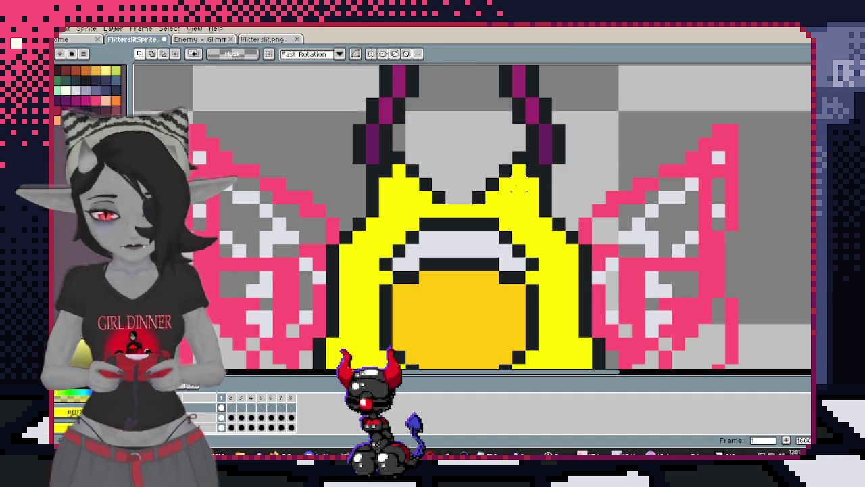
Extend the purple antennae down into the hood with dark pencil pixels
{"action": "key", "text": "i"}
{"action": "key", "text": "b"}
{"action": "scroll", "coordinate": [432, 182], "scroll_direction": "down", "scroll_amount": 4}
{"action": "scroll", "coordinate": [417, 170], "scroll_direction": "up", "scroll_amount": 3}
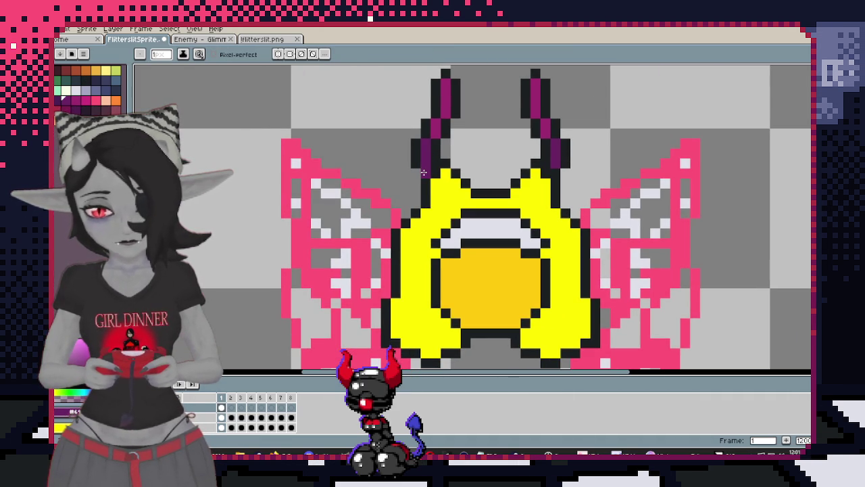
{"action": "key", "text": "ctrl+z"}
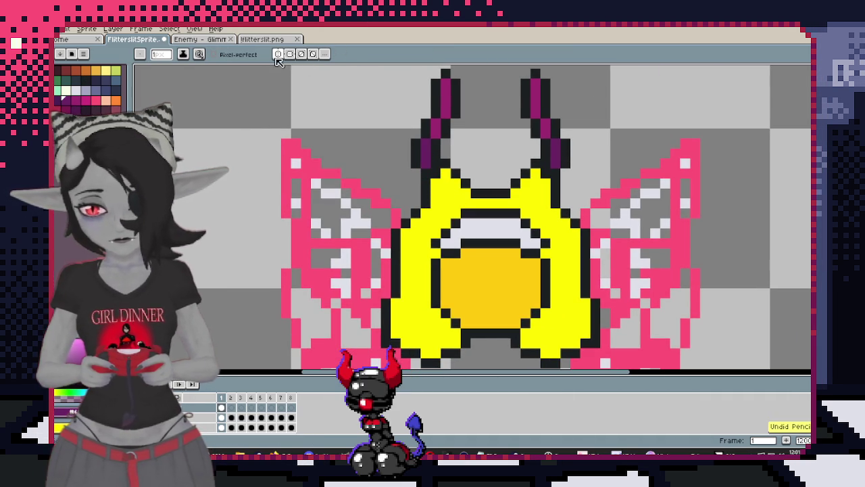
{"action": "left_click", "coordinate": [446, 210]}
{"action": "left_click", "coordinate": [446, 184]}
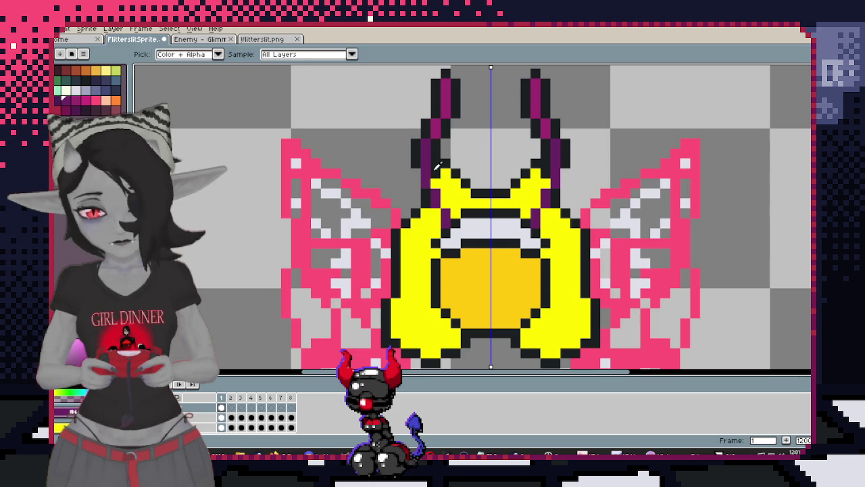
{"action": "left_click", "coordinate": [446, 200]}
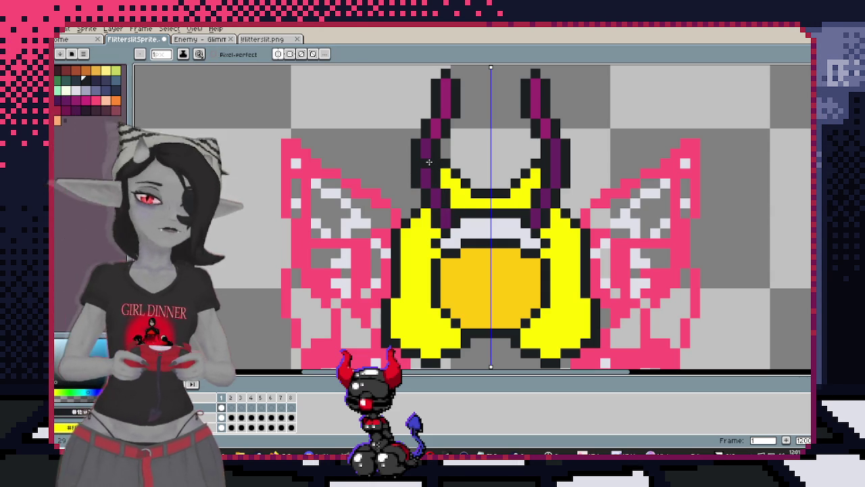
Fit the whole sprite in view and switch to the enemy reference sprite
{"action": "key", "text": "ctrl+0"}
{"action": "scroll", "coordinate": [457, 203], "scroll_direction": "up", "scroll_amount": 1}
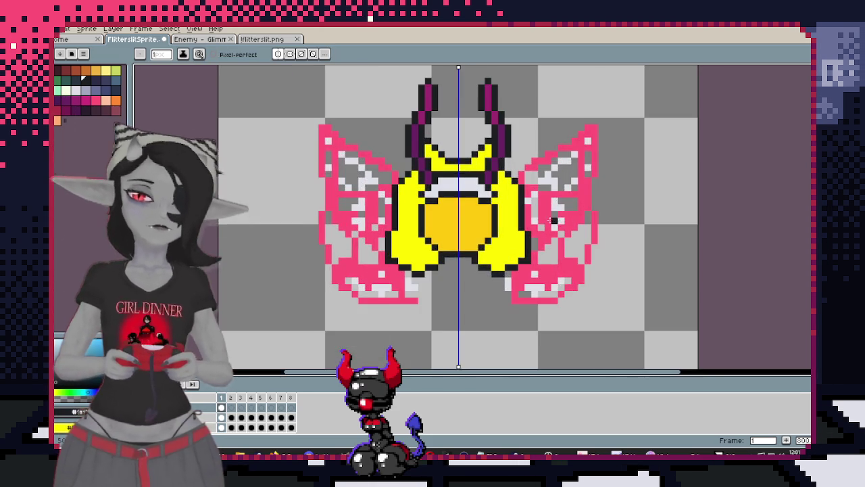
{"action": "scroll", "coordinate": [457, 202], "scroll_direction": "up", "scroll_amount": 1}
{"action": "scroll", "coordinate": [458, 202], "scroll_direction": "up", "scroll_amount": 1}
{"action": "key", "text": "ctrl+Tab"}
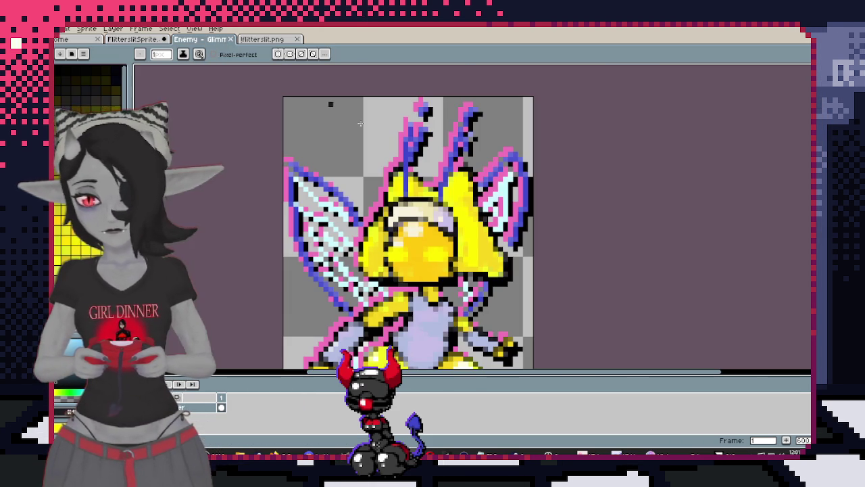
Paint mirrored yellow highlights inside the moth's orange face with the symmetric Pencil
{"action": "key", "text": "i"}
{"action": "left_click", "coordinate": [400, 244]}
{"action": "key", "text": "b"}
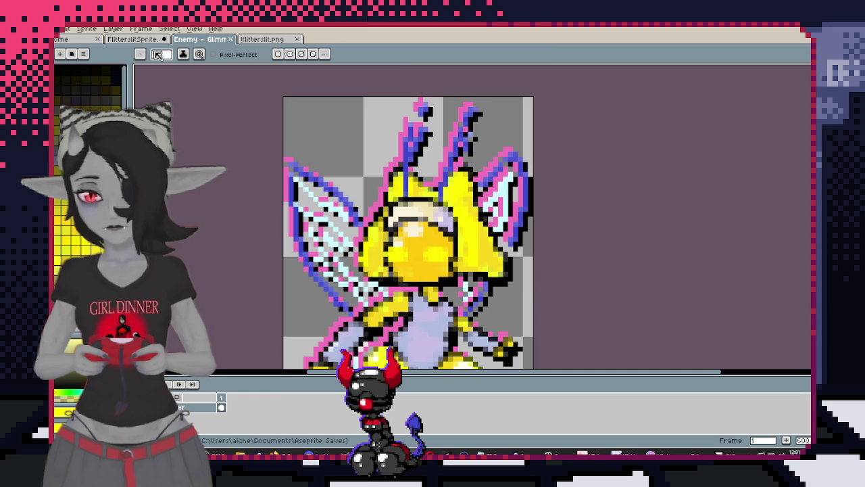
{"action": "key", "text": "ctrl+shift+Tab"}
{"action": "scroll", "coordinate": [440, 237], "scroll_direction": "up", "scroll_amount": 1}
{"action": "left_click_drag", "start_coordinate": [422, 251], "coordinate": [415, 242]}
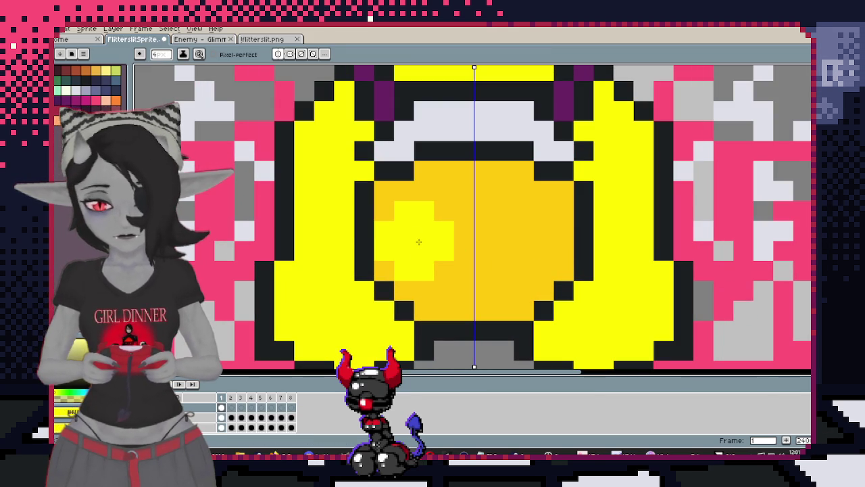
Glance at the fairy reference, then paint a thin light row between the two highlights
{"action": "left_click", "coordinate": [201, 40]}
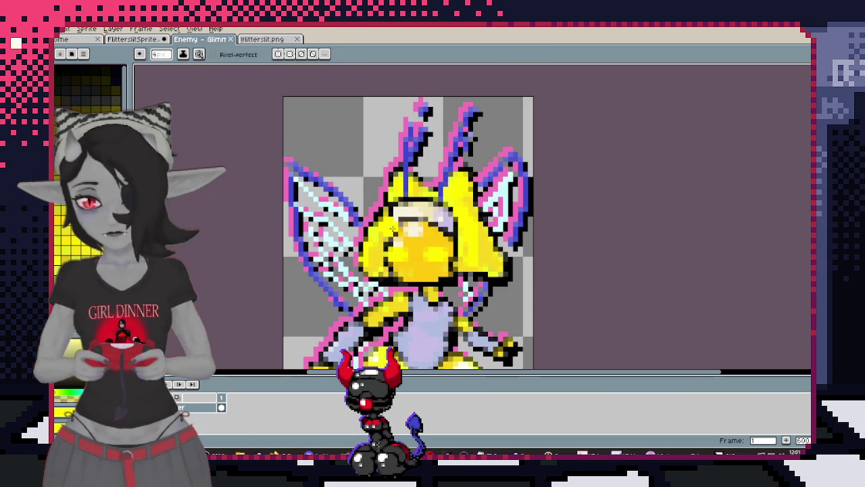
{"action": "left_click", "coordinate": [138, 43]}
{"action": "key", "text": "minus"}
{"action": "key", "text": "minus"}
{"action": "key", "text": "minus"}
{"action": "left_click_drag", "start_coordinate": [442, 174], "coordinate": [464, 174]}
{"action": "scroll", "coordinate": [464, 174], "scroll_direction": "down", "scroll_amount": 2}
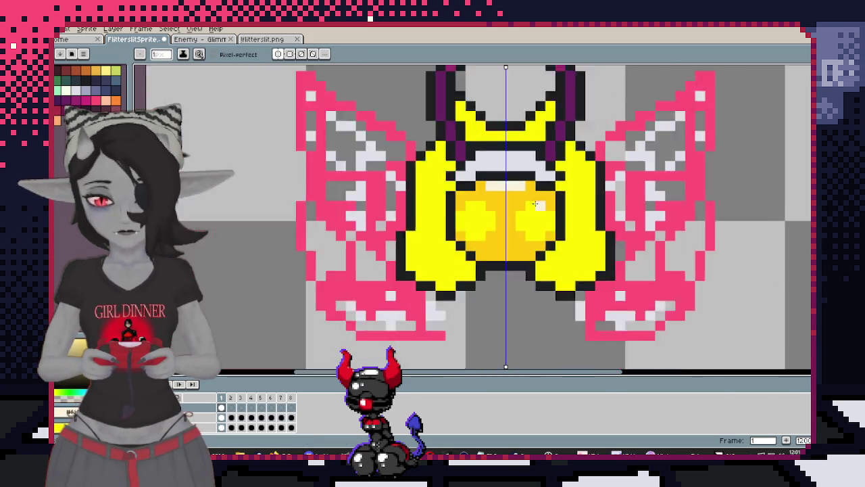
{"action": "scroll", "coordinate": [500, 197], "scroll_direction": "up", "scroll_amount": 1}
{"action": "scroll", "coordinate": [530, 213], "scroll_direction": "up", "scroll_amount": 1}
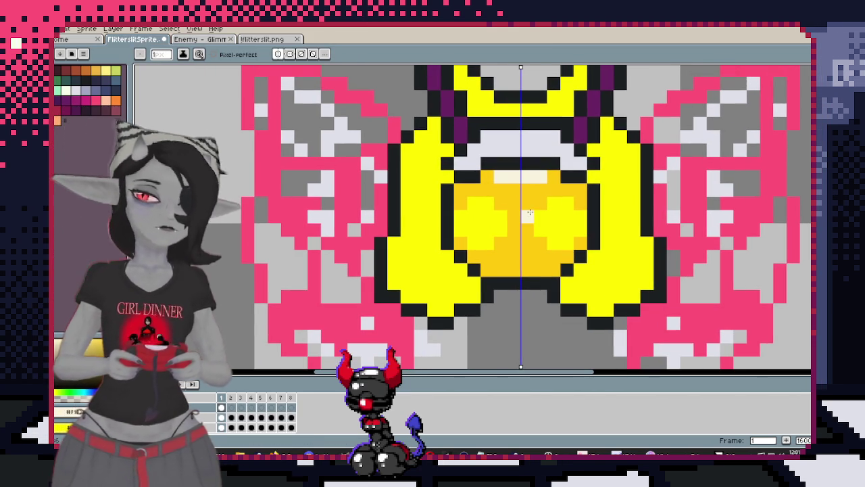
Undo the extra light pixel row and the last pencil stroke
{"action": "key", "text": "v"}
{"action": "key", "text": "ctrl+z"}
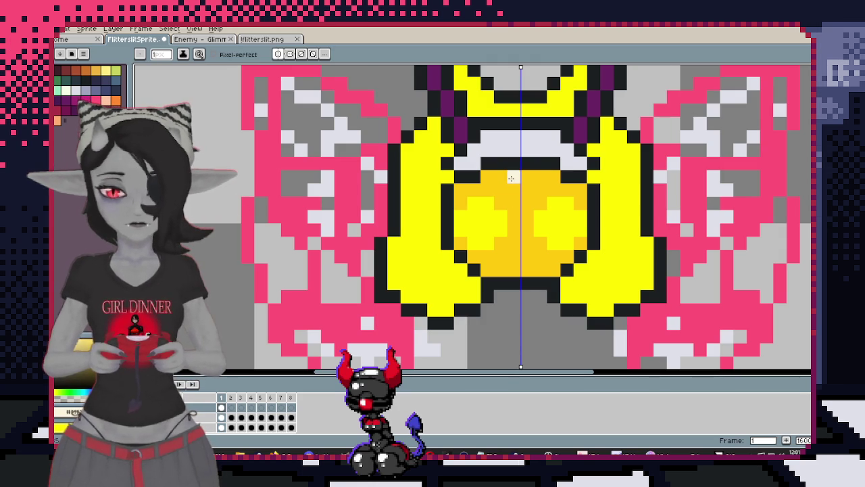
{"action": "scroll", "coordinate": [514, 186], "scroll_direction": "down", "scroll_amount": 1}
{"action": "scroll", "coordinate": [514, 186], "scroll_direction": "down", "scroll_amount": 2}
{"action": "scroll", "coordinate": [629, 267], "scroll_direction": "up", "scroll_amount": 2}
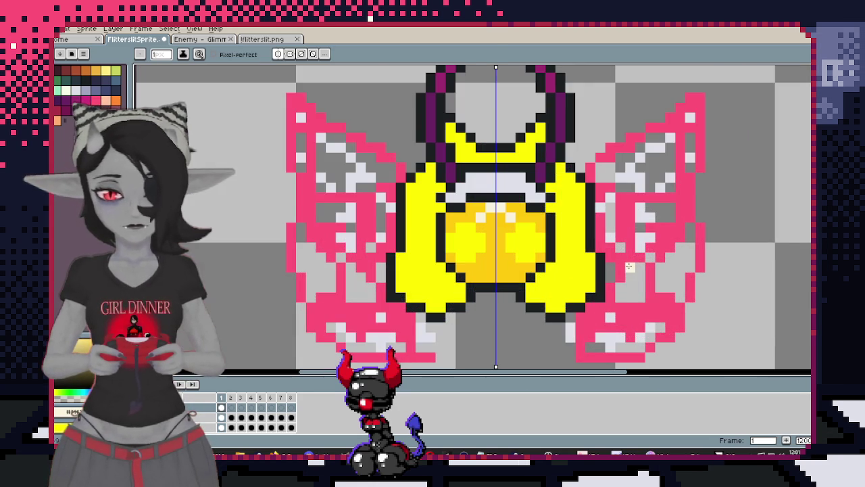
{"action": "scroll", "coordinate": [618, 269], "scroll_direction": "down", "scroll_amount": 2}
{"action": "scroll", "coordinate": [618, 269], "scroll_direction": "up", "scroll_amount": 1}
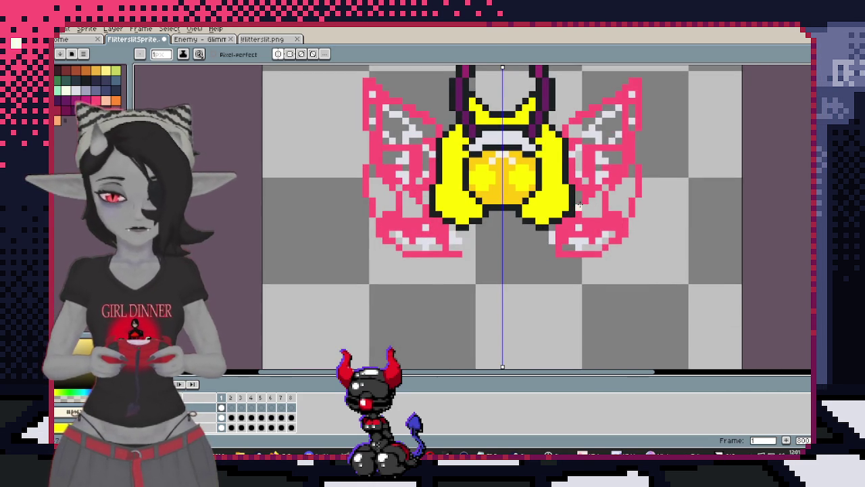
{"action": "scroll", "coordinate": [511, 212], "scroll_direction": "up", "scroll_amount": 3}
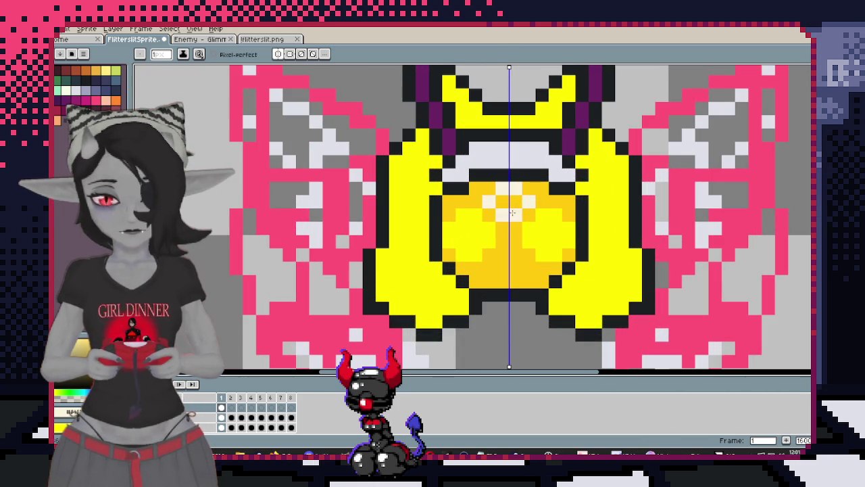
{"action": "scroll", "coordinate": [578, 207], "scroll_direction": "down", "scroll_amount": 3}
{"action": "key", "text": "ctrl+z"}
{"action": "key", "text": "v"}
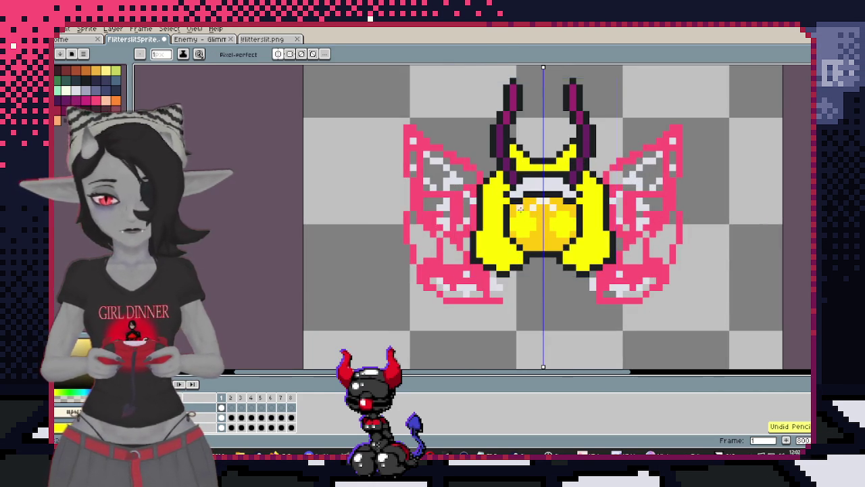
{"action": "scroll", "coordinate": [520, 210], "scroll_direction": "up", "scroll_amount": 4}
{"action": "scroll", "coordinate": [500, 208], "scroll_direction": "down", "scroll_amount": 6}
{"action": "scroll", "coordinate": [476, 206], "scroll_direction": "up", "scroll_amount": 4}
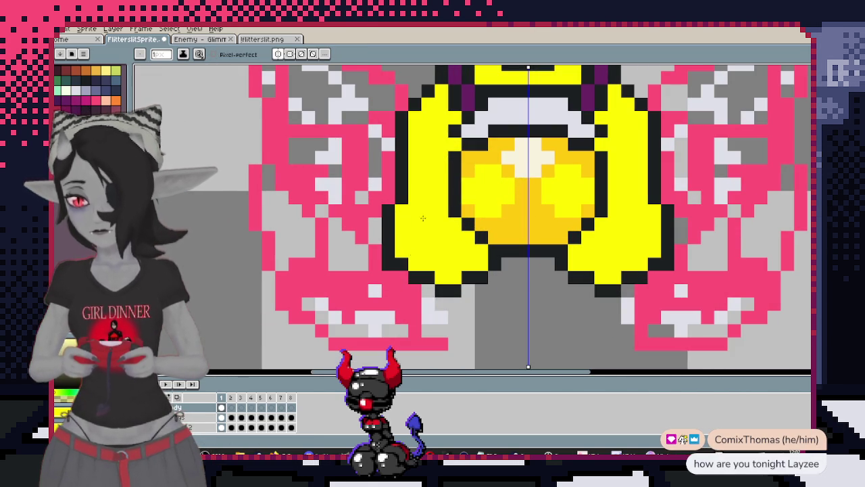
Pick the bright yellow #fefe10 and magic-wand select all bright yellow hood areas
{"action": "left_click", "coordinate": [428, 198], "text": "alt"}
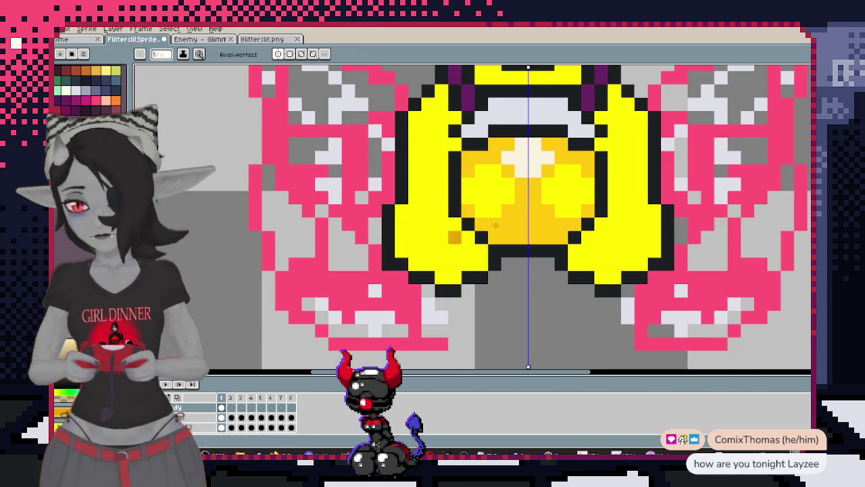
{"action": "scroll", "coordinate": [455, 238], "scroll_direction": "up", "scroll_amount": 2}
{"action": "key", "text": "w"}
{"action": "left_click", "coordinate": [440, 266]}
Try orange hood shading, undo it, and fill the selected hood with pale yellow
{"action": "key", "text": "b"}
{"action": "mouse_move", "coordinate": [486, 298]}
{"action": "left_mouse_down"}
{"action": "mouse_move", "coordinate": [446, 318]}
{"action": "mouse_move", "coordinate": [422, 203]}
{"action": "mouse_move", "coordinate": [479, 147]}
{"action": "left_mouse_up"}
{"action": "key", "text": "ctrl+z"}
{"action": "key", "text": "ctrl+z"}
{"action": "key", "text": "ctrl+z"}
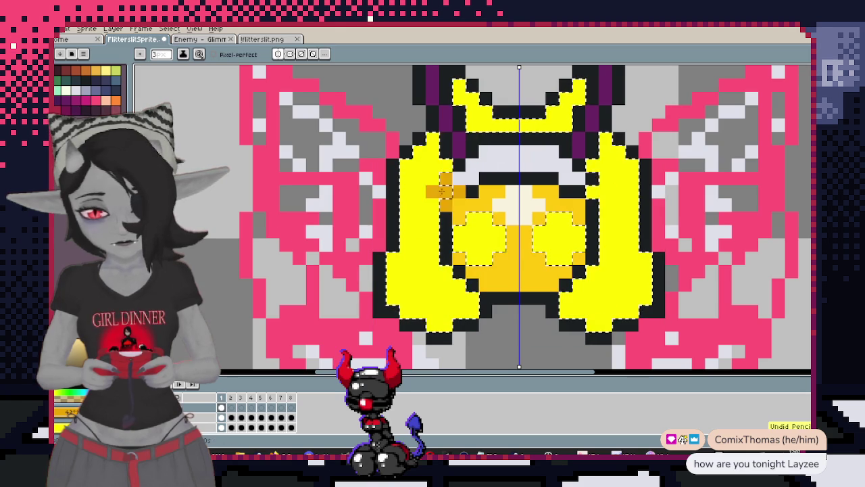
{"action": "left_click", "coordinate": [107, 74]}
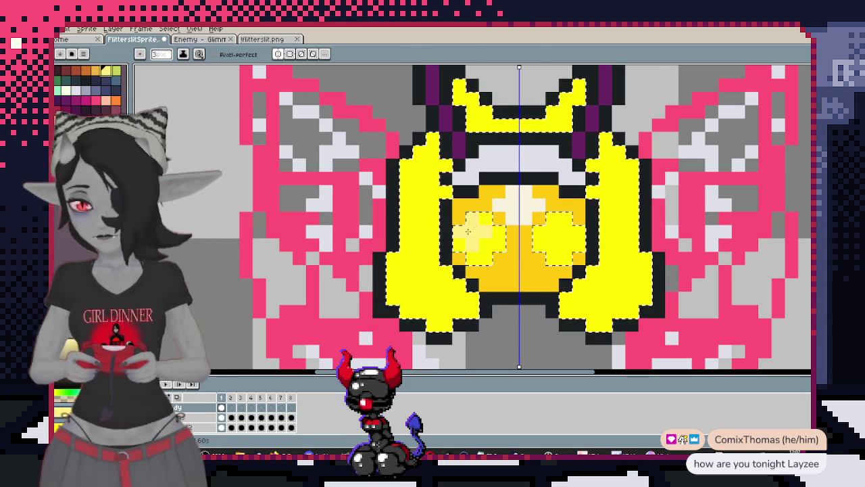
{"action": "key", "text": "g"}
{"action": "left_click", "coordinate": [419, 286]}
{"action": "key", "text": "v"}
{"action": "scroll", "coordinate": [453, 308], "scroll_direction": "down", "scroll_amount": 2}
{"action": "scroll", "coordinate": [496, 316], "scroll_direction": "up", "scroll_amount": 2}
Compare a bright yellow refill, undo it, and reselect the pale yellow hood
{"action": "key", "text": "g"}
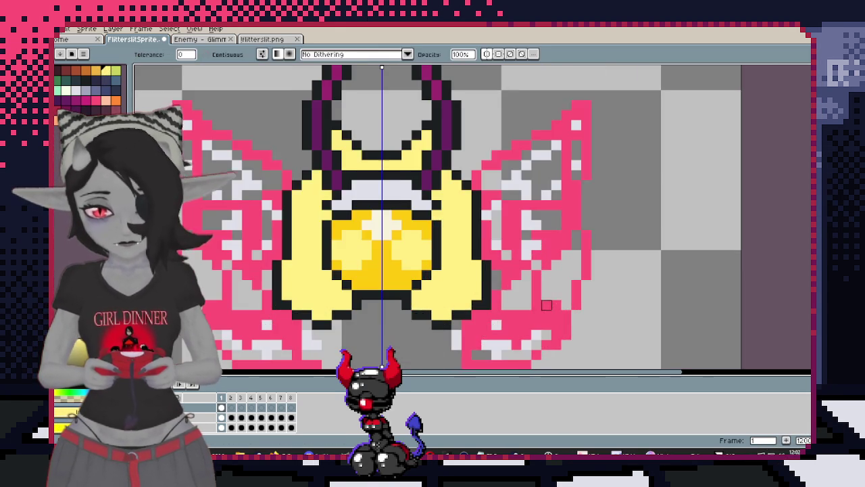
{"action": "left_click", "coordinate": [483, 280]}
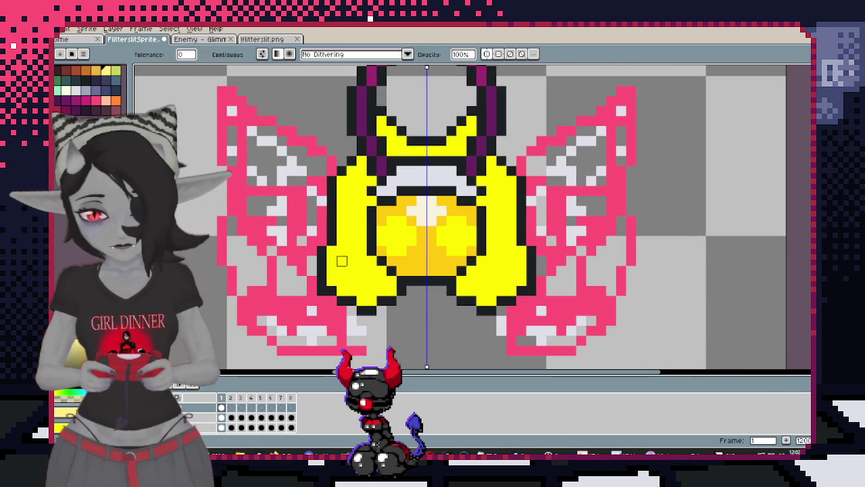
{"action": "key", "text": "w"}
{"action": "key", "text": "ctrl+z"}
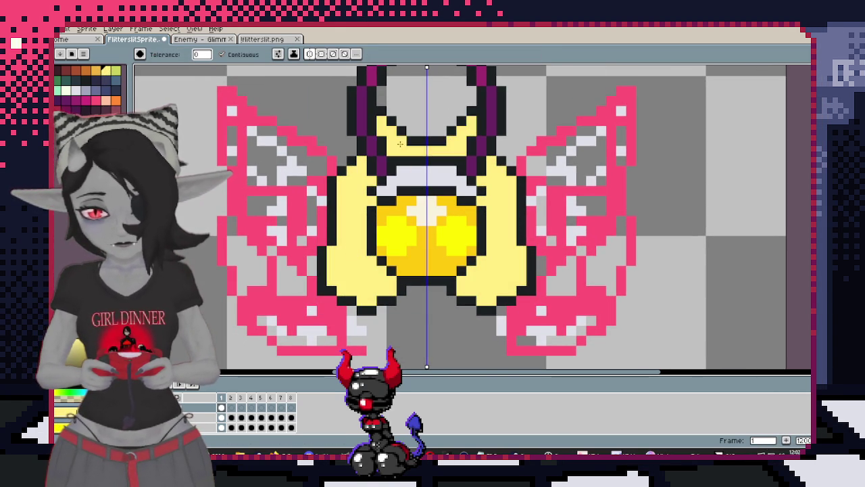
{"action": "scroll", "coordinate": [369, 197], "scroll_direction": "down", "scroll_amount": 3}
{"action": "scroll", "coordinate": [372, 196], "scroll_direction": "up", "scroll_amount": 3}
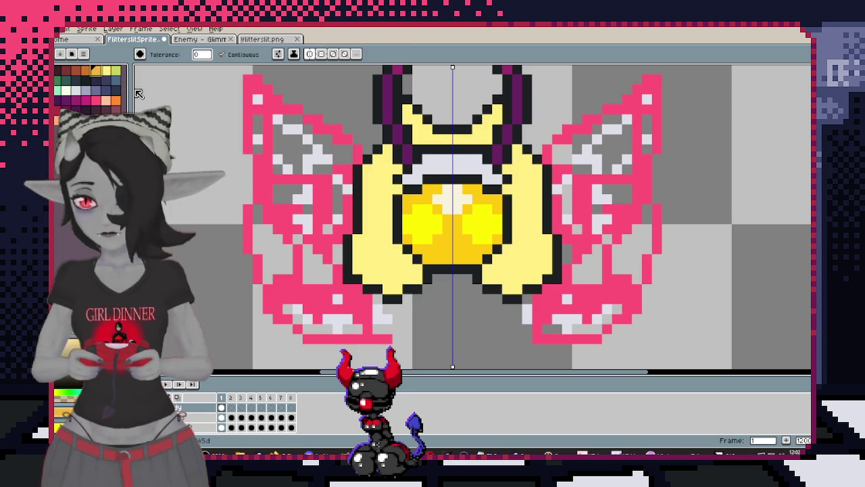
{"action": "left_click", "coordinate": [405, 287]}
{"action": "key", "text": "ctrl+z"}
{"action": "key", "text": "w"}
{"action": "key", "text": "b"}
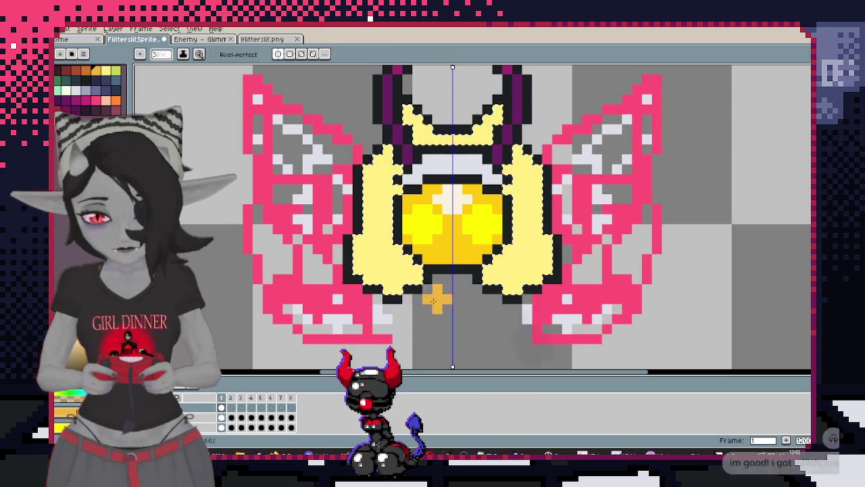
Paint mirrored orange shading along the pale hood's inner edges beside the face
{"action": "mouse_move", "coordinate": [419, 307]}
{"action": "left_mouse_down"}
{"action": "mouse_move", "coordinate": [392, 211]}
{"action": "mouse_move", "coordinate": [440, 161]}
{"action": "left_mouse_up"}
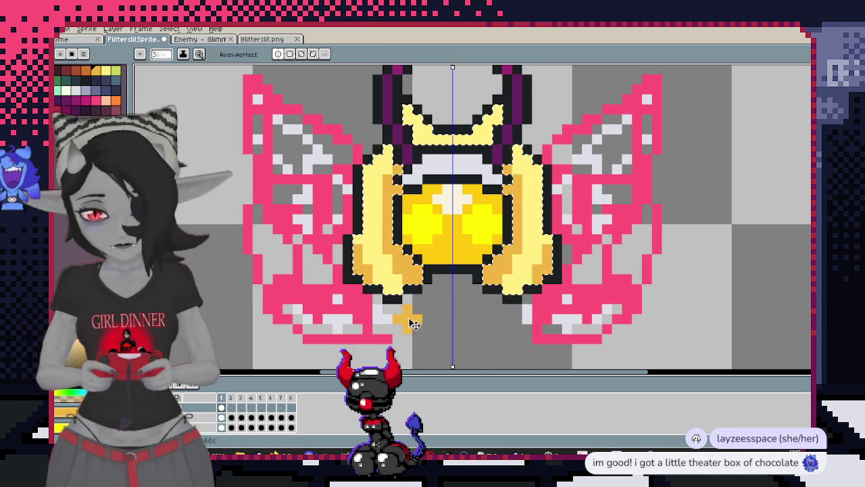
{"action": "scroll", "coordinate": [406, 315], "scroll_direction": "down", "scroll_amount": 3}
{"action": "scroll", "coordinate": [481, 269], "scroll_direction": "up", "scroll_amount": 1}
{"action": "scroll", "coordinate": [481, 269], "scroll_direction": "up", "scroll_amount": 1}
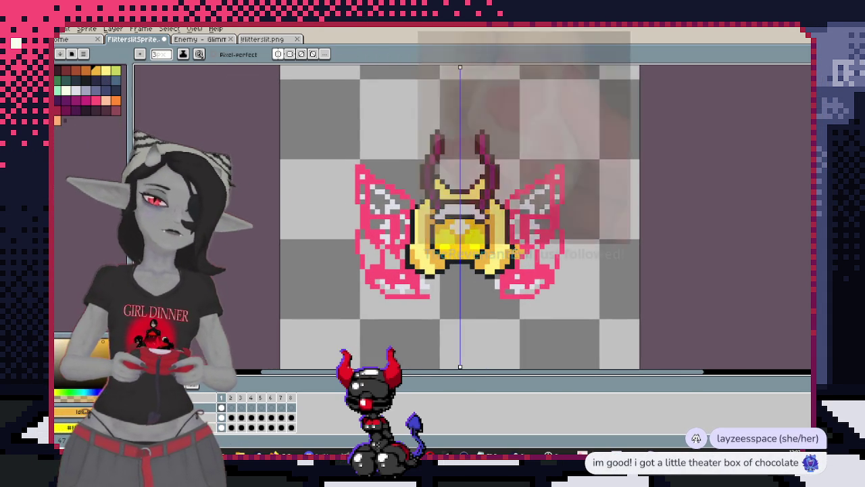
{"action": "scroll", "coordinate": [541, 256], "scroll_direction": "up", "scroll_amount": 1}
{"action": "scroll", "coordinate": [560, 249], "scroll_direction": "down", "scroll_amount": 1}
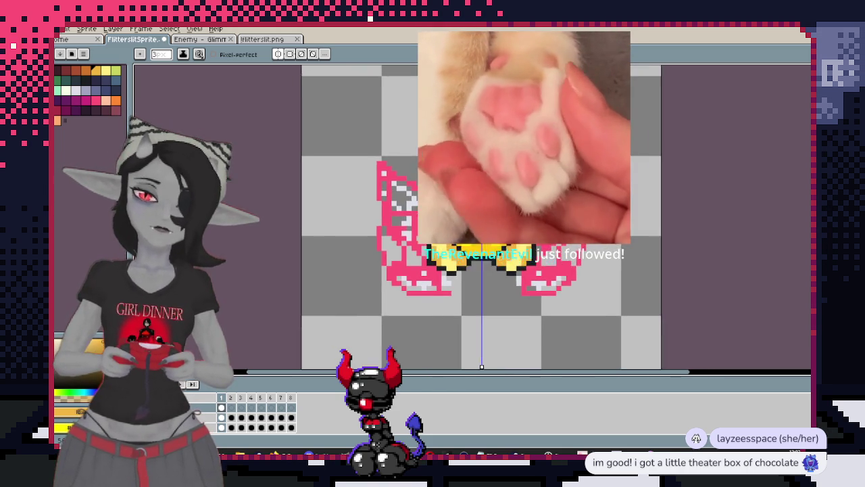
Shift the moth view and peek at the Enemy - Glimmer reference document
{"action": "left_click_drag", "start_coordinate": [449, 270], "coordinate": [480, 216]}
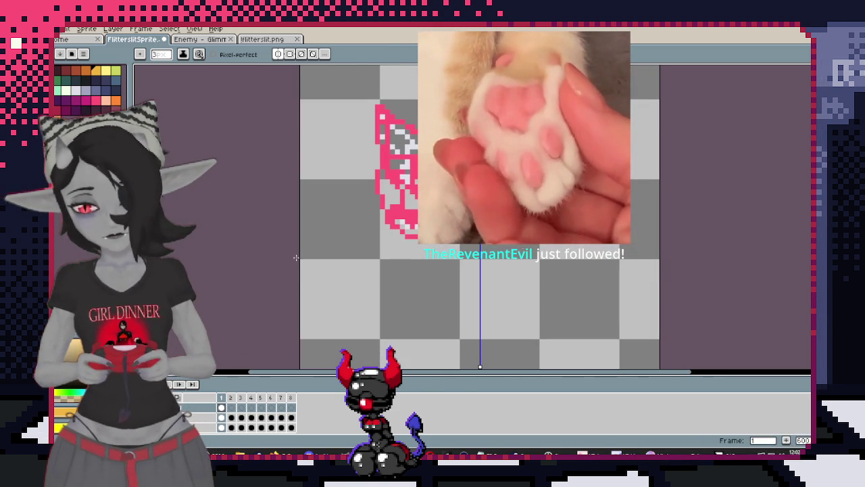
{"action": "key", "text": "ctrl+Tab"}
{"action": "left_click_drag", "start_coordinate": [411, 194], "coordinate": [433, 162]}
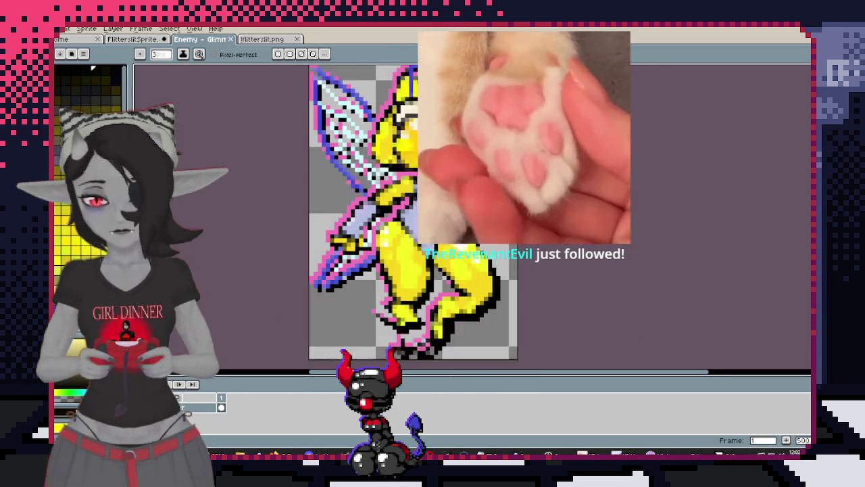
{"action": "key", "text": "ctrl+shift+Tab"}
Reveal the teal body layer below the wings and recentre on the whole sprite
{"action": "left_click_drag", "start_coordinate": [322, 320], "coordinate": [324, 280]}
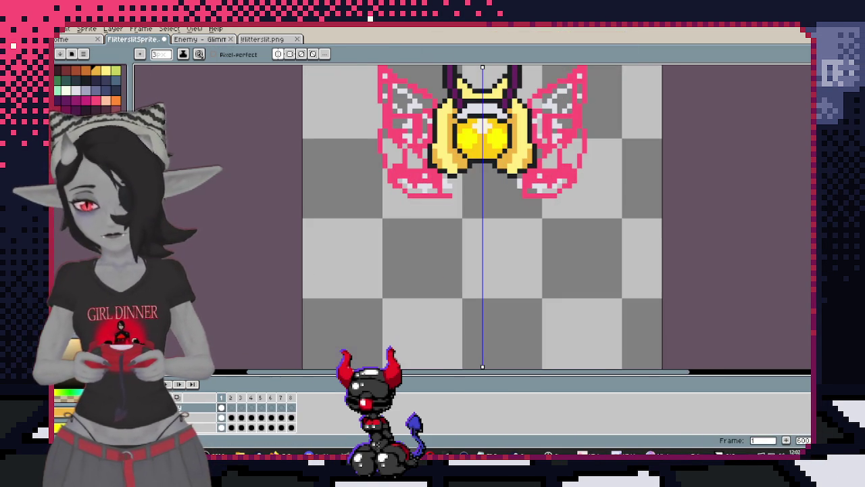
{"action": "key", "text": "ctrl+v"}
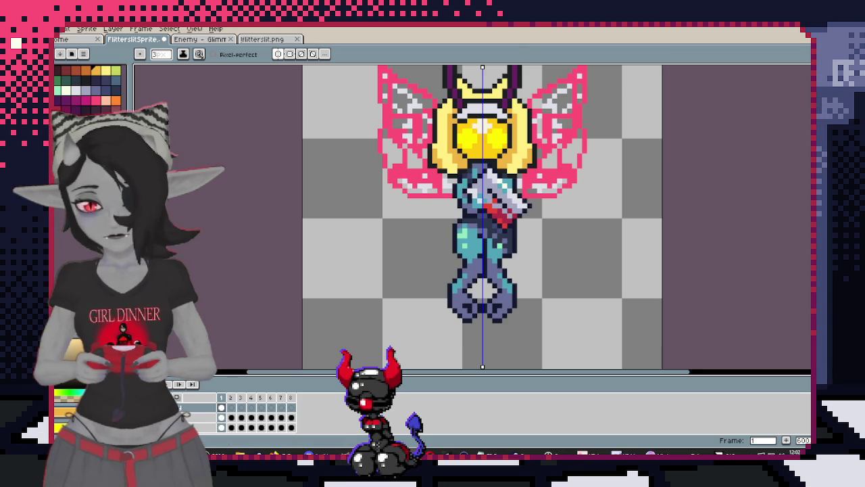
{"action": "left_click_drag", "start_coordinate": [386, 226], "coordinate": [370, 250]}
{"action": "left_click", "coordinate": [201, 40]}
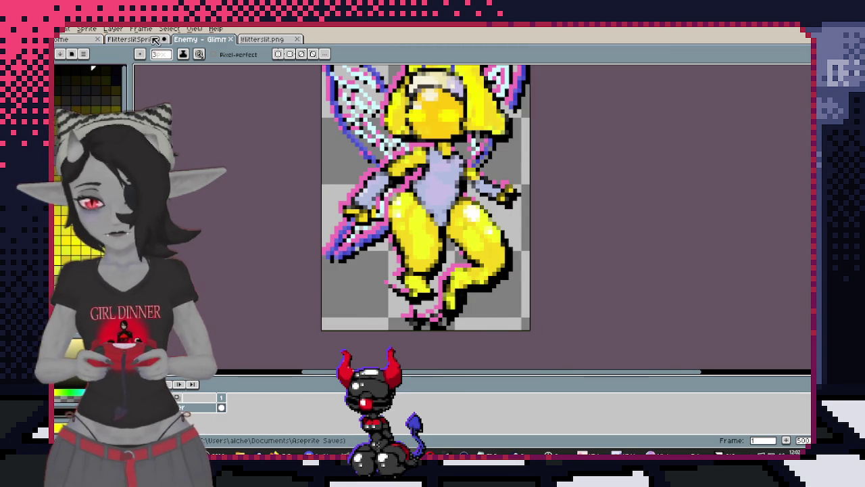
{"action": "left_click", "coordinate": [146, 39]}
{"action": "scroll", "coordinate": [504, 245], "scroll_direction": "up", "scroll_amount": 3}
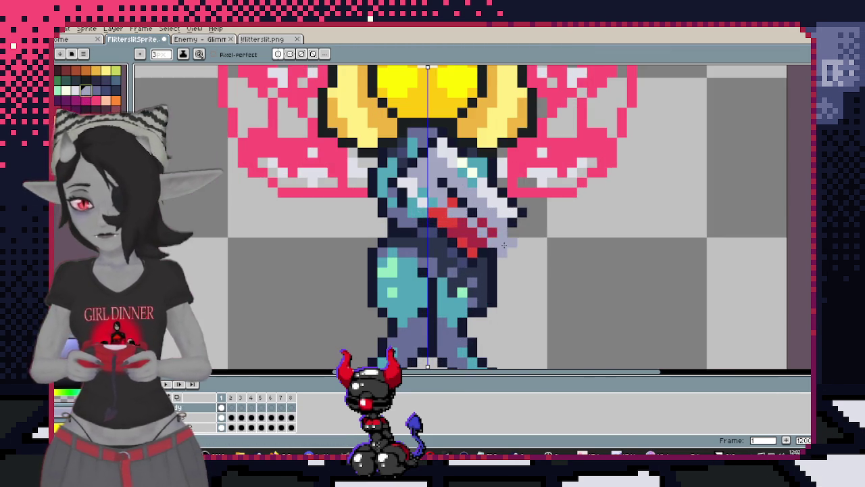
Fill the collar and torso yellow-green, covering leftover blue and red pixels
{"action": "left_click_drag", "start_coordinate": [438, 183], "coordinate": [471, 191]}
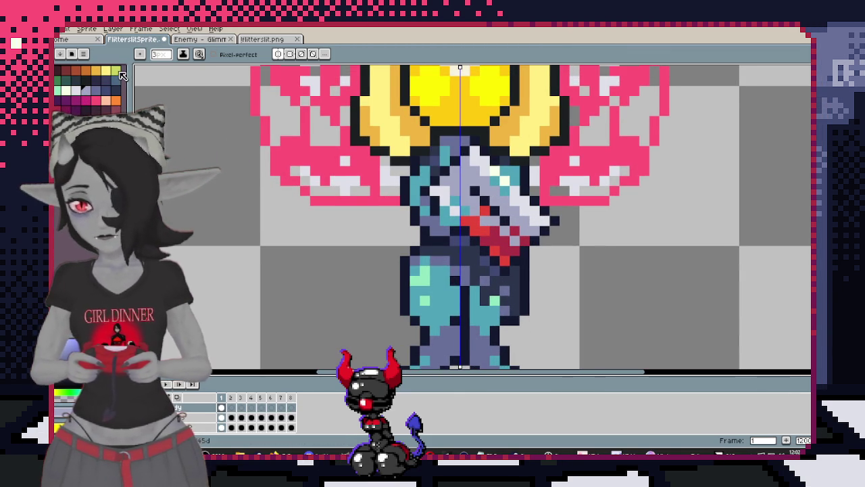
{"action": "scroll", "coordinate": [441, 147], "scroll_direction": "down", "scroll_amount": 2}
{"action": "left_click", "coordinate": [199, 39]}
{"action": "left_click", "coordinate": [144, 41]}
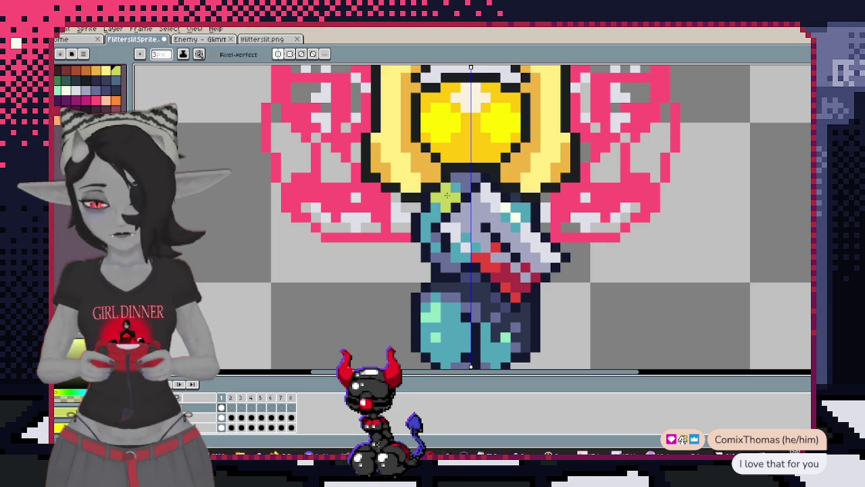
{"action": "left_click", "coordinate": [445, 193]}
{"action": "left_click", "coordinate": [496, 187]}
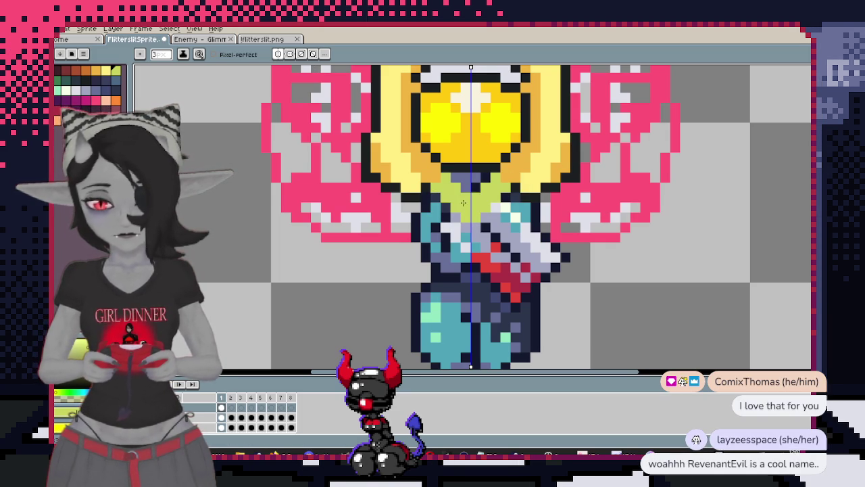
{"action": "left_click", "coordinate": [453, 231]}
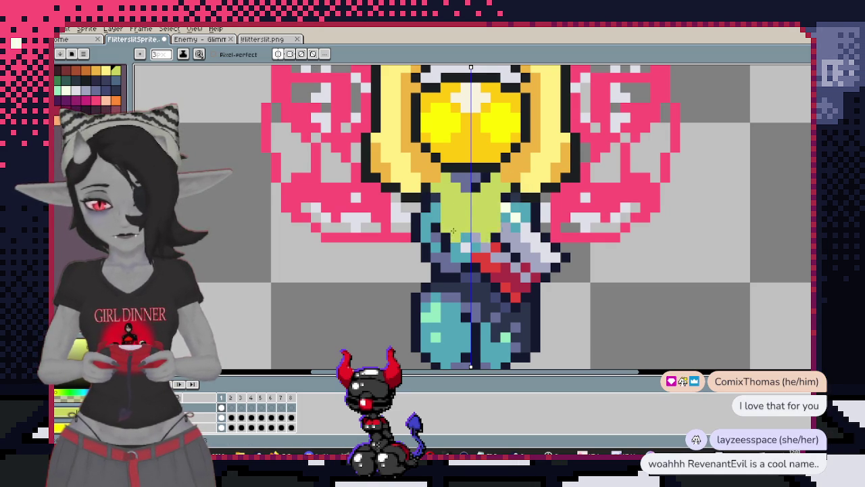
{"action": "left_click", "coordinate": [451, 269]}
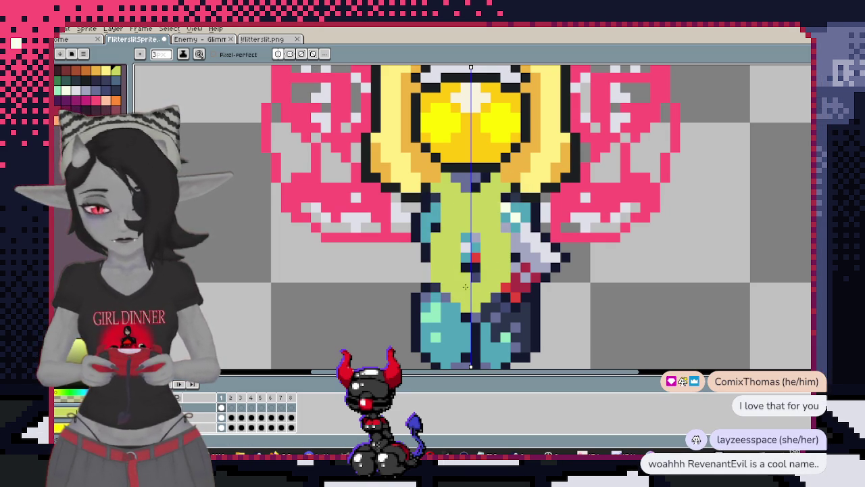
{"action": "left_click", "coordinate": [471, 261]}
Paint red diagonal accent lines at the shoulders beside the torso
{"action": "scroll", "coordinate": [472, 260], "scroll_direction": "down", "scroll_amount": 1}
{"action": "scroll", "coordinate": [473, 250], "scroll_direction": "down", "scroll_amount": 2}
{"action": "scroll", "coordinate": [479, 242], "scroll_direction": "up", "scroll_amount": 3}
{"action": "scroll", "coordinate": [461, 222], "scroll_direction": "up", "scroll_amount": 2}
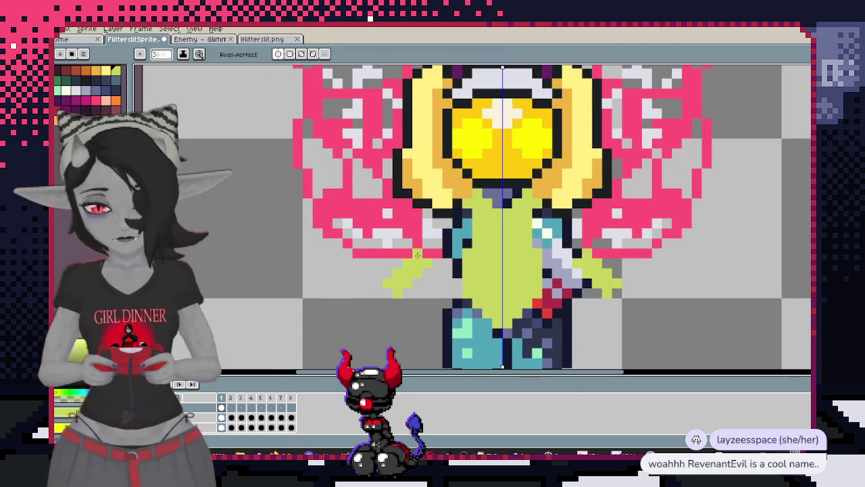
{"action": "scroll", "coordinate": [362, 266], "scroll_direction": "up", "scroll_amount": 2}
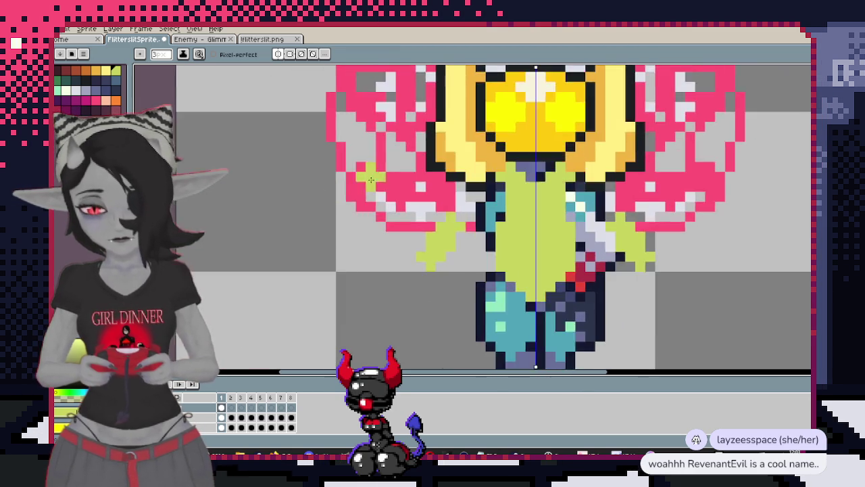
{"action": "scroll", "coordinate": [538, 185], "scroll_direction": "up", "scroll_amount": 3}
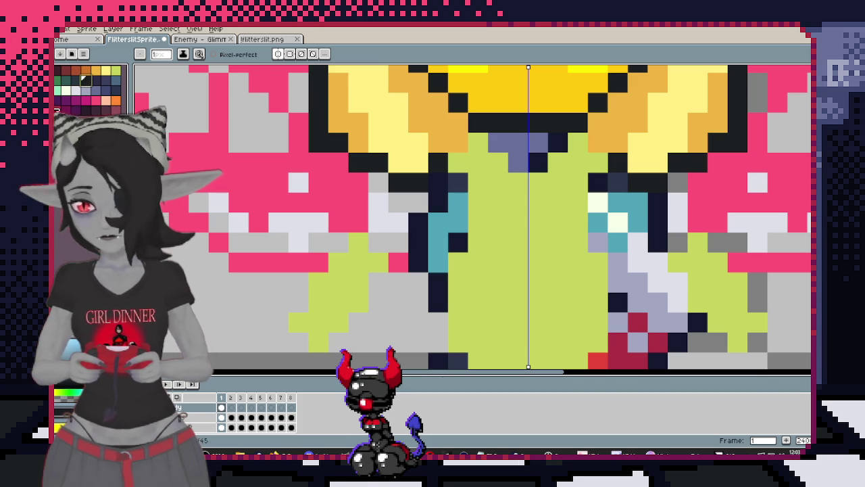
{"action": "left_click", "coordinate": [380, 249]}
{"action": "left_click_drag", "start_coordinate": [443, 211], "coordinate": [454, 177]}
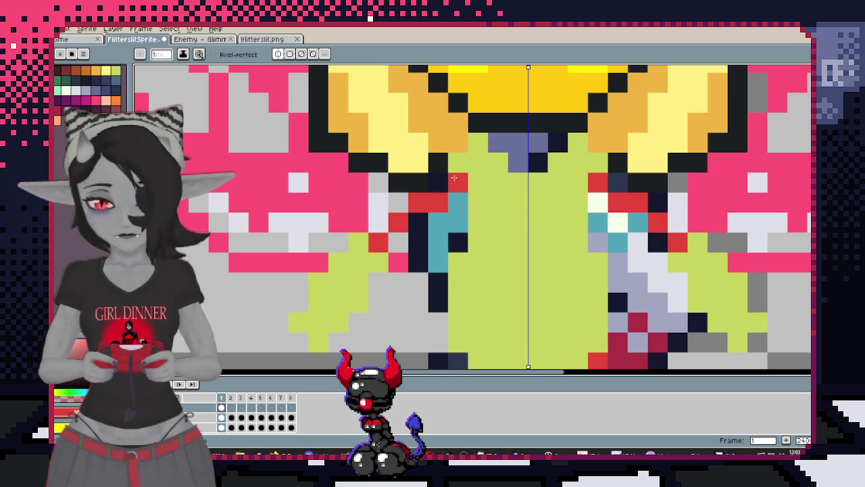
{"action": "left_click_drag", "start_coordinate": [455, 144], "coordinate": [389, 216]}
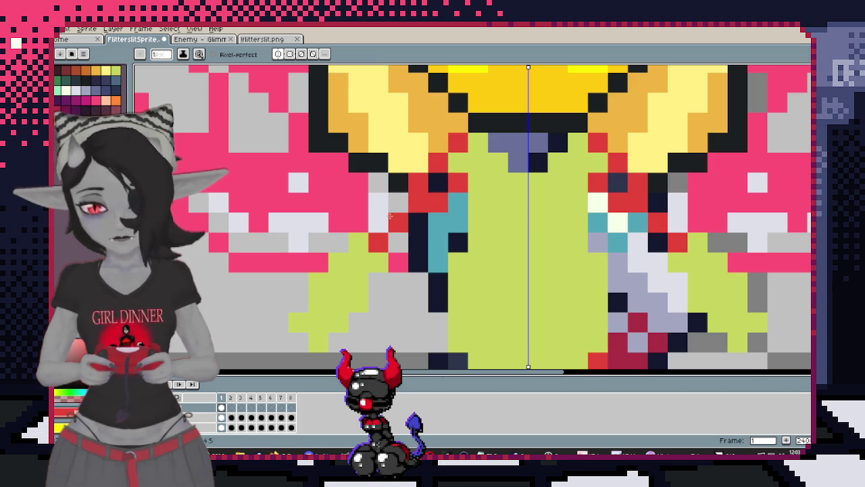
Undo the last red stroke after briefly switching tools
{"action": "scroll", "coordinate": [387, 250], "scroll_direction": "down", "scroll_amount": 3}
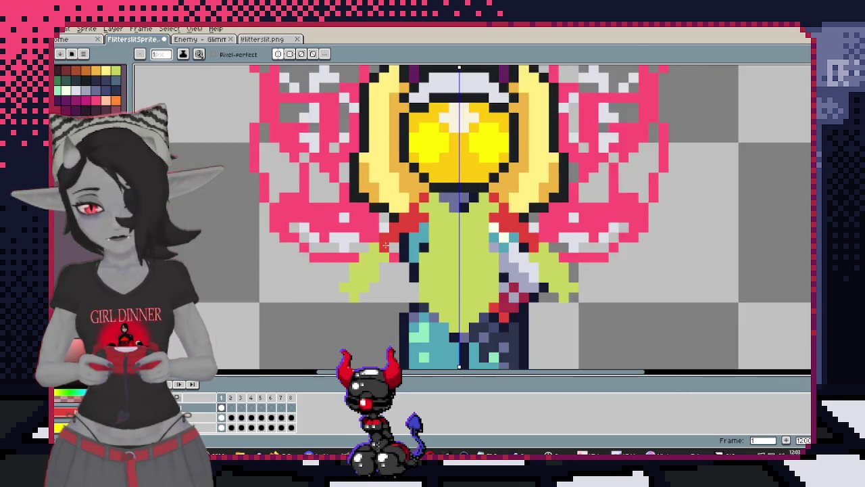
{"action": "scroll", "coordinate": [385, 237], "scroll_direction": "down", "scroll_amount": 1}
{"action": "scroll", "coordinate": [384, 227], "scroll_direction": "up", "scroll_amount": 4}
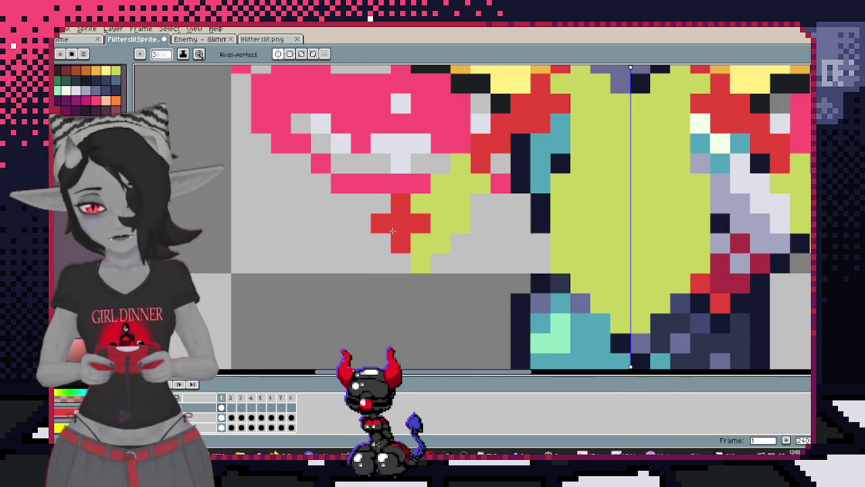
{"action": "scroll", "coordinate": [465, 286], "scroll_direction": "down", "scroll_amount": 4}
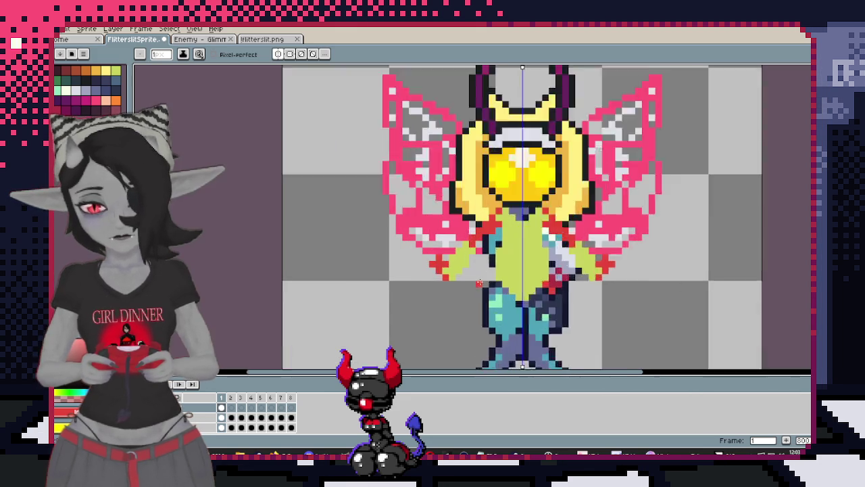
{"action": "scroll", "coordinate": [425, 280], "scroll_direction": "up", "scroll_amount": 2}
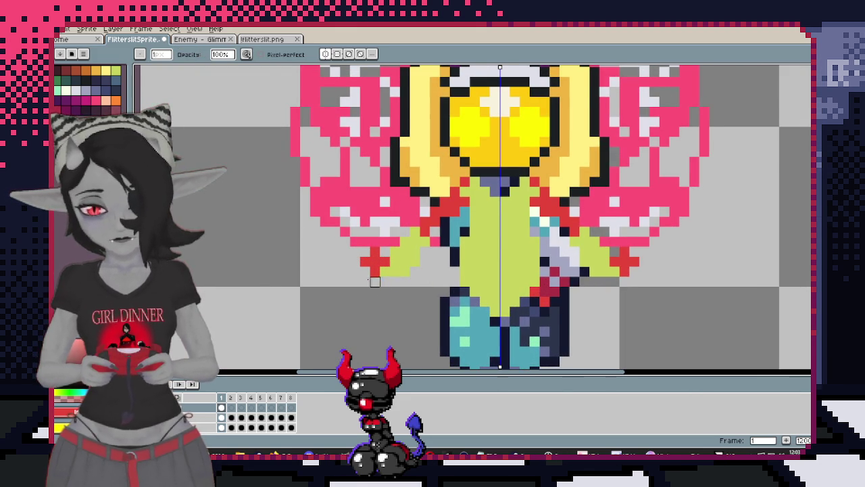
{"action": "scroll", "coordinate": [384, 301], "scroll_direction": "up", "scroll_amount": 1}
{"action": "scroll", "coordinate": [393, 278], "scroll_direction": "down", "scroll_amount": 3}
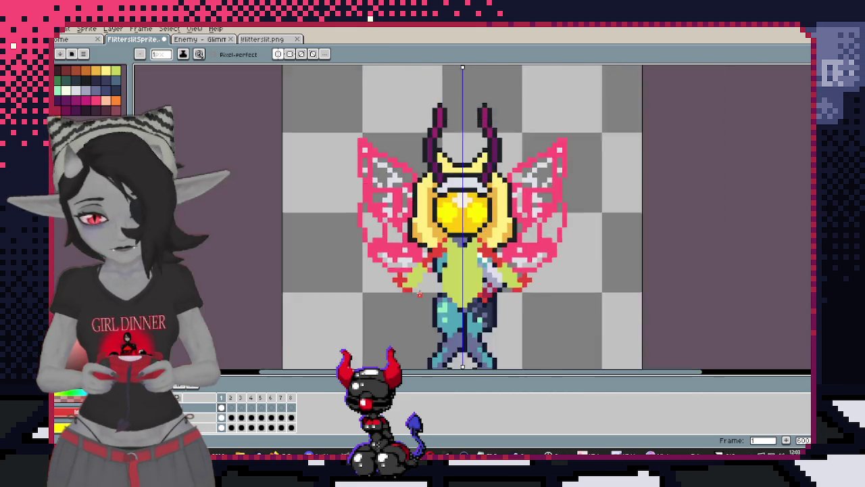
{"action": "scroll", "coordinate": [389, 284], "scroll_direction": "up", "scroll_amount": 3}
{"action": "key", "text": "v"}
{"action": "key", "text": "b"}
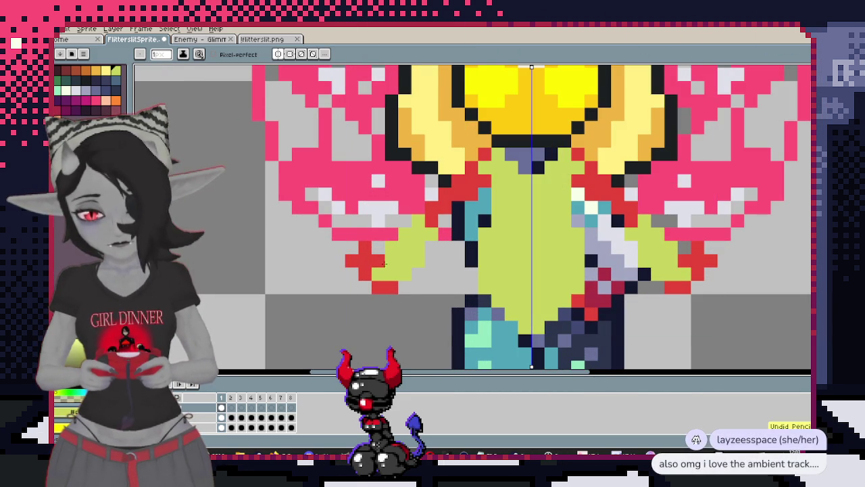
{"action": "scroll", "coordinate": [338, 304], "scroll_direction": "down", "scroll_amount": 3}
{"action": "key", "text": "ctrl+z"}
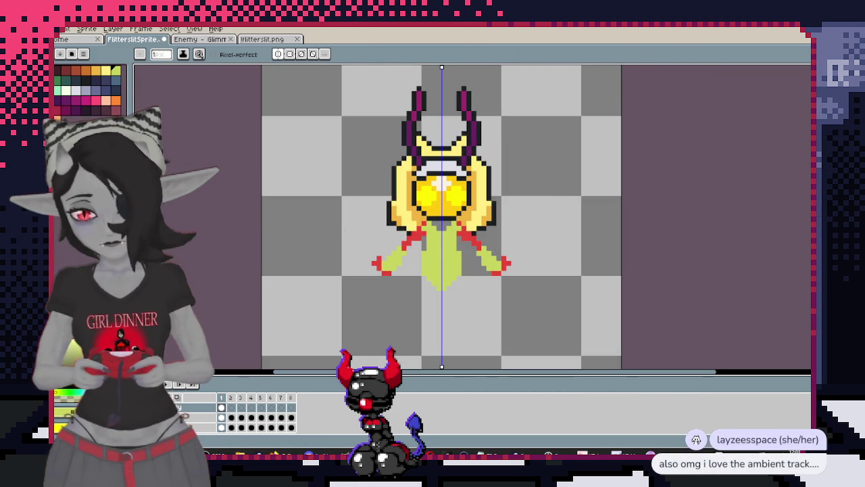
Zoom in and out to inspect the new yellow-green torso and red accents
{"action": "scroll", "coordinate": [503, 229], "scroll_direction": "up", "scroll_amount": 1}
{"action": "scroll", "coordinate": [503, 229], "scroll_direction": "up", "scroll_amount": 1}
{"action": "scroll", "coordinate": [503, 228], "scroll_direction": "up", "scroll_amount": 1}
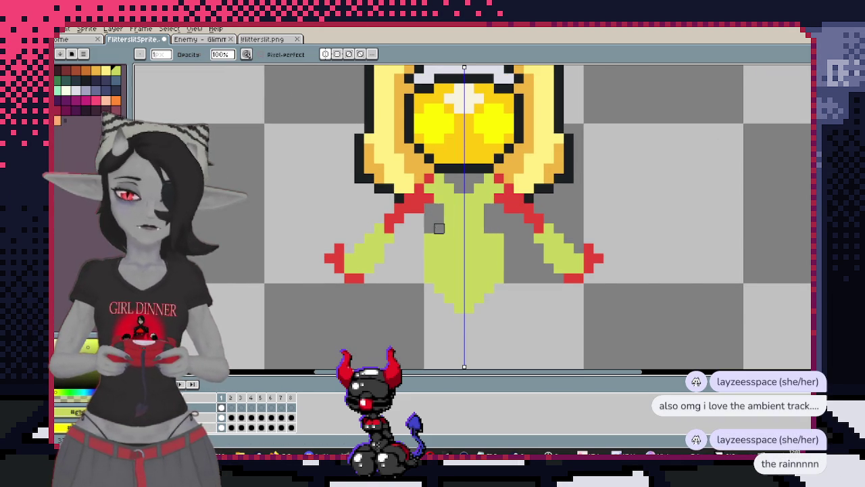
{"action": "scroll", "coordinate": [419, 267], "scroll_direction": "down", "scroll_amount": 3}
{"action": "scroll", "coordinate": [419, 267], "scroll_direction": "up", "scroll_amount": 2}
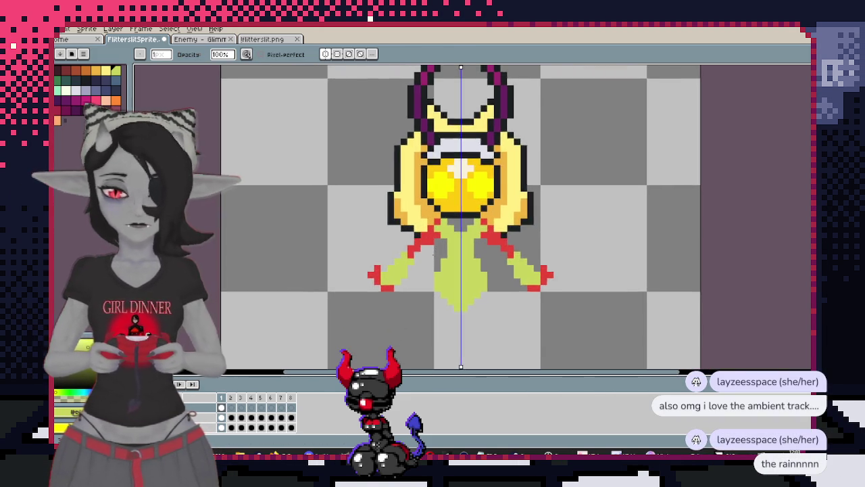
{"action": "scroll", "coordinate": [433, 264], "scroll_direction": "up", "scroll_amount": 1}
{"action": "scroll", "coordinate": [474, 251], "scroll_direction": "up", "scroll_amount": 1}
{"action": "scroll", "coordinate": [474, 261], "scroll_direction": "up", "scroll_amount": 1}
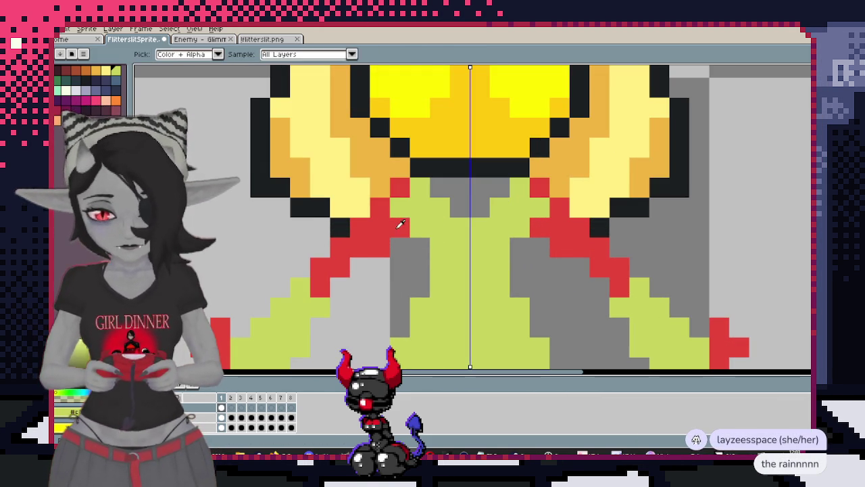
{"action": "scroll", "coordinate": [477, 185], "scroll_direction": "down", "scroll_amount": 4}
{"action": "scroll", "coordinate": [477, 185], "scroll_direction": "up", "scroll_amount": 2}
Bring the whole sprite into view and step to the next animation frame and back
{"action": "mouse_move", "coordinate": [441, 269]}
{"action": "left_mouse_down"}
{"action": "mouse_move", "coordinate": [441, 188]}
{"action": "mouse_move", "coordinate": [454, 261]}
{"action": "left_mouse_up"}
{"action": "scroll", "coordinate": [454, 261], "scroll_direction": "down", "scroll_amount": 2}
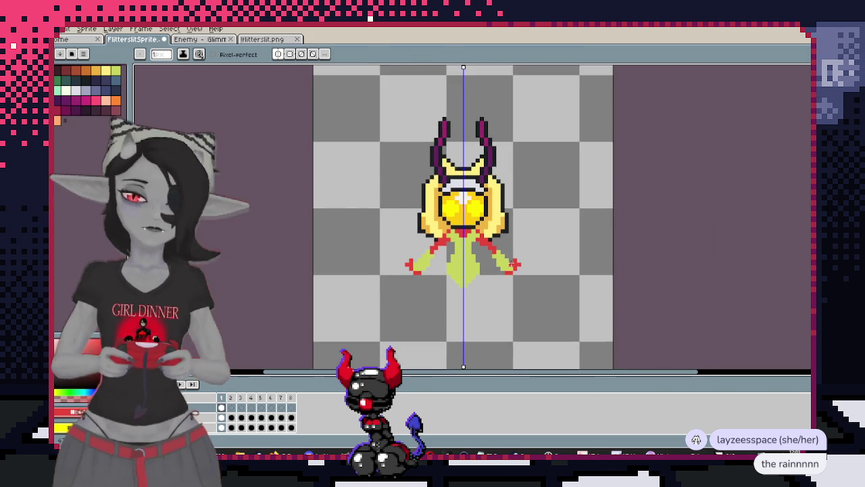
{"action": "scroll", "coordinate": [454, 261], "scroll_direction": "up", "scroll_amount": 1}
{"action": "key", "text": "Right"}
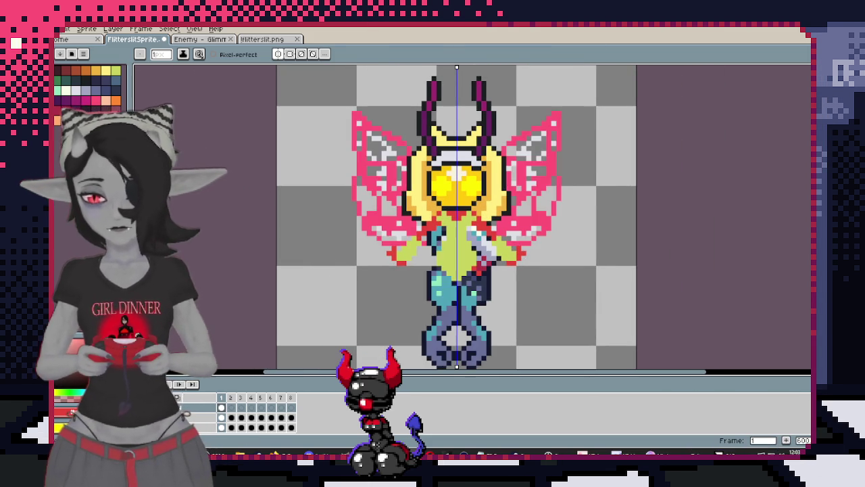
{"action": "key", "text": "Left"}
{"action": "scroll", "coordinate": [384, 215], "scroll_direction": "up", "scroll_amount": 3}
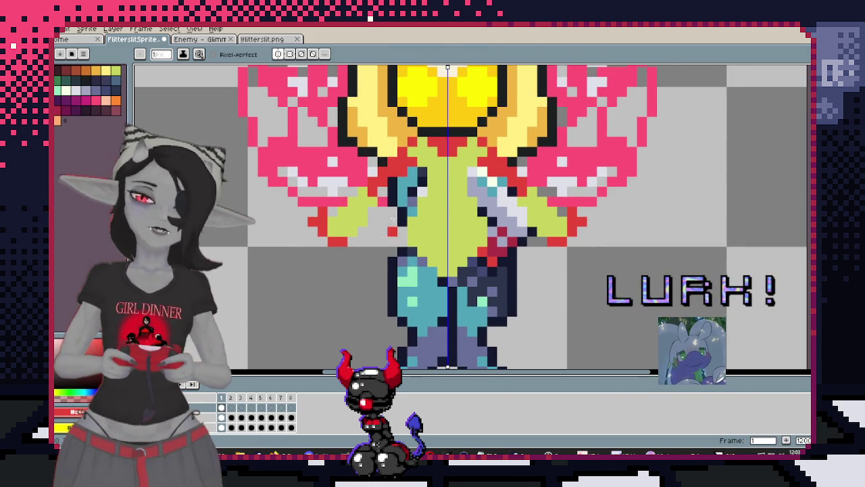
{"action": "scroll", "coordinate": [384, 216], "scroll_direction": "down", "scroll_amount": 2}
Check the Enemy - Glimm reference, then magic-wand select the yellow-green torso and arms
{"action": "key", "text": "ctrl+Tab"}
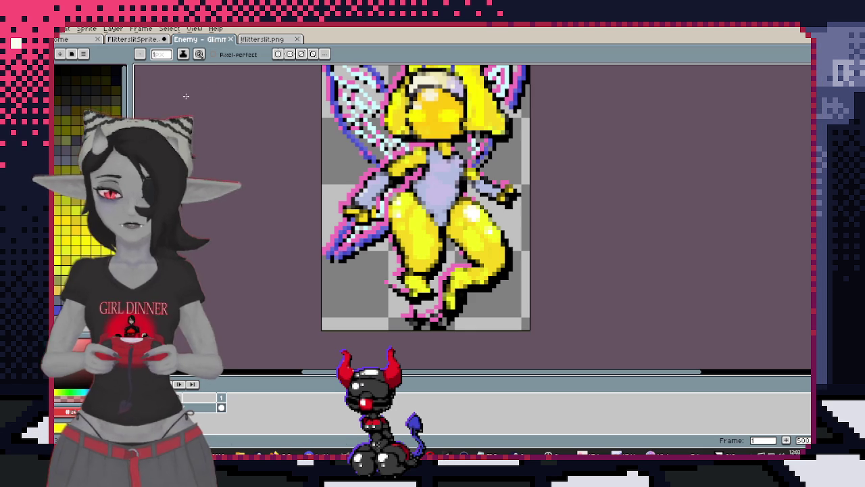
{"action": "left_click", "coordinate": [132, 41]}
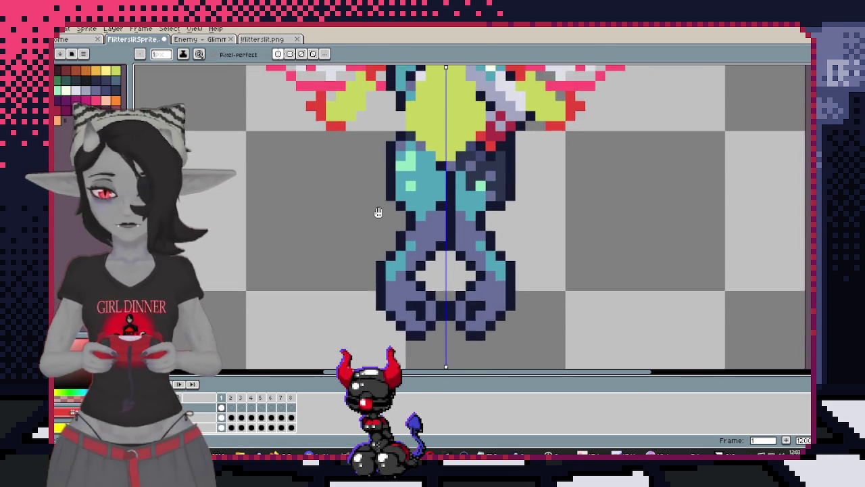
{"action": "scroll", "coordinate": [407, 162], "scroll_direction": "up", "scroll_amount": 1}
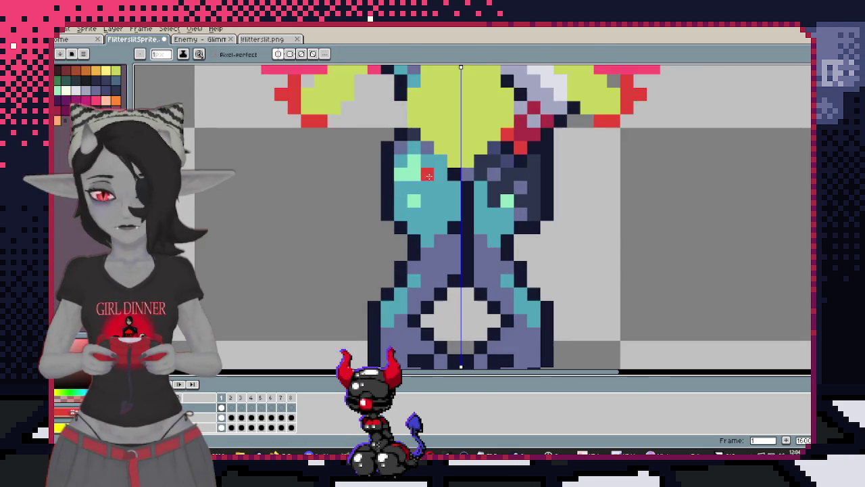
{"action": "key", "text": "w"}
{"action": "left_click", "coordinate": [433, 156]}
Paint the upper legs red and recolour the stray leg pixels red on both sides
{"action": "key", "text": "b"}
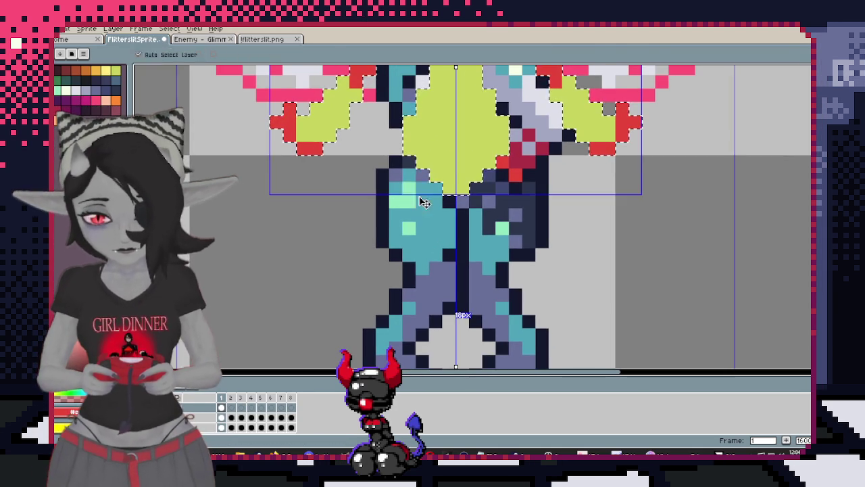
{"action": "left_click_drag", "start_coordinate": [404, 169], "coordinate": [432, 219]}
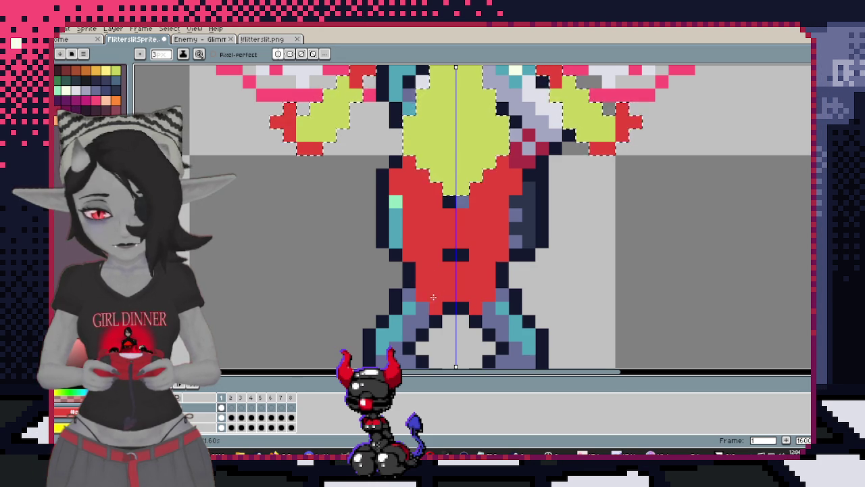
{"action": "scroll", "coordinate": [429, 270], "scroll_direction": "down", "scroll_amount": 2}
{"action": "left_click_drag", "start_coordinate": [407, 254], "coordinate": [419, 253]}
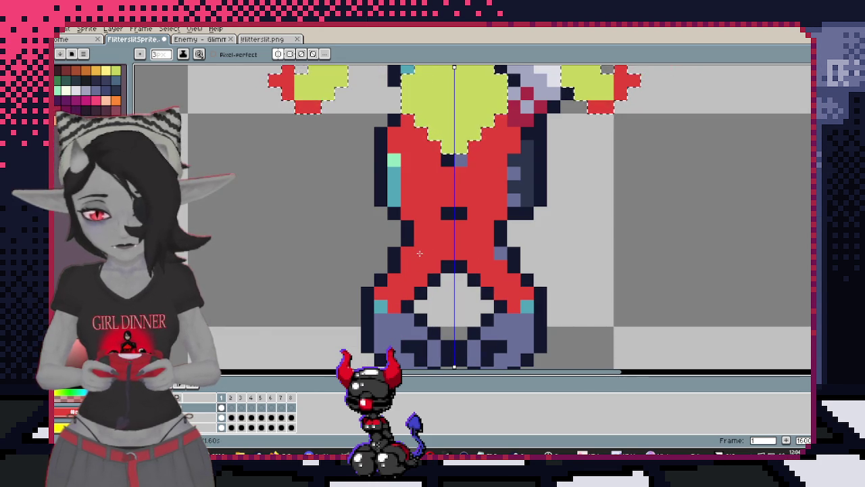
{"action": "mouse_move", "coordinate": [399, 159]}
{"action": "left_mouse_down"}
{"action": "mouse_move", "coordinate": [410, 200]}
{"action": "mouse_move", "coordinate": [380, 215]}
{"action": "left_mouse_up"}
{"action": "scroll", "coordinate": [424, 233], "scroll_direction": "down", "scroll_amount": 3}
{"action": "left_click", "coordinate": [386, 219]}
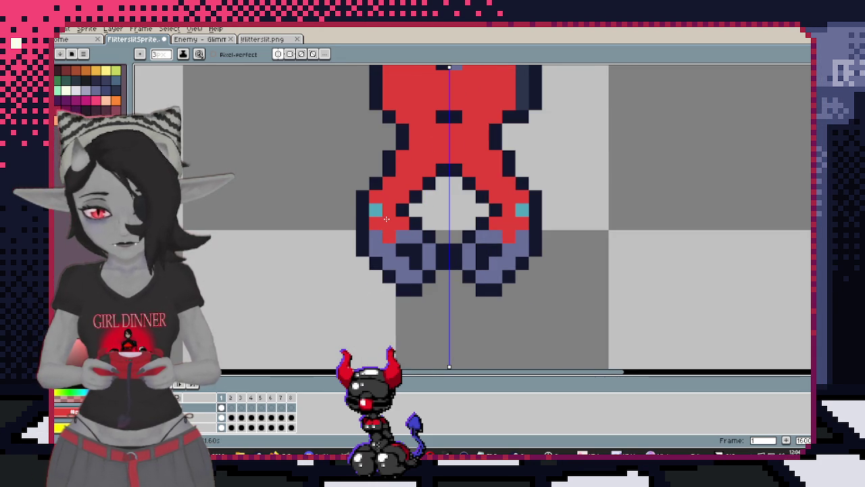
{"action": "left_click", "coordinate": [391, 262]}
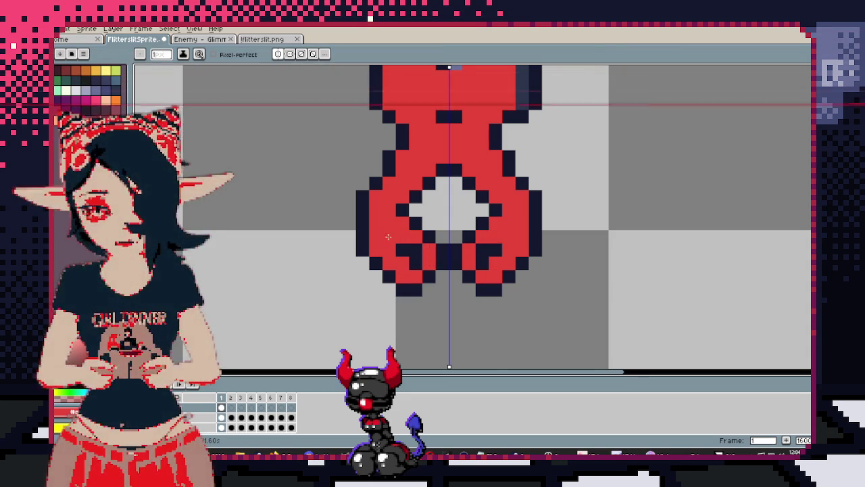
{"action": "scroll", "coordinate": [406, 291], "scroll_direction": "up", "scroll_amount": 4}
{"action": "scroll", "coordinate": [406, 311], "scroll_direction": "up", "scroll_amount": 2}
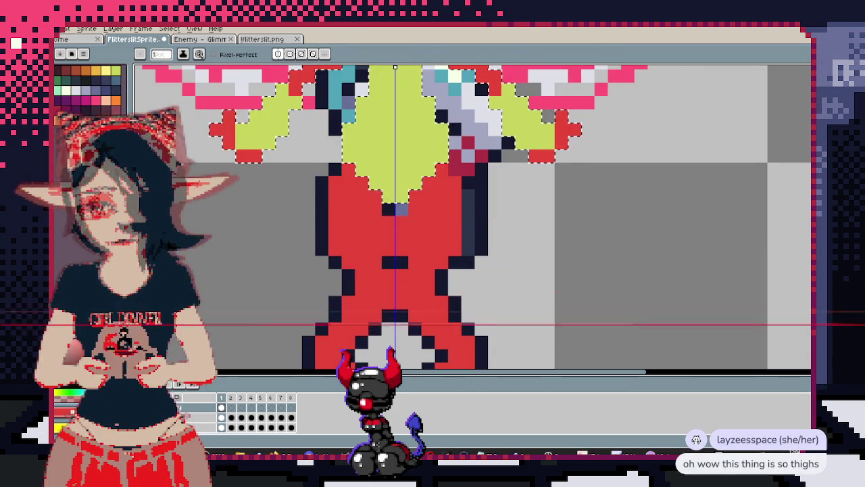
Save the sprite, then toggle undo/redo to compare the recoloured and original versions
{"action": "key", "text": "ctrl+s"}
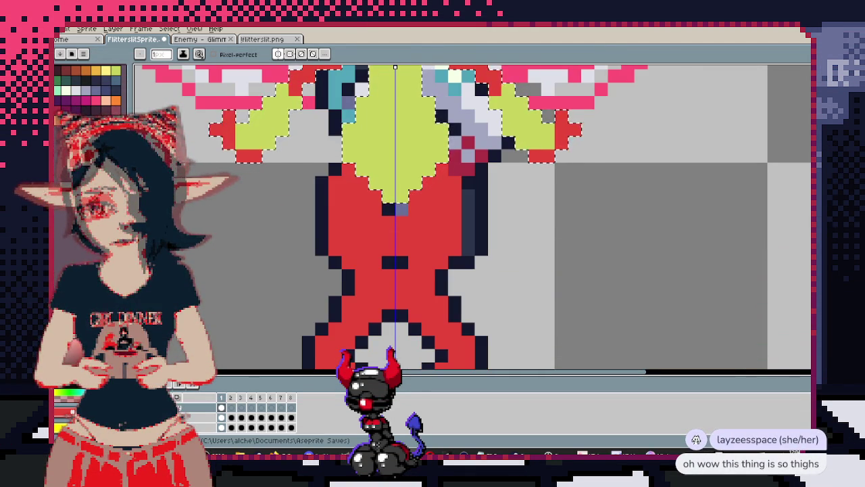
{"action": "key", "text": "ctrl+z"}
{"action": "key", "text": "ctrl+y"}
{"action": "key", "text": "ctrl+z"}
{"action": "key", "text": "ctrl+y"}
{"action": "scroll", "coordinate": [393, 301], "scroll_direction": "down", "scroll_amount": 3}
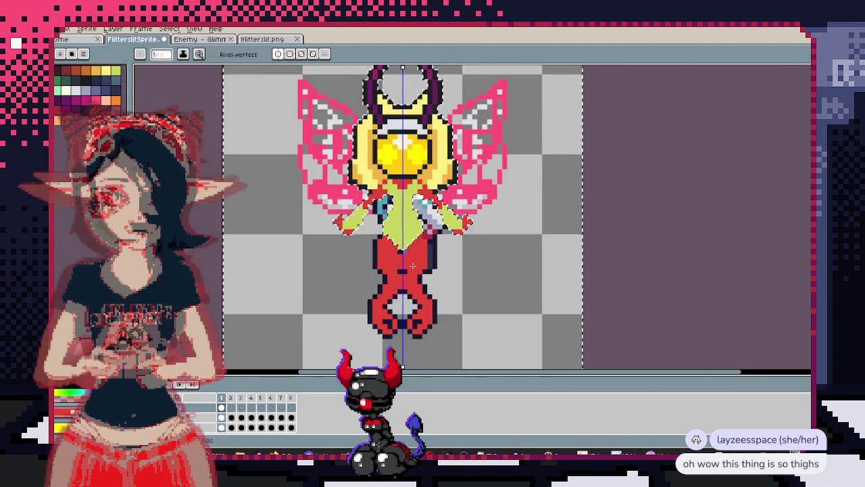
{"action": "scroll", "coordinate": [406, 270], "scroll_direction": "up", "scroll_amount": 3}
{"action": "scroll", "coordinate": [416, 246], "scroll_direction": "up", "scroll_amount": 1}
{"action": "scroll", "coordinate": [415, 246], "scroll_direction": "up", "scroll_amount": 1}
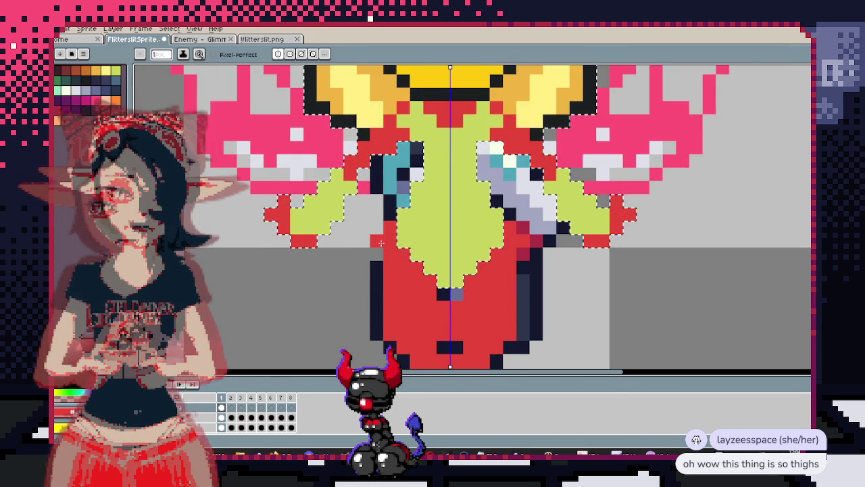
{"action": "scroll", "coordinate": [382, 240], "scroll_direction": "down", "scroll_amount": 3}
{"action": "scroll", "coordinate": [393, 216], "scroll_direction": "up", "scroll_amount": 1}
{"action": "scroll", "coordinate": [397, 204], "scroll_direction": "up", "scroll_amount": 2}
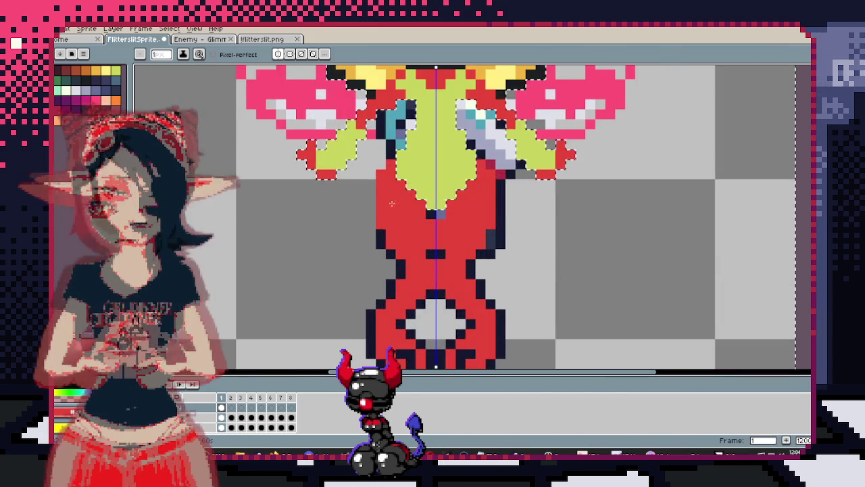
Bring the yellow head into view, switch to the eyedropper, and undo the stray green body pixel
{"action": "left_click_drag", "start_coordinate": [397, 204], "coordinate": [433, 295]}
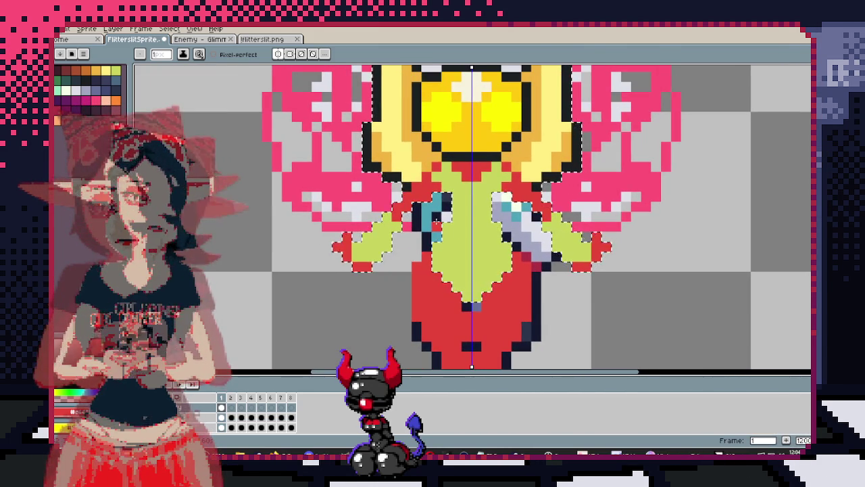
{"action": "scroll", "coordinate": [454, 196], "scroll_direction": "down", "scroll_amount": 2}
{"action": "scroll", "coordinate": [453, 196], "scroll_direction": "up", "scroll_amount": 2}
{"action": "key", "text": "i"}
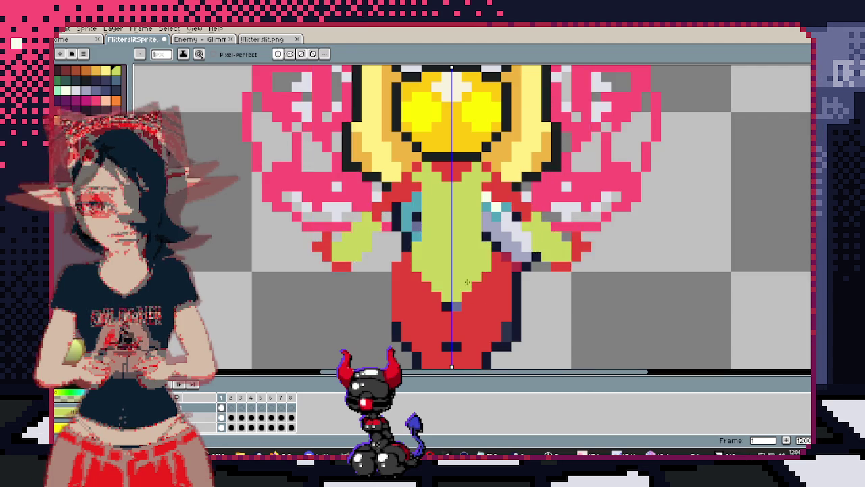
{"action": "scroll", "coordinate": [476, 287], "scroll_direction": "down", "scroll_amount": 1}
{"action": "scroll", "coordinate": [459, 228], "scroll_direction": "up", "scroll_amount": 1}
{"action": "scroll", "coordinate": [459, 228], "scroll_direction": "up", "scroll_amount": 3}
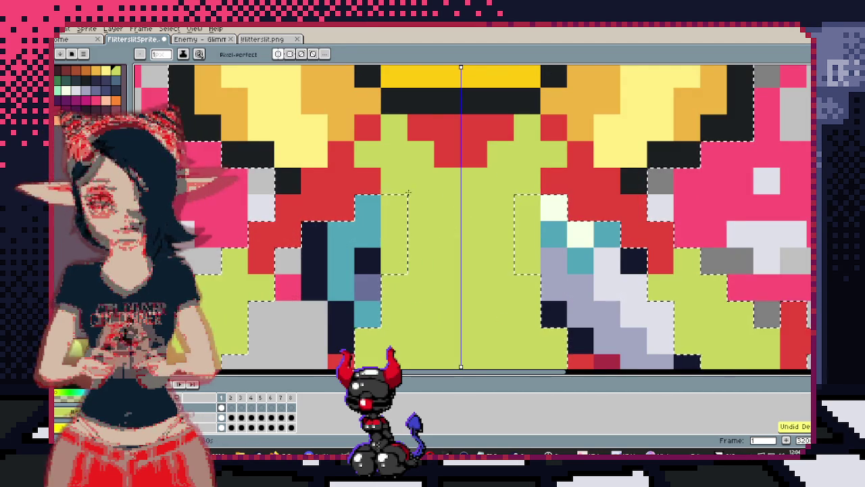
{"action": "scroll", "coordinate": [398, 201], "scroll_direction": "down", "scroll_amount": 3}
{"action": "scroll", "coordinate": [398, 202], "scroll_direction": "up", "scroll_amount": 2}
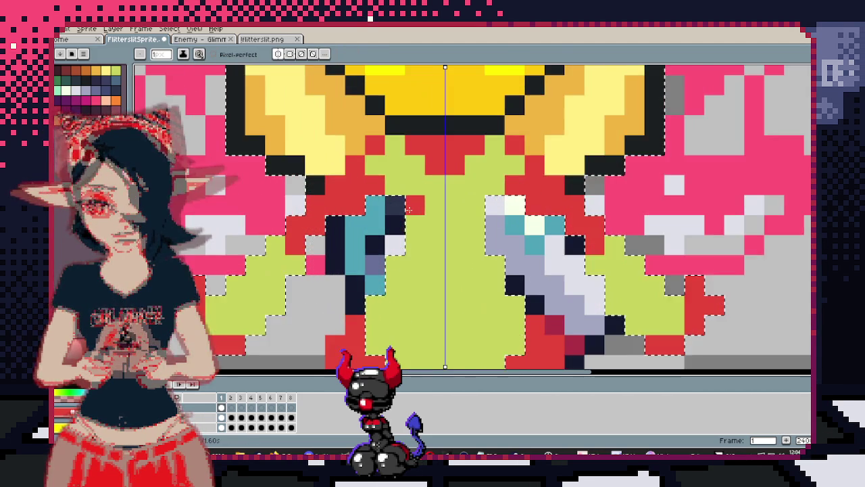
{"action": "scroll", "coordinate": [446, 188], "scroll_direction": "down", "scroll_amount": 1}
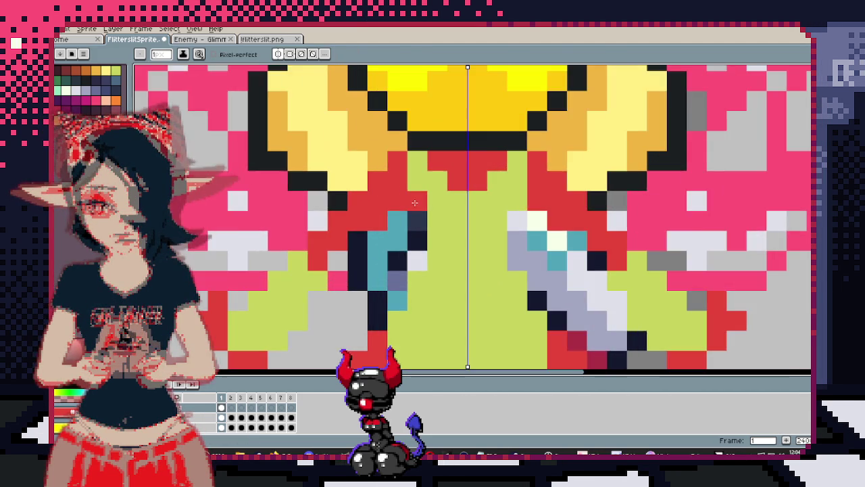
{"action": "scroll", "coordinate": [413, 210], "scroll_direction": "down", "scroll_amount": 2}
{"action": "scroll", "coordinate": [385, 237], "scroll_direction": "up", "scroll_amount": 2}
{"action": "key", "text": "ctrl+z"}
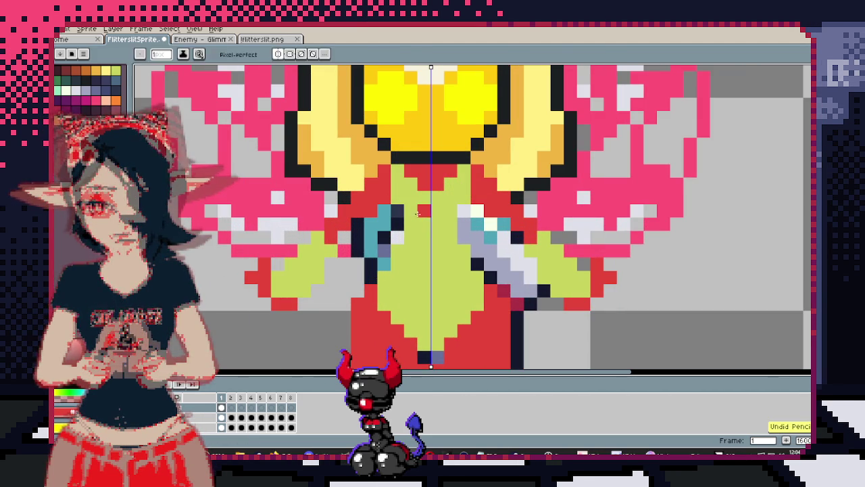
View the reference fairy sprite document, then return to the moth-fairy sprite
{"action": "scroll", "coordinate": [432, 203], "scroll_direction": "down", "scroll_amount": 2}
{"action": "scroll", "coordinate": [460, 176], "scroll_direction": "up", "scroll_amount": 1}
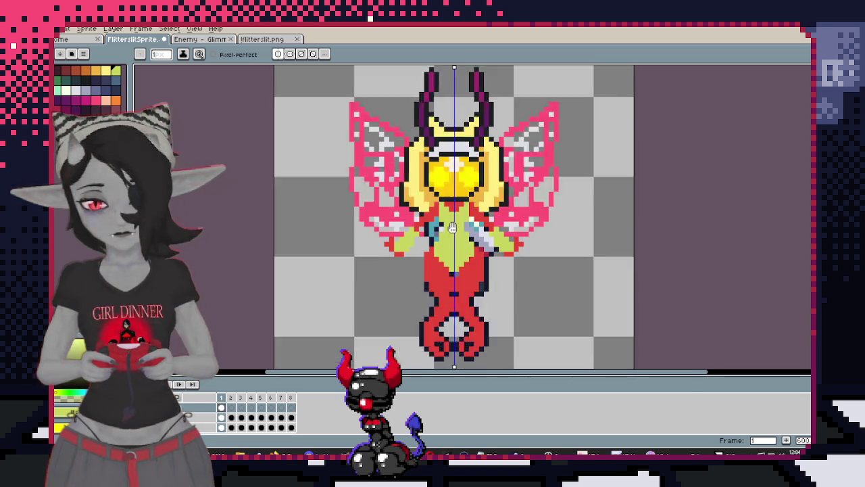
{"action": "scroll", "coordinate": [460, 177], "scroll_direction": "up", "scroll_amount": 1}
{"action": "scroll", "coordinate": [460, 177], "scroll_direction": "up", "scroll_amount": 1}
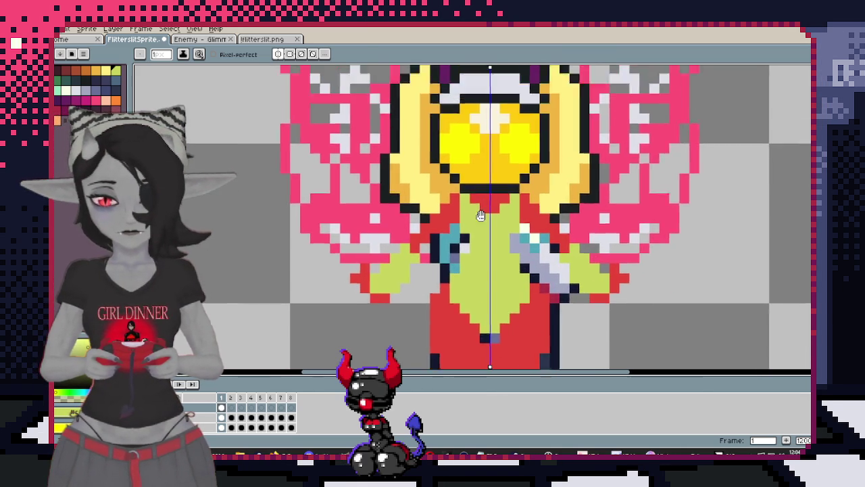
{"action": "scroll", "coordinate": [461, 177], "scroll_direction": "up", "scroll_amount": 2}
{"action": "left_click", "coordinate": [207, 39]}
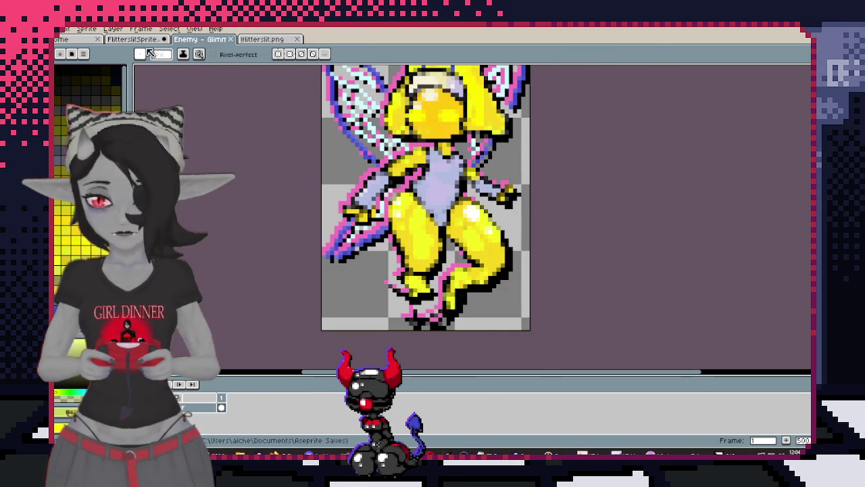
{"action": "left_click", "coordinate": [138, 39]}
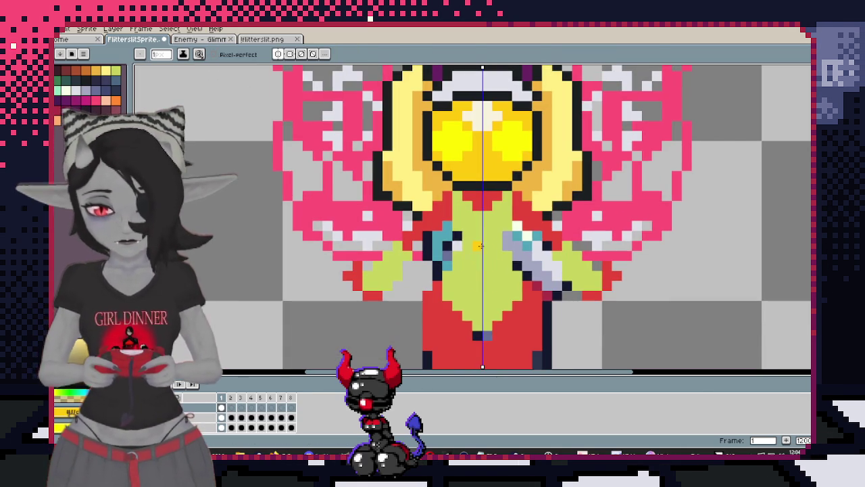
Bucket-fill the red body and legs gold and the lime torso pale lavender
{"action": "key", "text": "g"}
{"action": "left_click", "coordinate": [464, 343]}
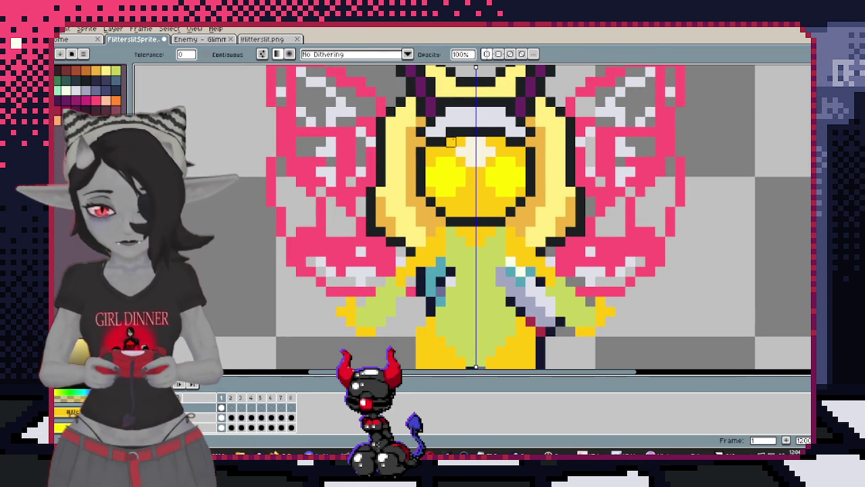
{"action": "left_click", "coordinate": [466, 291]}
{"action": "scroll", "coordinate": [466, 290], "scroll_direction": "down", "scroll_amount": 5}
{"action": "scroll", "coordinate": [440, 257], "scroll_direction": "down", "scroll_amount": 3}
{"action": "scroll", "coordinate": [440, 256], "scroll_direction": "up", "scroll_amount": 3}
Select the lavender torso and shade it with grey-lavender pixels, checking the reference sprite midway
{"action": "key", "text": "w"}
{"action": "left_click", "coordinate": [440, 257]}
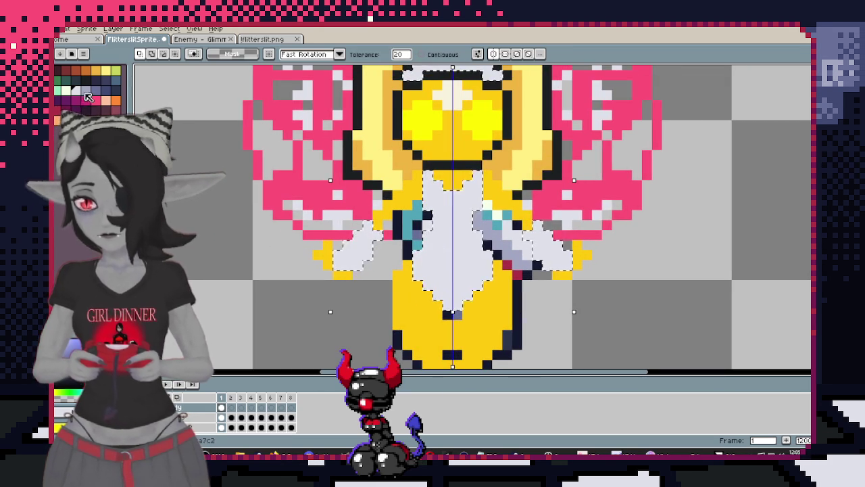
{"action": "scroll", "coordinate": [463, 262], "scroll_direction": "up", "scroll_amount": 1}
{"action": "key", "text": "b"}
{"action": "left_click", "coordinate": [442, 263]}
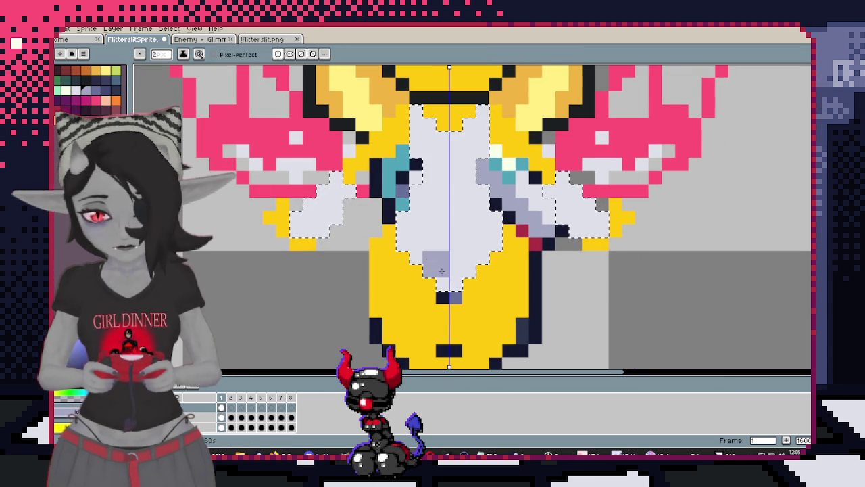
{"action": "scroll", "coordinate": [615, 318], "scroll_direction": "up", "scroll_amount": 1}
{"action": "left_click", "coordinate": [416, 220]}
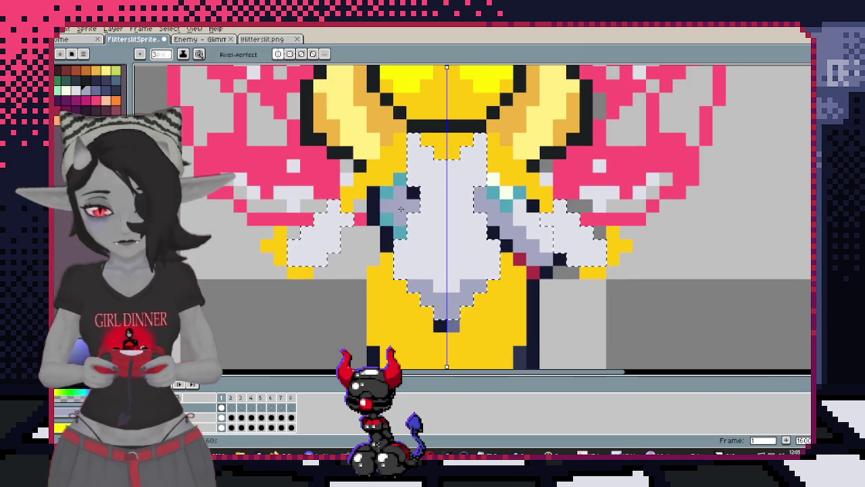
{"action": "key", "text": "ctrl+Tab"}
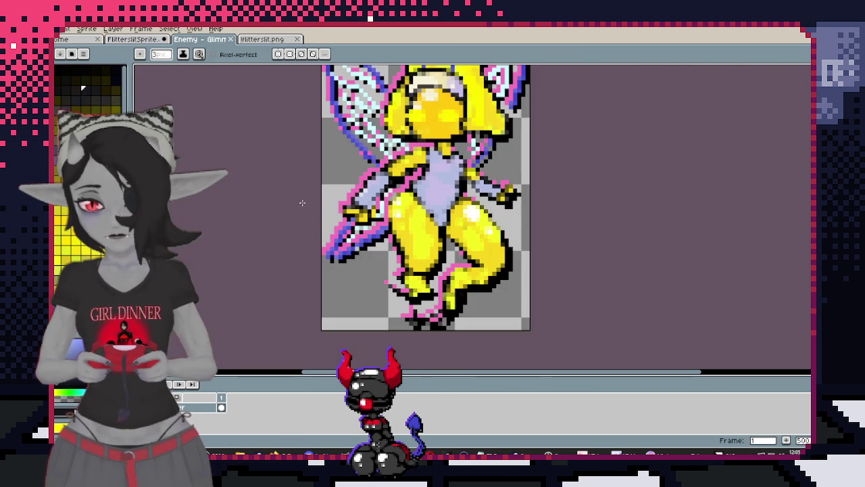
{"action": "key", "text": "ctrl+shift+Tab"}
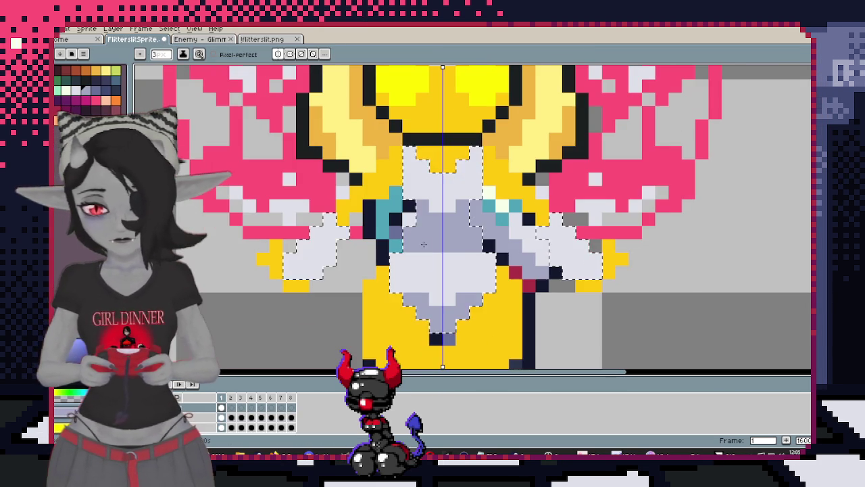
{"action": "left_click_drag", "start_coordinate": [372, 232], "coordinate": [350, 225]}
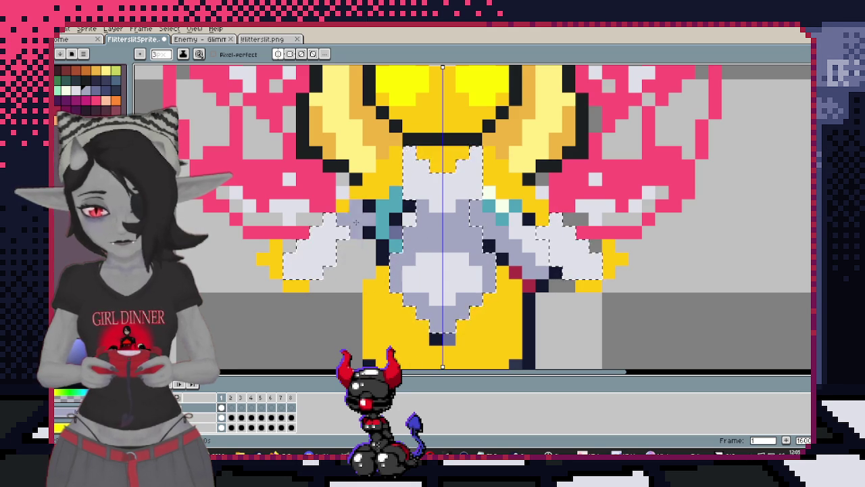
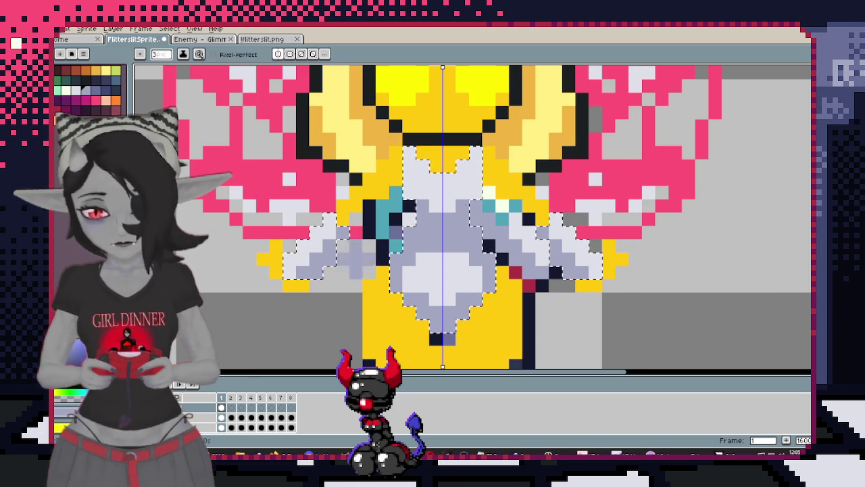
Sample the dark outline colour and draw outline pixels under both arms
{"action": "scroll", "coordinate": [597, 173], "scroll_direction": "down", "scroll_amount": 3}
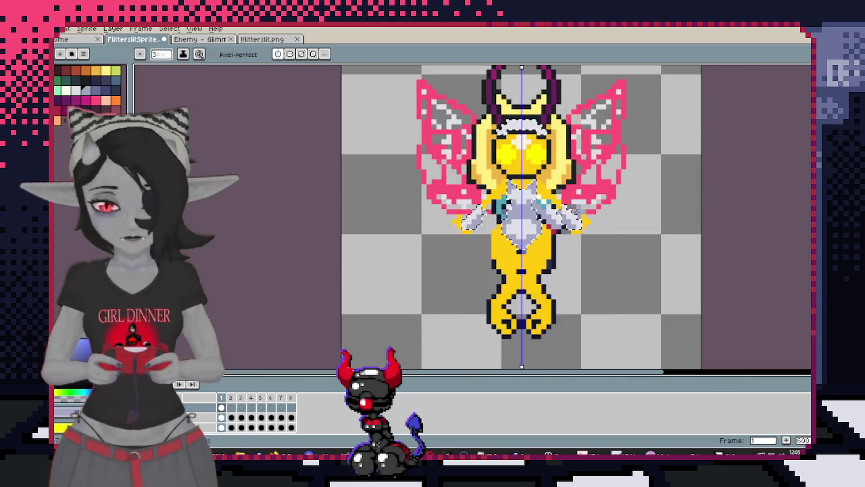
{"action": "scroll", "coordinate": [449, 173], "scroll_direction": "up", "scroll_amount": 3}
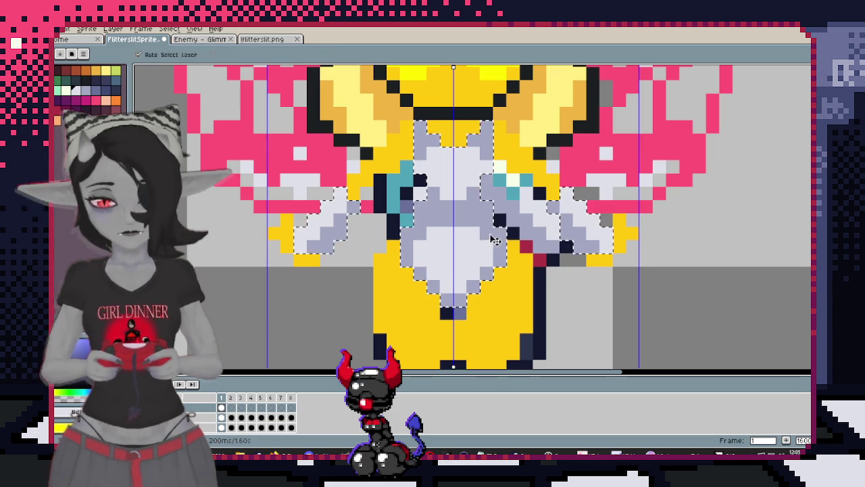
{"action": "key", "text": "alt"}
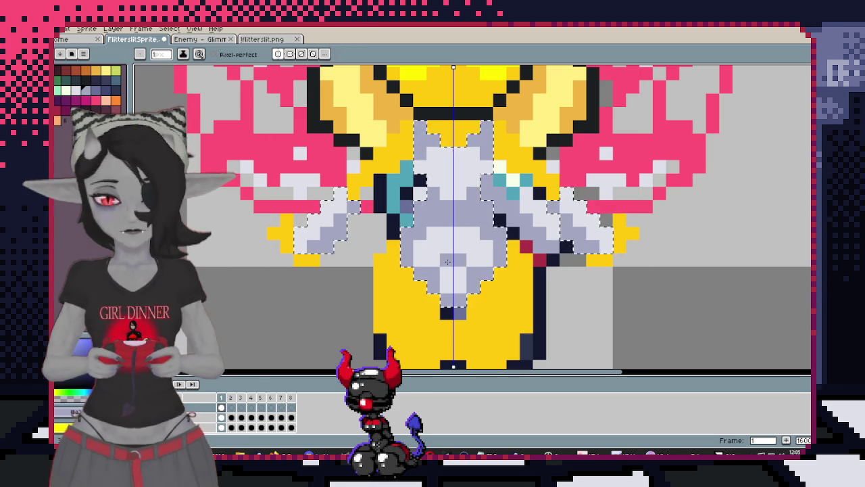
{"action": "scroll", "coordinate": [444, 264], "scroll_direction": "down", "scroll_amount": 3}
{"action": "scroll", "coordinate": [444, 264], "scroll_direction": "up", "scroll_amount": 1}
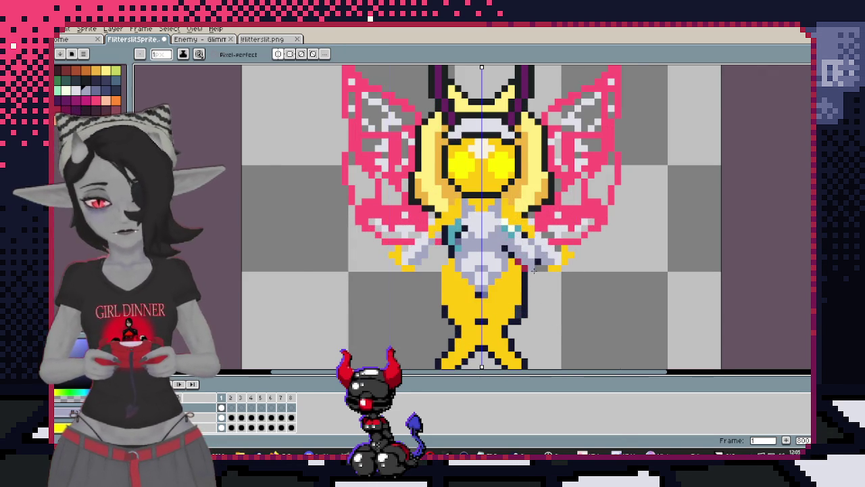
{"action": "scroll", "coordinate": [544, 284], "scroll_direction": "down", "scroll_amount": 1}
{"action": "scroll", "coordinate": [443, 158], "scroll_direction": "up", "scroll_amount": 3}
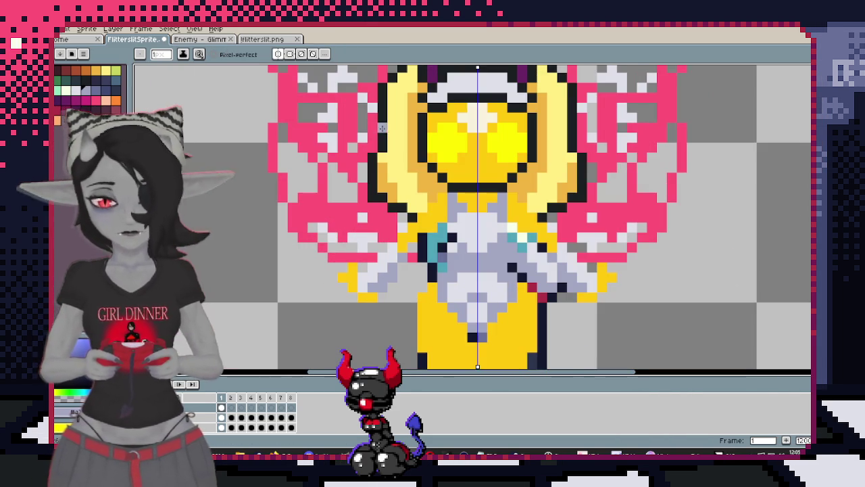
{"action": "key", "text": "alt"}
{"action": "scroll", "coordinate": [432, 192], "scroll_direction": "down", "scroll_amount": 1}
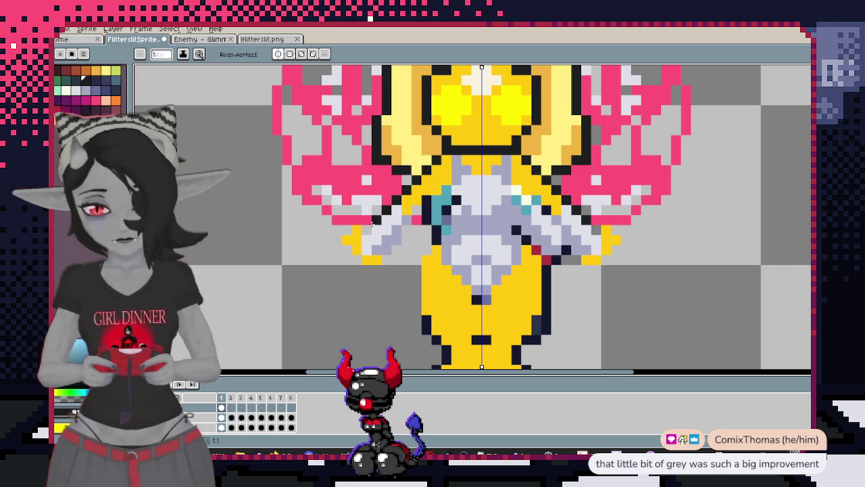
{"action": "left_click", "coordinate": [355, 221]}
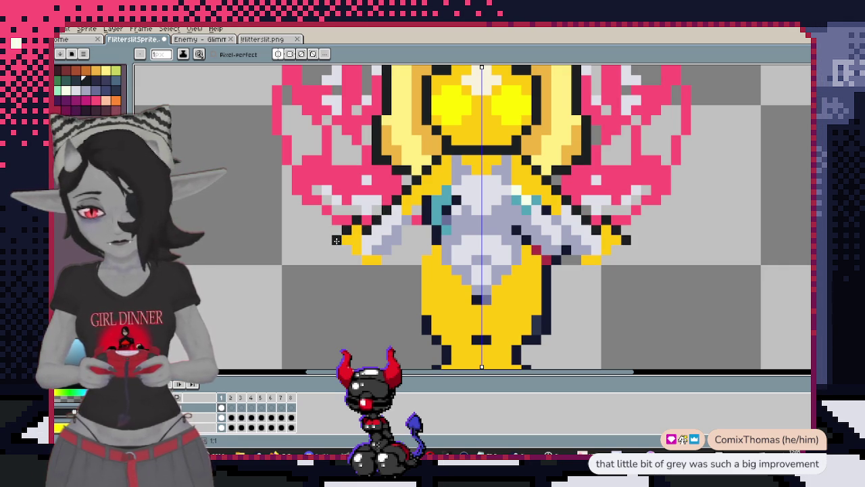
{"action": "left_click_drag", "start_coordinate": [385, 263], "coordinate": [400, 240]}
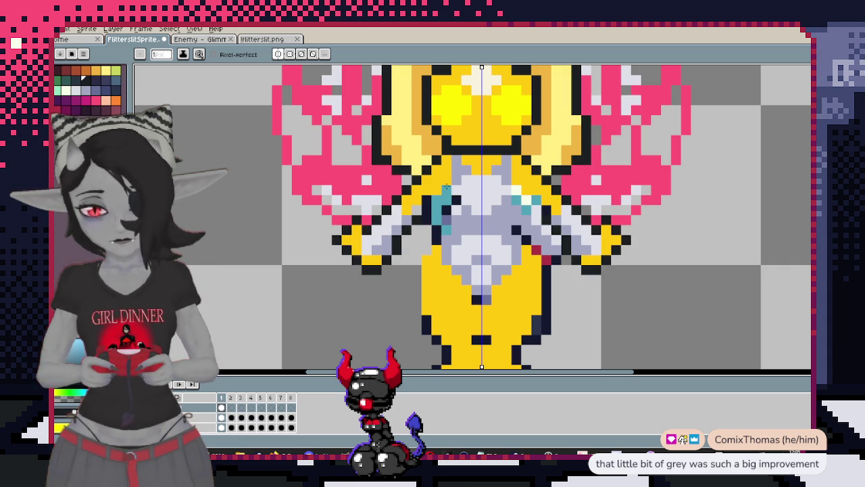
Redraw the mirrored black outline at the tops of the legs, undoing the last stroke
{"action": "scroll", "coordinate": [427, 196], "scroll_direction": "down", "scroll_amount": 2}
{"action": "scroll", "coordinate": [440, 195], "scroll_direction": "up", "scroll_amount": 3}
{"action": "scroll", "coordinate": [456, 195], "scroll_direction": "down", "scroll_amount": 1}
{"action": "scroll", "coordinate": [423, 215], "scroll_direction": "down", "scroll_amount": 2}
{"action": "scroll", "coordinate": [433, 189], "scroll_direction": "up", "scroll_amount": 2}
{"action": "key", "text": "i"}
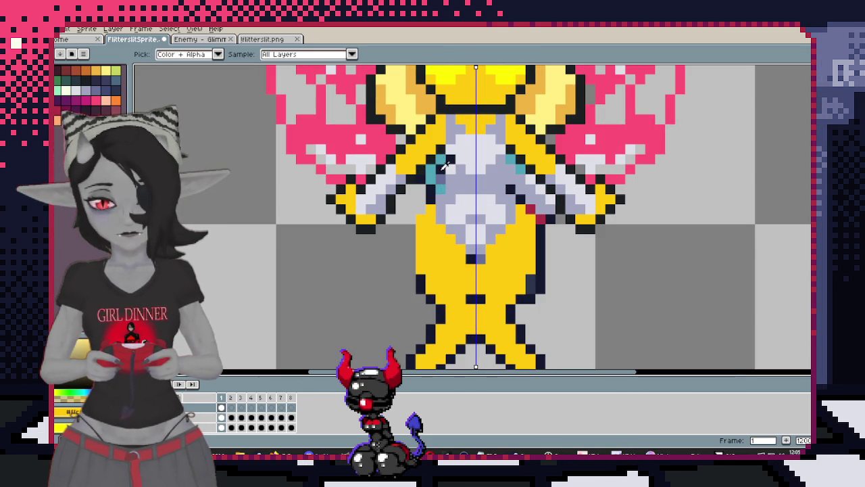
{"action": "key", "text": "b"}
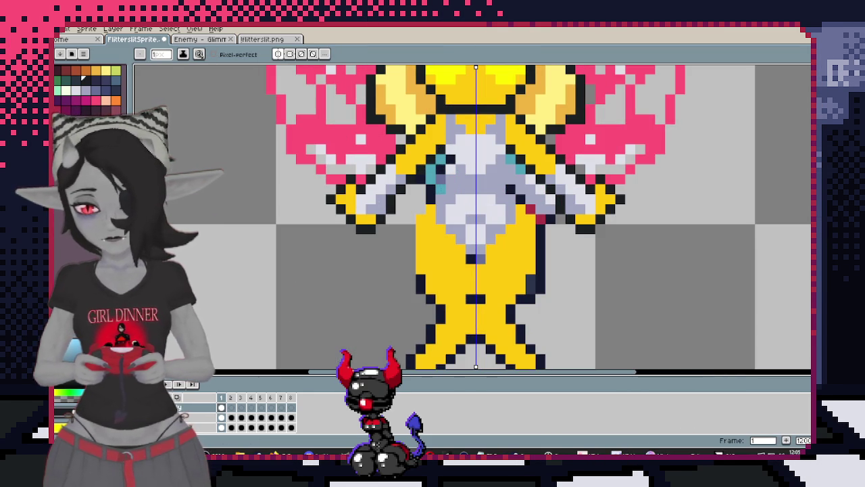
{"action": "scroll", "coordinate": [450, 142], "scroll_direction": "up", "scroll_amount": 2}
{"action": "left_click_drag", "start_coordinate": [468, 137], "coordinate": [437, 184]}
{"action": "mouse_move", "coordinate": [417, 226]}
{"action": "left_mouse_down"}
{"action": "mouse_move", "coordinate": [397, 268]}
{"action": "mouse_move", "coordinate": [424, 130]}
{"action": "left_mouse_up"}
{"action": "mouse_move", "coordinate": [401, 195]}
{"action": "left_mouse_down"}
{"action": "mouse_move", "coordinate": [394, 176]}
{"action": "mouse_move", "coordinate": [390, 291]}
{"action": "mouse_move", "coordinate": [406, 133]}
{"action": "left_mouse_up"}
{"action": "left_click", "coordinate": [401, 171]}
{"action": "key", "text": "ctrl+z"}
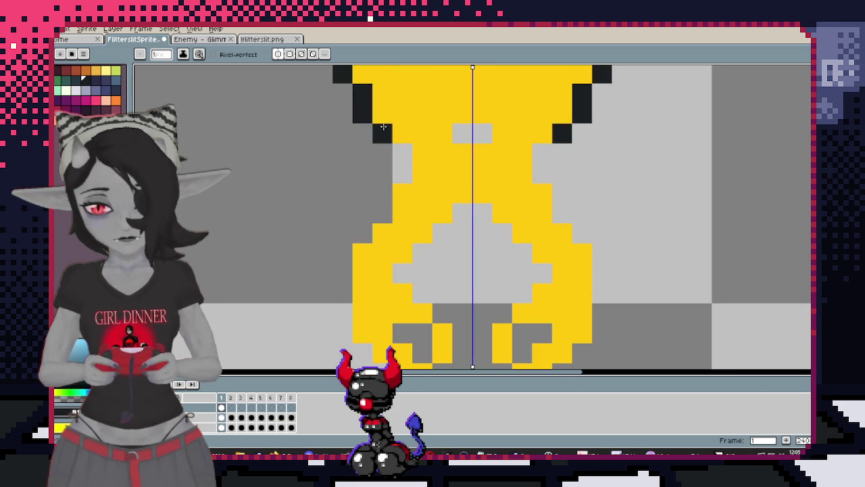
Extend the mirrored black outline down the legs and between them at the centre
{"action": "left_click_drag", "start_coordinate": [401, 171], "coordinate": [345, 271]}
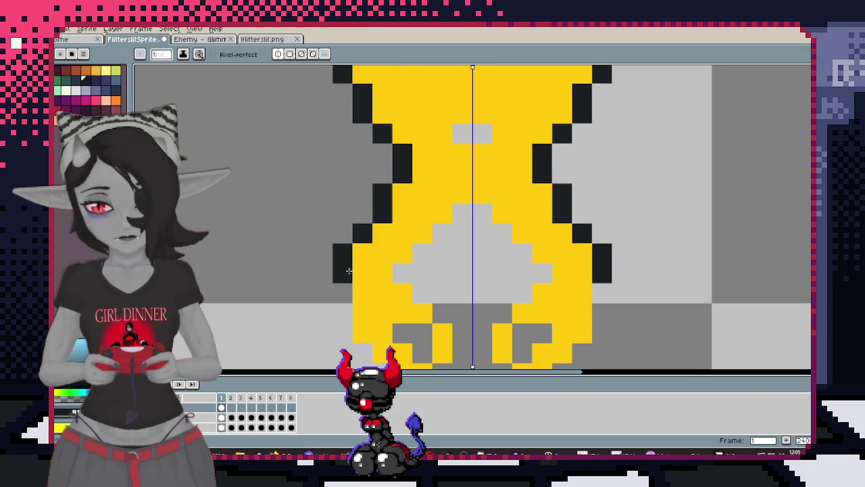
{"action": "scroll", "coordinate": [344, 270], "scroll_direction": "down", "scroll_amount": 3}
{"action": "left_click_drag", "start_coordinate": [341, 203], "coordinate": [338, 232]}
{"action": "left_click_drag", "start_coordinate": [388, 310], "coordinate": [407, 312]}
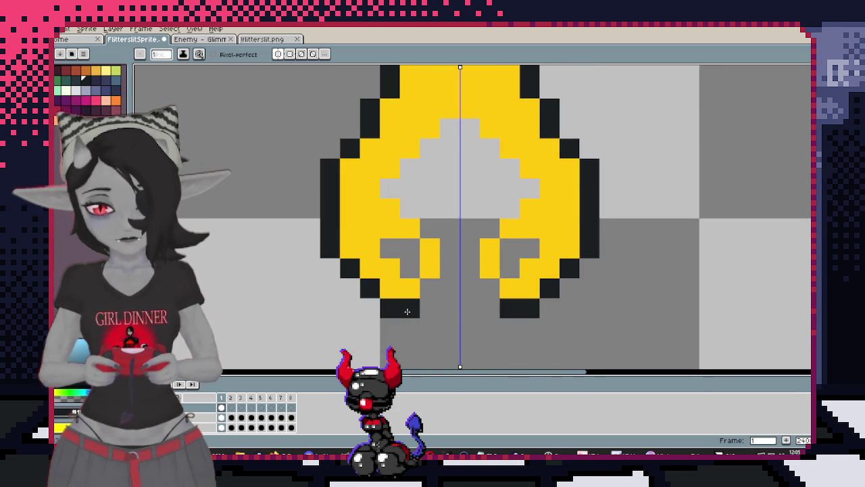
{"action": "left_click_drag", "start_coordinate": [455, 266], "coordinate": [448, 240]}
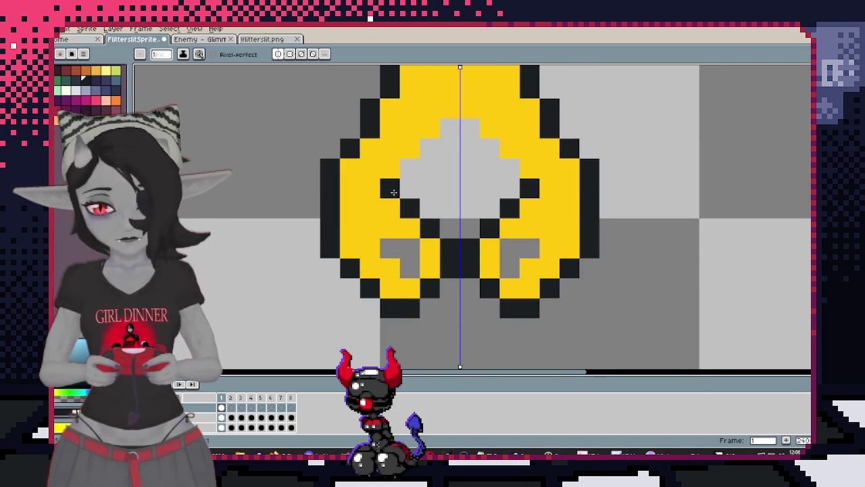
{"action": "left_click", "coordinate": [395, 269]}
Redraw the chest outline so it narrows to a V point at the centre
{"action": "scroll", "coordinate": [407, 254], "scroll_direction": "down", "scroll_amount": 3}
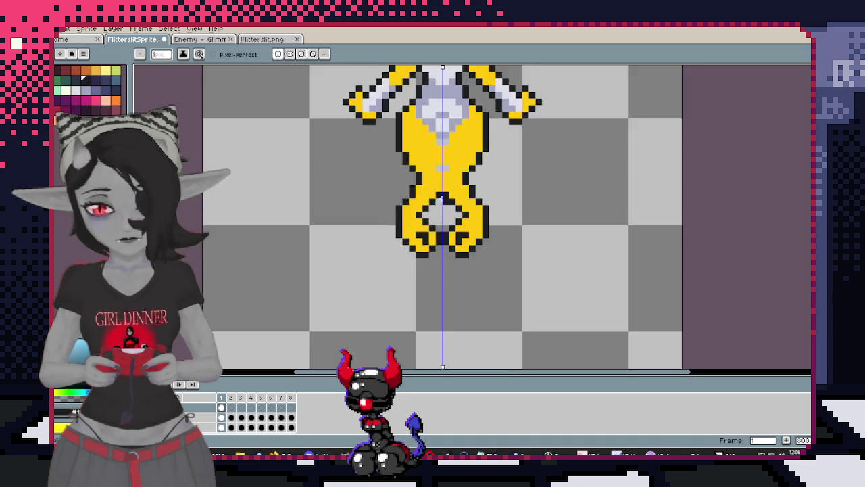
{"action": "scroll", "coordinate": [435, 222], "scroll_direction": "up", "scroll_amount": 4}
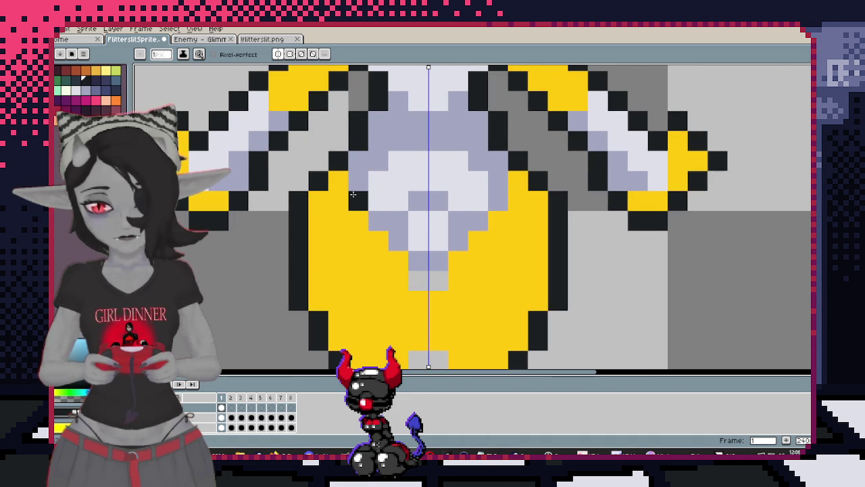
{"action": "left_click_drag", "start_coordinate": [403, 254], "coordinate": [415, 257]}
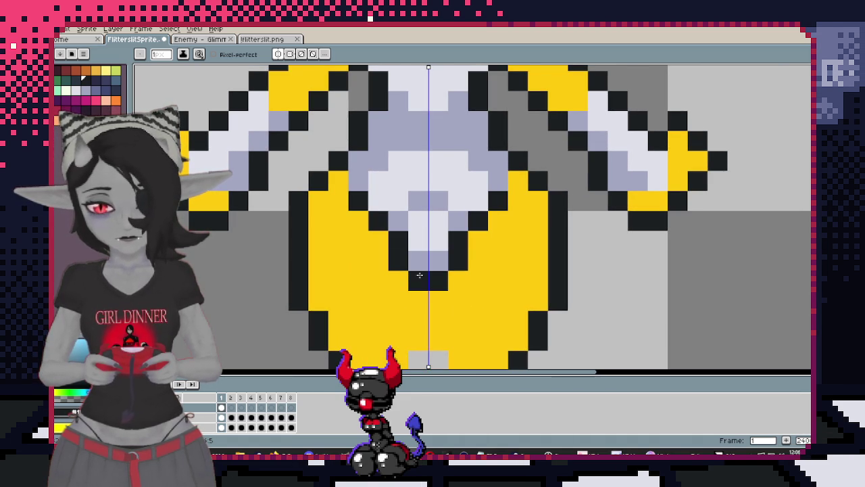
{"action": "scroll", "coordinate": [420, 264], "scroll_direction": "down", "scroll_amount": 3}
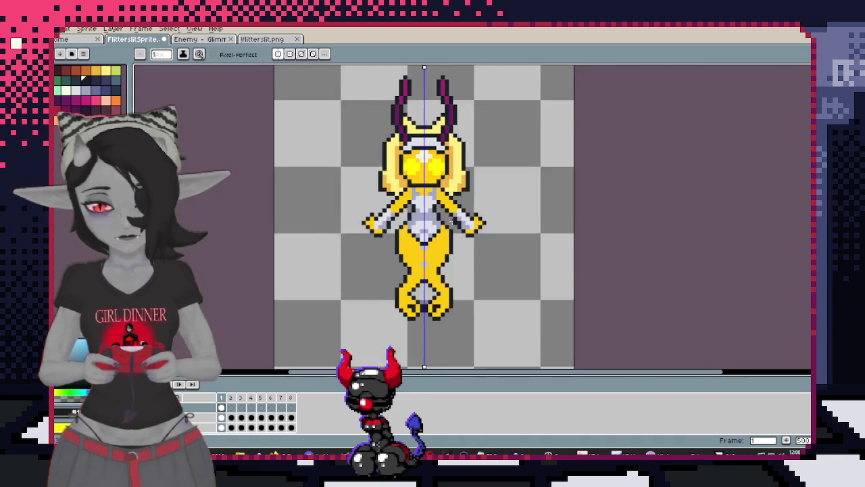
{"action": "scroll", "coordinate": [371, 221], "scroll_direction": "up", "scroll_amount": 2}
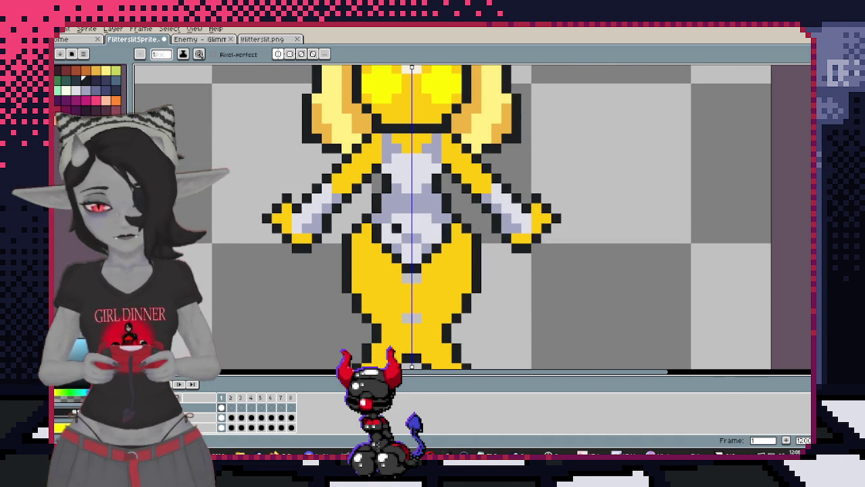
{"action": "scroll", "coordinate": [373, 226], "scroll_direction": "up", "scroll_amount": 2}
{"action": "scroll", "coordinate": [467, 131], "scroll_direction": "down", "scroll_amount": 2}
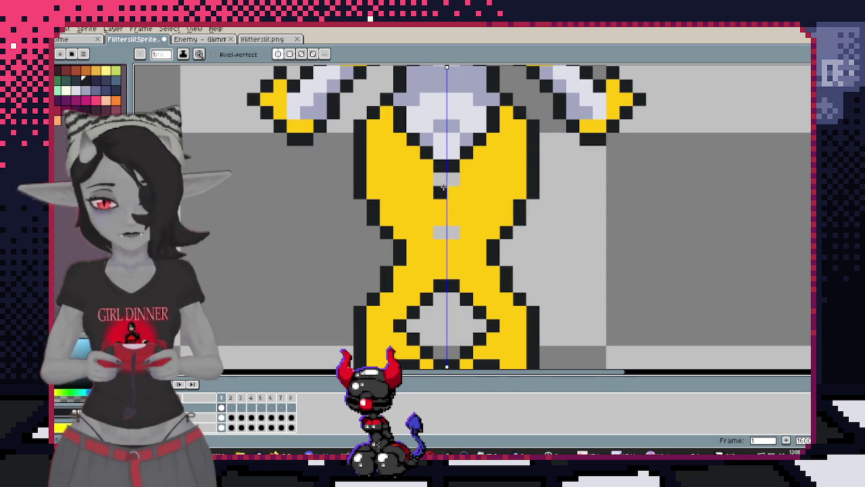
{"action": "scroll", "coordinate": [451, 177], "scroll_direction": "down", "scroll_amount": 3}
{"action": "scroll", "coordinate": [456, 241], "scroll_direction": "up", "scroll_amount": 2}
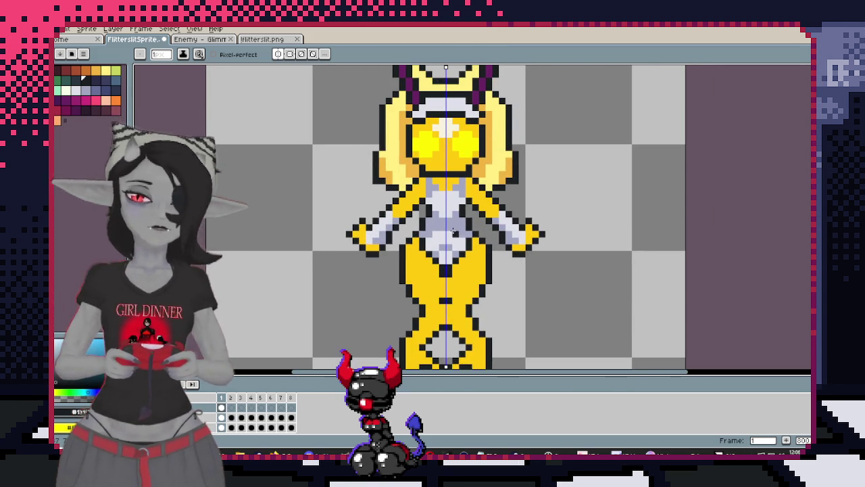
{"action": "scroll", "coordinate": [456, 240], "scroll_direction": "up", "scroll_amount": 2}
Magic Wand-select all the yellow body areas
{"action": "key", "text": "alt"}
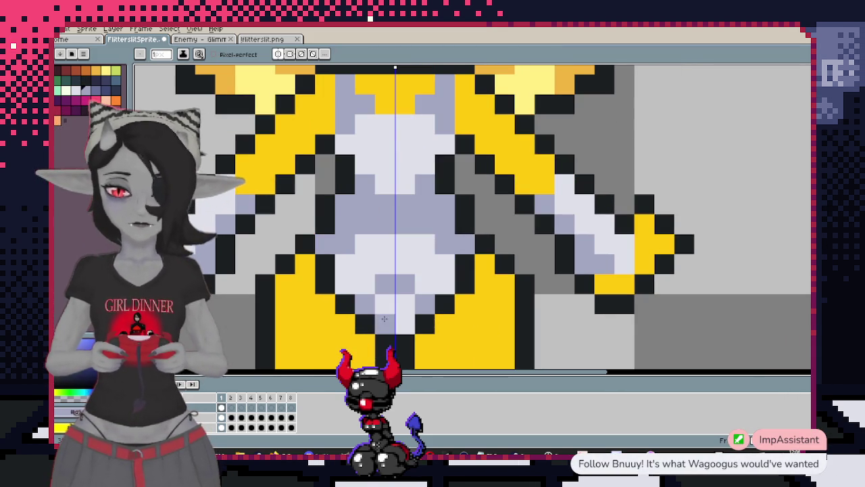
{"action": "scroll", "coordinate": [449, 105], "scroll_direction": "down", "scroll_amount": 3}
{"action": "scroll", "coordinate": [478, 229], "scroll_direction": "up", "scroll_amount": 1}
{"action": "scroll", "coordinate": [478, 230], "scroll_direction": "up", "scroll_amount": 1}
{"action": "scroll", "coordinate": [478, 233], "scroll_direction": "up", "scroll_amount": 2}
{"action": "scroll", "coordinate": [478, 250], "scroll_direction": "up", "scroll_amount": 1}
{"action": "scroll", "coordinate": [477, 269], "scroll_direction": "down", "scroll_amount": 1}
{"action": "scroll", "coordinate": [476, 269], "scroll_direction": "down", "scroll_amount": 2}
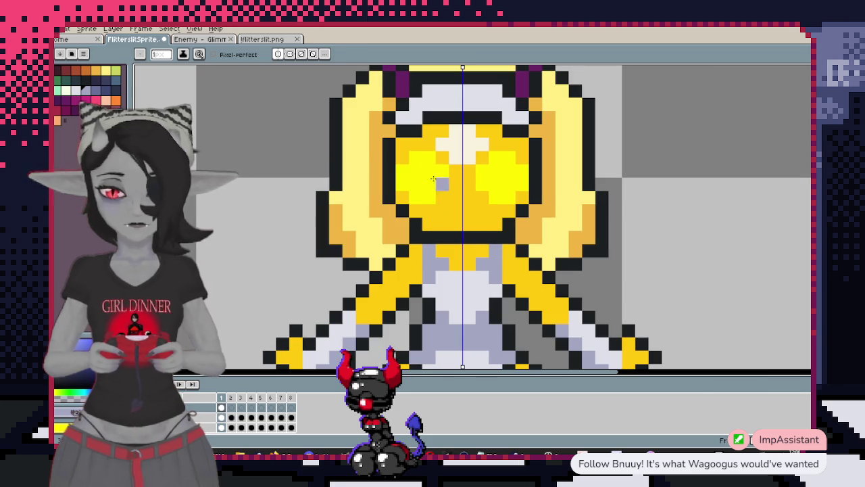
{"action": "key", "text": "w"}
{"action": "scroll", "coordinate": [460, 237], "scroll_direction": "up", "scroll_amount": 1}
{"action": "left_click", "coordinate": [451, 229]}
With a one-pixel-smaller brush, paint bright yellow highlight pixels on the torso
{"action": "key", "text": "b"}
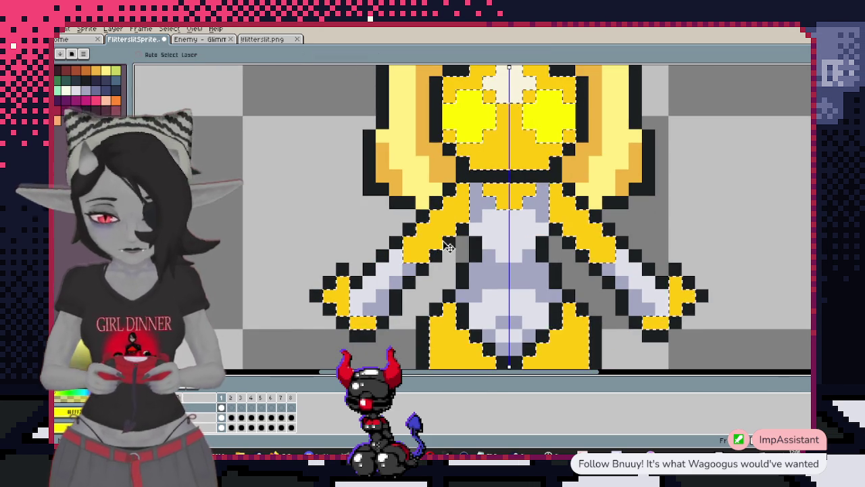
{"action": "left_click", "coordinate": [448, 202]}
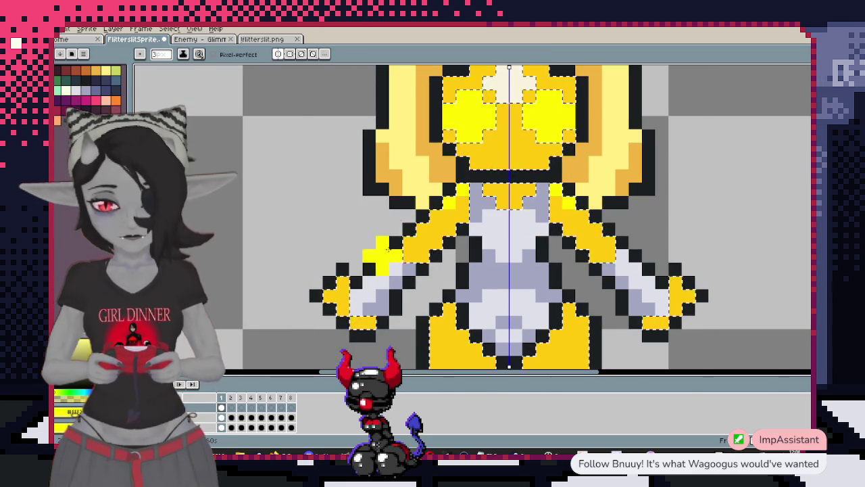
{"action": "scroll", "coordinate": [405, 176], "scroll_direction": "down", "scroll_amount": 2}
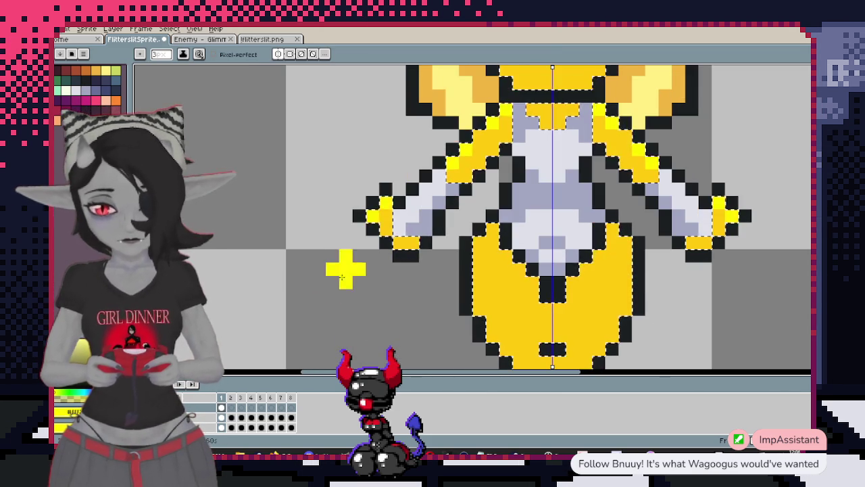
{"action": "scroll", "coordinate": [325, 203], "scroll_direction": "down", "scroll_amount": 2}
{"action": "key", "text": "minus"}
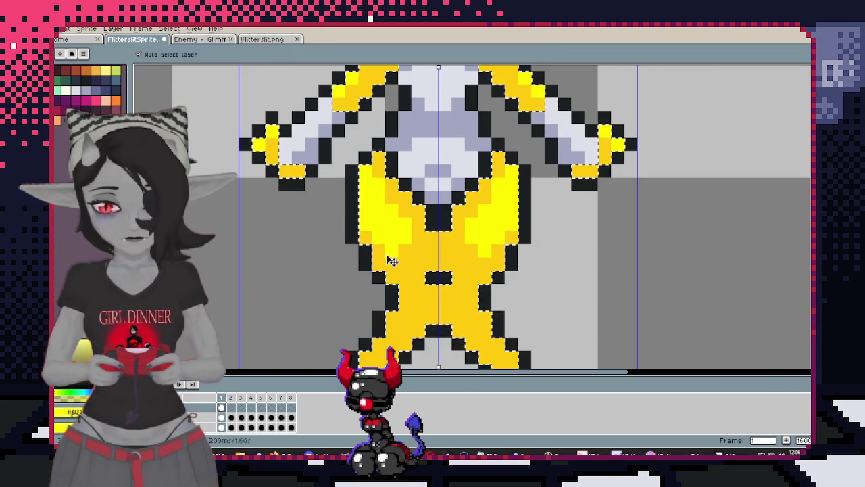
{"action": "left_click", "coordinate": [373, 190]}
{"action": "key", "text": "ctrl+z"}
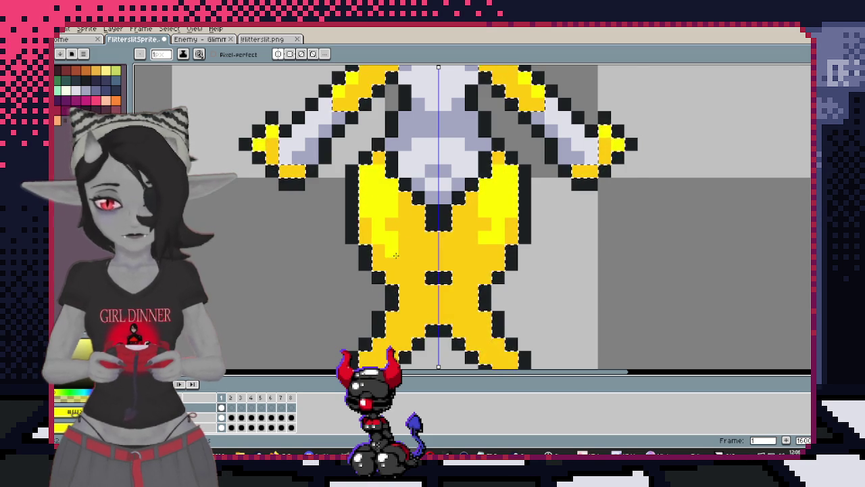
{"action": "left_click", "coordinate": [395, 251]}
{"action": "key", "text": "ctrl+z"}
{"action": "left_click", "coordinate": [401, 270]}
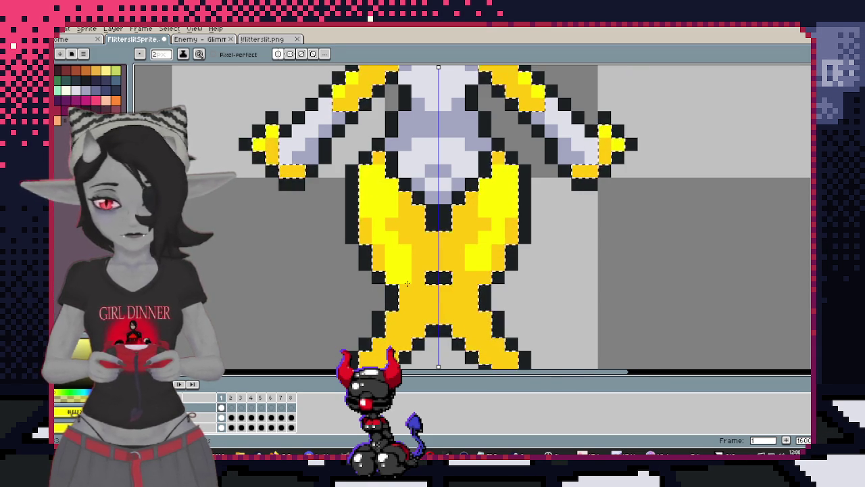
Darken one leg pixel to orange and brighten another to yellow
{"action": "scroll", "coordinate": [405, 272], "scroll_direction": "down", "scroll_amount": 3}
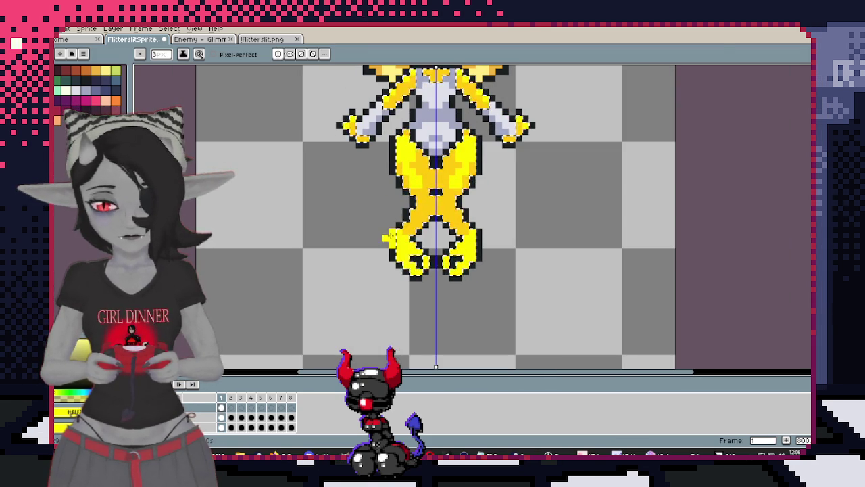
{"action": "scroll", "coordinate": [395, 216], "scroll_direction": "up", "scroll_amount": 3}
{"action": "scroll", "coordinate": [420, 174], "scroll_direction": "up", "scroll_amount": 3}
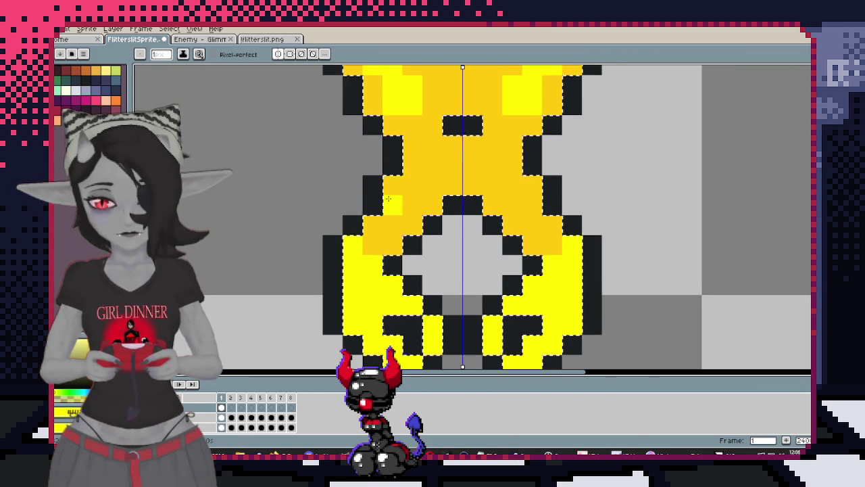
{"action": "left_click", "coordinate": [378, 236]}
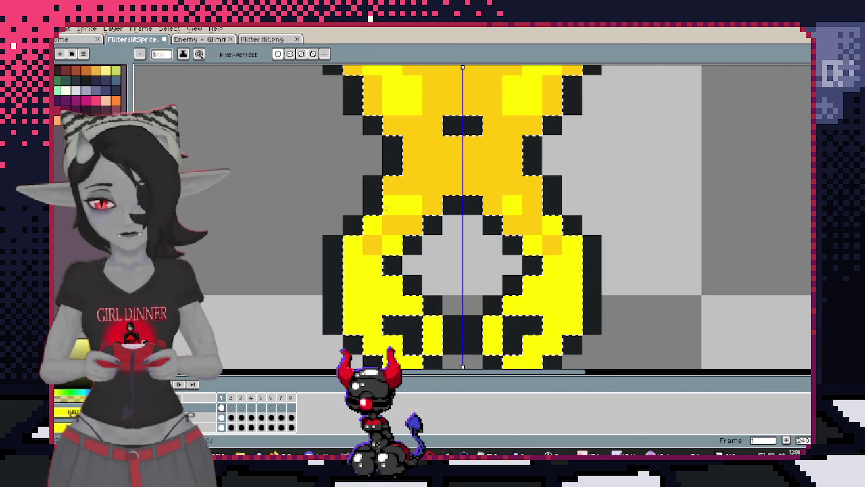
{"action": "left_click", "coordinate": [394, 186]}
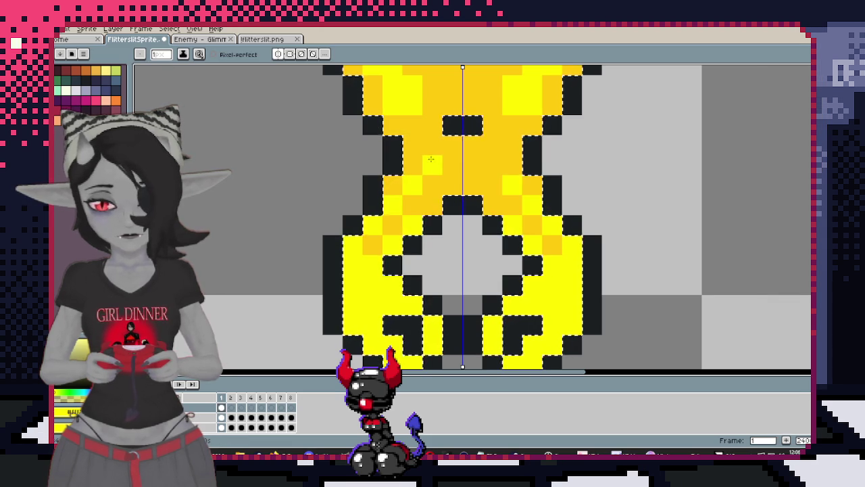
{"action": "scroll", "coordinate": [415, 187], "scroll_direction": "down", "scroll_amount": 4}
{"action": "scroll", "coordinate": [426, 217], "scroll_direction": "up", "scroll_amount": 2}
{"action": "scroll", "coordinate": [433, 250], "scroll_direction": "up", "scroll_amount": 2}
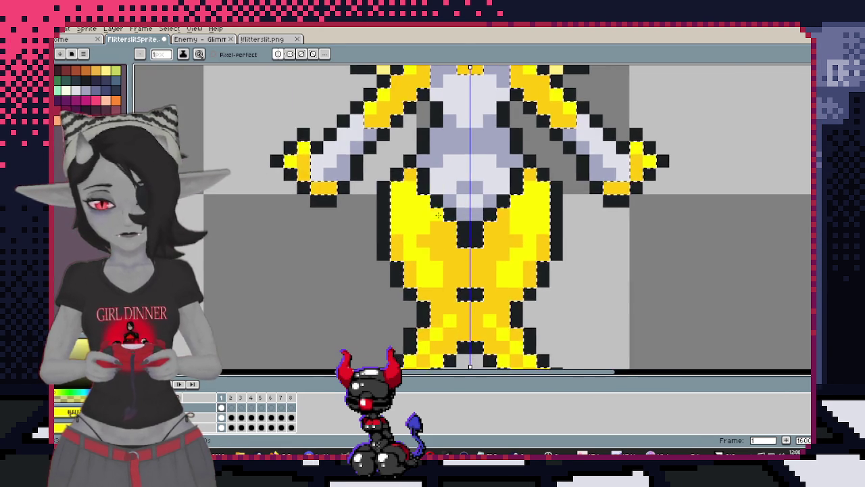
{"action": "scroll", "coordinate": [432, 250], "scroll_direction": "down", "scroll_amount": 3}
{"action": "scroll", "coordinate": [500, 149], "scroll_direction": "up", "scroll_amount": 2}
{"action": "scroll", "coordinate": [507, 140], "scroll_direction": "up", "scroll_amount": 1}
Return to the Pencil and pan the view to bring the horns back
{"action": "key", "text": "i"}
{"action": "key", "text": "b"}
{"action": "scroll", "coordinate": [474, 108], "scroll_direction": "down", "scroll_amount": 3}
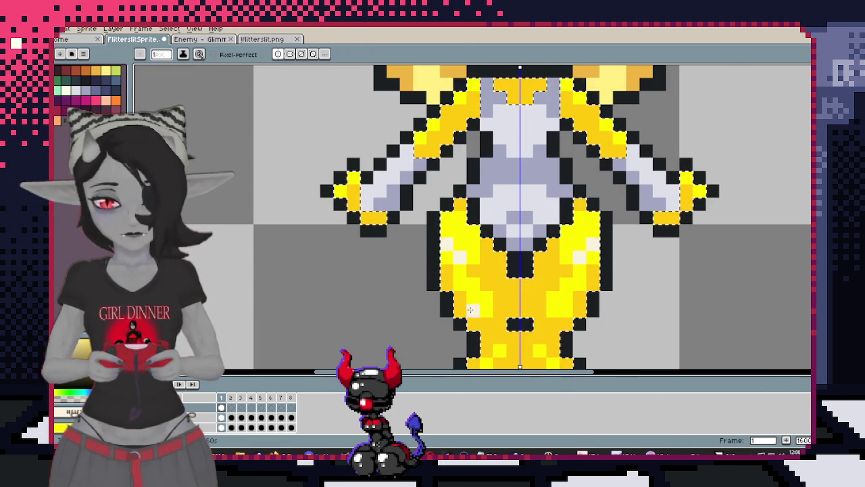
{"action": "scroll", "coordinate": [457, 258], "scroll_direction": "down", "scroll_amount": 2}
{"action": "scroll", "coordinate": [473, 258], "scroll_direction": "down", "scroll_amount": 2}
{"action": "scroll", "coordinate": [555, 259], "scroll_direction": "up", "scroll_amount": 1}
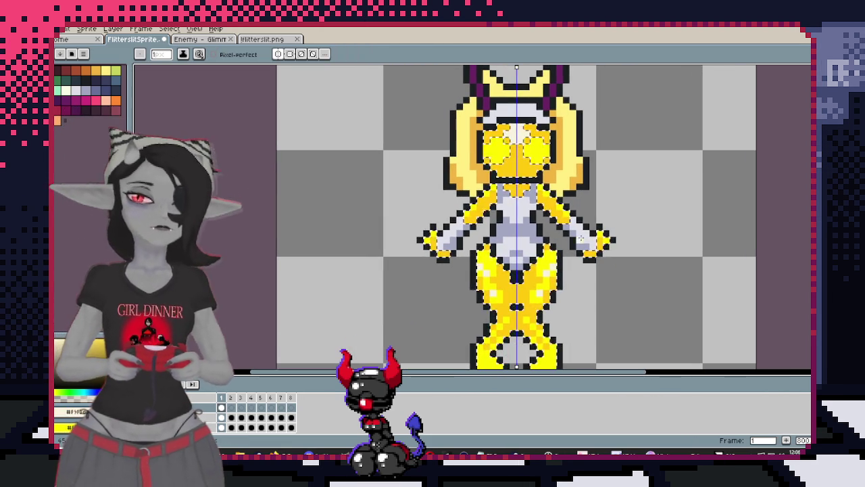
{"action": "scroll", "coordinate": [558, 255], "scroll_direction": "up", "scroll_amount": 1}
{"action": "scroll", "coordinate": [565, 244], "scroll_direction": "down", "scroll_amount": 1}
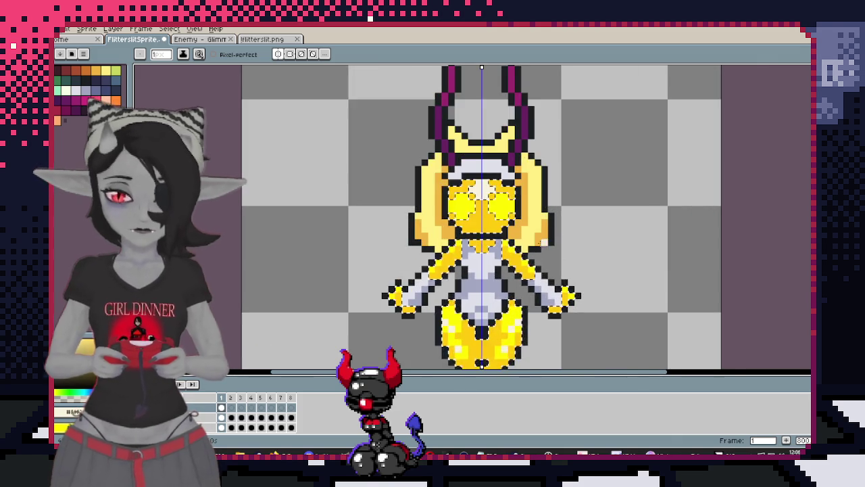
{"action": "scroll", "coordinate": [568, 230], "scroll_direction": "up", "scroll_amount": 1}
{"action": "left_click_drag", "start_coordinate": [575, 205], "coordinate": [567, 272]}
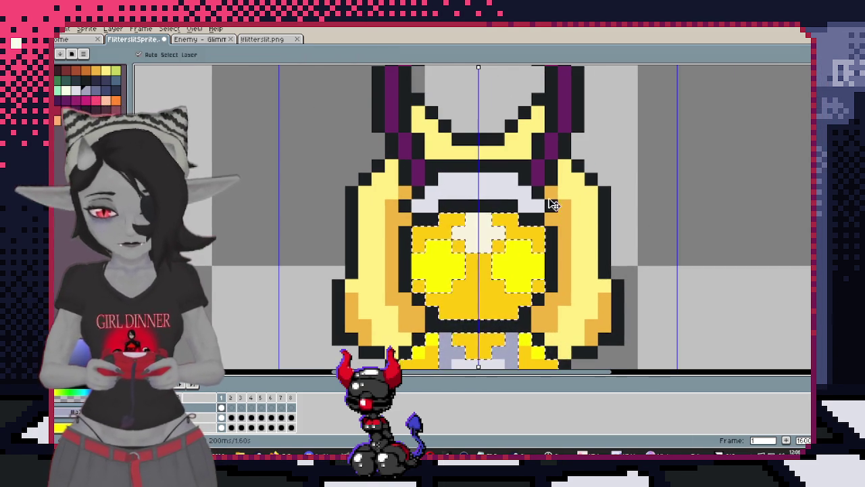
{"action": "scroll", "coordinate": [524, 192], "scroll_direction": "down", "scroll_amount": 2}
{"action": "scroll", "coordinate": [520, 188], "scroll_direction": "up", "scroll_amount": 2}
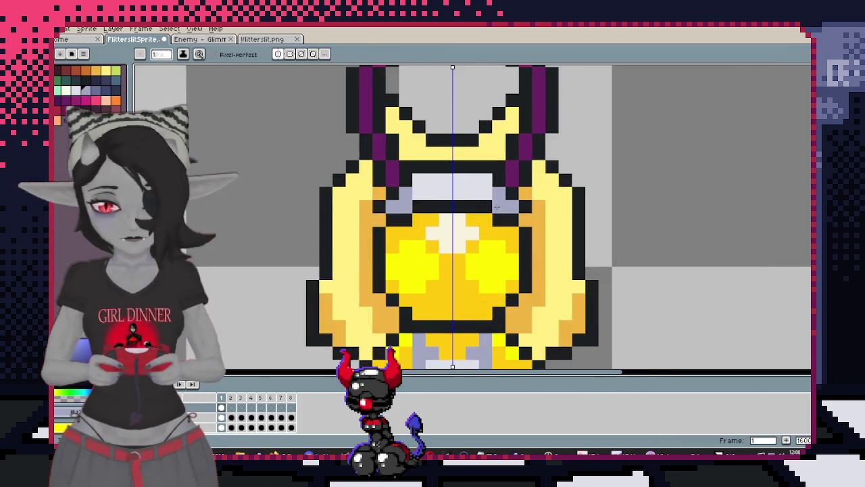
{"action": "scroll", "coordinate": [510, 177], "scroll_direction": "down", "scroll_amount": 3}
{"action": "scroll", "coordinate": [508, 173], "scroll_direction": "up", "scroll_amount": 3}
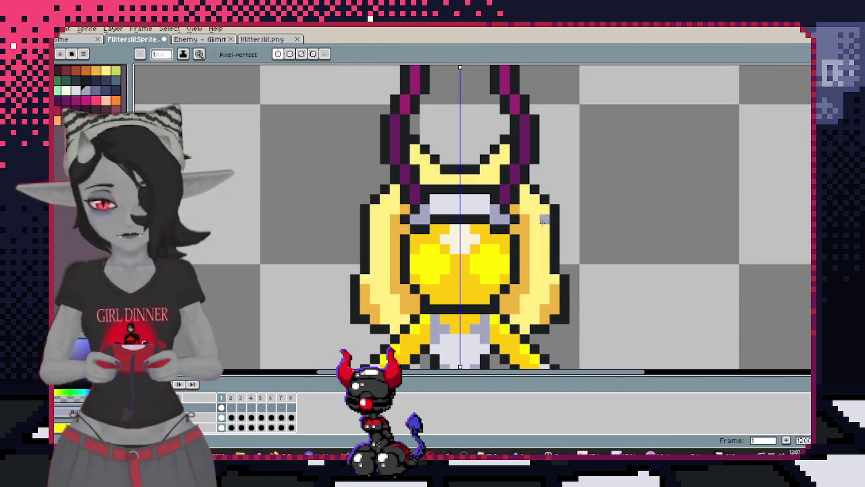
{"action": "scroll", "coordinate": [551, 230], "scroll_direction": "down", "scroll_amount": 1}
{"action": "scroll", "coordinate": [558, 213], "scroll_direction": "down", "scroll_amount": 2}
{"action": "scroll", "coordinate": [564, 196], "scroll_direction": "down", "scroll_amount": 2}
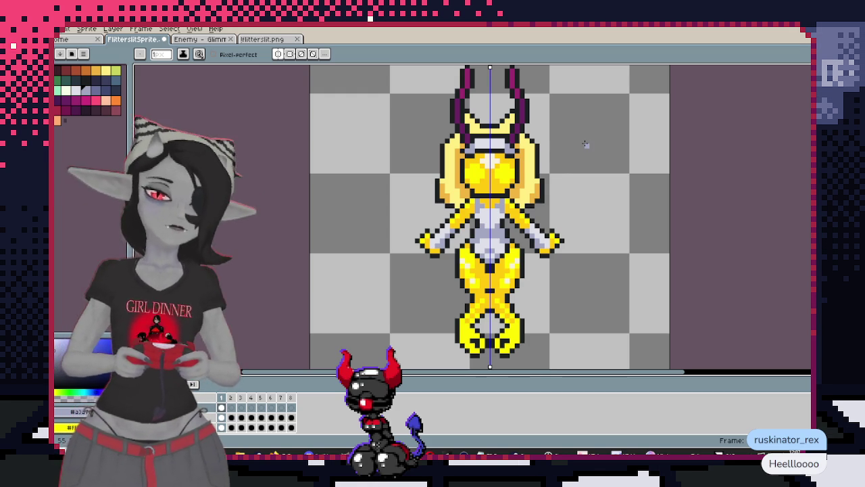
{"action": "scroll", "coordinate": [574, 145], "scroll_direction": "up", "scroll_amount": 1}
{"action": "scroll", "coordinate": [541, 150], "scroll_direction": "up", "scroll_amount": 3}
{"action": "key", "text": "alt"}
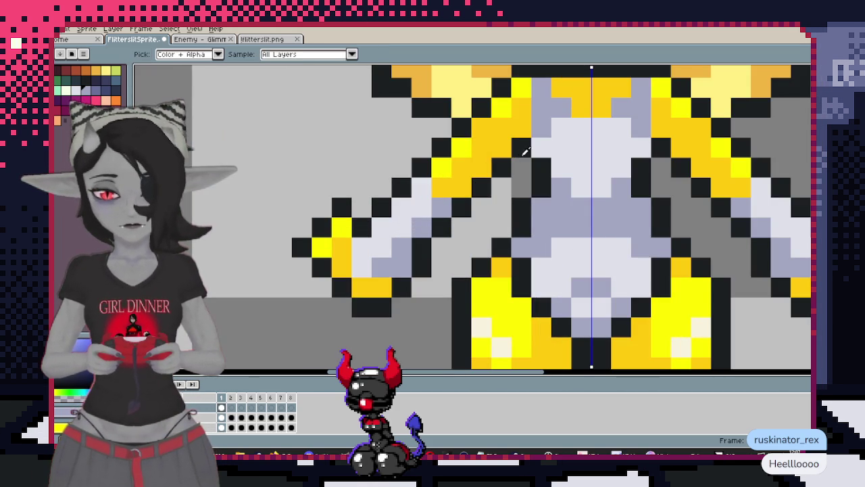
{"action": "scroll", "coordinate": [527, 152], "scroll_direction": "up", "scroll_amount": 2}
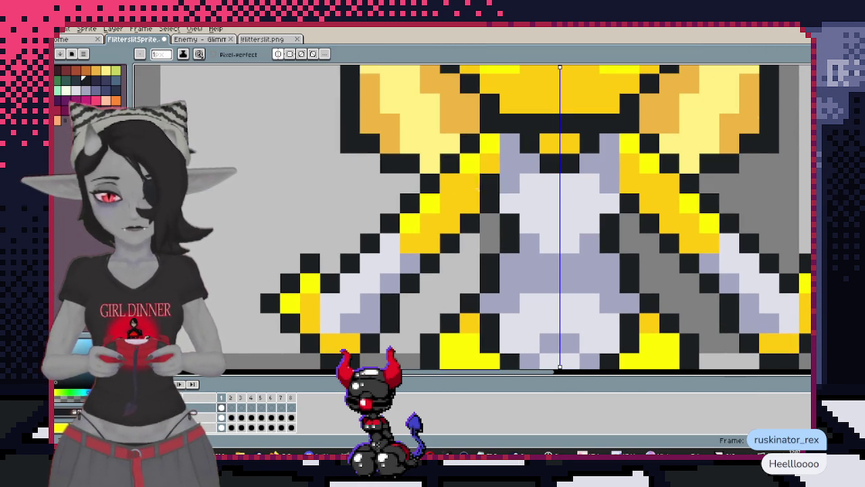
{"action": "scroll", "coordinate": [541, 196], "scroll_direction": "down", "scroll_amount": 4}
{"action": "scroll", "coordinate": [535, 223], "scroll_direction": "up", "scroll_amount": 3}
{"action": "scroll", "coordinate": [535, 223], "scroll_direction": "up", "scroll_amount": 1}
{"action": "scroll", "coordinate": [501, 203], "scroll_direction": "up", "scroll_amount": 1}
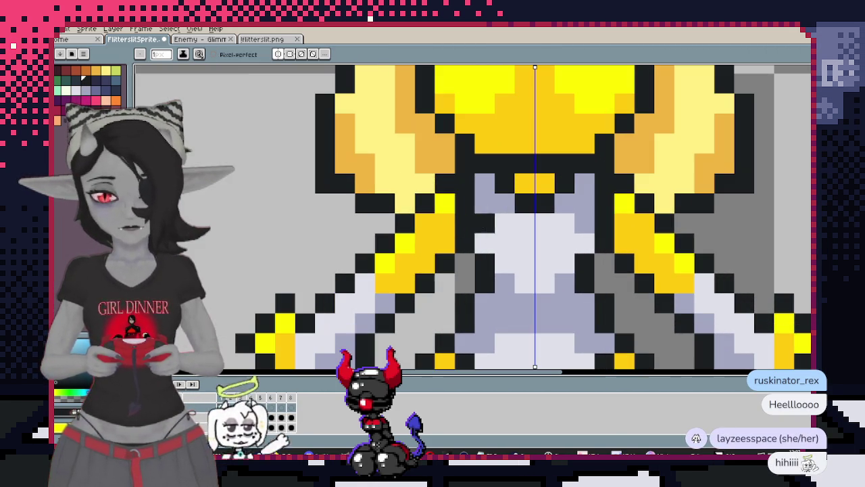
{"action": "scroll", "coordinate": [478, 207], "scroll_direction": "down", "scroll_amount": 3}
{"action": "scroll", "coordinate": [541, 212], "scroll_direction": "up", "scroll_amount": 1}
{"action": "scroll", "coordinate": [576, 215], "scroll_direction": "up", "scroll_amount": 1}
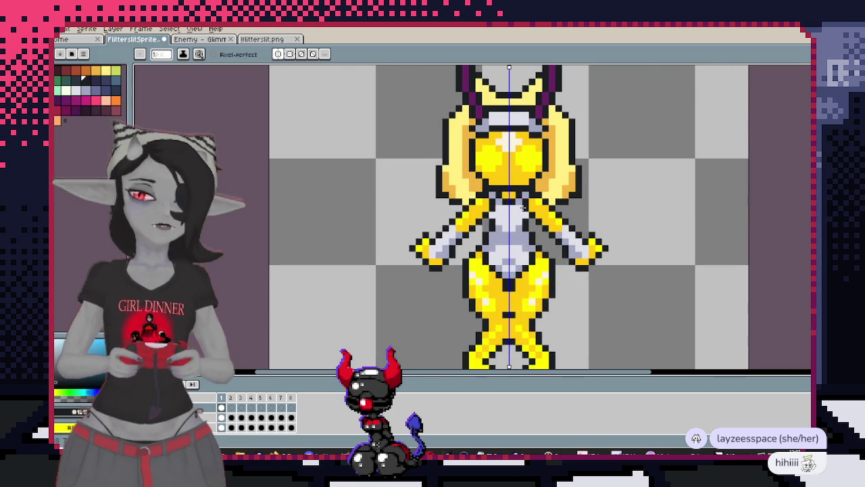
{"action": "scroll", "coordinate": [461, 257], "scroll_direction": "down", "scroll_amount": 2}
{"action": "scroll", "coordinate": [461, 258], "scroll_direction": "up", "scroll_amount": 2}
{"action": "scroll", "coordinate": [461, 257], "scroll_direction": "up", "scroll_amount": 1}
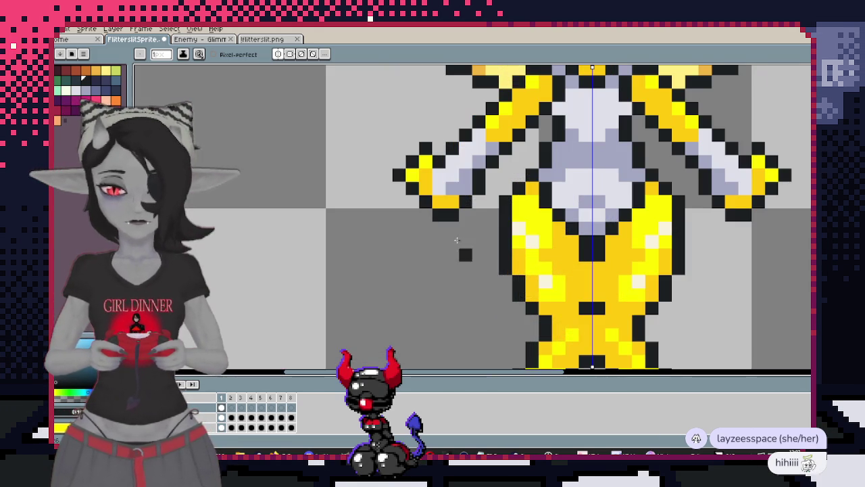
Add yellow pixels beneath both arms
{"action": "scroll", "coordinate": [473, 236], "scroll_direction": "down", "scroll_amount": 2}
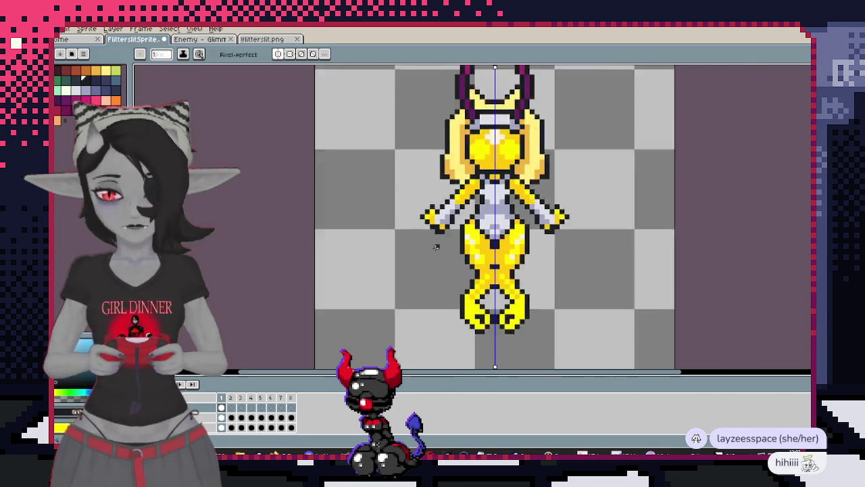
{"action": "scroll", "coordinate": [455, 229], "scroll_direction": "up", "scroll_amount": 2}
{"action": "left_click", "coordinate": [413, 203]}
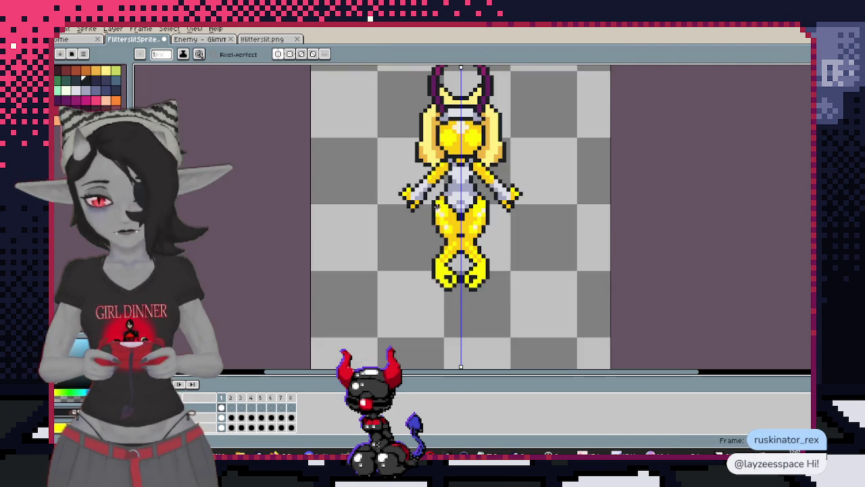
{"action": "scroll", "coordinate": [432, 203], "scroll_direction": "down", "scroll_amount": 2}
{"action": "scroll", "coordinate": [444, 201], "scroll_direction": "up", "scroll_amount": 1}
{"action": "scroll", "coordinate": [448, 271], "scroll_direction": "down", "scroll_amount": 1}
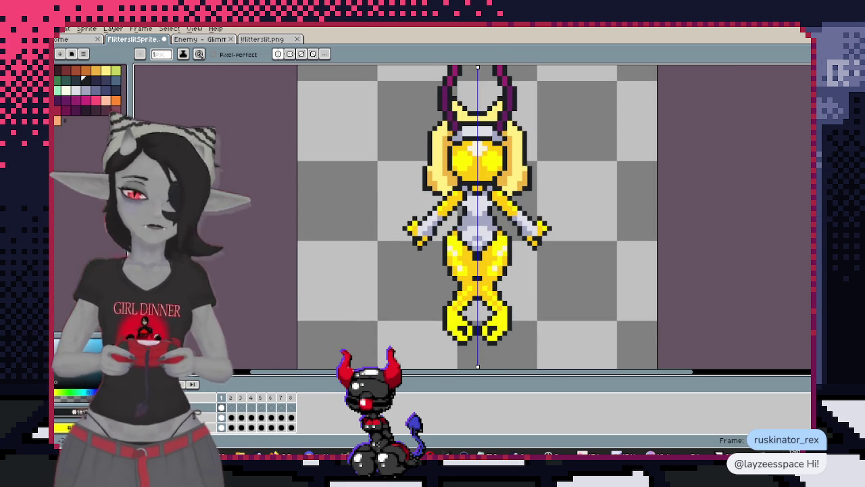
Toggle the pink wings on and off, then sample the yellow and place another pixel
{"action": "key", "text": "ctrl+z"}
{"action": "key", "text": "ctrl+y"}
{"action": "scroll", "coordinate": [350, 250], "scroll_direction": "down", "scroll_amount": 1}
{"action": "scroll", "coordinate": [367, 243], "scroll_direction": "up", "scroll_amount": 1}
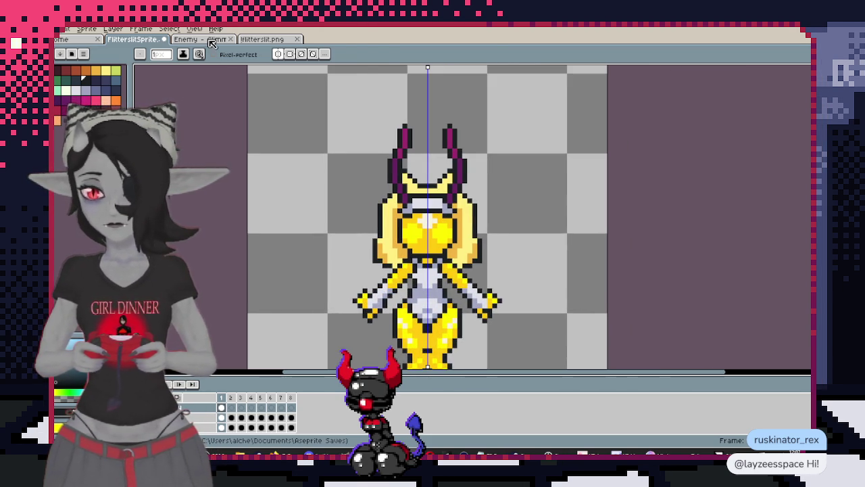
{"action": "scroll", "coordinate": [271, 176], "scroll_direction": "up", "scroll_amount": 2}
{"action": "scroll", "coordinate": [218, 156], "scroll_direction": "down", "scroll_amount": 1}
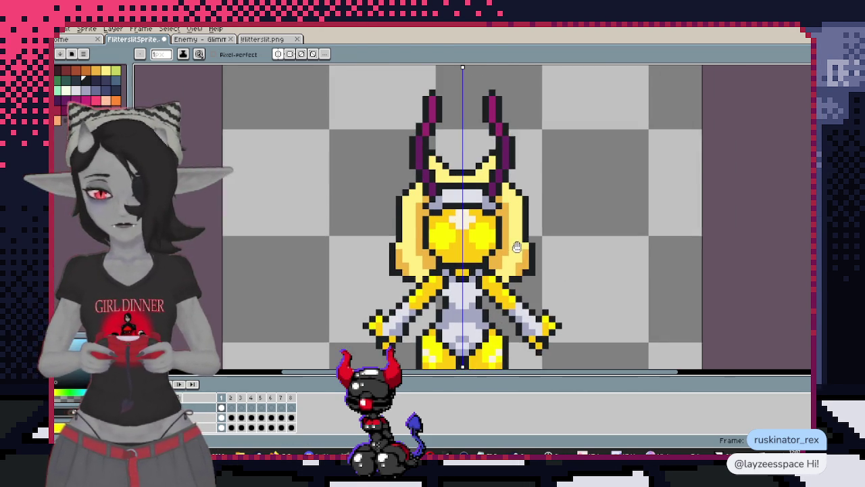
{"action": "key", "text": "i"}
{"action": "left_click", "coordinate": [461, 257]}
{"action": "key", "text": "b"}
{"action": "left_click", "coordinate": [329, 227]}
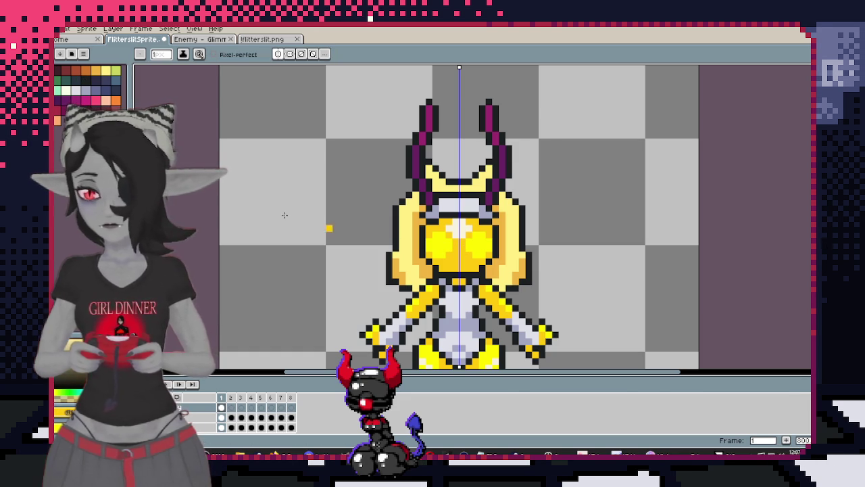
Trial a bucket-fill recolour of the horn stripes, then undo back to purple
{"action": "key", "text": "g"}
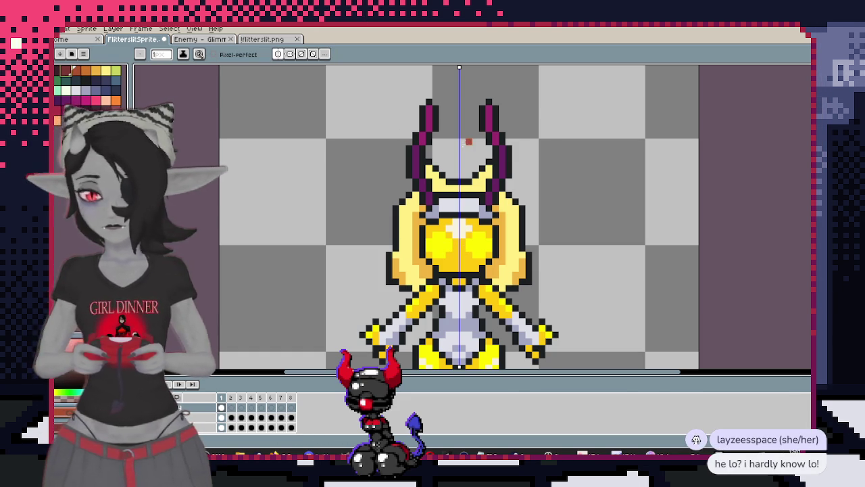
{"action": "left_click", "coordinate": [422, 141]}
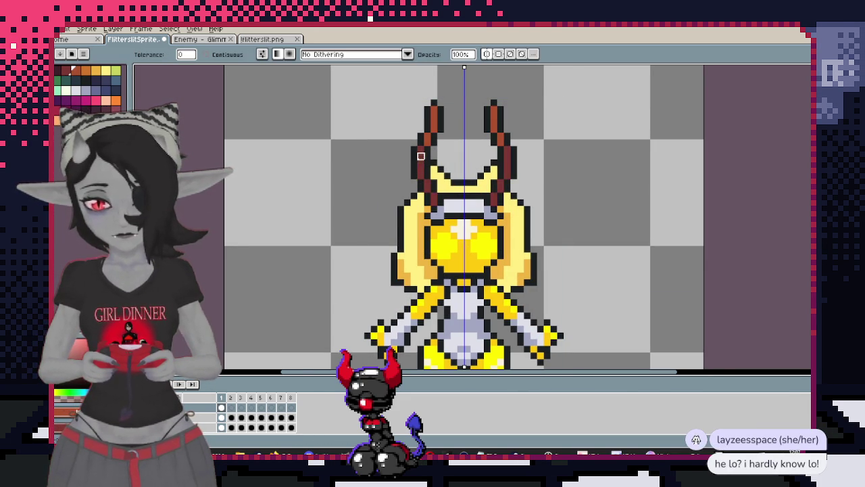
{"action": "scroll", "coordinate": [420, 156], "scroll_direction": "down", "scroll_amount": 2}
{"action": "key", "text": "v"}
{"action": "key", "text": "g"}
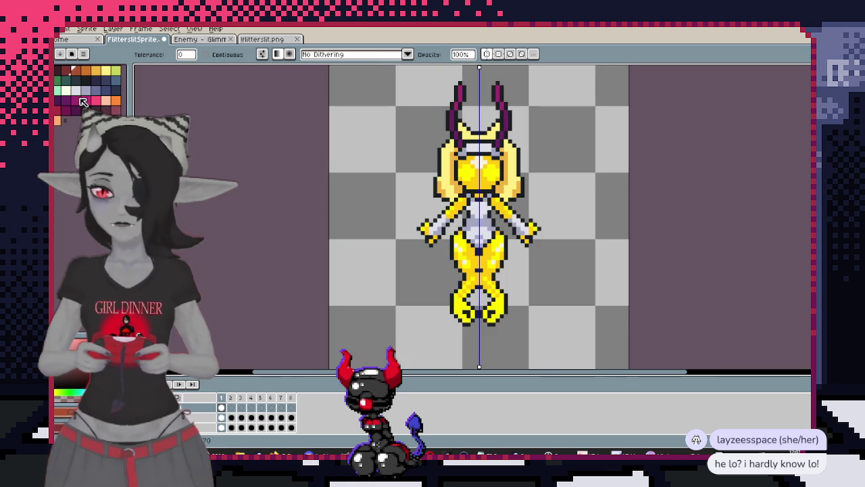
{"action": "left_click", "coordinate": [105, 71]}
{"action": "scroll", "coordinate": [352, 108], "scroll_direction": "up", "scroll_amount": 2}
{"action": "scroll", "coordinate": [595, 128], "scroll_direction": "down", "scroll_amount": 2}
{"action": "key", "text": "ctrl+z"}
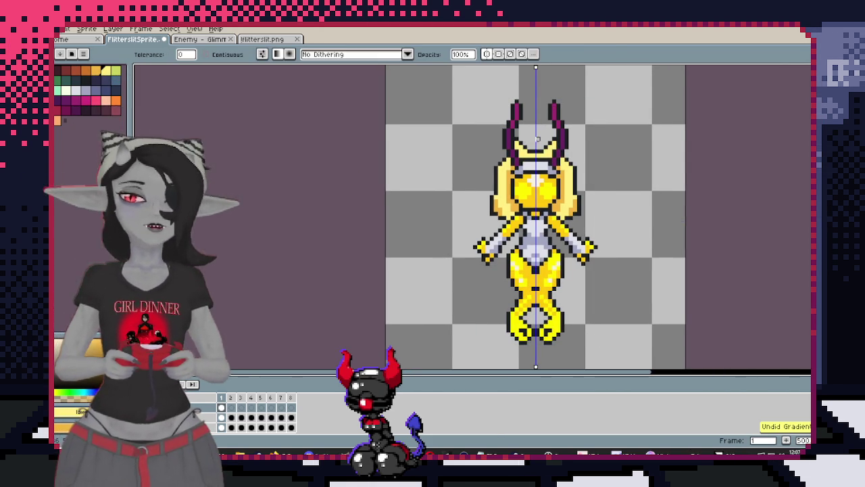
{"action": "scroll", "coordinate": [525, 140], "scroll_direction": "up", "scroll_amount": 1}
{"action": "scroll", "coordinate": [408, 199], "scroll_direction": "right", "scroll_amount": 2}
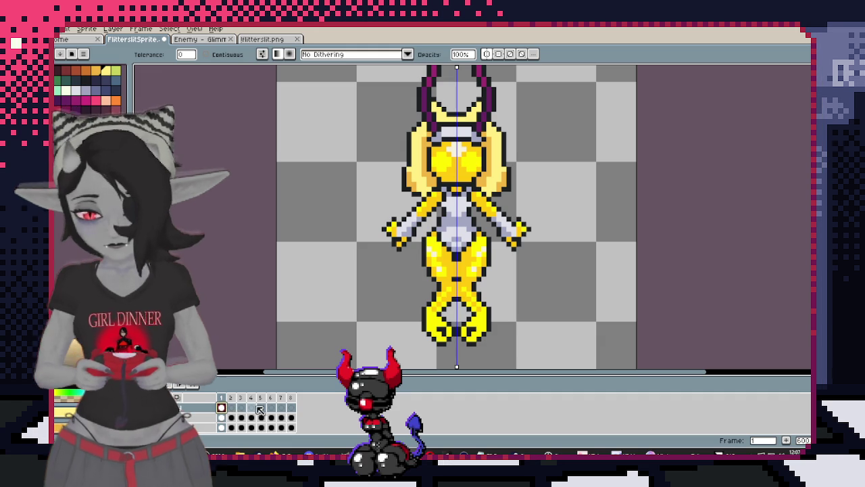
{"action": "key", "text": "ctrl+z"}
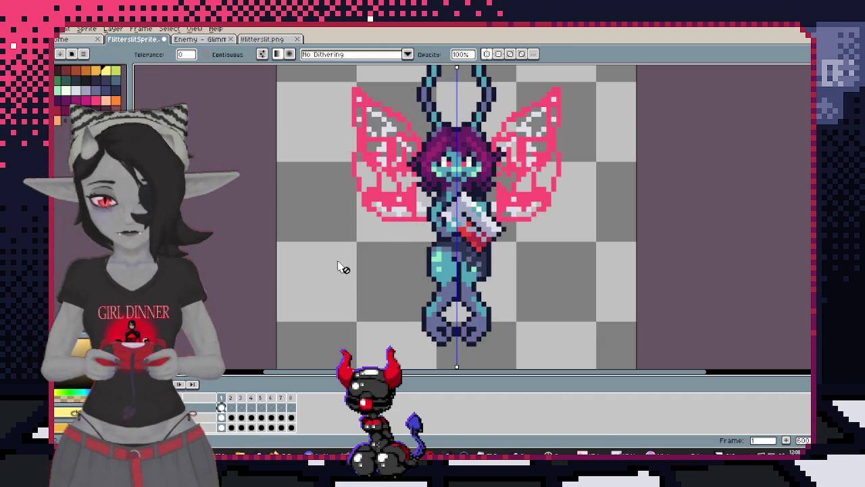
Step between frames 1 and 2 to compare the yellow redraw with the original fairy
{"action": "left_click", "coordinate": [230, 407]}
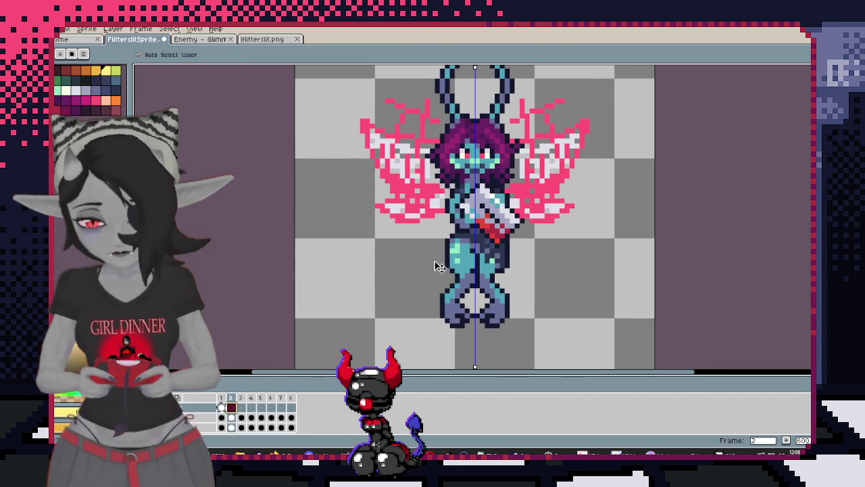
{"action": "key", "text": "ctrl+y"}
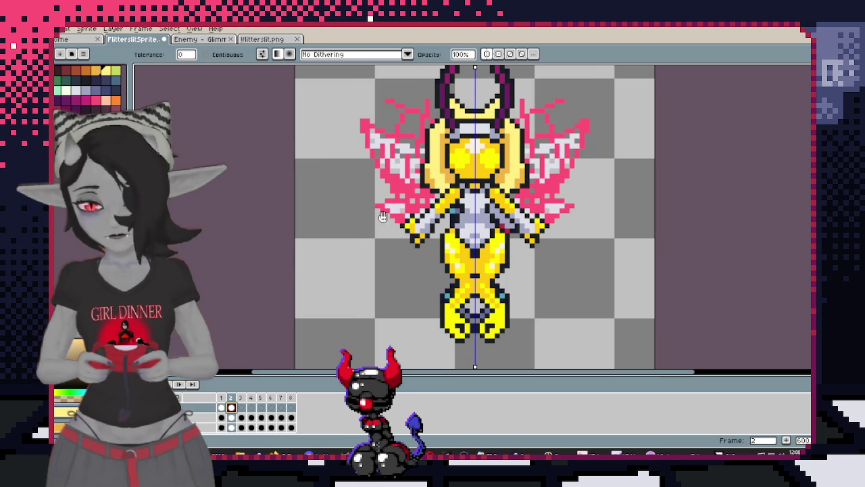
{"action": "key", "text": "ctrl+z"}
{"action": "key", "text": "ctrl+y"}
{"action": "key", "text": "ctrl+z"}
{"action": "key", "text": "ctrl+y"}
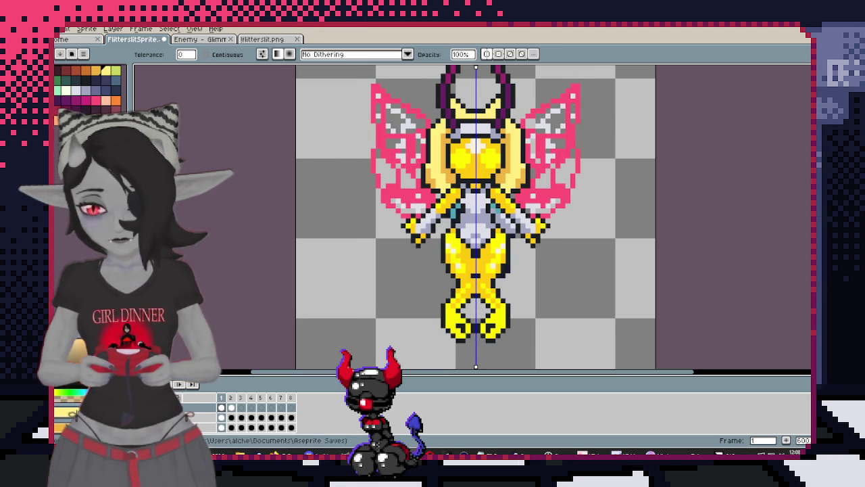
{"action": "key", "text": "Right"}
{"action": "scroll", "coordinate": [395, 248], "scroll_direction": "up", "scroll_amount": 1}
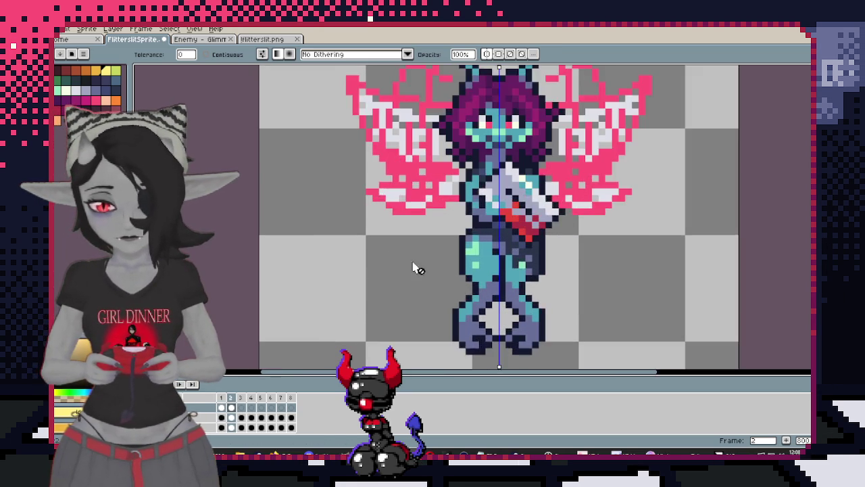
{"action": "scroll", "coordinate": [393, 240], "scroll_direction": "up", "scroll_amount": 1}
{"action": "scroll", "coordinate": [392, 263], "scroll_direction": "down", "scroll_amount": 1}
{"action": "scroll", "coordinate": [392, 284], "scroll_direction": "down", "scroll_amount": 1}
{"action": "key", "text": "Return"}
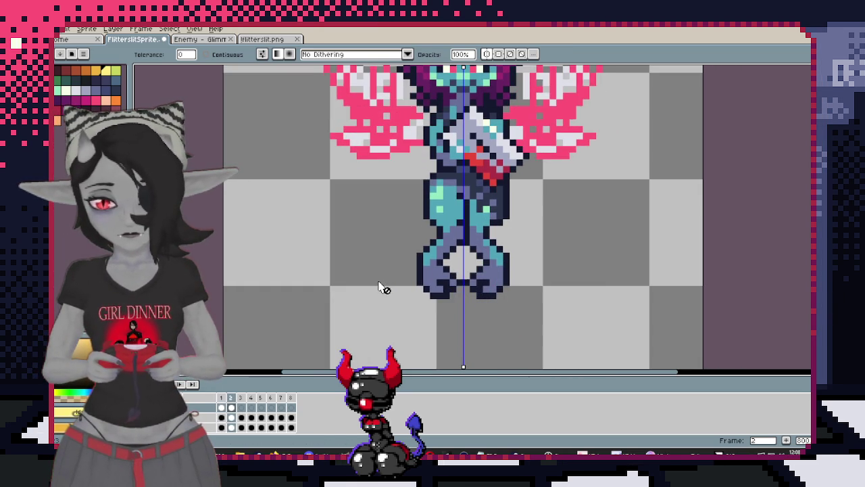
{"action": "key", "text": "Return"}
{"action": "key", "text": "Return"}
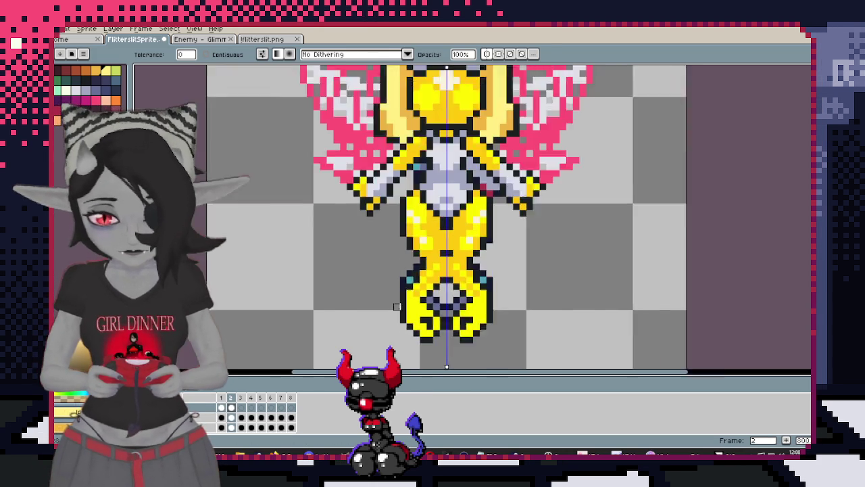
{"action": "scroll", "coordinate": [397, 306], "scroll_direction": "down", "scroll_amount": 2}
Undo the stray gradient, drop the transform, and return to frame 1 with wings hidden
{"action": "left_click_drag", "start_coordinate": [348, 70], "coordinate": [481, 304]}
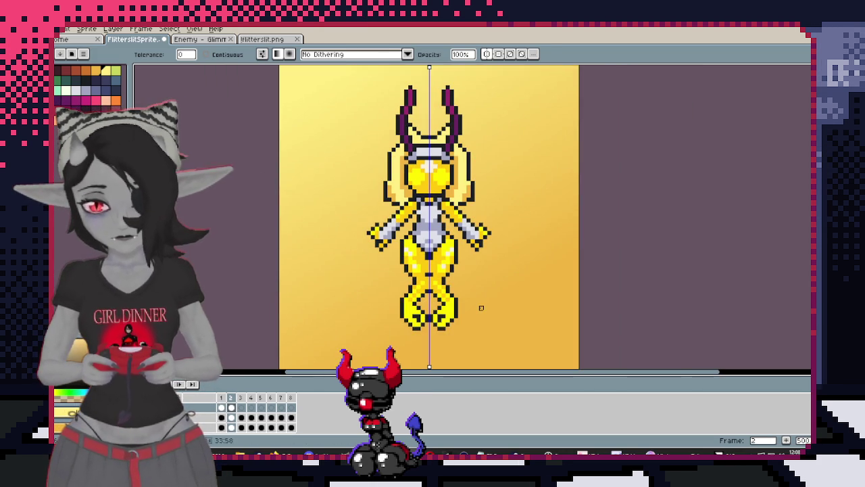
{"action": "key", "text": "ctrl+z"}
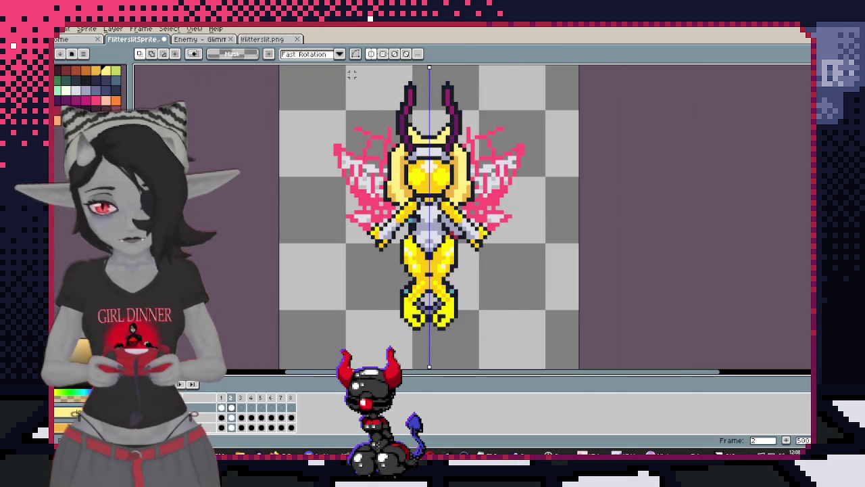
{"action": "left_click_drag", "start_coordinate": [340, 68], "coordinate": [559, 368]}
{"action": "key", "text": "Return"}
{"action": "scroll", "coordinate": [436, 331], "scroll_direction": "up", "scroll_amount": 1}
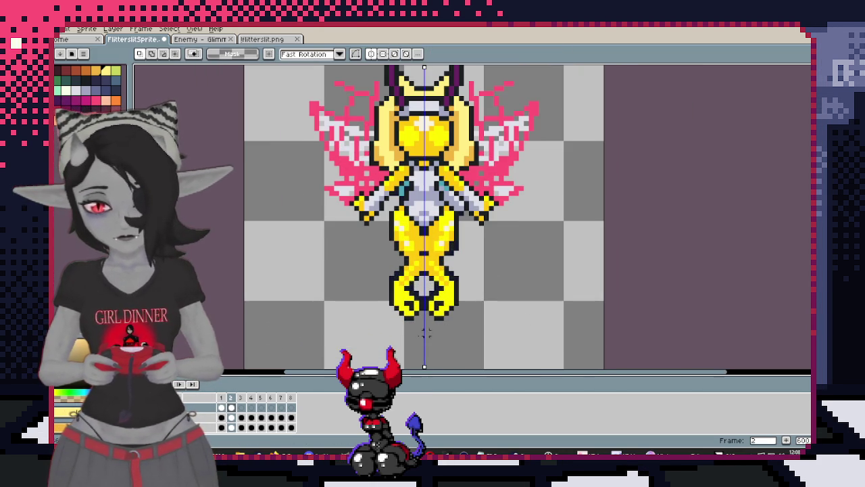
{"action": "scroll", "coordinate": [623, 251], "scroll_direction": "down", "scroll_amount": 2}
{"action": "key", "text": "Left"}
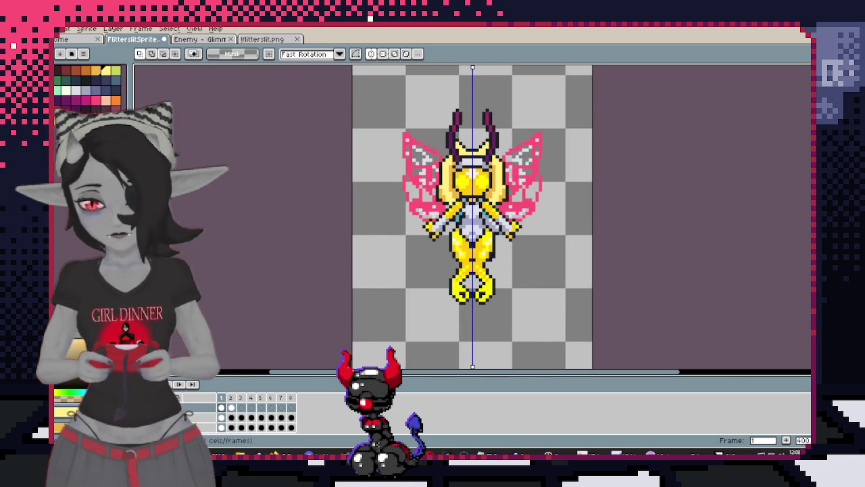
{"action": "key", "text": "ctrl+z"}
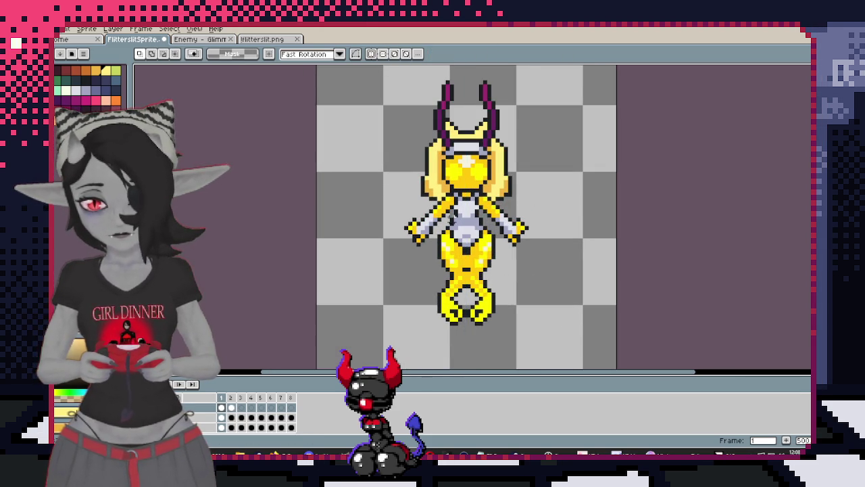
{"action": "scroll", "coordinate": [460, 298], "scroll_direction": "up", "scroll_amount": 2}
{"action": "scroll", "coordinate": [460, 298], "scroll_direction": "up", "scroll_amount": 1}
Draw a black centre line down the torso and compare it with the original teal fairy
{"action": "left_click_drag", "start_coordinate": [478, 174], "coordinate": [479, 227]}
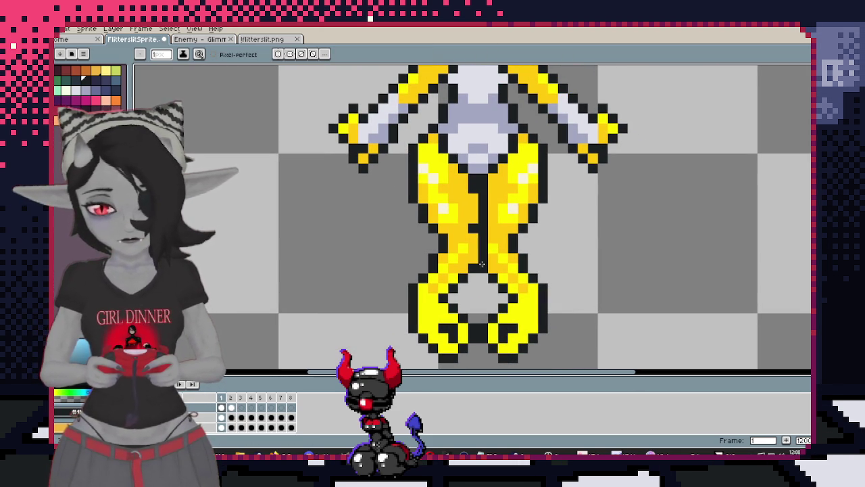
{"action": "key", "text": "ctrl+z"}
{"action": "key", "text": "ctrl+z"}
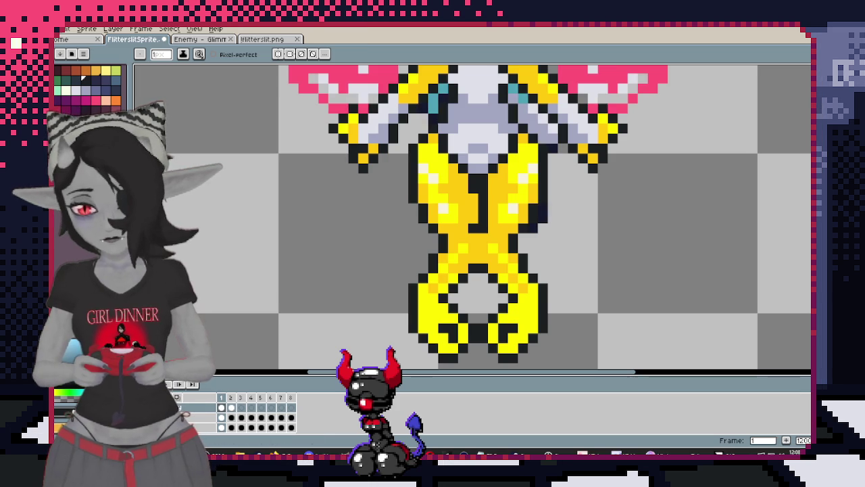
{"action": "key", "text": "ctrl+z"}
{"action": "key", "text": "ctrl+y"}
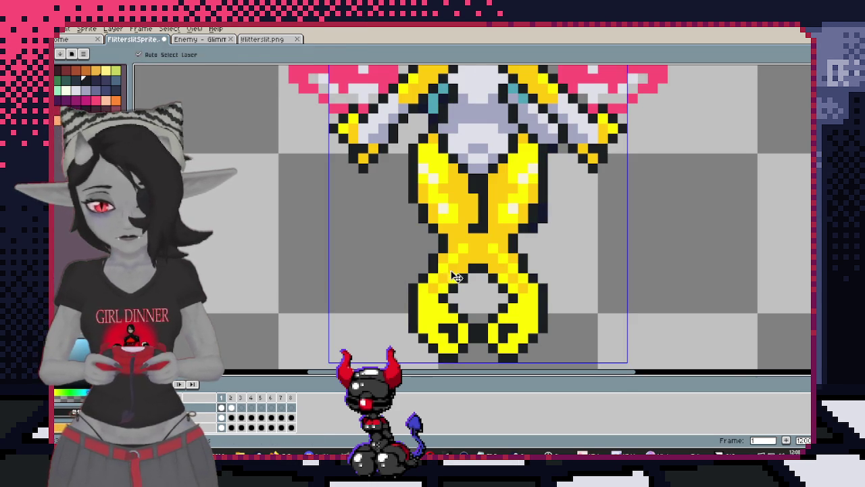
{"action": "key", "text": "b"}
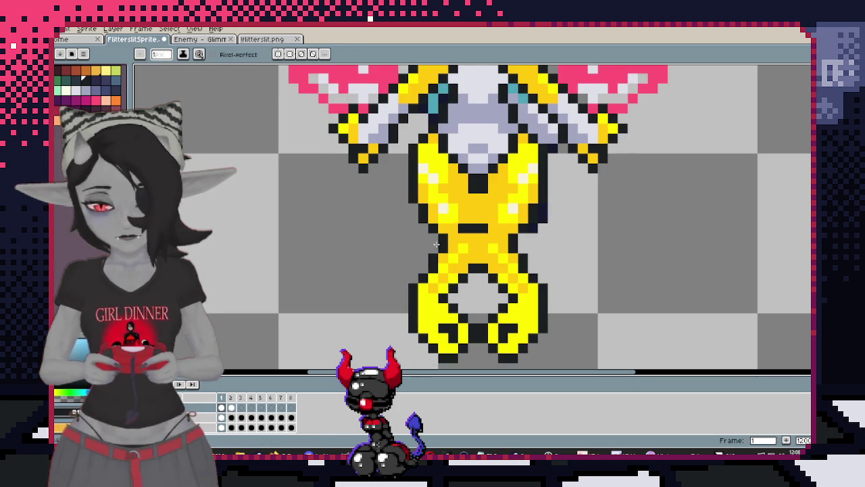
{"action": "key", "text": "ctrl+z"}
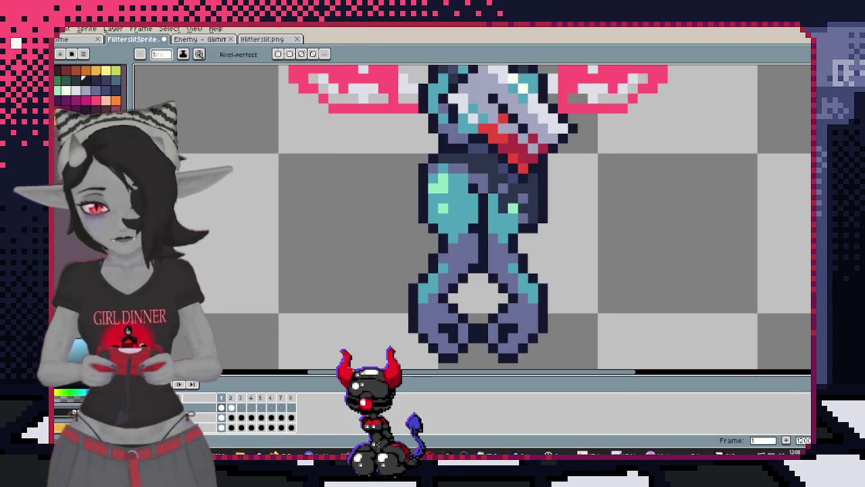
{"action": "key", "text": "ctrl+y"}
Eyedrop a sprite colour, enable vertical symmetry, and blacken a mirrored pixel
{"action": "scroll", "coordinate": [466, 210], "scroll_direction": "up", "scroll_amount": 2}
{"action": "scroll", "coordinate": [466, 210], "scroll_direction": "up", "scroll_amount": 1}
{"action": "key", "text": "i"}
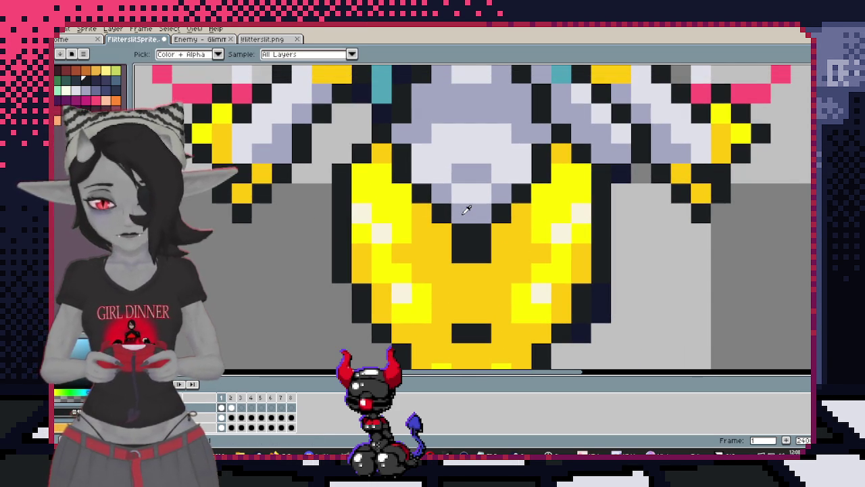
{"action": "key", "text": "b"}
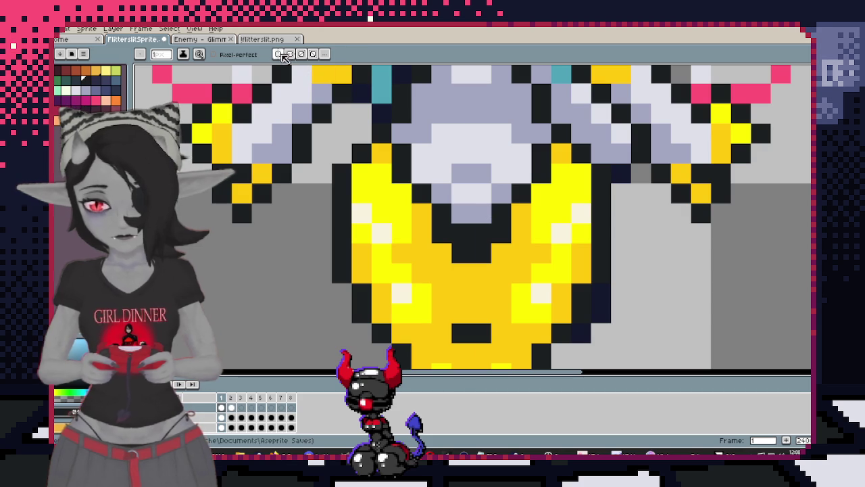
{"action": "left_click", "coordinate": [284, 58]}
{"action": "scroll", "coordinate": [506, 229], "scroll_direction": "down", "scroll_amount": 3}
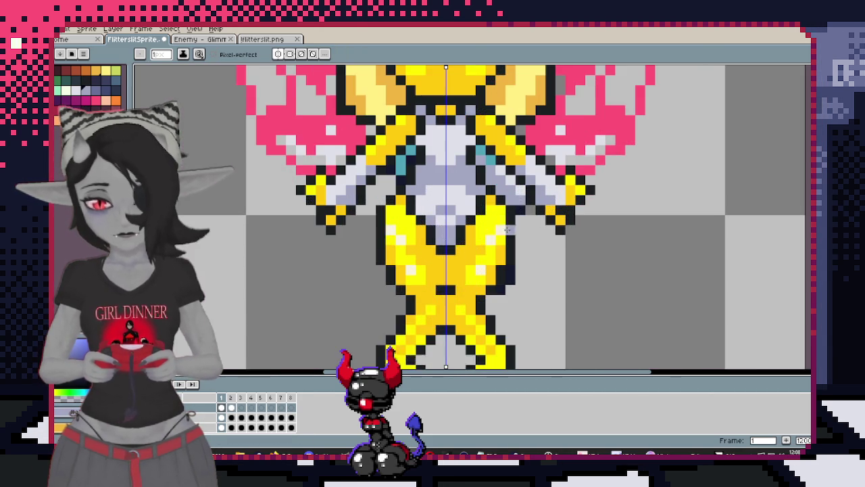
{"action": "scroll", "coordinate": [448, 250], "scroll_direction": "up", "scroll_amount": 3}
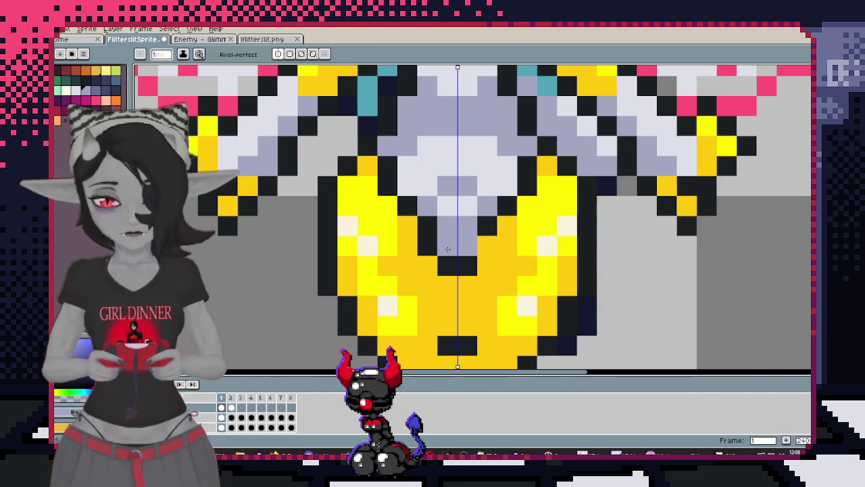
{"action": "scroll", "coordinate": [448, 249], "scroll_direction": "down", "scroll_amount": 2}
{"action": "scroll", "coordinate": [445, 223], "scroll_direction": "up", "scroll_amount": 1}
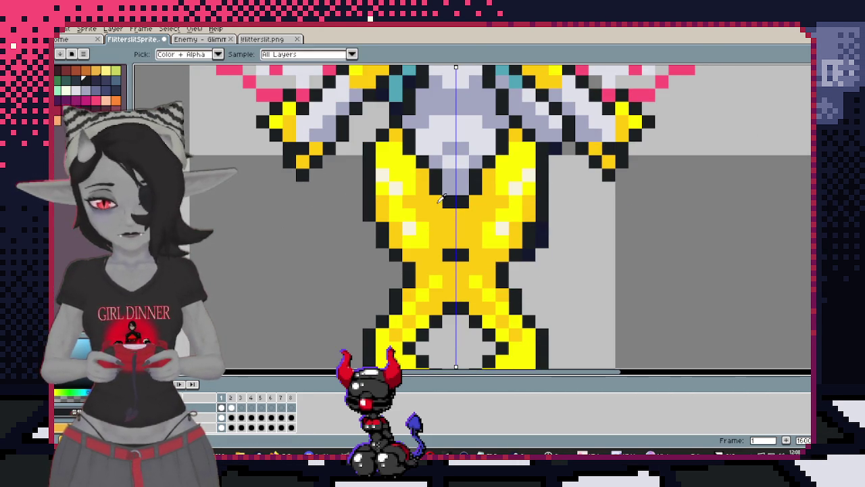
{"action": "left_click", "coordinate": [447, 188]}
{"action": "key", "text": "b"}
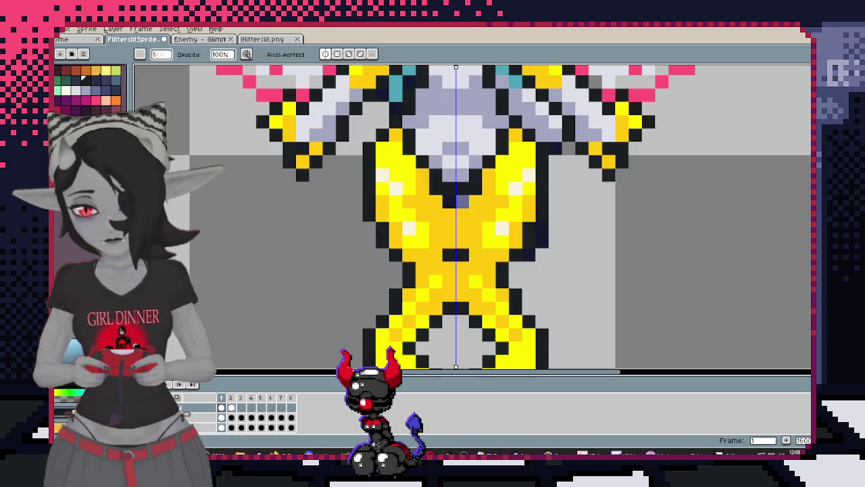
Compare with the original fairy, undo the recent pencil strokes, and return to frame 1
{"action": "key", "text": "Right"}
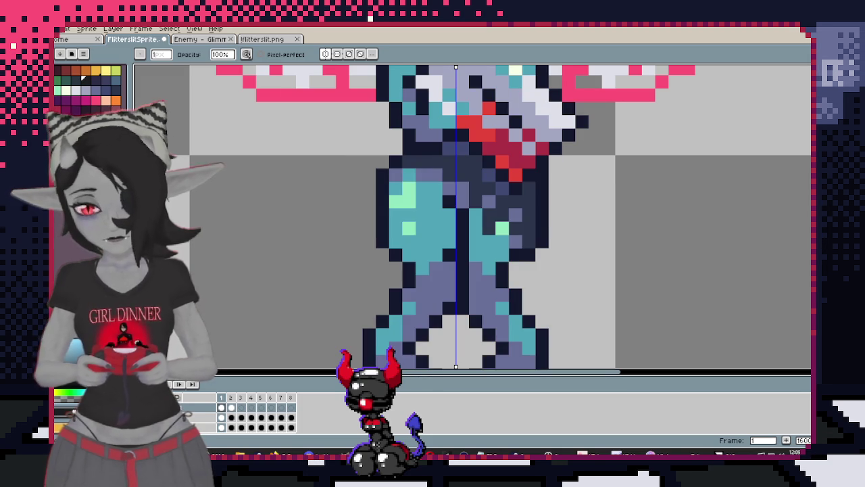
{"action": "key", "text": "Left"}
{"action": "key", "text": "v"}
{"action": "key", "text": "ctrl+z"}
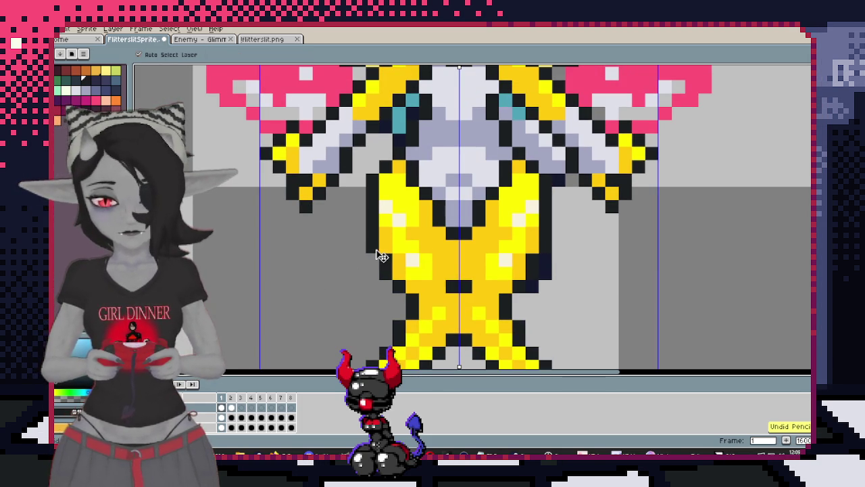
{"action": "key", "text": "ctrl+z"}
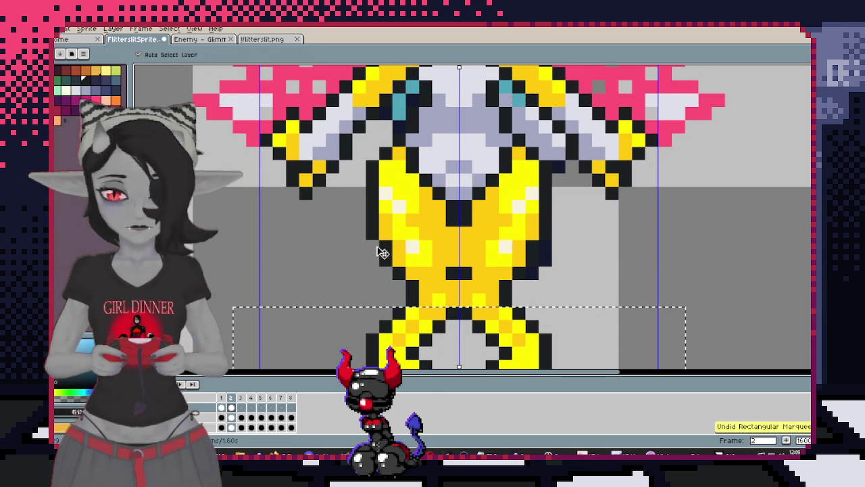
{"action": "key", "text": "Left"}
{"action": "key", "text": "b"}
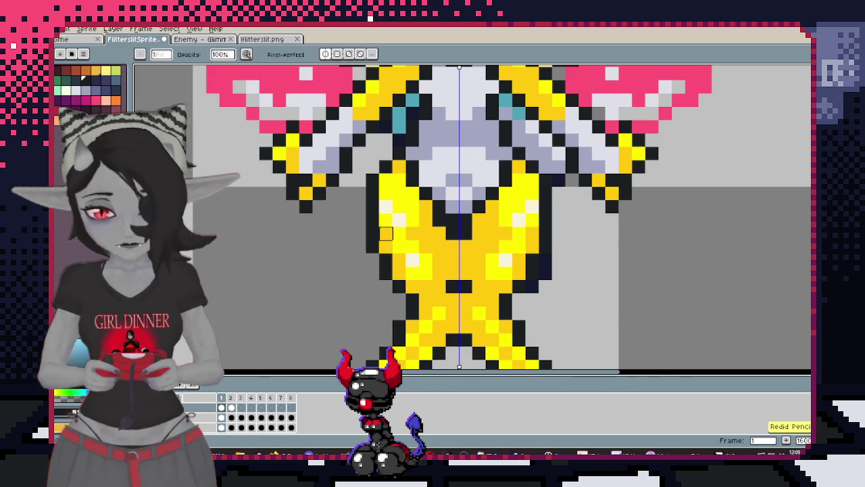
Extend the black centre line two pixels down the torso, undoing a stray pixel
{"action": "scroll", "coordinate": [383, 228], "scroll_direction": "down", "scroll_amount": 3}
{"action": "scroll", "coordinate": [461, 212], "scroll_direction": "up", "scroll_amount": 3}
{"action": "left_click_drag", "start_coordinate": [461, 212], "coordinate": [570, 212]}
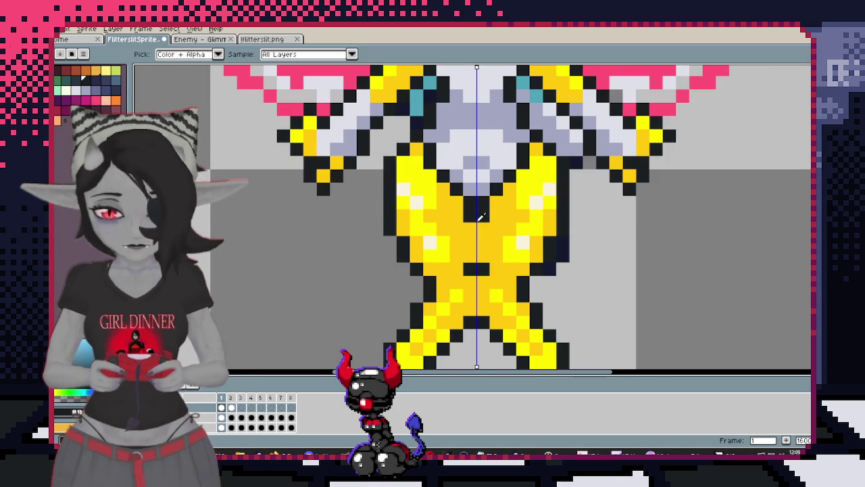
{"action": "left_click_drag", "start_coordinate": [473, 226], "coordinate": [481, 248]}
{"action": "left_click_drag", "start_coordinate": [476, 207], "coordinate": [460, 173]}
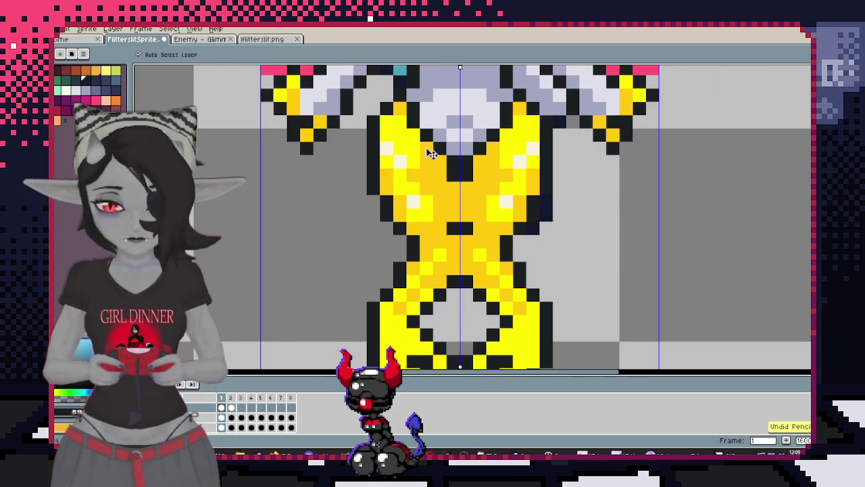
{"action": "left_click", "coordinate": [452, 177]}
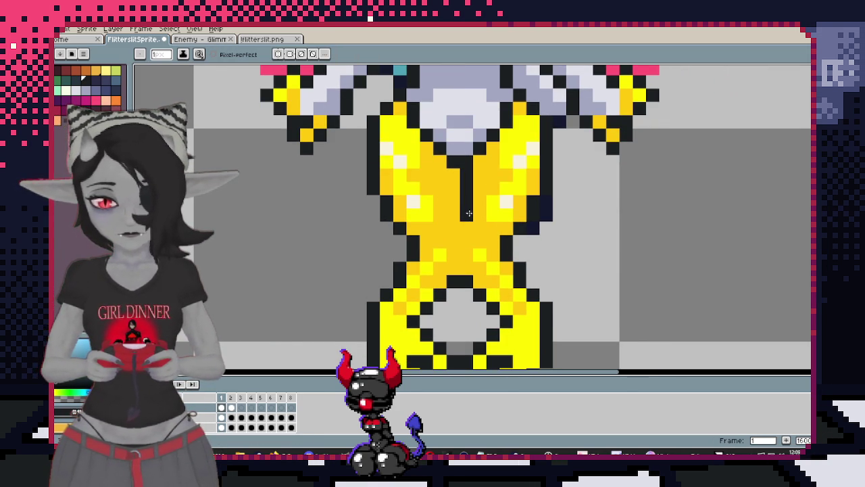
{"action": "scroll", "coordinate": [466, 242], "scroll_direction": "down", "scroll_amount": 3}
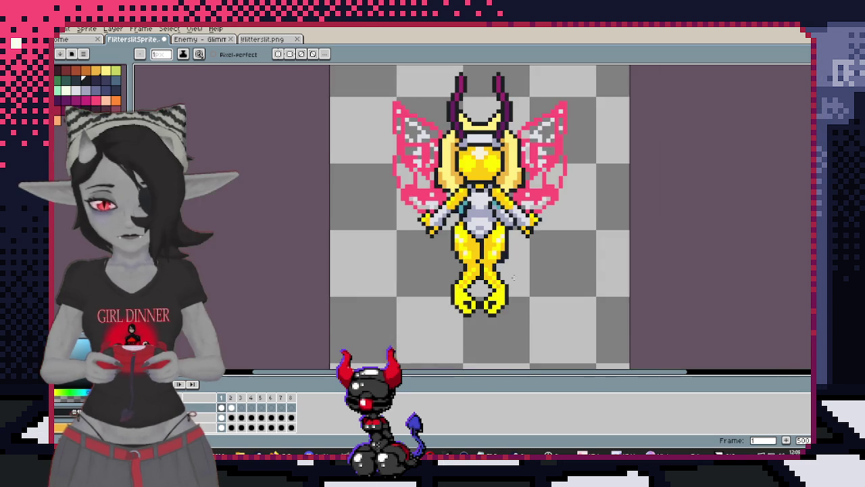
{"action": "scroll", "coordinate": [493, 230], "scroll_direction": "up", "scroll_amount": 3}
{"action": "key", "text": "ctrl+z"}
Extend the dark centre line further down the torso and hide the pink wings
{"action": "mouse_move", "coordinate": [482, 207]}
{"action": "left_mouse_down"}
{"action": "mouse_move", "coordinate": [482, 240]}
{"action": "mouse_move", "coordinate": [477, 208]}
{"action": "left_mouse_up"}
{"action": "scroll", "coordinate": [465, 248], "scroll_direction": "down", "scroll_amount": 4}
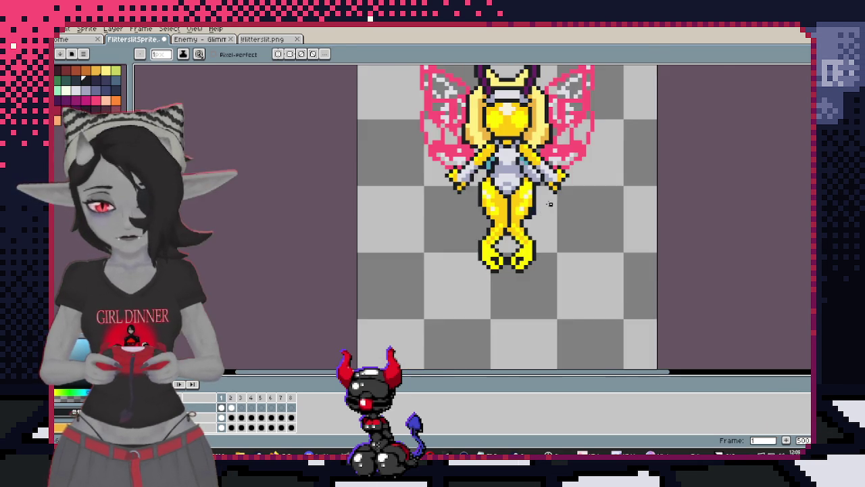
{"action": "scroll", "coordinate": [507, 196], "scroll_direction": "up", "scroll_amount": 2}
{"action": "scroll", "coordinate": [521, 217], "scroll_direction": "up", "scroll_amount": 2}
{"action": "scroll", "coordinate": [534, 239], "scroll_direction": "up", "scroll_amount": 1}
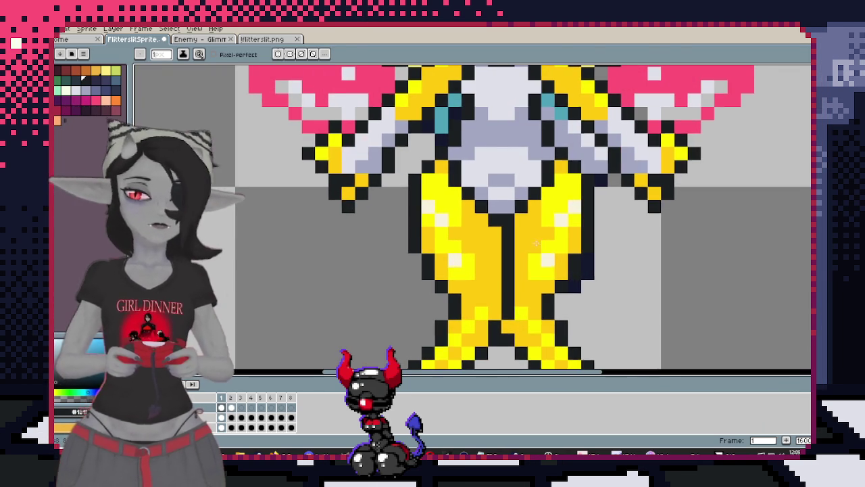
{"action": "scroll", "coordinate": [554, 233], "scroll_direction": "down", "scroll_amount": 5}
{"action": "key", "text": "ctrl+z"}
{"action": "scroll", "coordinate": [514, 227], "scroll_direction": "right", "scroll_amount": 2}
{"action": "scroll", "coordinate": [392, 215], "scroll_direction": "right", "scroll_amount": 1}
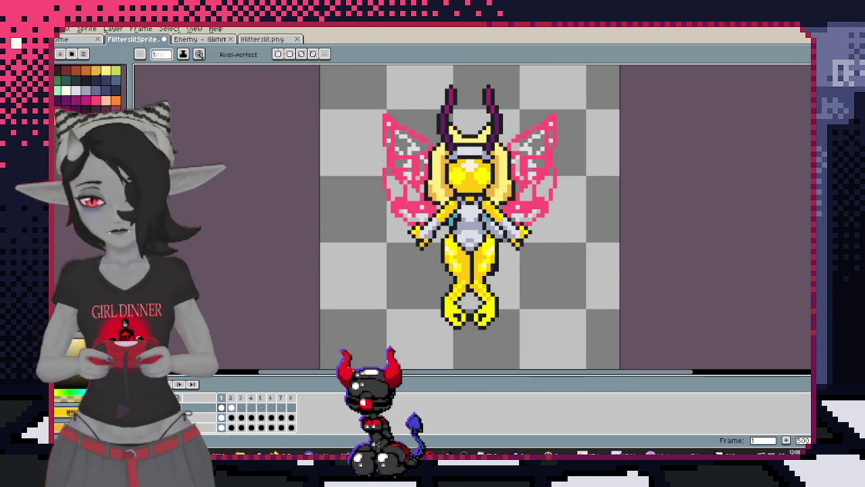
{"action": "key", "text": "ctrl+z"}
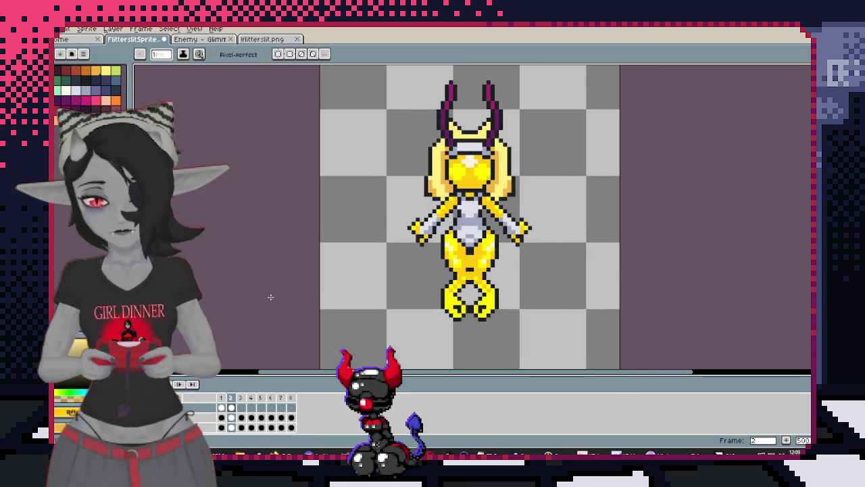
On frame 2, add a dark pixel below the chest's V
{"action": "scroll", "coordinate": [477, 308], "scroll_direction": "up", "scroll_amount": 5}
{"action": "key", "text": "."}
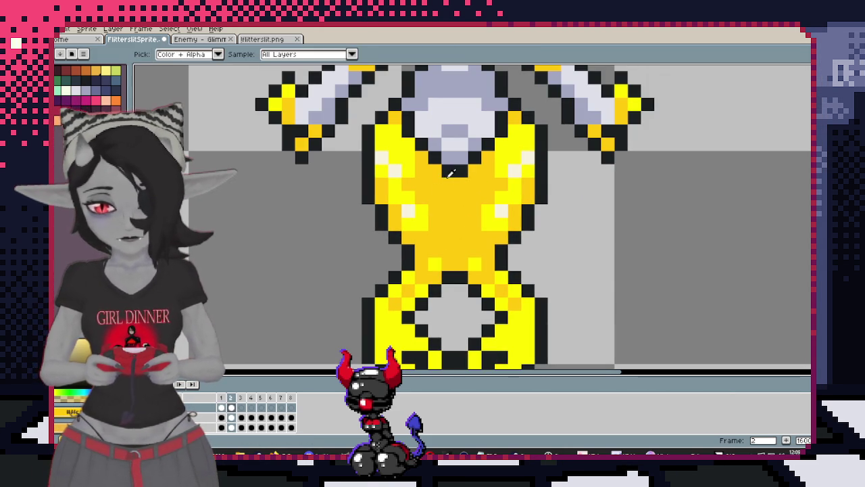
{"action": "left_click", "coordinate": [463, 183]}
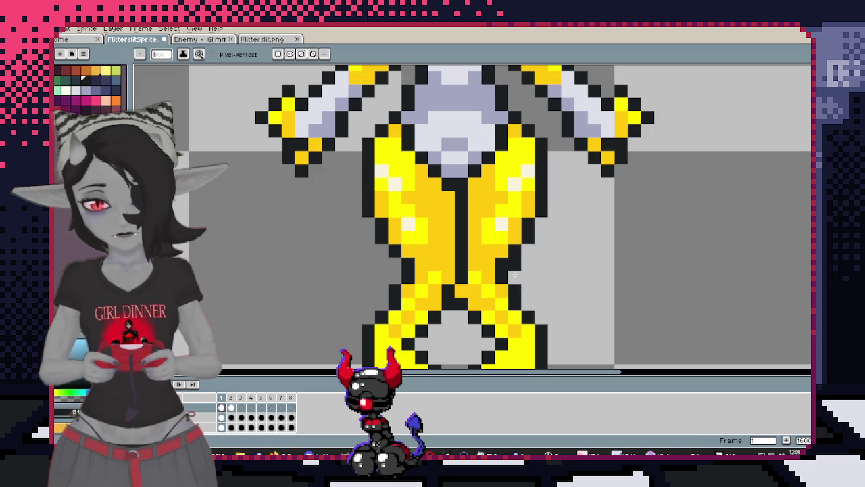
{"action": "scroll", "coordinate": [535, 225], "scroll_direction": "down", "scroll_amount": 1}
{"action": "scroll", "coordinate": [536, 225], "scroll_direction": "down", "scroll_amount": 4}
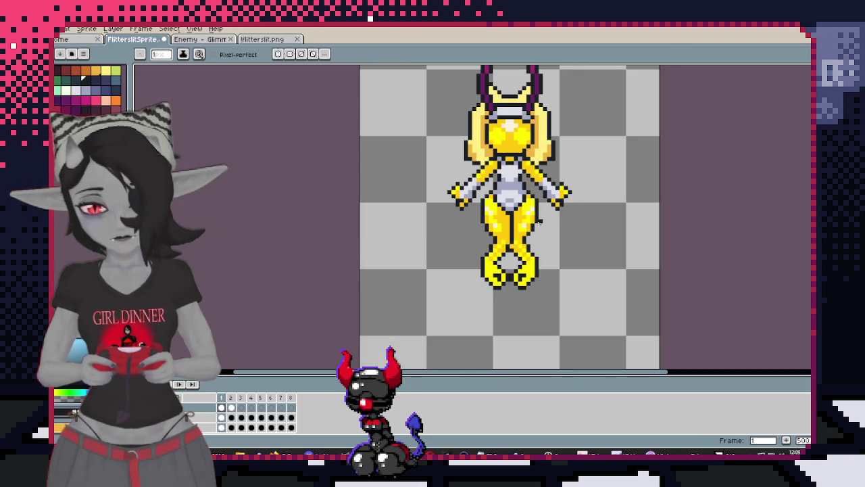
{"action": "scroll", "coordinate": [533, 232], "scroll_direction": "up", "scroll_amount": 3}
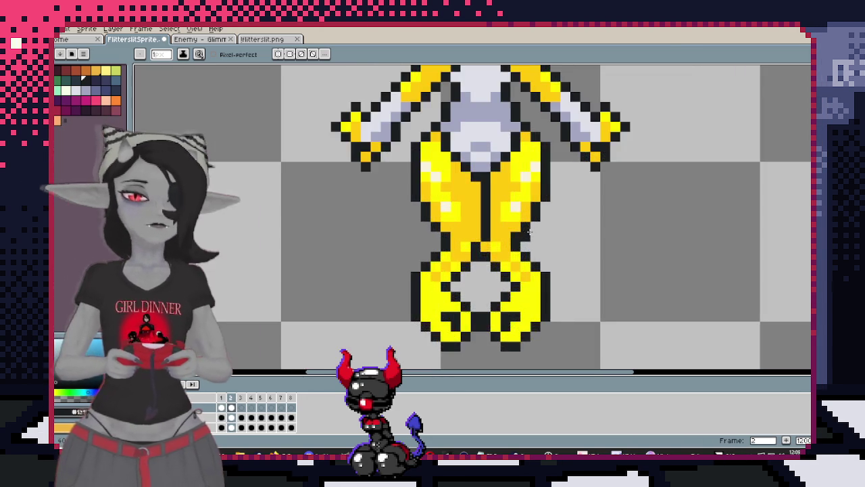
{"action": "scroll", "coordinate": [521, 226], "scroll_direction": "up", "scroll_amount": 1}
{"action": "scroll", "coordinate": [507, 220], "scroll_direction": "up", "scroll_amount": 1}
Sample a colour from the sprite and undo the frame 2 dark pixel
{"action": "key", "text": "i"}
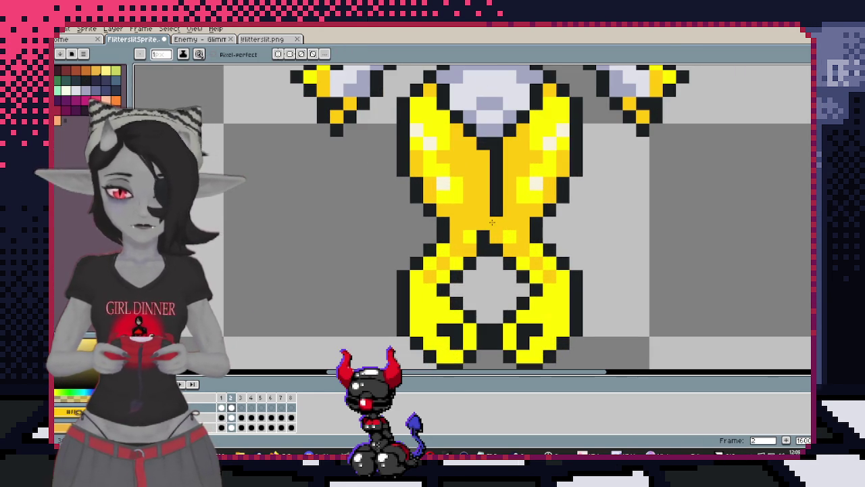
{"action": "key", "text": "b"}
{"action": "scroll", "coordinate": [497, 215], "scroll_direction": "down", "scroll_amount": 2}
{"action": "scroll", "coordinate": [553, 196], "scroll_direction": "up", "scroll_amount": 2}
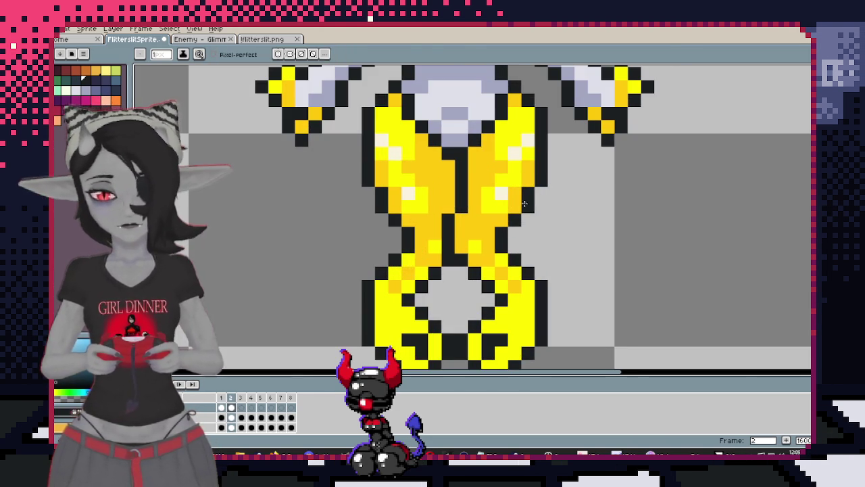
{"action": "key", "text": "ctrl+z"}
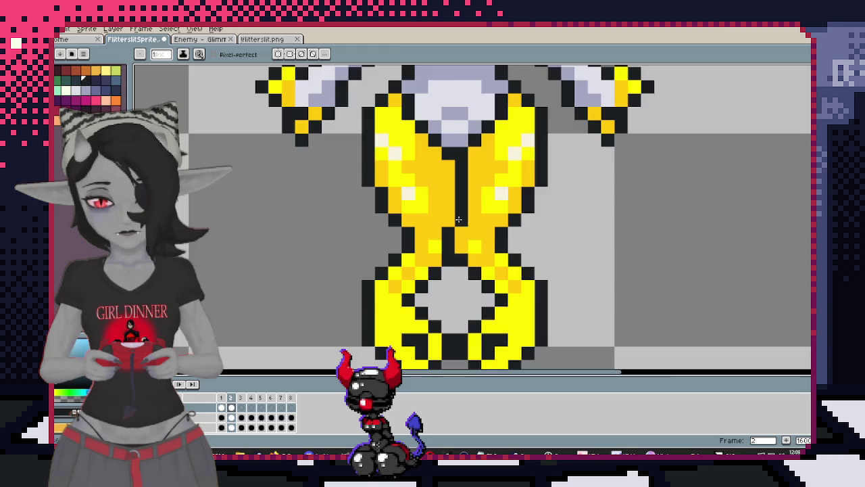
{"action": "scroll", "coordinate": [507, 217], "scroll_direction": "down", "scroll_amount": 4}
{"action": "scroll", "coordinate": [530, 215], "scroll_direction": "up", "scroll_amount": 4}
Restore the dark pixel on frame 2 and open the bottom layer's properties
{"action": "key", "text": "v"}
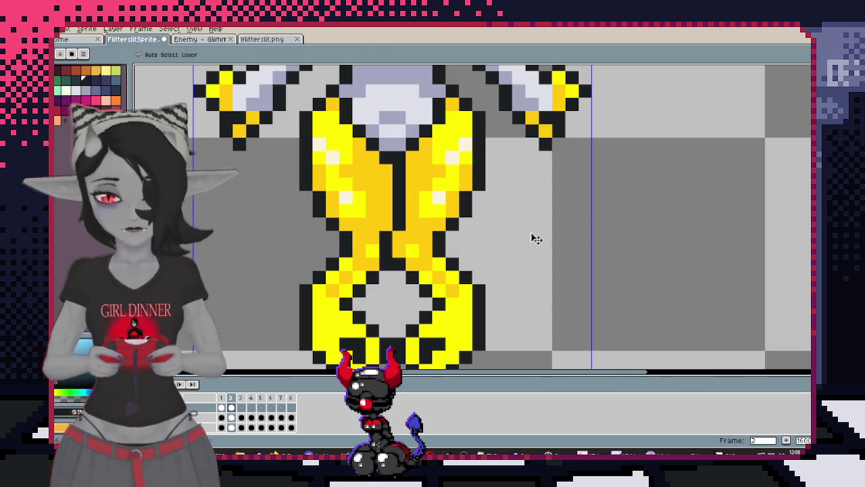
{"action": "key", "text": "ctrl+y"}
{"action": "key", "text": "b"}
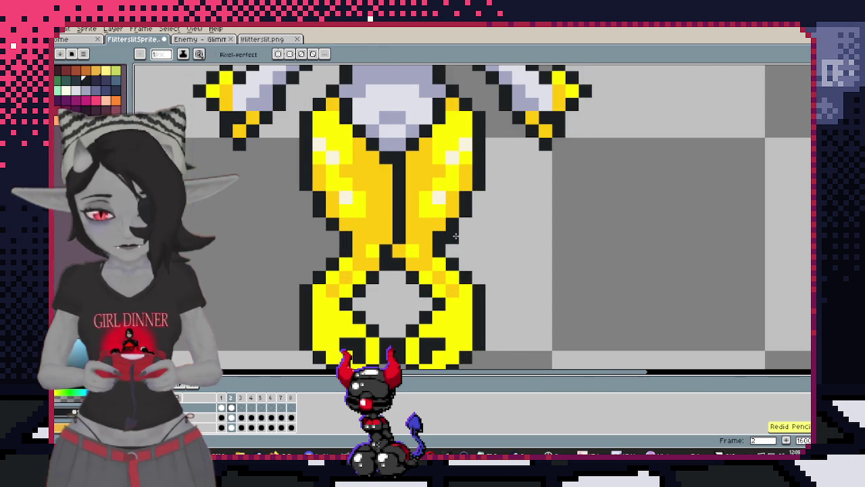
{"action": "scroll", "coordinate": [519, 157], "scroll_direction": "down", "scroll_amount": 3}
{"action": "scroll", "coordinate": [519, 157], "scroll_direction": "up", "scroll_amount": 2}
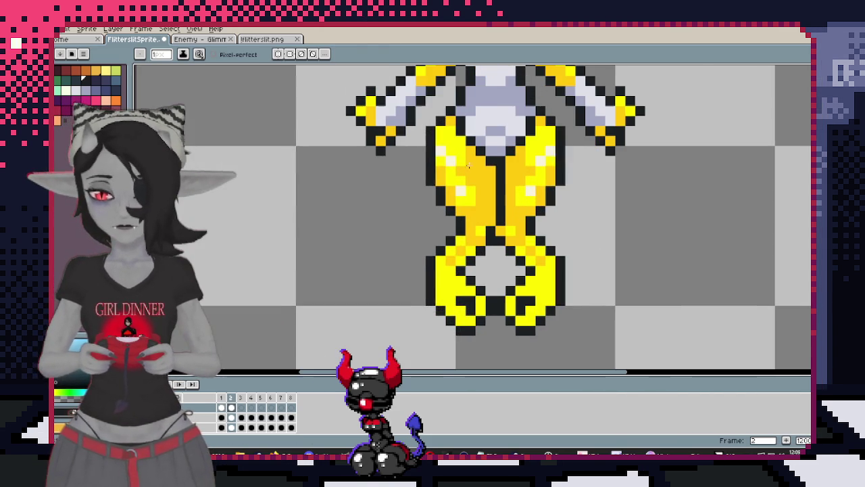
{"action": "key", "text": "shift+p"}
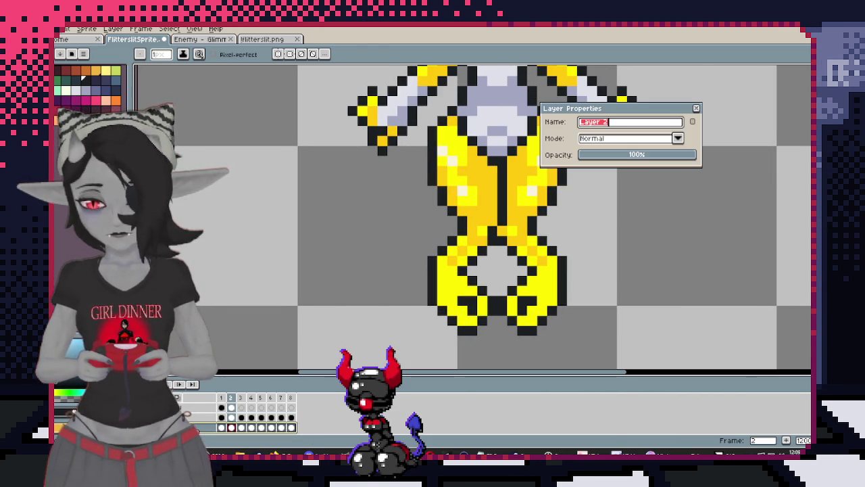
Rename the bottom layer Flitterslit and the top layer Glimmerling
{"action": "type", "text": "itterslit"}
{"action": "key", "text": "Return"}
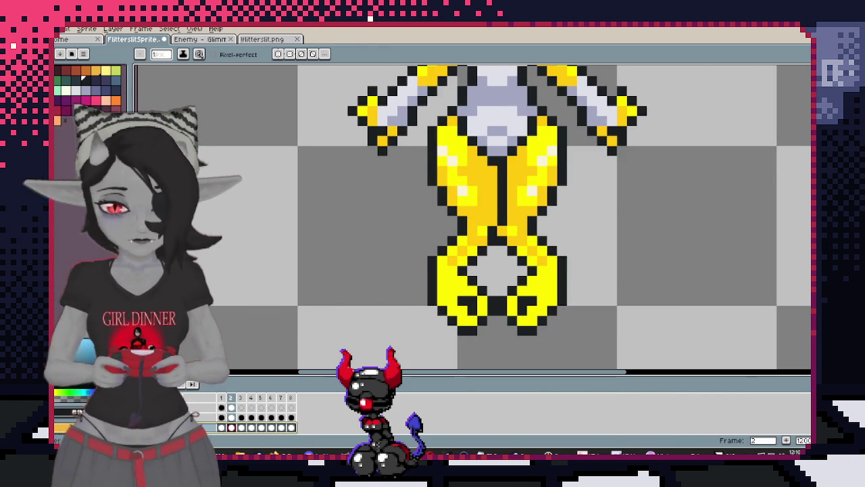
{"action": "key", "text": "Up"}
{"action": "key", "text": "shift+p"}
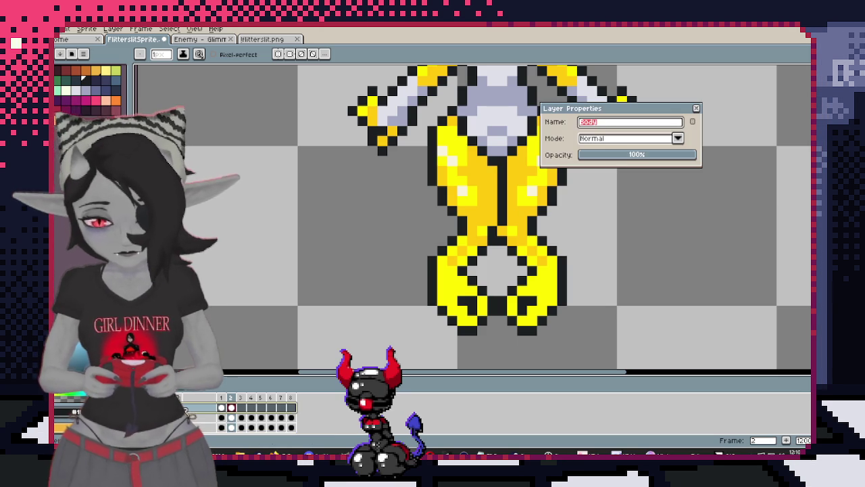
{"action": "type", "text": "ling"}
{"action": "key", "text": "Return"}
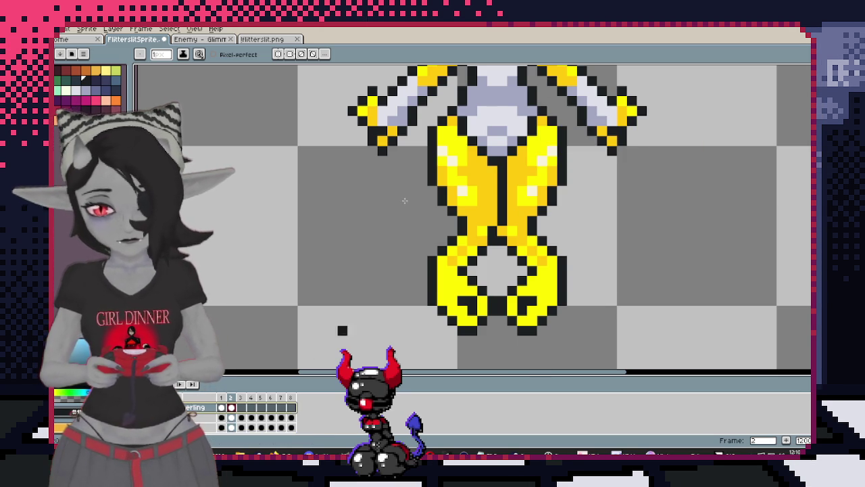
Preview the animation and compare it with the Enemy reference document
{"action": "scroll", "coordinate": [481, 273], "scroll_direction": "down", "scroll_amount": 3}
{"action": "key", "text": "Return"}
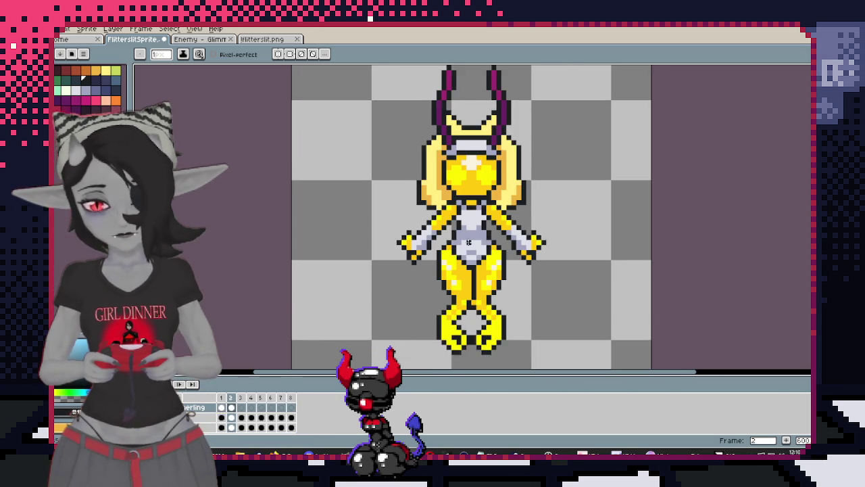
{"action": "key", "text": "ctrl+Tab"}
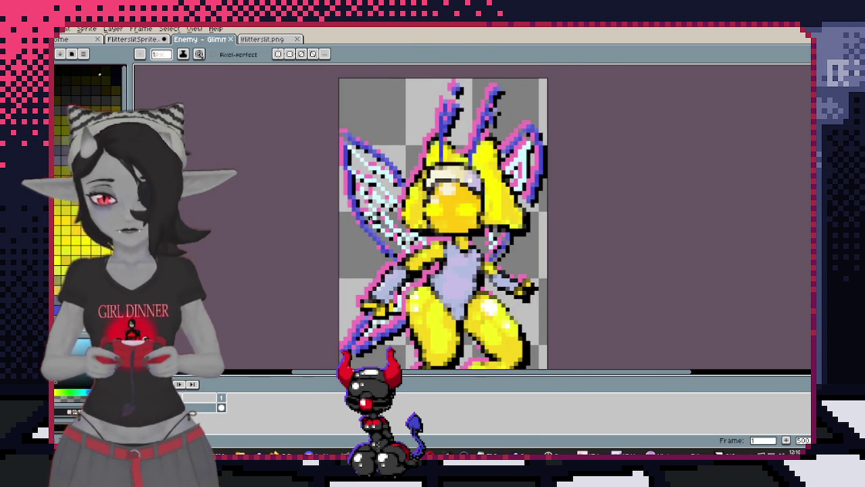
{"action": "left_click", "coordinate": [138, 39]}
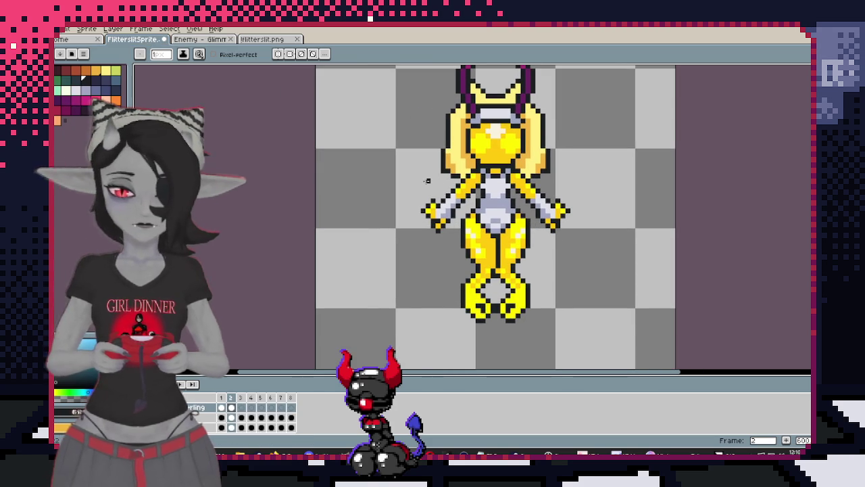
Make the pink wings visible again and select the whole fairy on frame 1
{"action": "key", "text": "Right"}
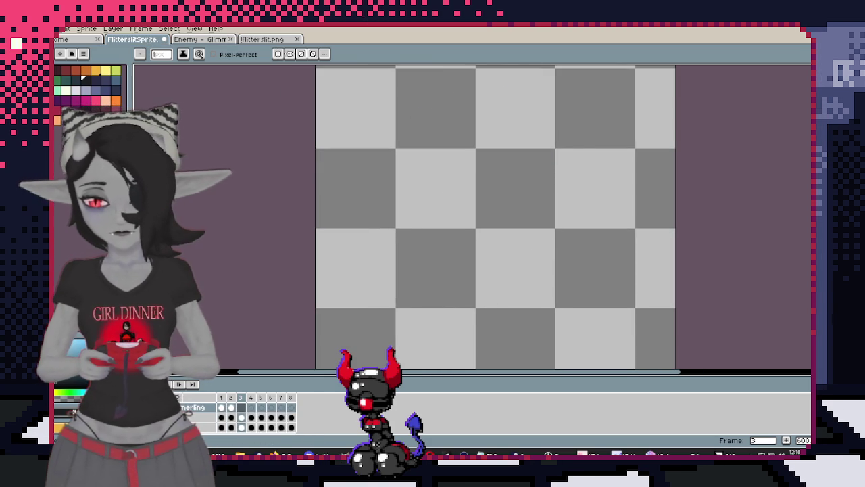
{"action": "key", "text": "ctrl+v"}
{"action": "left_click_drag", "start_coordinate": [365, 200], "coordinate": [213, 333]}
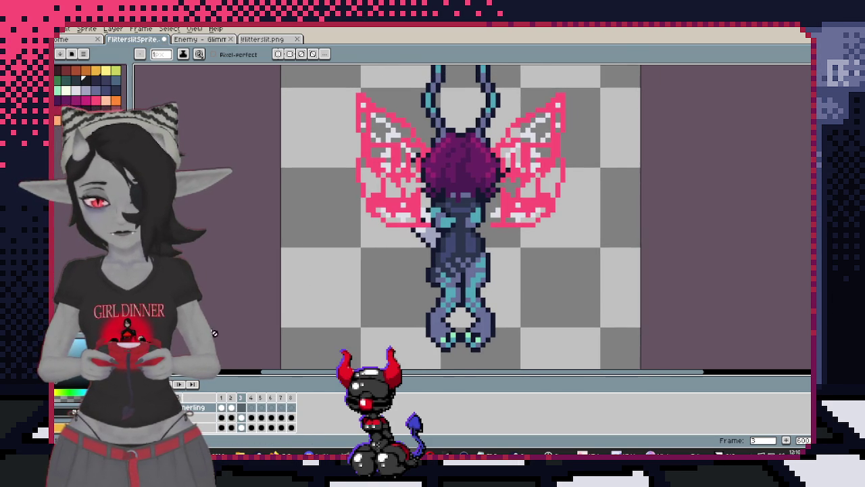
{"action": "left_click", "coordinate": [231, 408]}
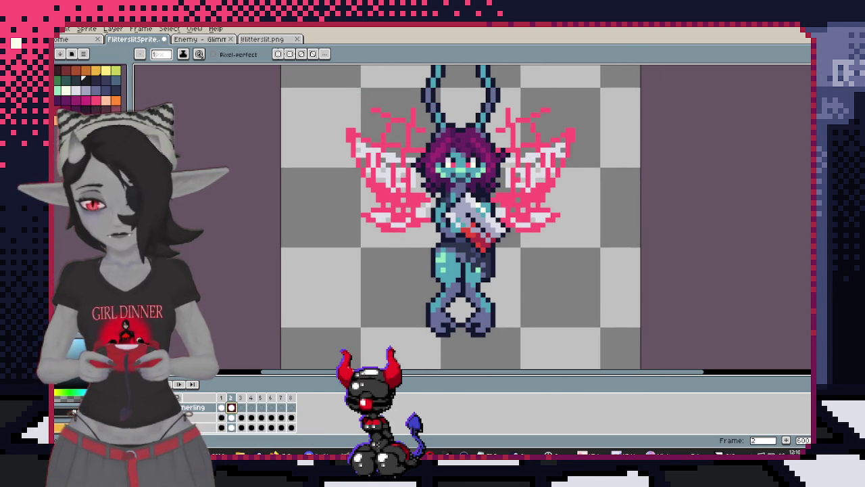
{"action": "key", "text": "Left"}
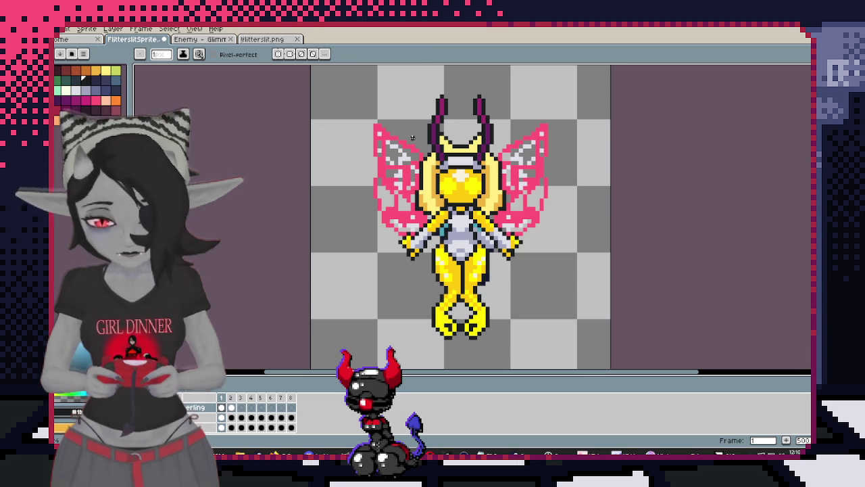
{"action": "key", "text": "m"}
{"action": "left_click_drag", "start_coordinate": [371, 76], "coordinate": [566, 359]}
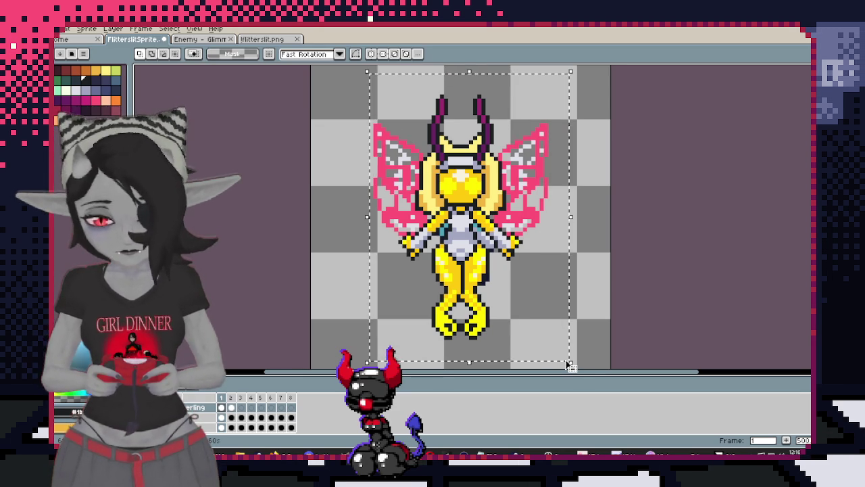
Copy the frame 1 fairy and paste it into frame 3
{"action": "key", "text": "ctrl+d"}
{"action": "key", "text": "Right"}
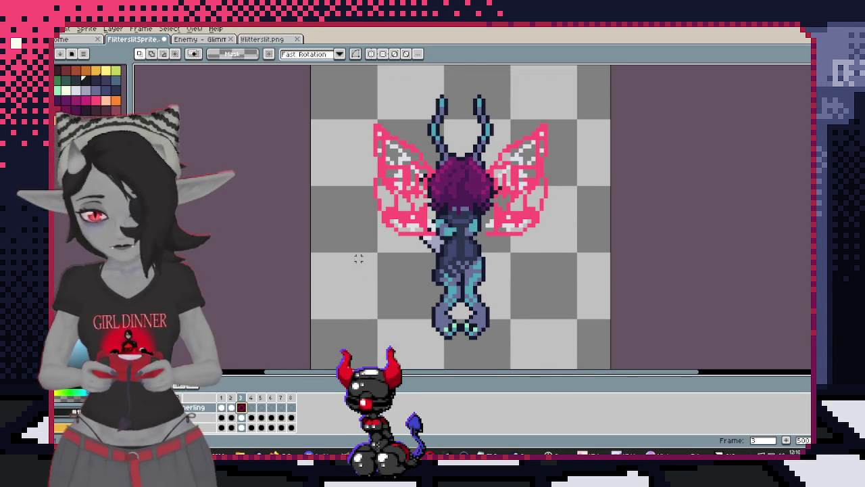
{"action": "key", "text": "Right"}
{"action": "key", "text": "ctrl+v"}
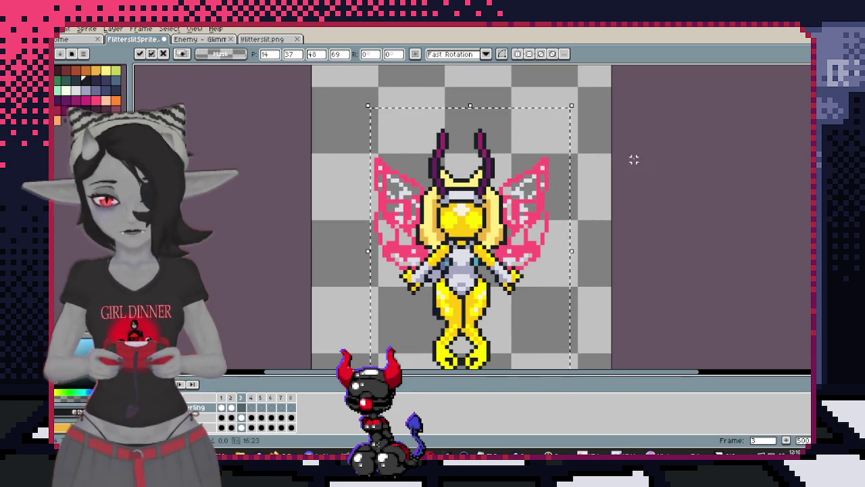
{"action": "scroll", "coordinate": [433, 189], "scroll_direction": "up", "scroll_amount": 2}
Set a vertical mirror axis at the sprite's centre and paint pale yellow over the orb
{"action": "key", "text": "i"}
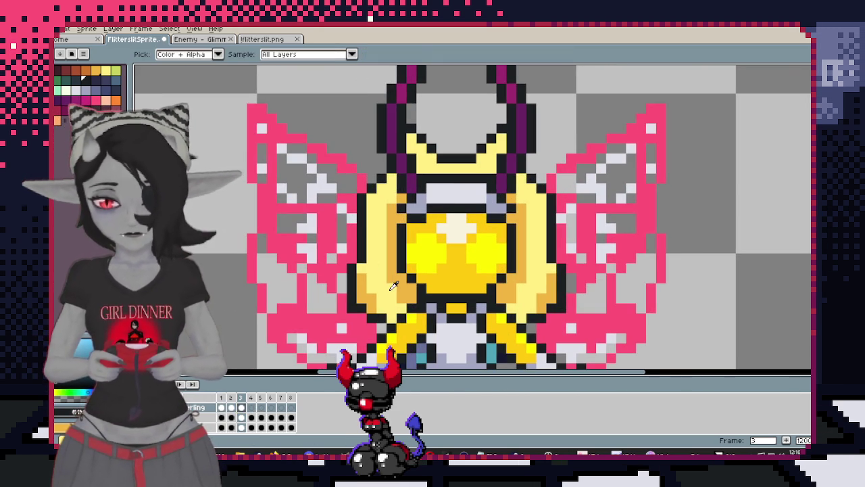
{"action": "key", "text": "m"}
{"action": "left_click", "coordinate": [373, 54]}
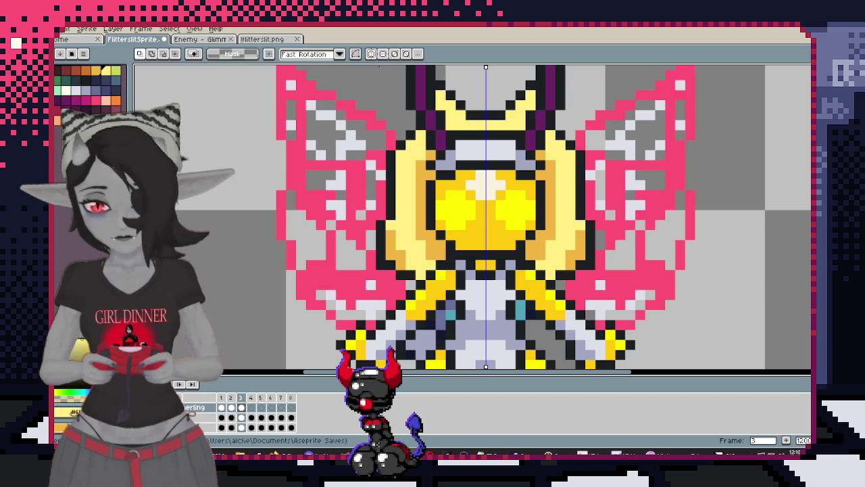
{"action": "key", "text": "b"}
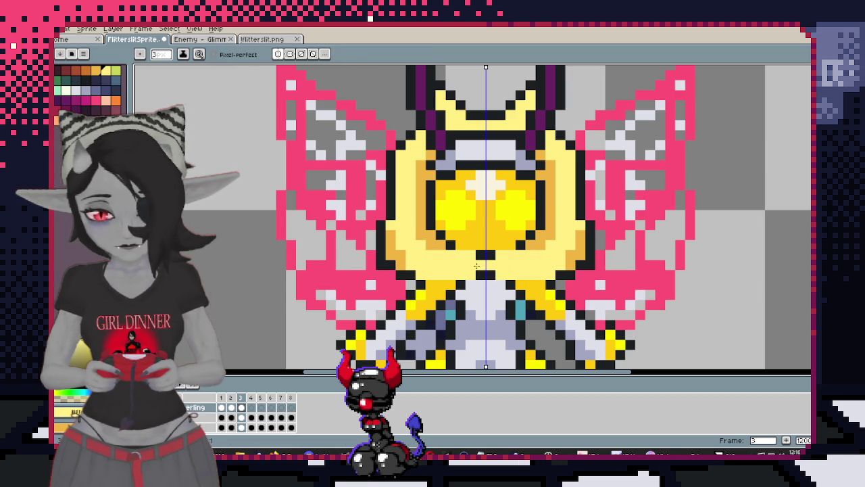
{"action": "scroll", "coordinate": [473, 270], "scroll_direction": "down", "scroll_amount": 2}
{"action": "key", "text": "i"}
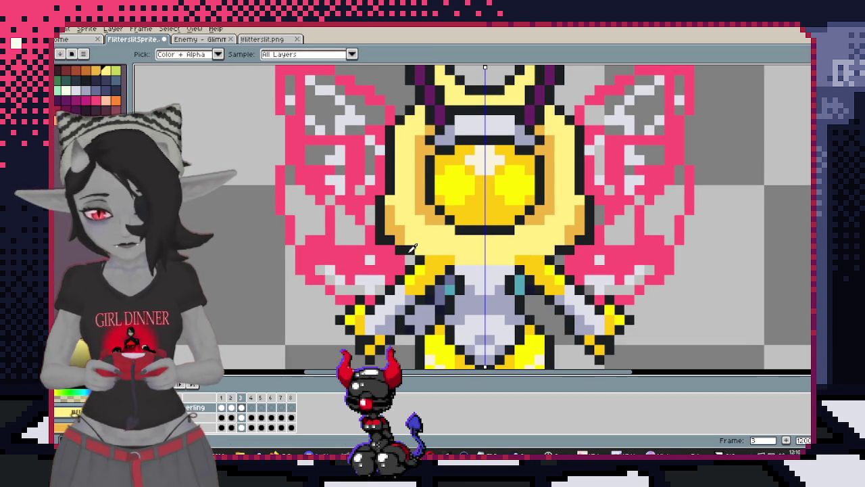
{"action": "key", "text": "ctrl+z"}
{"action": "key", "text": "b"}
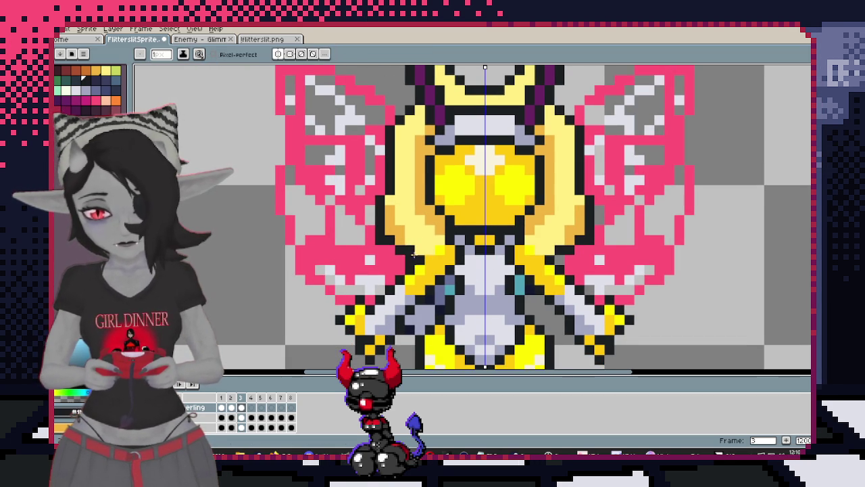
{"action": "left_click", "coordinate": [474, 252]}
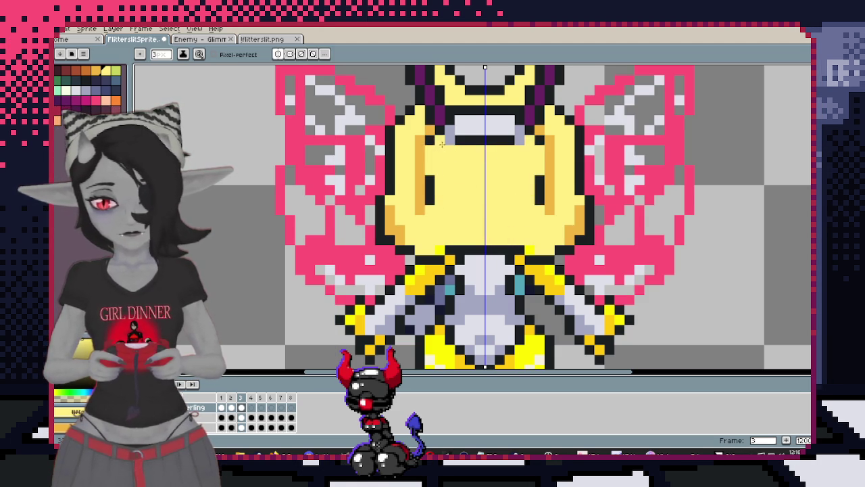
Redraw the head-top outline and paint the dark inner outline pixels yellow
{"action": "left_click", "coordinate": [465, 119]}
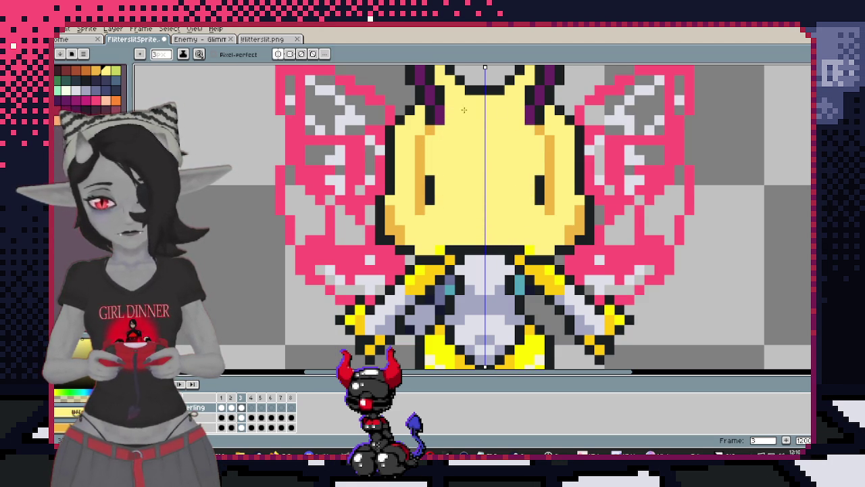
{"action": "scroll", "coordinate": [514, 116], "scroll_direction": "up", "scroll_amount": 3}
{"action": "scroll", "coordinate": [405, 203], "scroll_direction": "up", "scroll_amount": 2}
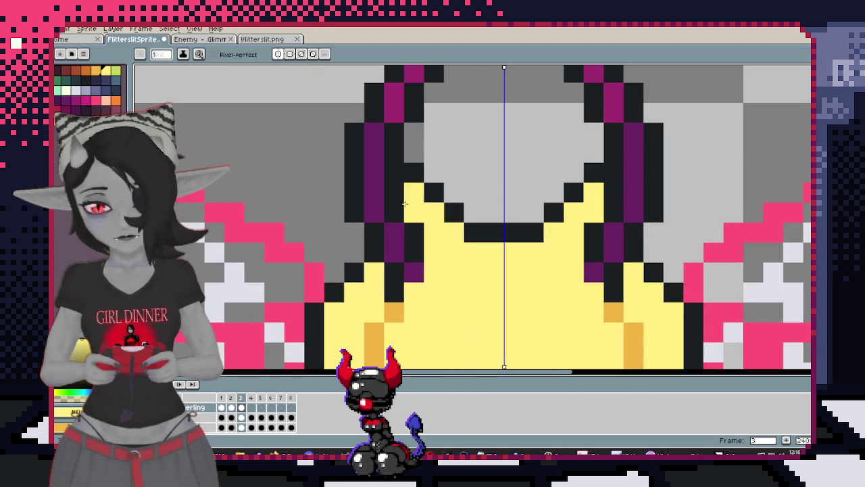
{"action": "left_click_drag", "start_coordinate": [412, 230], "coordinate": [398, 272]}
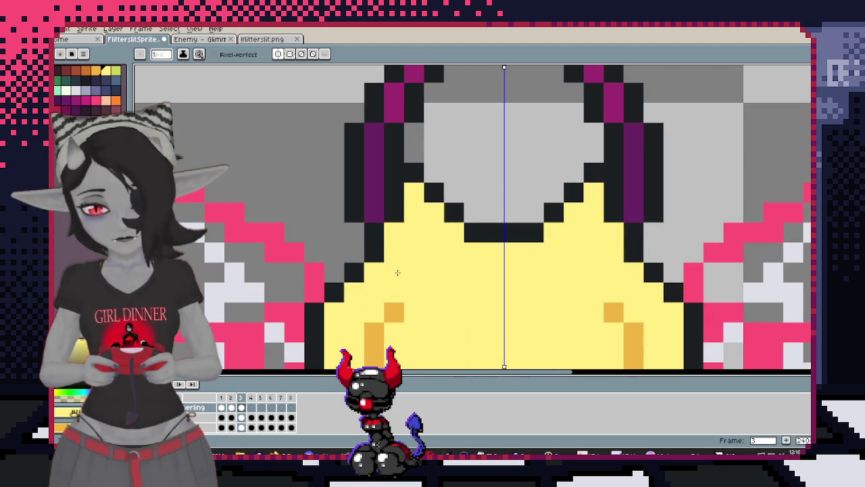
{"action": "scroll", "coordinate": [394, 320], "scroll_direction": "down", "scroll_amount": 3}
{"action": "scroll", "coordinate": [394, 310], "scroll_direction": "down", "scroll_amount": 3}
Paint over the orange eye pixels in yellow and clear stray pixels at the arm's edge
{"action": "left_click_drag", "start_coordinate": [423, 203], "coordinate": [402, 247]}
{"action": "scroll", "coordinate": [430, 186], "scroll_direction": "down", "scroll_amount": 1}
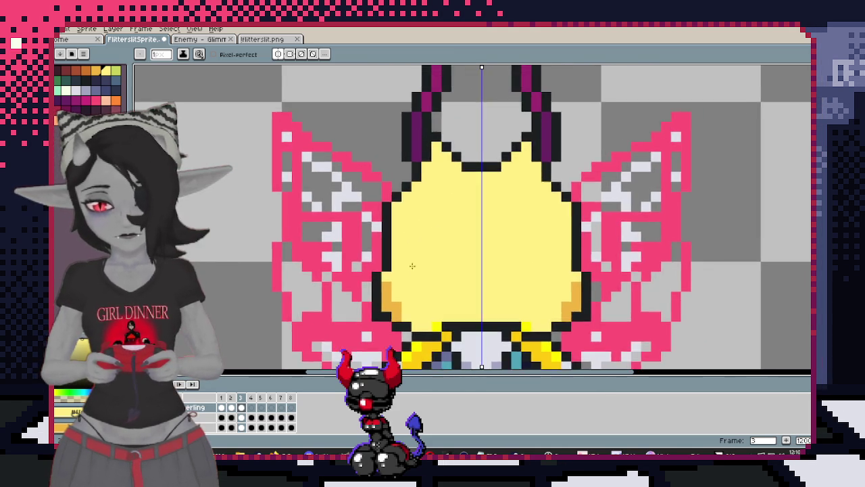
{"action": "scroll", "coordinate": [427, 186], "scroll_direction": "up", "scroll_amount": 3}
{"action": "scroll", "coordinate": [460, 271], "scroll_direction": "down", "scroll_amount": 6}
{"action": "scroll", "coordinate": [469, 281], "scroll_direction": "up", "scroll_amount": 3}
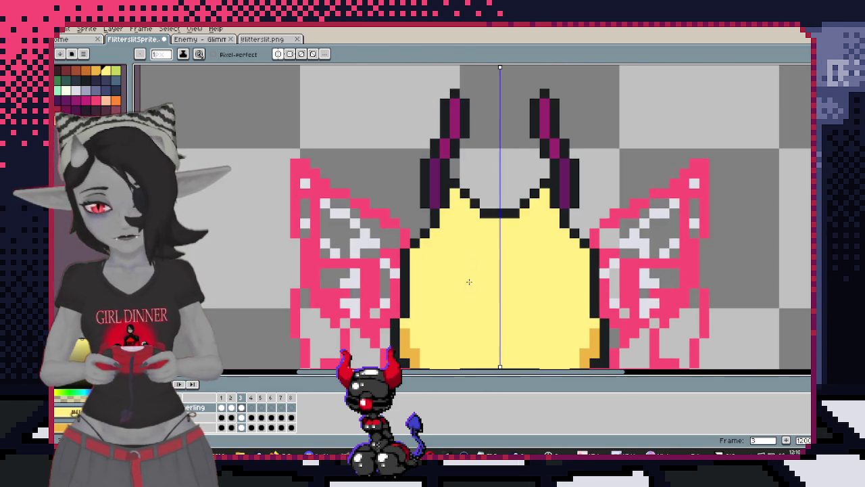
{"action": "scroll", "coordinate": [471, 300], "scroll_direction": "down", "scroll_amount": 3}
{"action": "scroll", "coordinate": [392, 260], "scroll_direction": "up", "scroll_amount": 3}
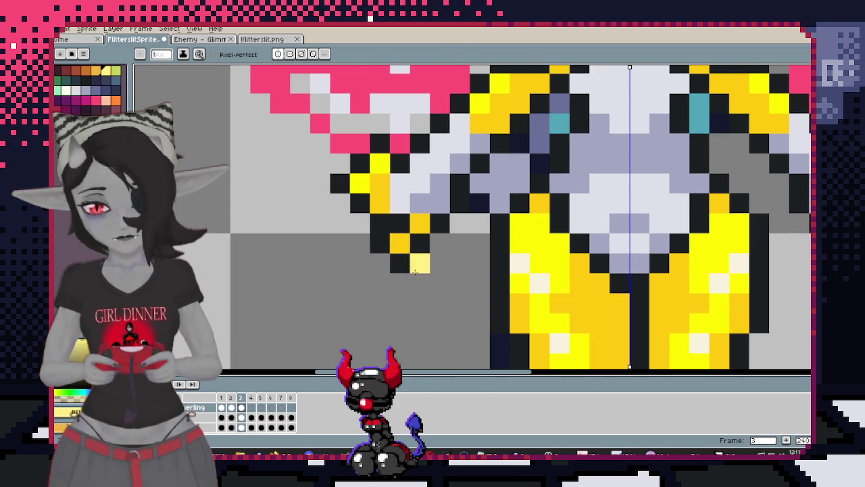
{"action": "left_click_drag", "start_coordinate": [360, 244], "coordinate": [440, 243]}
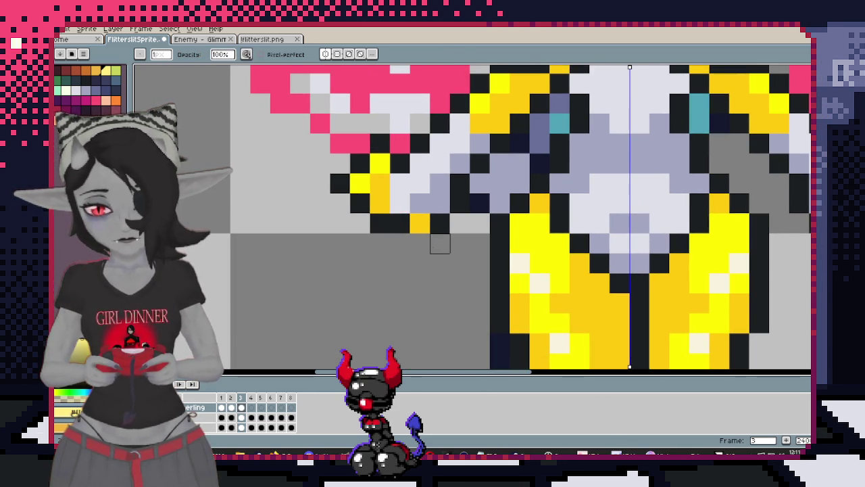
Undo the last mirrored pencil pixels near the left arm and wing
{"action": "key", "text": "b"}
{"action": "scroll", "coordinate": [471, 224], "scroll_direction": "down", "scroll_amount": 6}
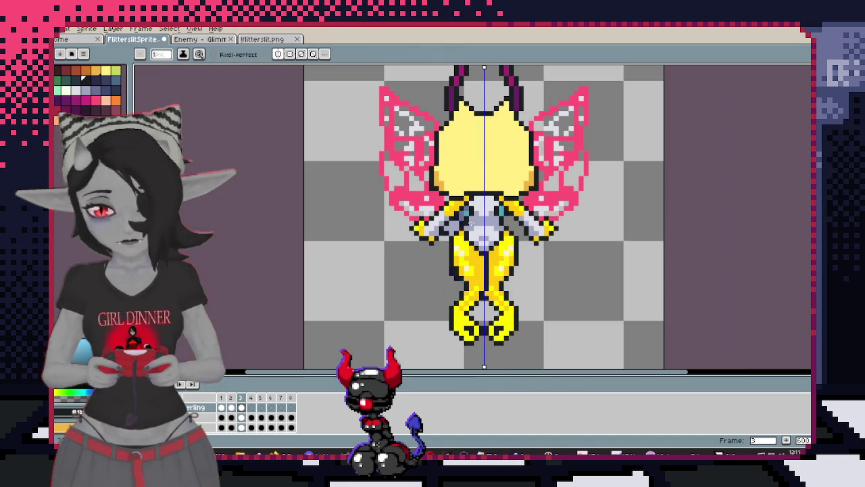
{"action": "left_click_drag", "start_coordinate": [465, 153], "coordinate": [488, 194]}
{"action": "scroll", "coordinate": [491, 241], "scroll_direction": "up", "scroll_amount": 3}
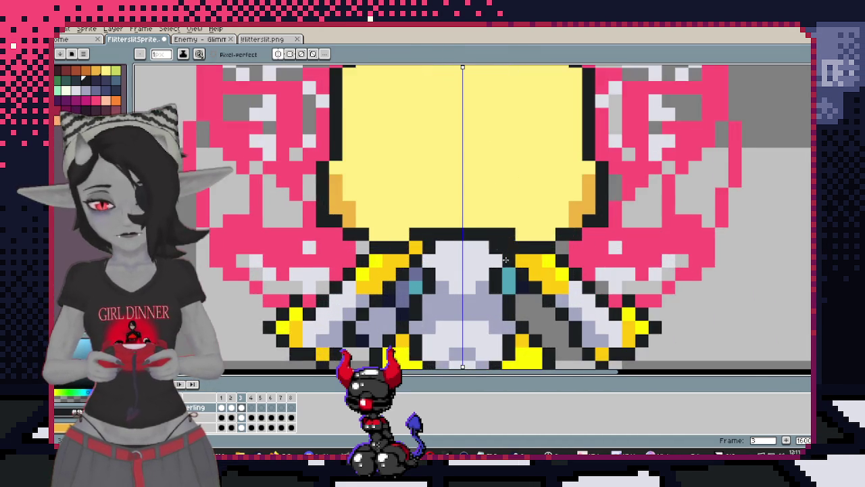
{"action": "left_click_drag", "start_coordinate": [491, 216], "coordinate": [549, 200]}
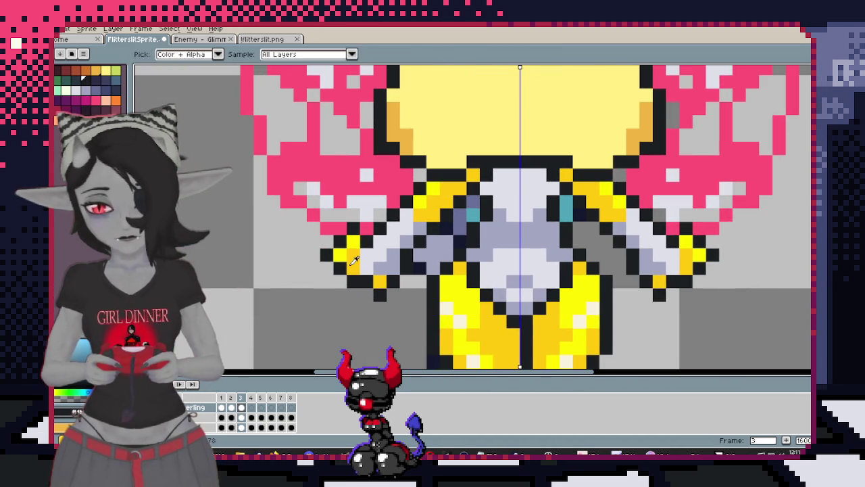
{"action": "key", "text": "ctrl+z"}
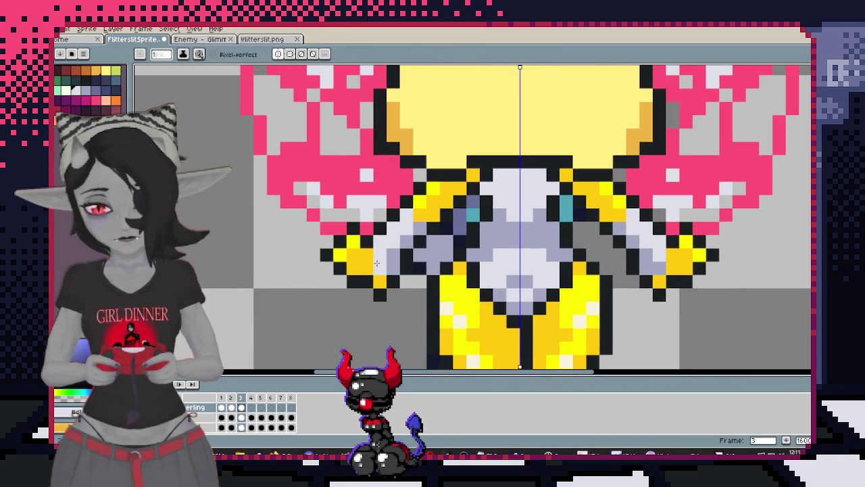
{"action": "scroll", "coordinate": [457, 247], "scroll_direction": "down", "scroll_amount": 3}
{"action": "scroll", "coordinate": [457, 247], "scroll_direction": "up", "scroll_amount": 3}
{"action": "key", "text": "b"}
{"action": "scroll", "coordinate": [457, 247], "scroll_direction": "down", "scroll_amount": 4}
{"action": "scroll", "coordinate": [473, 251], "scroll_direction": "up", "scroll_amount": 3}
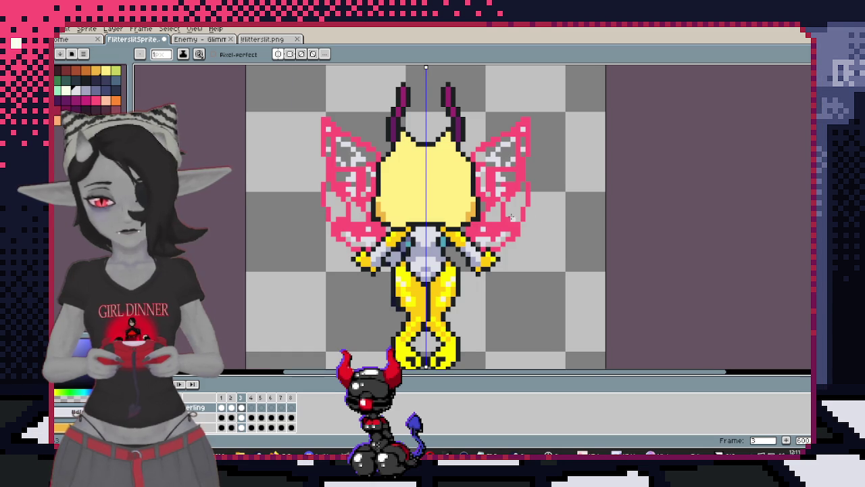
{"action": "scroll", "coordinate": [514, 217], "scroll_direction": "down", "scroll_amount": 1}
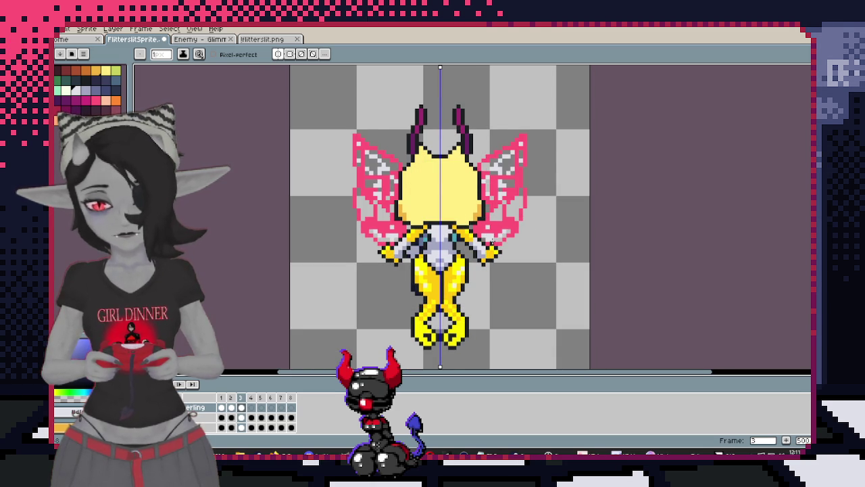
Compare frame 3 with frame 2 and re-centre the head to review it
{"action": "key", "text": "comma"}
{"action": "key", "text": "period"}
{"action": "scroll", "coordinate": [473, 251], "scroll_direction": "up", "scroll_amount": 4}
{"action": "scroll", "coordinate": [405, 223], "scroll_direction": "down", "scroll_amount": 1}
{"action": "left_click_drag", "start_coordinate": [401, 220], "coordinate": [458, 197]}
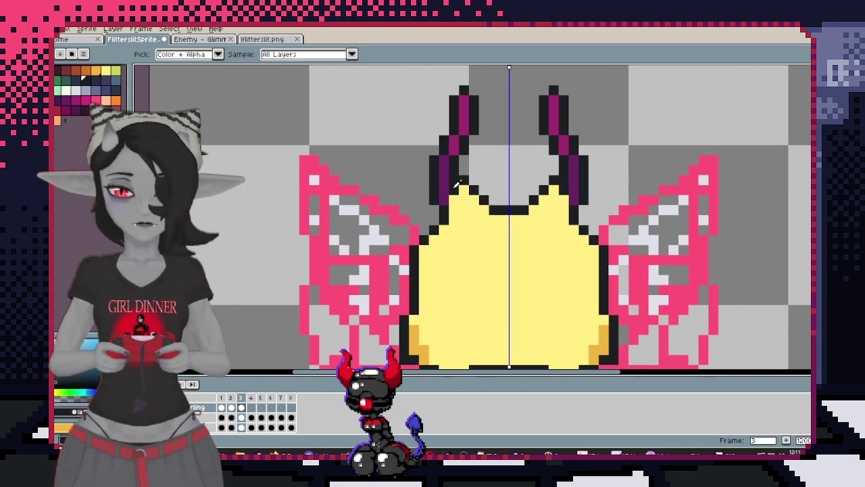
{"action": "scroll", "coordinate": [458, 181], "scroll_direction": "down", "scroll_amount": 1}
{"action": "scroll", "coordinate": [446, 217], "scroll_direction": "up", "scroll_amount": 1}
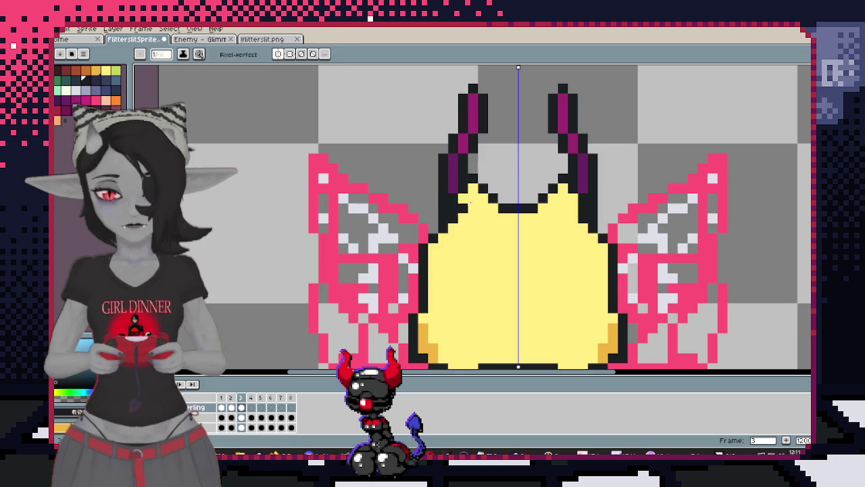
{"action": "scroll", "coordinate": [498, 259], "scroll_direction": "down", "scroll_amount": 3}
{"action": "scroll", "coordinate": [498, 259], "scroll_direction": "down", "scroll_amount": 1}
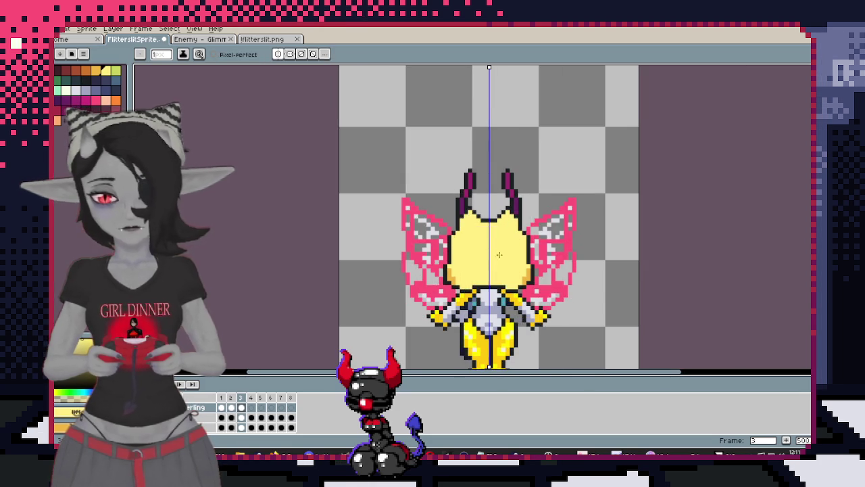
Select the pale-yellow back area and paint orange shading inside it and at its upper corner
{"action": "scroll", "coordinate": [498, 258], "scroll_direction": "up", "scroll_amount": 4}
{"action": "scroll", "coordinate": [491, 245], "scroll_direction": "down", "scroll_amount": 3}
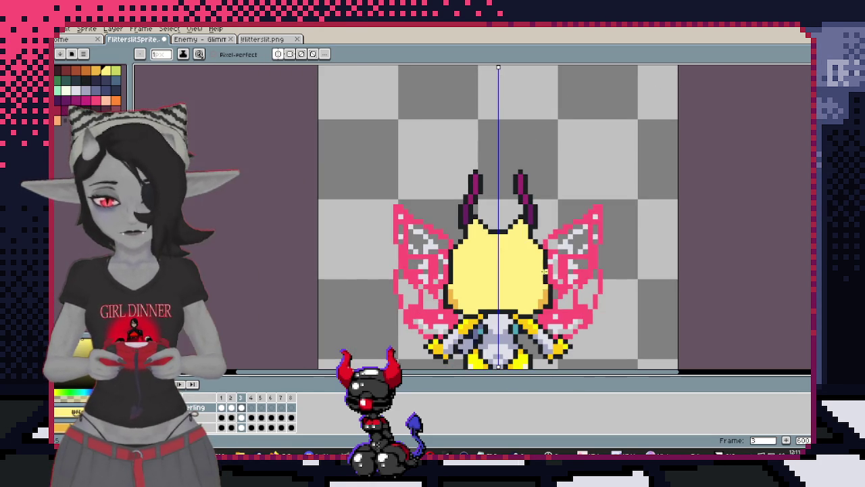
{"action": "scroll", "coordinate": [549, 247], "scroll_direction": "down", "scroll_amount": 2}
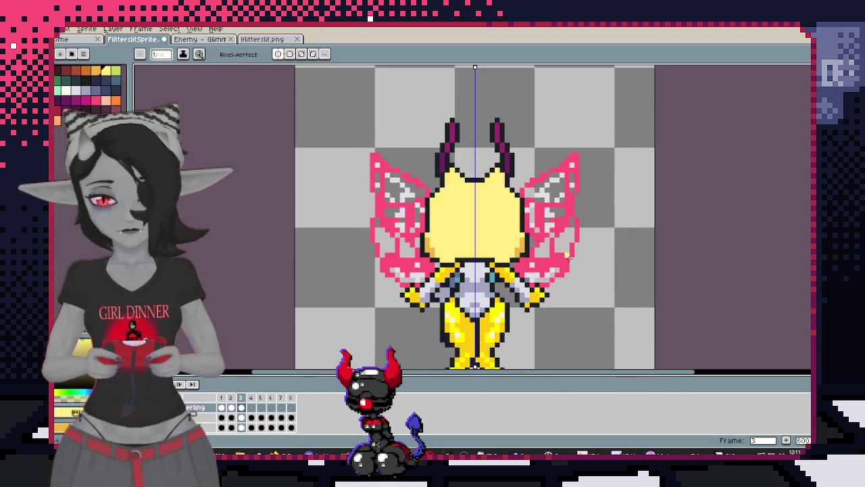
{"action": "scroll", "coordinate": [557, 225], "scroll_direction": "up", "scroll_amount": 1}
{"action": "scroll", "coordinate": [473, 237], "scroll_direction": "up", "scroll_amount": 2}
{"action": "scroll", "coordinate": [423, 249], "scroll_direction": "down", "scroll_amount": 1}
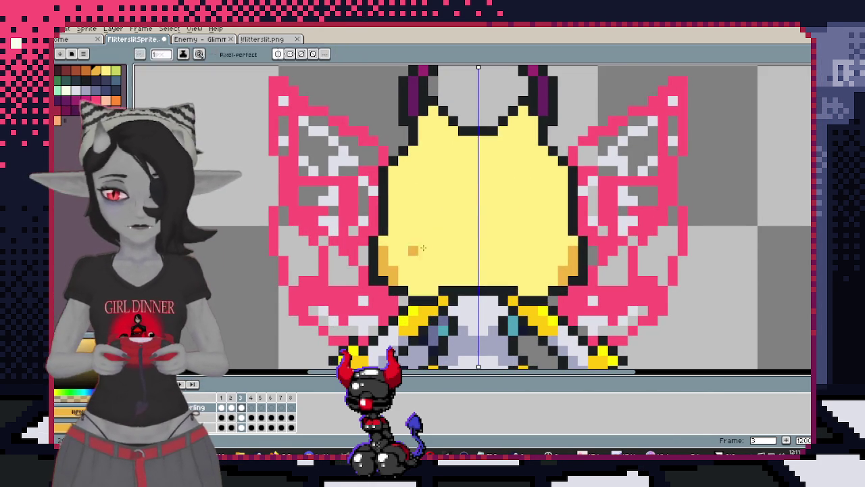
{"action": "scroll", "coordinate": [423, 249], "scroll_direction": "down", "scroll_amount": 1}
{"action": "key", "text": "w"}
{"action": "left_click", "coordinate": [474, 253]}
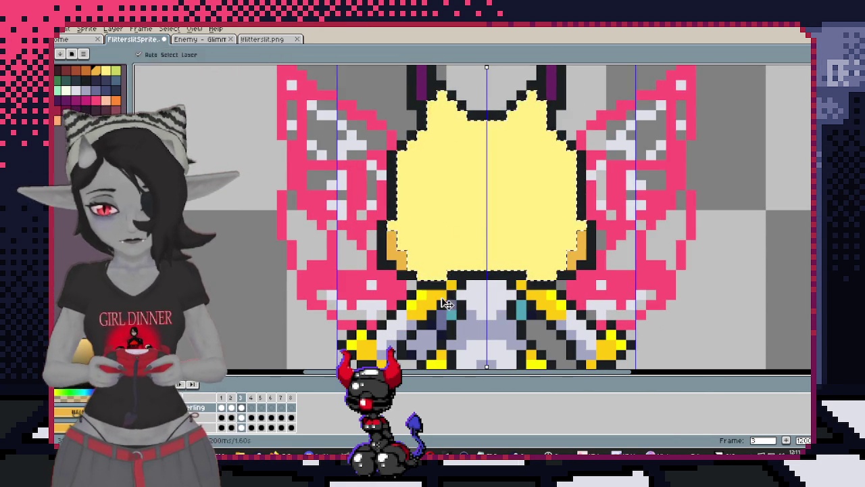
{"action": "key", "text": "b"}
{"action": "left_click_drag", "start_coordinate": [473, 226], "coordinate": [507, 265]}
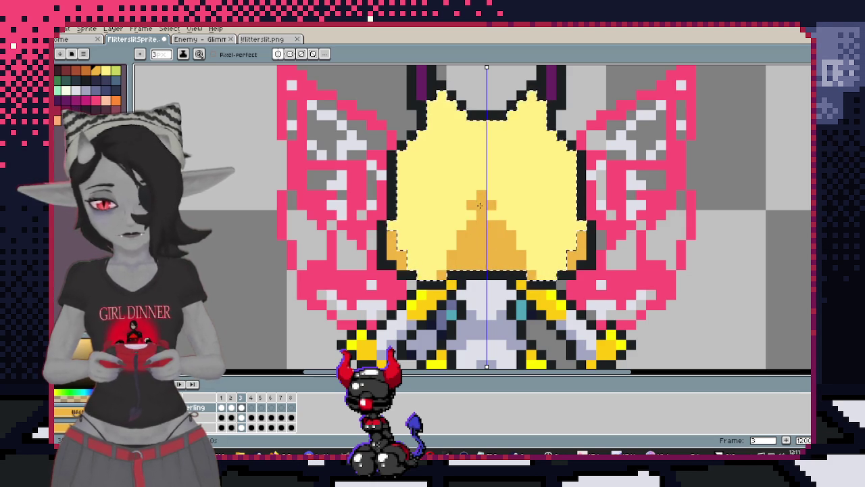
{"action": "left_click", "coordinate": [559, 139]}
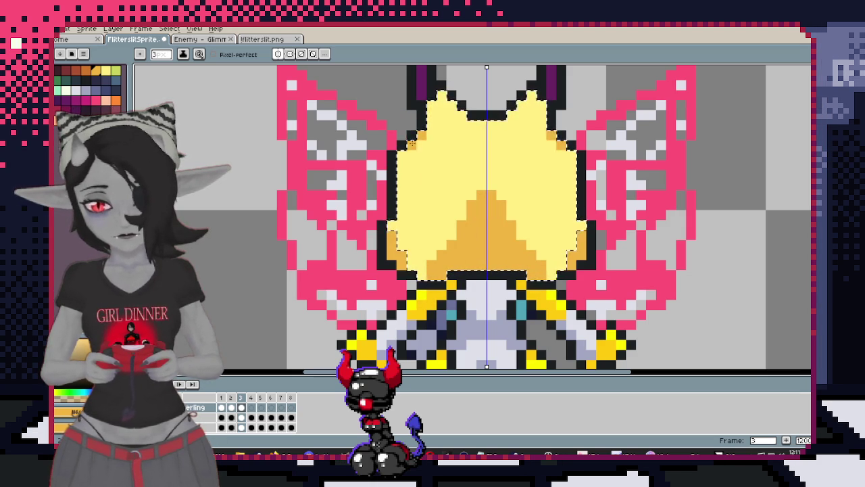
Zoom in and out to inspect the new orange shading on the fairy's back
{"action": "scroll", "coordinate": [474, 236], "scroll_direction": "down", "scroll_amount": 4}
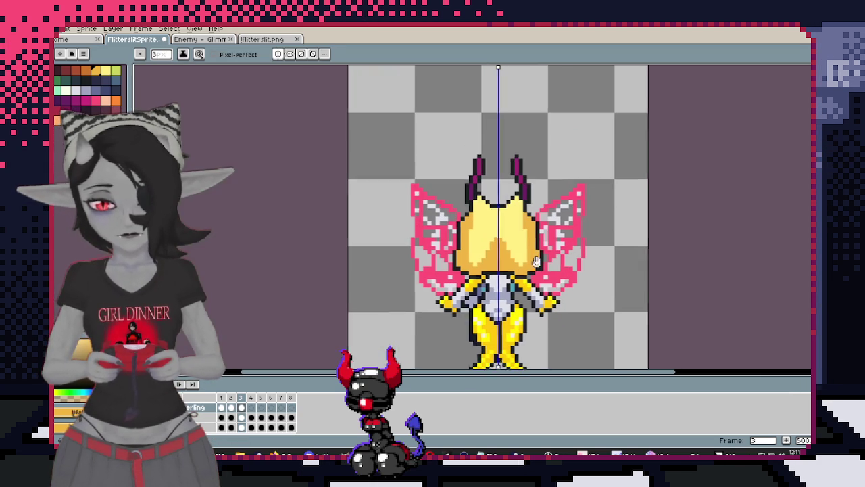
{"action": "scroll", "coordinate": [488, 155], "scroll_direction": "up", "scroll_amount": 1}
{"action": "scroll", "coordinate": [488, 155], "scroll_direction": "up", "scroll_amount": 1}
{"action": "scroll", "coordinate": [473, 264], "scroll_direction": "up", "scroll_amount": 1}
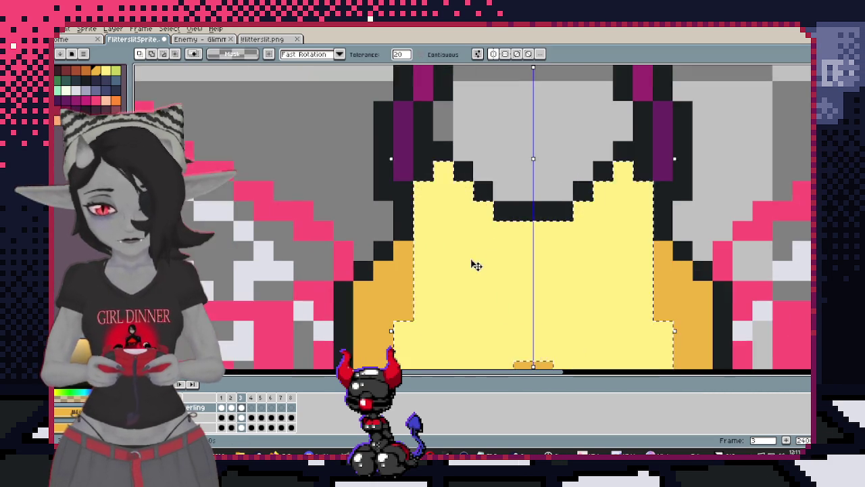
{"action": "scroll", "coordinate": [452, 148], "scroll_direction": "down", "scroll_amount": 1}
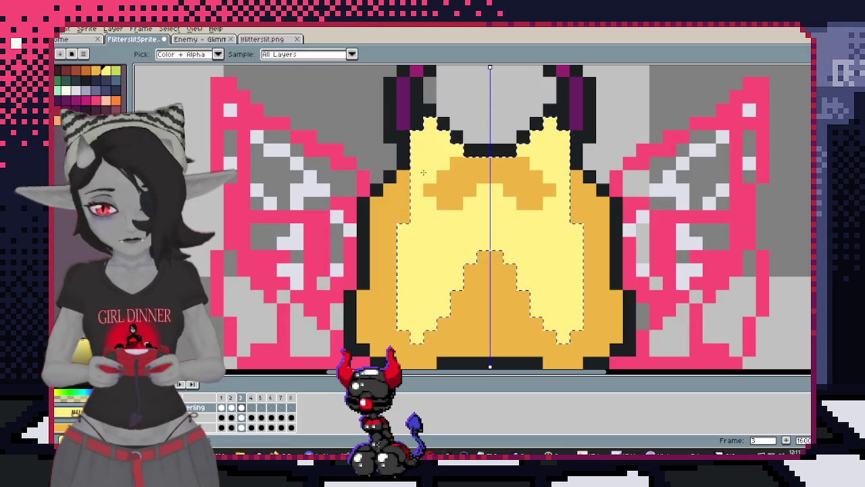
{"action": "scroll", "coordinate": [536, 120], "scroll_direction": "up", "scroll_amount": 1}
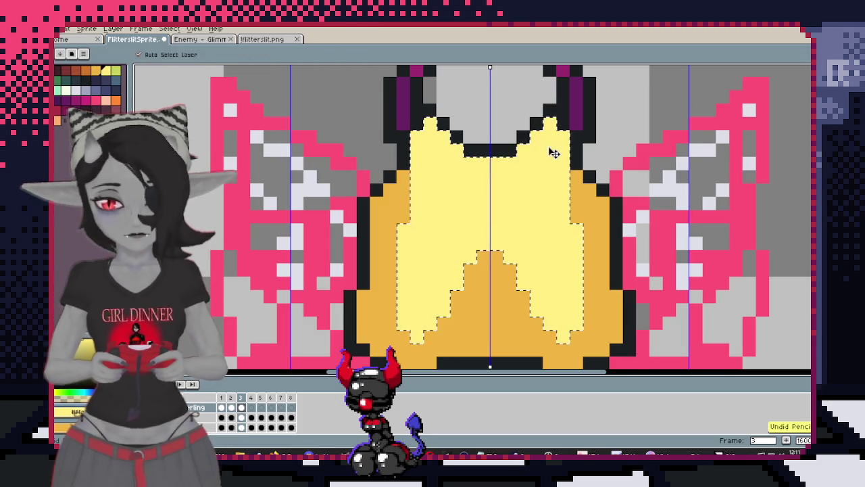
{"action": "key", "text": "b"}
{"action": "scroll", "coordinate": [572, 202], "scroll_direction": "down", "scroll_amount": 3}
{"action": "scroll", "coordinate": [581, 270], "scroll_direction": "up", "scroll_amount": 1}
{"action": "scroll", "coordinate": [541, 217], "scroll_direction": "up", "scroll_amount": 1}
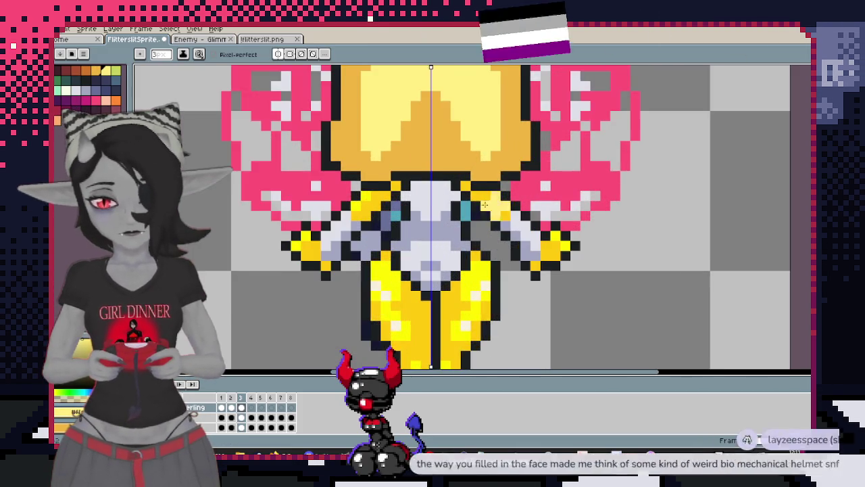
{"action": "scroll", "coordinate": [524, 177], "scroll_direction": "up", "scroll_amount": 1}
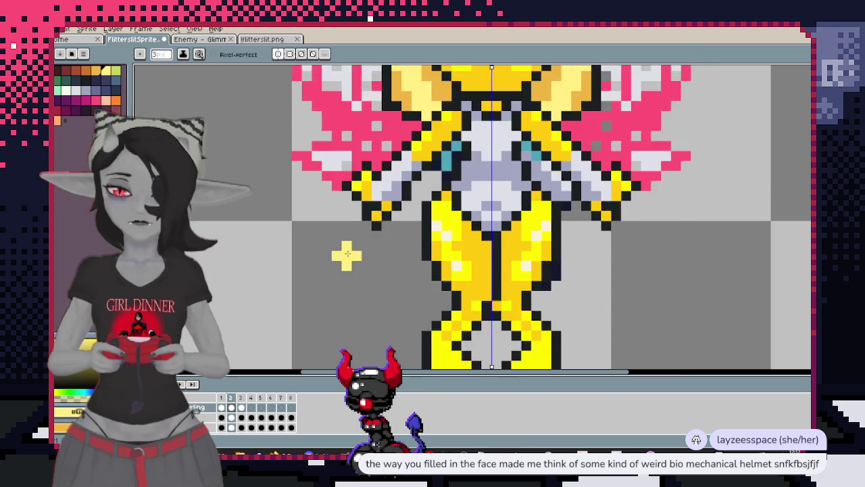
{"action": "scroll", "coordinate": [366, 237], "scroll_direction": "down", "scroll_amount": 2}
{"action": "scroll", "coordinate": [358, 240], "scroll_direction": "up", "scroll_amount": 2}
{"action": "scroll", "coordinate": [318, 238], "scroll_direction": "up", "scroll_amount": 1}
{"action": "left_click", "coordinate": [194, 40]}
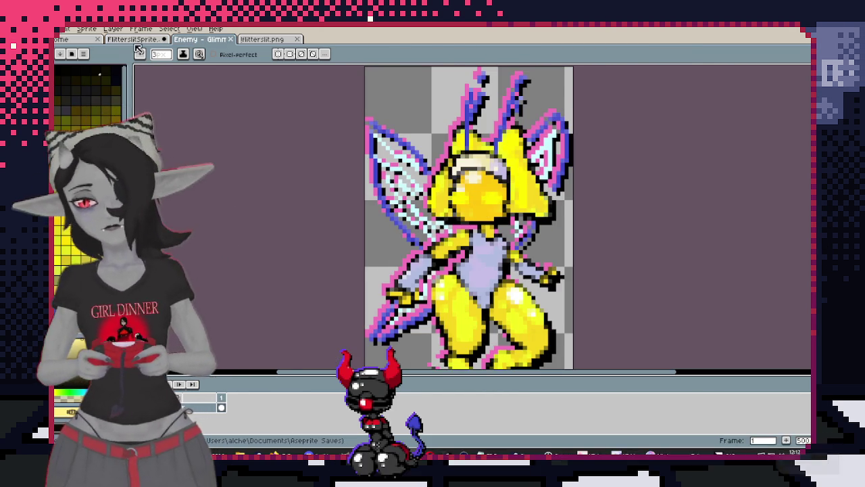
{"action": "key", "text": "ctrl+shift+Tab"}
{"action": "scroll", "coordinate": [462, 213], "scroll_direction": "up", "scroll_amount": 1}
{"action": "scroll", "coordinate": [462, 213], "scroll_direction": "up", "scroll_amount": 1}
{"action": "mouse_move", "coordinate": [461, 213]}
{"action": "left_mouse_down"}
{"action": "mouse_move", "coordinate": [429, 237]}
{"action": "mouse_move", "coordinate": [459, 270]}
{"action": "mouse_move", "coordinate": [433, 257]}
{"action": "mouse_move", "coordinate": [486, 297]}
{"action": "mouse_move", "coordinate": [502, 342]}
{"action": "left_mouse_up"}
Paint the fairy's hips and lower torso pink with mirrored Pencil strokes
{"action": "left_click", "coordinate": [101, 100]}
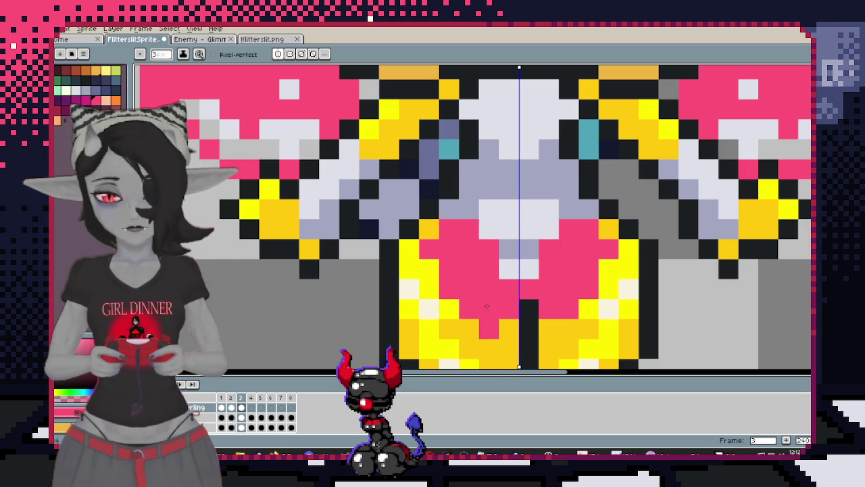
{"action": "left_click_drag", "start_coordinate": [470, 211], "coordinate": [490, 229]}
{"action": "mouse_move", "coordinate": [419, 243]}
{"action": "left_mouse_down"}
{"action": "mouse_move", "coordinate": [419, 297]}
{"action": "mouse_move", "coordinate": [473, 331]}
{"action": "left_mouse_up"}
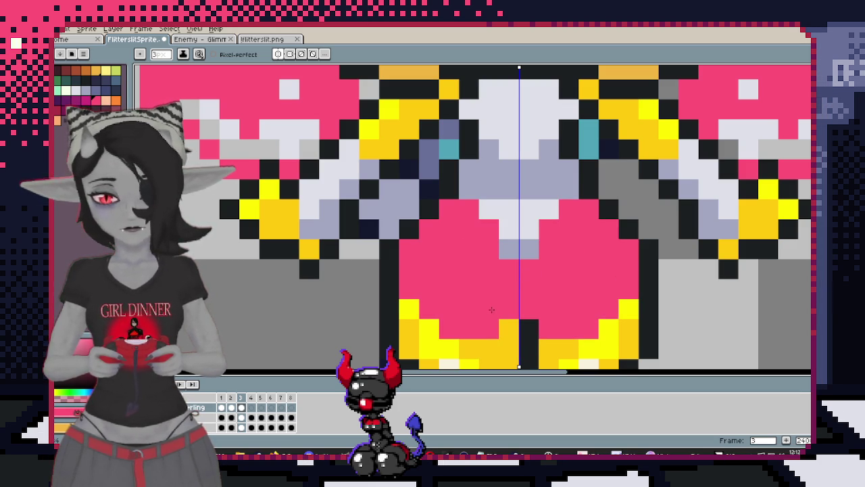
{"action": "left_click_drag", "start_coordinate": [485, 294], "coordinate": [472, 202]}
{"action": "scroll", "coordinate": [472, 201], "scroll_direction": "down", "scroll_amount": 3}
{"action": "scroll", "coordinate": [463, 221], "scroll_direction": "up", "scroll_amount": 3}
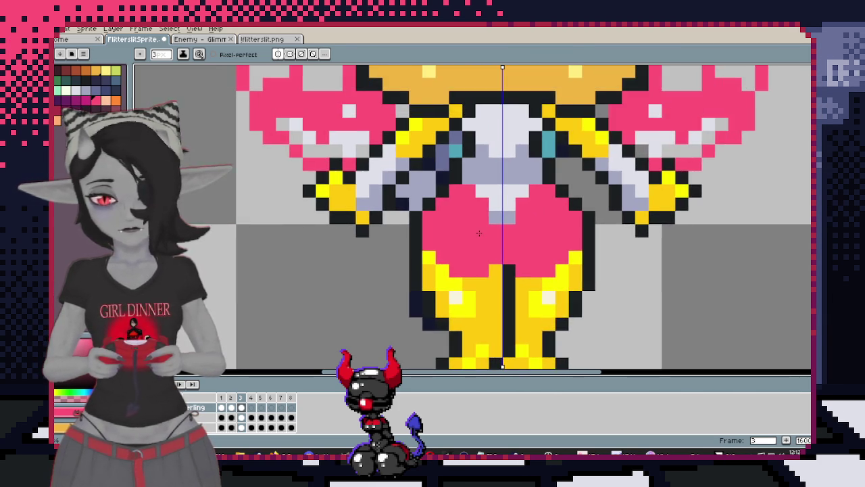
{"action": "scroll", "coordinate": [463, 221], "scroll_direction": "up", "scroll_amount": 2}
{"action": "scroll", "coordinate": [514, 220], "scroll_direction": "down", "scroll_amount": 2}
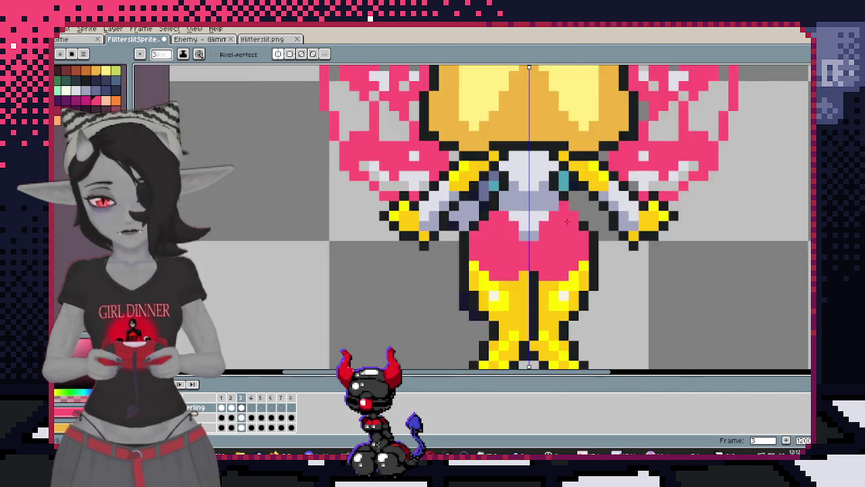
{"action": "scroll", "coordinate": [547, 219], "scroll_direction": "up", "scroll_amount": 2}
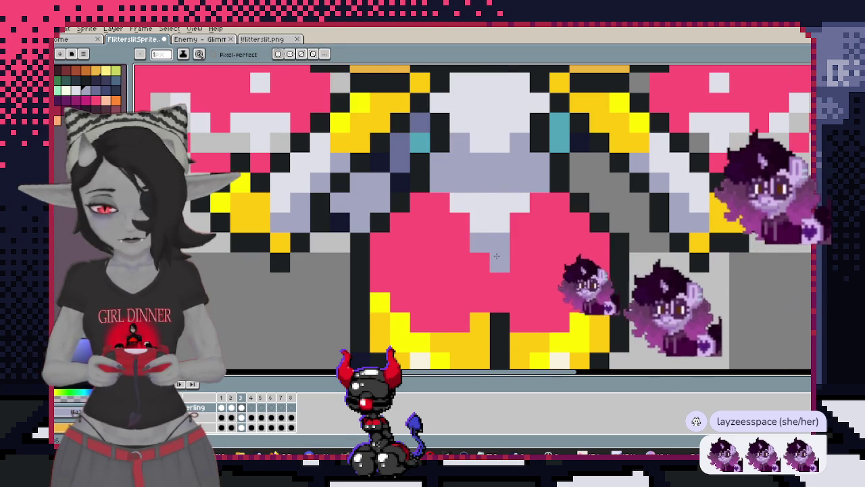
{"action": "scroll", "coordinate": [539, 322], "scroll_direction": "down", "scroll_amount": 2}
{"action": "scroll", "coordinate": [501, 284], "scroll_direction": "up", "scroll_amount": 1}
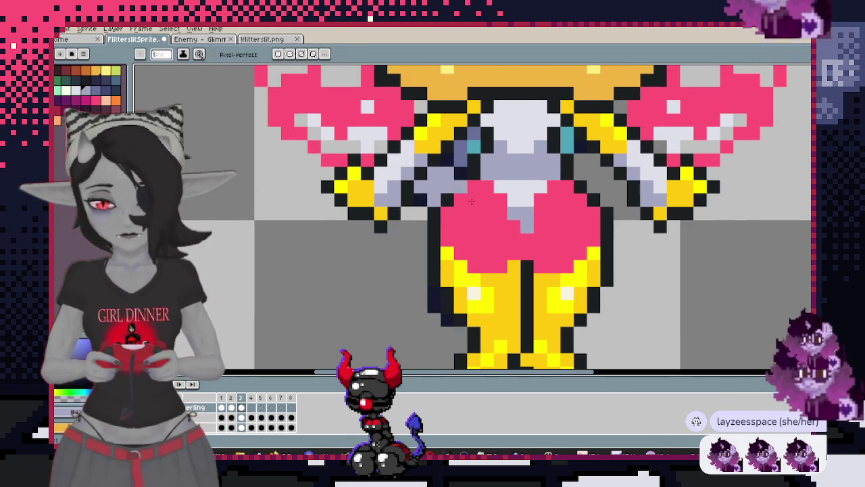
Sample a colour from the sprite with the Eyedropper and return to the Pencil
{"action": "key", "text": "i"}
{"action": "key", "text": "b"}
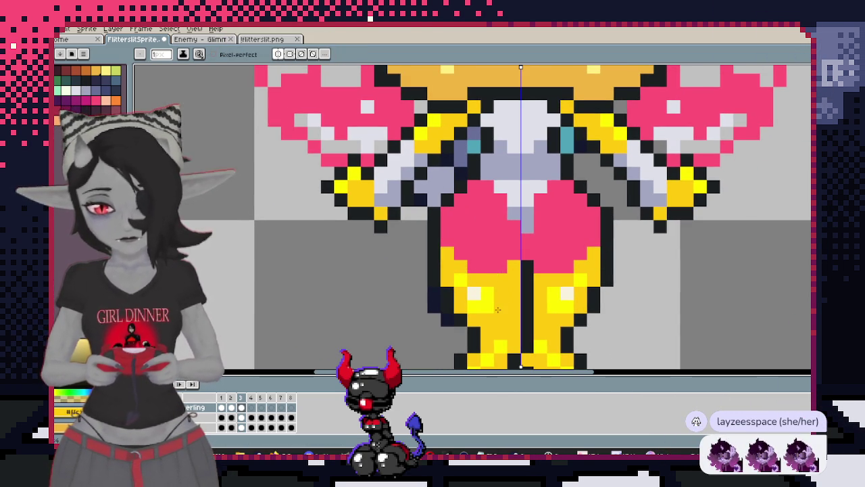
{"action": "scroll", "coordinate": [473, 287], "scroll_direction": "down", "scroll_amount": 2}
{"action": "scroll", "coordinate": [487, 271], "scroll_direction": "down", "scroll_amount": 1}
{"action": "scroll", "coordinate": [494, 264], "scroll_direction": "up", "scroll_amount": 1}
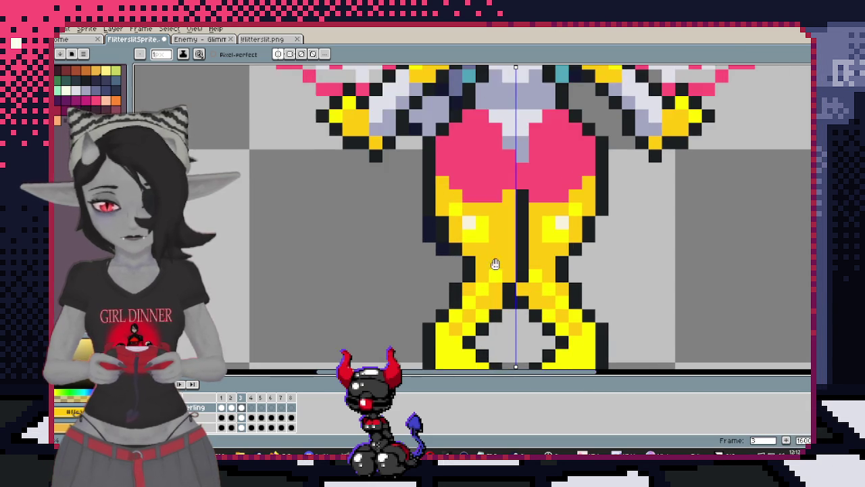
{"action": "scroll", "coordinate": [433, 156], "scroll_direction": "down", "scroll_amount": 2}
{"action": "scroll", "coordinate": [472, 171], "scroll_direction": "down", "scroll_amount": 1}
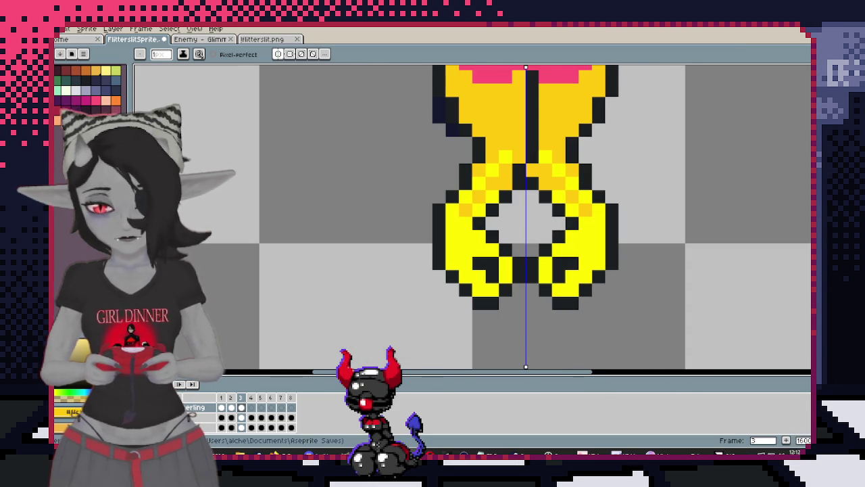
Compare frame 1 with frame 3 and pan over the fairy's head and feet
{"action": "scroll", "coordinate": [471, 203], "scroll_direction": "down", "scroll_amount": 3}
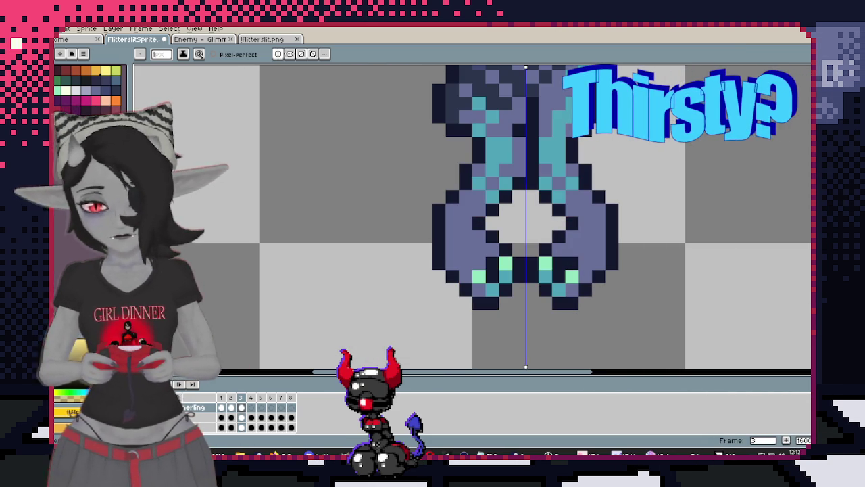
{"action": "left_click", "coordinate": [222, 427]}
{"action": "left_click", "coordinate": [241, 427]}
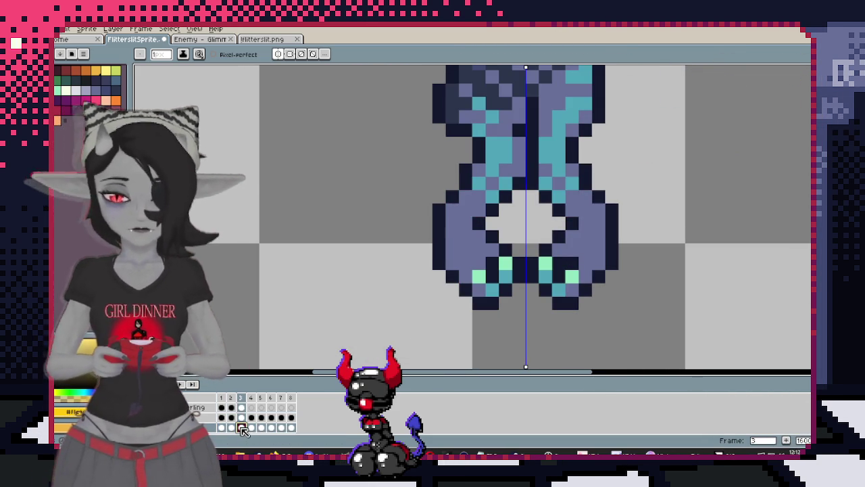
{"action": "scroll", "coordinate": [385, 264], "scroll_direction": "up", "scroll_amount": 1}
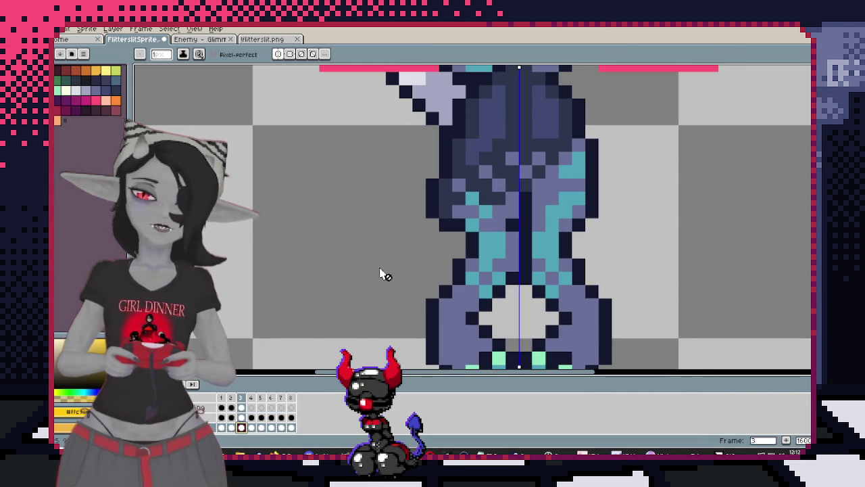
{"action": "scroll", "coordinate": [399, 274], "scroll_direction": "down", "scroll_amount": 1}
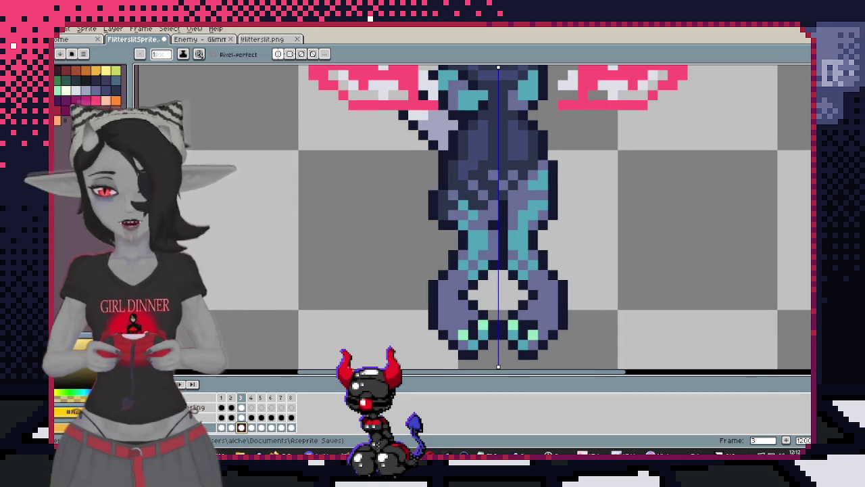
{"action": "left_click_drag", "start_coordinate": [471, 118], "coordinate": [471, 213]}
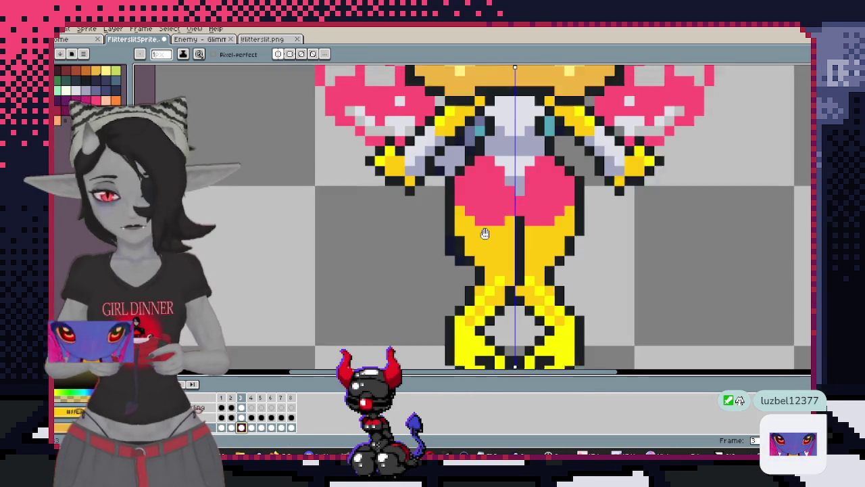
{"action": "left_click_drag", "start_coordinate": [512, 316], "coordinate": [517, 255]}
Sample a cream colour from the sprite and switch back to the Pencil
{"action": "key", "text": "comma"}
{"action": "key", "text": "i"}
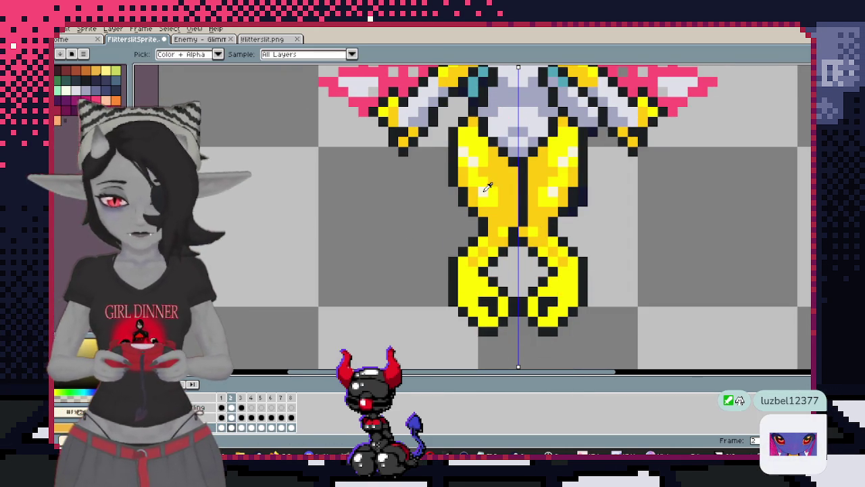
{"action": "key", "text": "b"}
{"action": "key", "text": "period"}
{"action": "scroll", "coordinate": [246, 419], "scroll_direction": "up", "scroll_amount": 1}
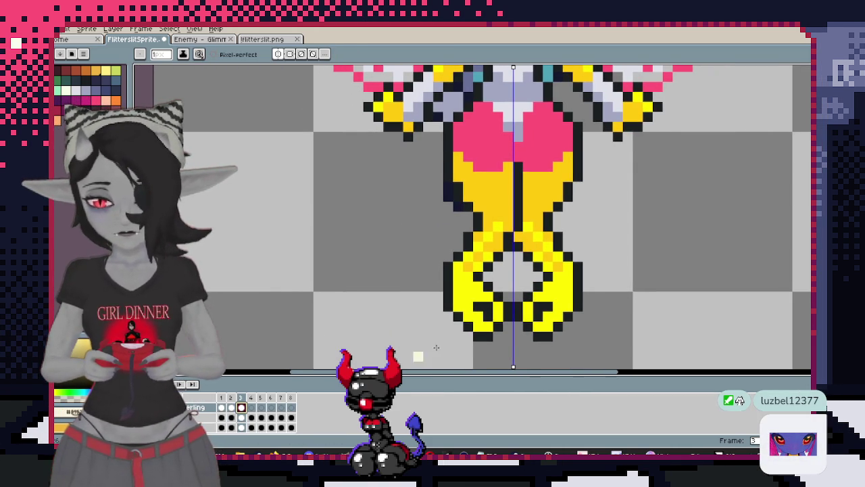
{"action": "scroll", "coordinate": [501, 284], "scroll_direction": "up", "scroll_amount": 2}
Flip between yellow frame 3 and the dark-blue frame to compare the feet
{"action": "key", "text": "period"}
{"action": "key", "text": "comma"}
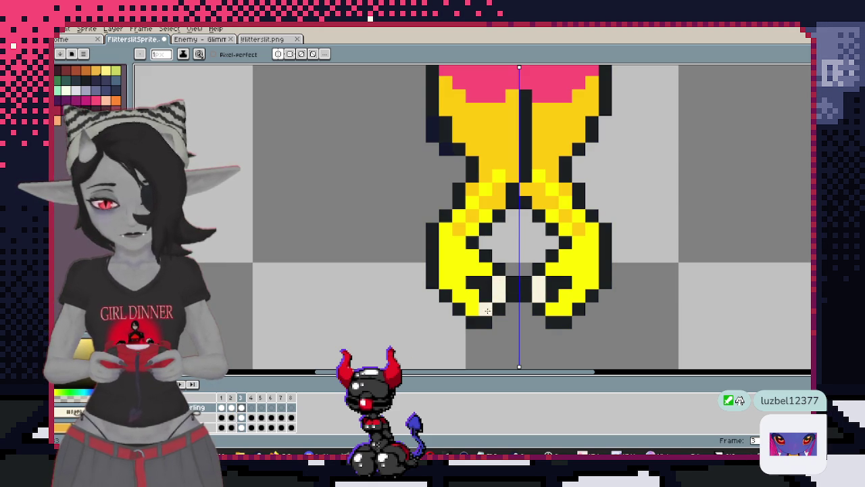
{"action": "key", "text": "period"}
{"action": "key", "text": "comma"}
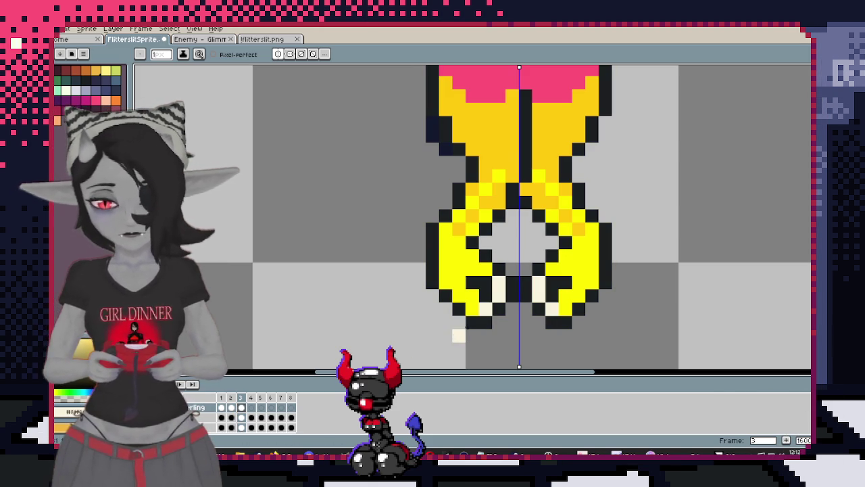
{"action": "scroll", "coordinate": [475, 297], "scroll_direction": "down", "scroll_amount": 2}
{"action": "scroll", "coordinate": [475, 297], "scroll_direction": "down", "scroll_amount": 1}
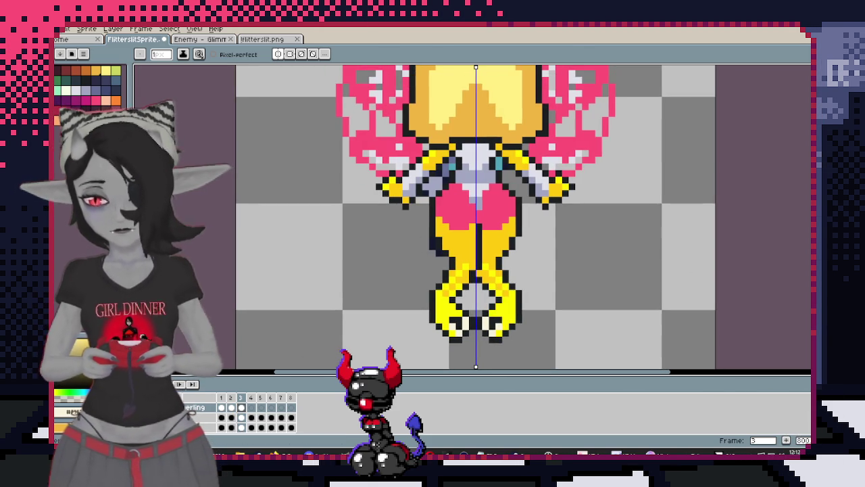
{"action": "key", "text": "period"}
{"action": "key", "text": "comma"}
{"action": "scroll", "coordinate": [540, 214], "scroll_direction": "up", "scroll_amount": 1}
{"action": "scroll", "coordinate": [540, 214], "scroll_direction": "up", "scroll_amount": 1}
Sample yellow and recolour a dark foot outline pixel yellow
{"action": "key", "text": "i"}
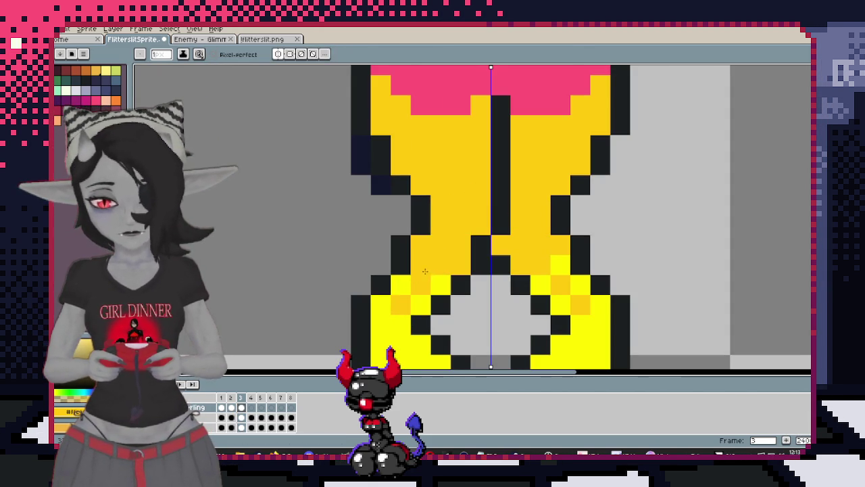
{"action": "left_click", "coordinate": [472, 236]}
{"action": "scroll", "coordinate": [556, 223], "scroll_direction": "down", "scroll_amount": 6}
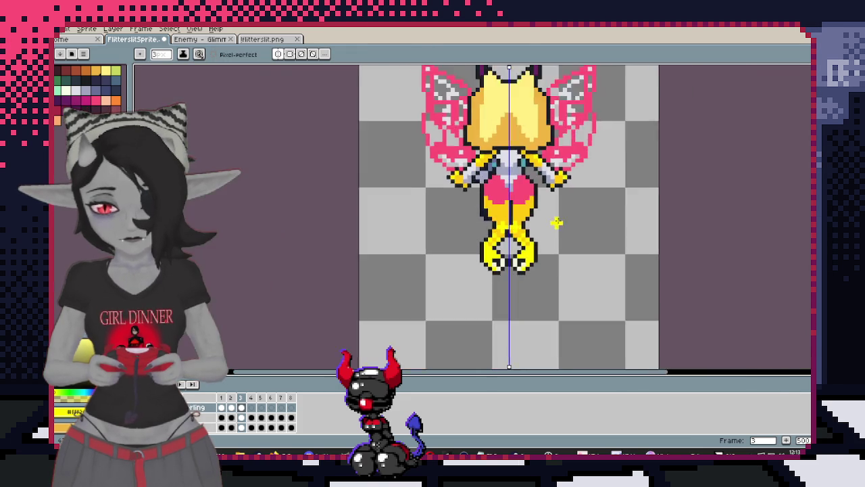
{"action": "scroll", "coordinate": [518, 212], "scroll_direction": "up", "scroll_amount": 3}
{"action": "scroll", "coordinate": [568, 211], "scroll_direction": "down", "scroll_amount": 1}
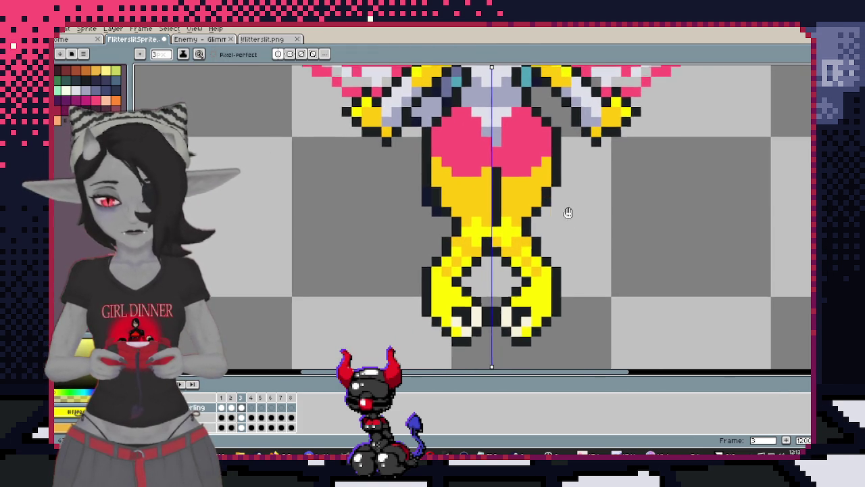
{"action": "scroll", "coordinate": [566, 212], "scroll_direction": "up", "scroll_amount": 1}
{"action": "scroll", "coordinate": [540, 202], "scroll_direction": "up", "scroll_amount": 1}
{"action": "scroll", "coordinate": [504, 195], "scroll_direction": "down", "scroll_amount": 1}
Fill the pink torso yellow, select the yellow pixels, and draw a light cross on the right half
{"action": "key", "text": "g"}
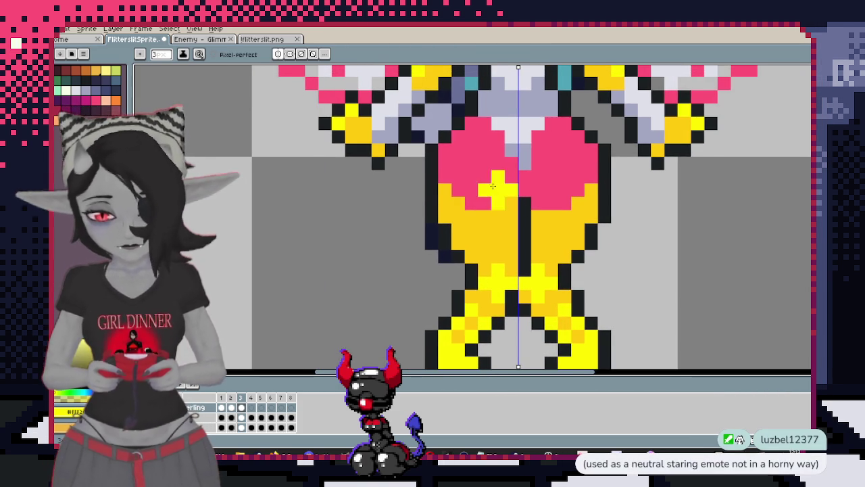
{"action": "left_click", "coordinate": [487, 183]}
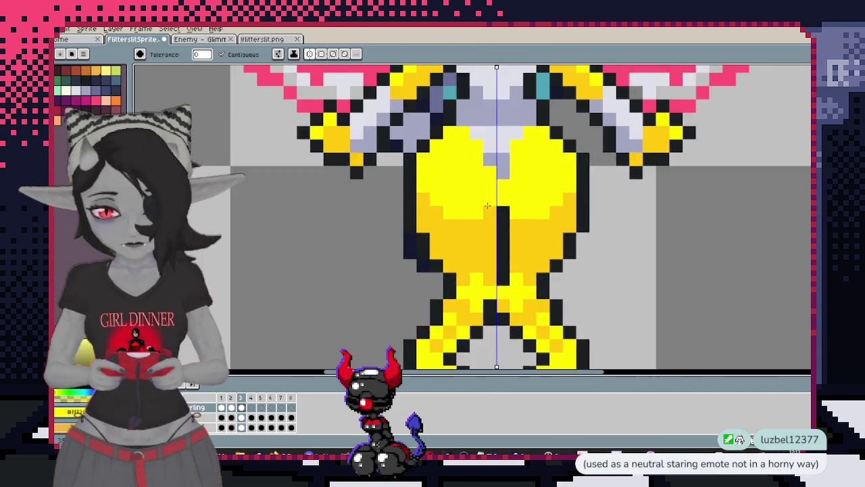
{"action": "key", "text": "w"}
{"action": "left_click", "coordinate": [479, 216]}
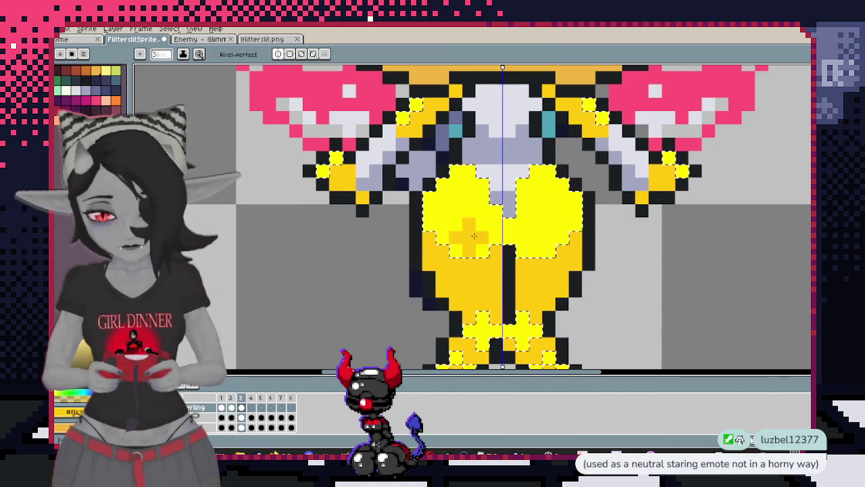
{"action": "key", "text": "b"}
{"action": "mouse_move", "coordinate": [493, 233]}
{"action": "left_mouse_down"}
{"action": "mouse_move", "coordinate": [457, 143]}
{"action": "mouse_move", "coordinate": [449, 228]}
{"action": "left_mouse_up"}
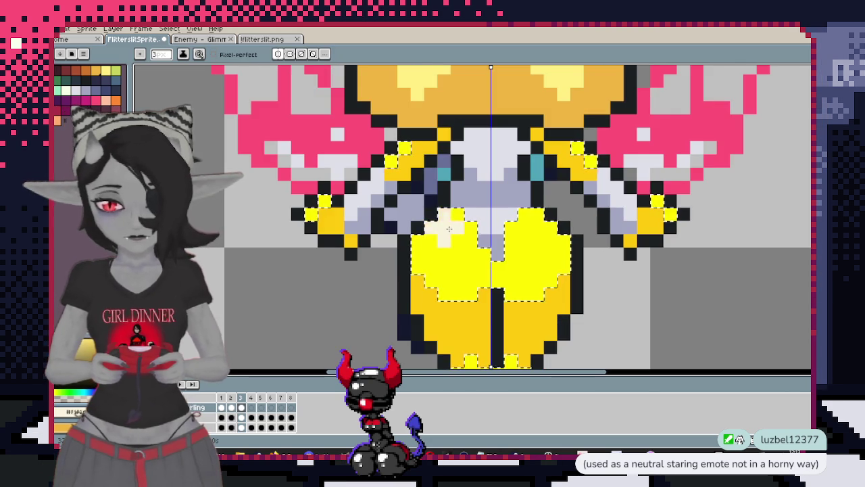
{"action": "left_click_drag", "start_coordinate": [538, 232], "coordinate": [526, 257]}
{"action": "key", "text": "ctrl+d"}
Shorten the dark centre line by recolouring its lower pixels yellow and adding one below the neck
{"action": "key", "text": "i"}
{"action": "left_click", "coordinate": [457, 193]}
{"action": "key", "text": "b"}
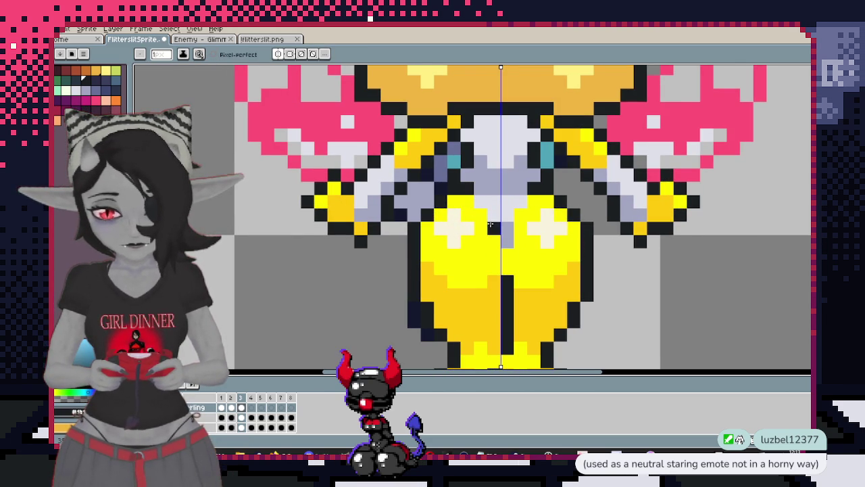
{"action": "key", "text": "ctrl+z"}
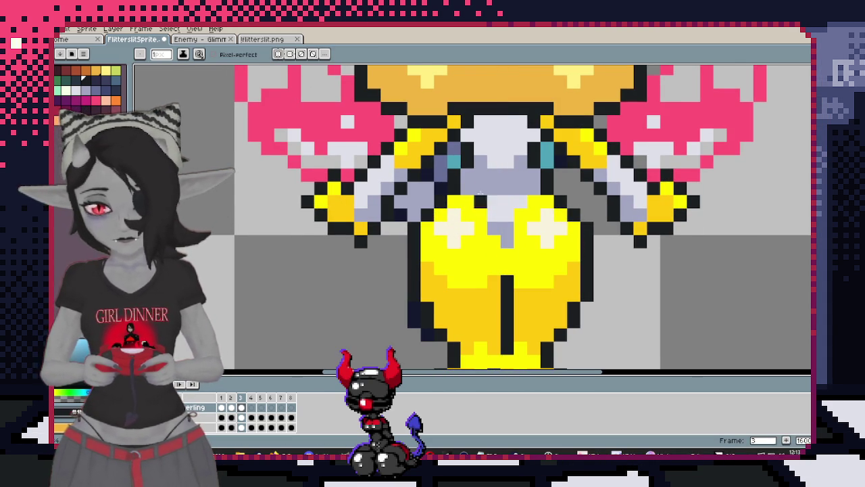
{"action": "left_click_drag", "start_coordinate": [510, 267], "coordinate": [504, 240]}
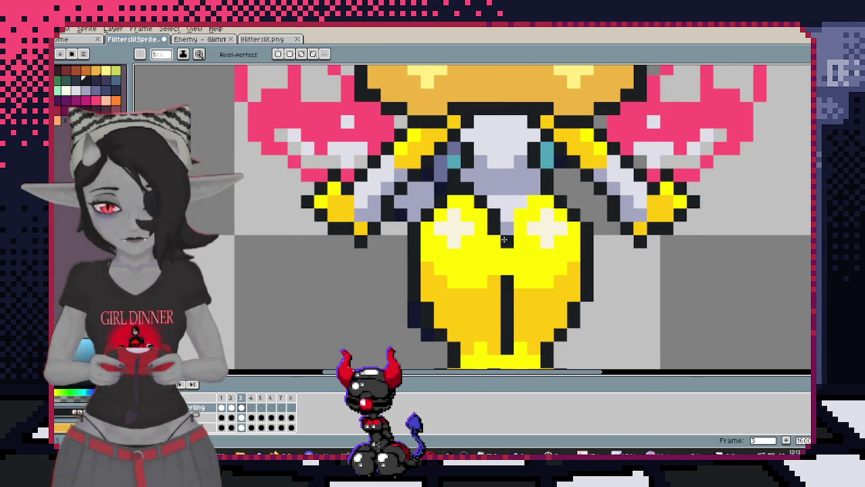
{"action": "left_click", "coordinate": [495, 226]}
{"action": "left_click", "coordinate": [509, 273]}
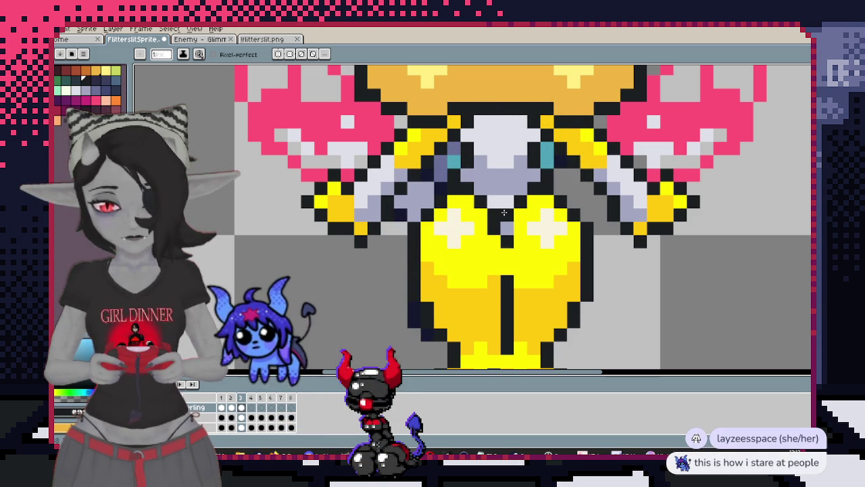
Zoom in and out to review the yellow torso and light crosses
{"action": "scroll", "coordinate": [507, 229], "scroll_direction": "down", "scroll_amount": 3}
{"action": "scroll", "coordinate": [545, 222], "scroll_direction": "up", "scroll_amount": 3}
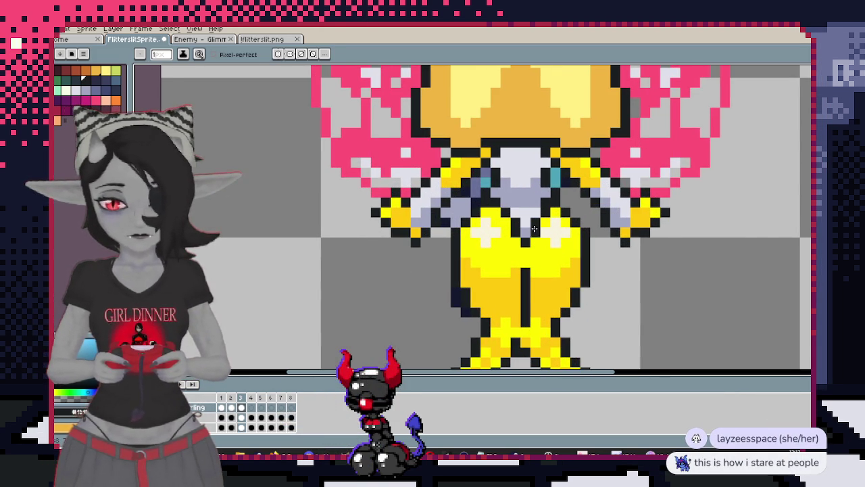
{"action": "scroll", "coordinate": [530, 230], "scroll_direction": "down", "scroll_amount": 1}
{"action": "scroll", "coordinate": [530, 230], "scroll_direction": "up", "scroll_amount": 1}
{"action": "scroll", "coordinate": [554, 243], "scroll_direction": "down", "scroll_amount": 2}
{"action": "scroll", "coordinate": [565, 245], "scroll_direction": "down", "scroll_amount": 1}
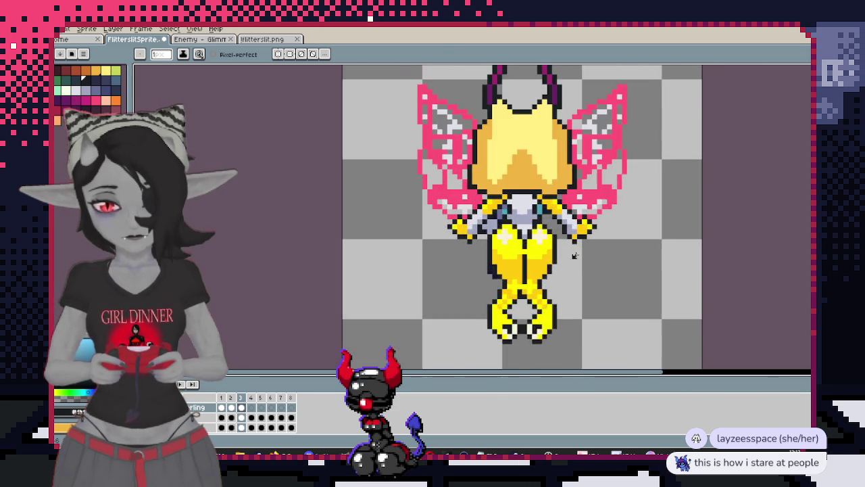
{"action": "scroll", "coordinate": [565, 245], "scroll_direction": "up", "scroll_amount": 1}
{"action": "scroll", "coordinate": [565, 251], "scroll_direction": "up", "scroll_amount": 2}
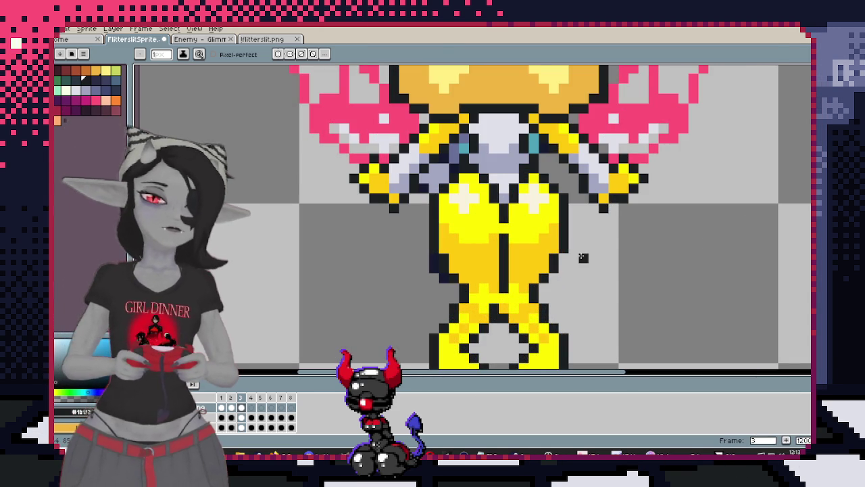
Compare the front-view frame against back-view frame 3
{"action": "scroll", "coordinate": [574, 268], "scroll_direction": "down", "scroll_amount": 1}
{"action": "scroll", "coordinate": [559, 237], "scroll_direction": "down", "scroll_amount": 1}
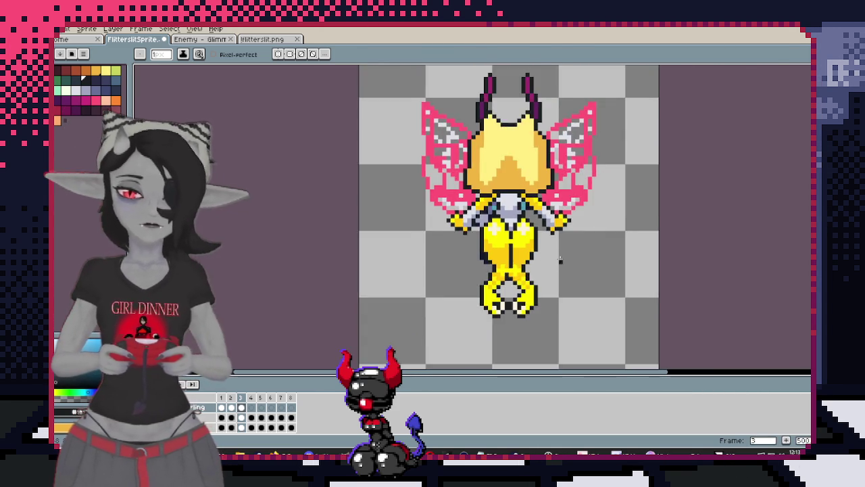
{"action": "scroll", "coordinate": [541, 257], "scroll_direction": "up", "scroll_amount": 1}
{"action": "scroll", "coordinate": [525, 270], "scroll_direction": "up", "scroll_amount": 1}
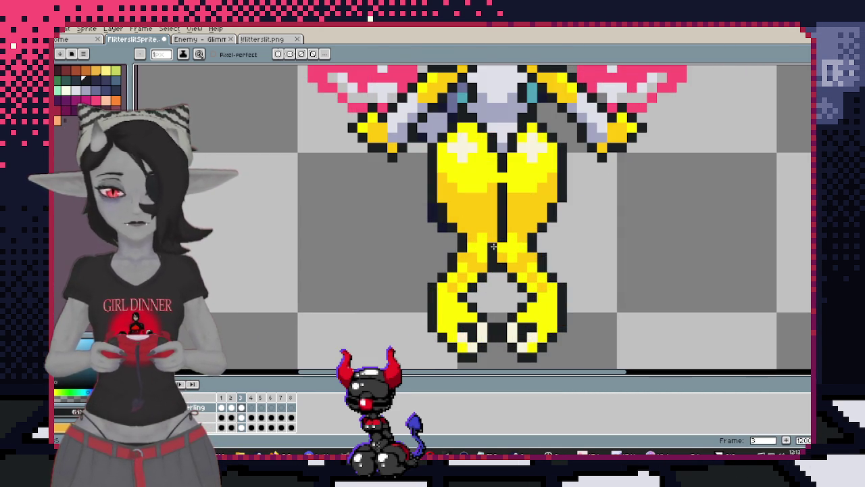
{"action": "scroll", "coordinate": [499, 247], "scroll_direction": "down", "scroll_amount": 3}
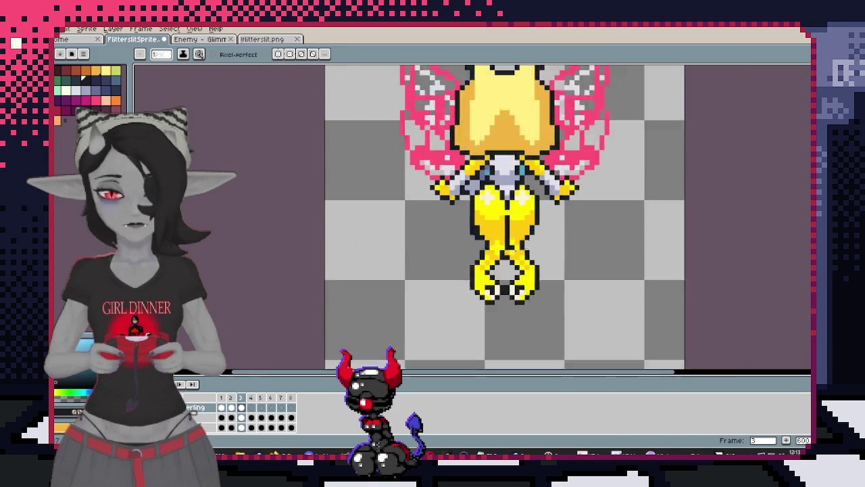
{"action": "scroll", "coordinate": [528, 250], "scroll_direction": "up", "scroll_amount": 1}
{"action": "scroll", "coordinate": [541, 254], "scroll_direction": "down", "scroll_amount": 2}
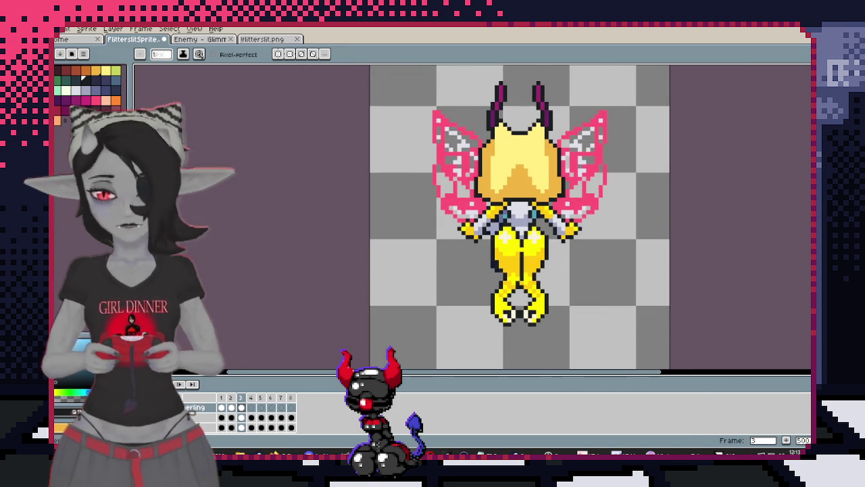
{"action": "key", "text": "Left"}
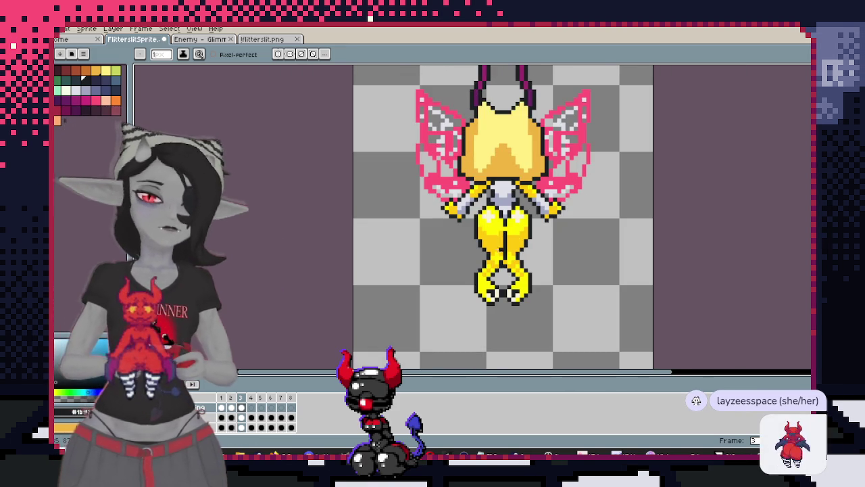
{"action": "left_click", "coordinate": [241, 415]}
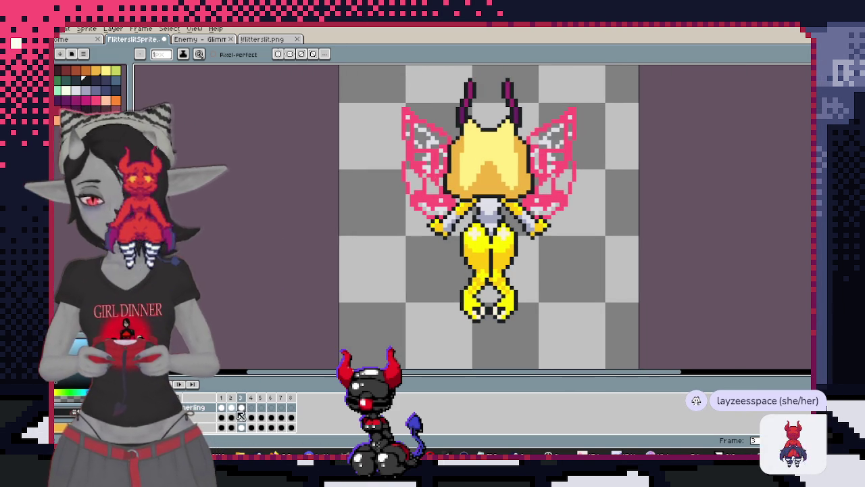
Add a new layer named Wings Back
{"action": "right_click", "coordinate": [193, 408]}
{"action": "mouse_move", "coordinate": [223, 381]}
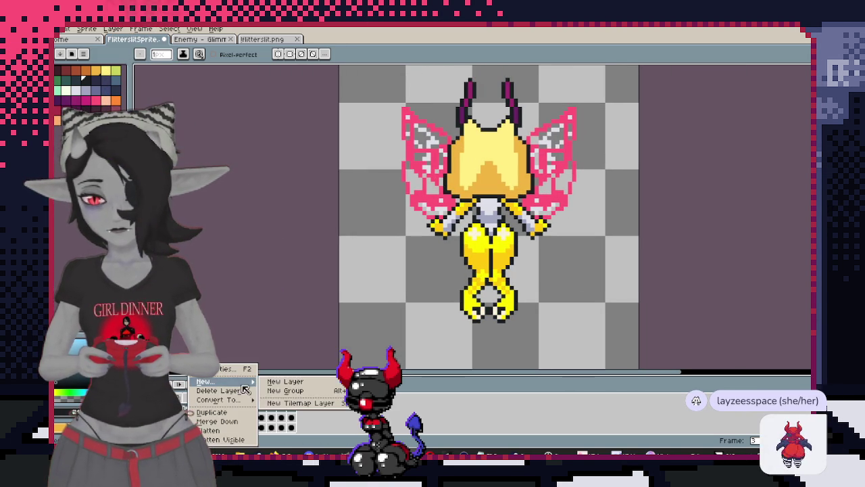
{"action": "left_click", "coordinate": [279, 385]}
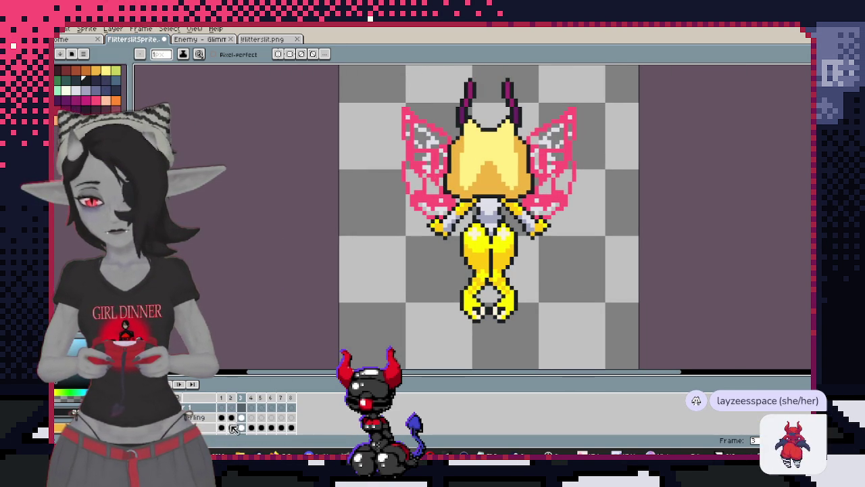
{"action": "double_click", "coordinate": [191, 410]}
{"action": "type", "text": "ings"}
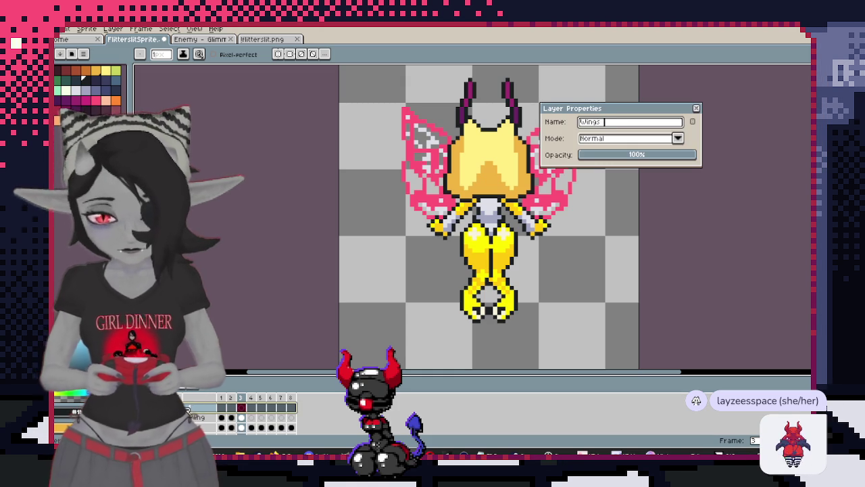
{"action": "type", "text": "k"}
{"action": "key", "text": "Return"}
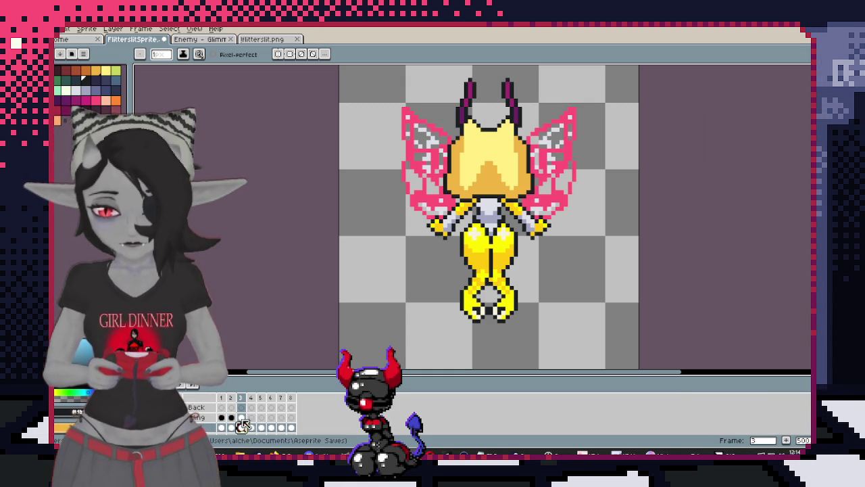
Select the frame 4 cels and play the animation to preview the frames
{"action": "left_click", "coordinate": [250, 428]}
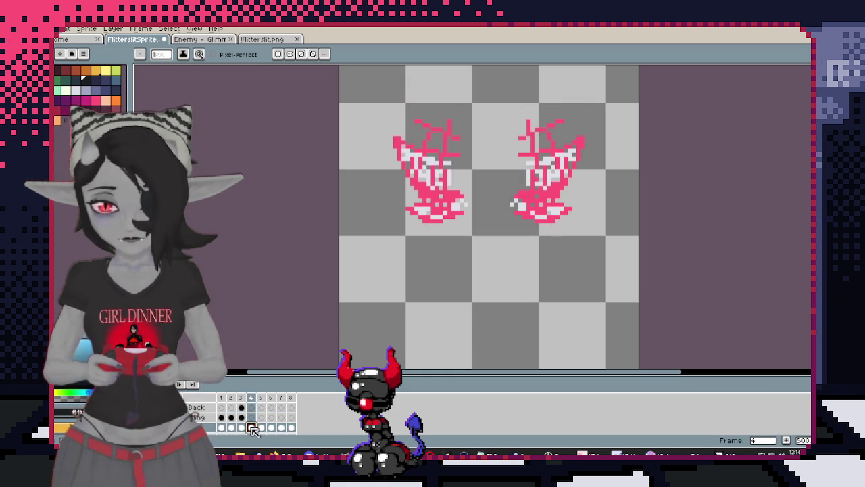
{"action": "left_click", "coordinate": [252, 408]}
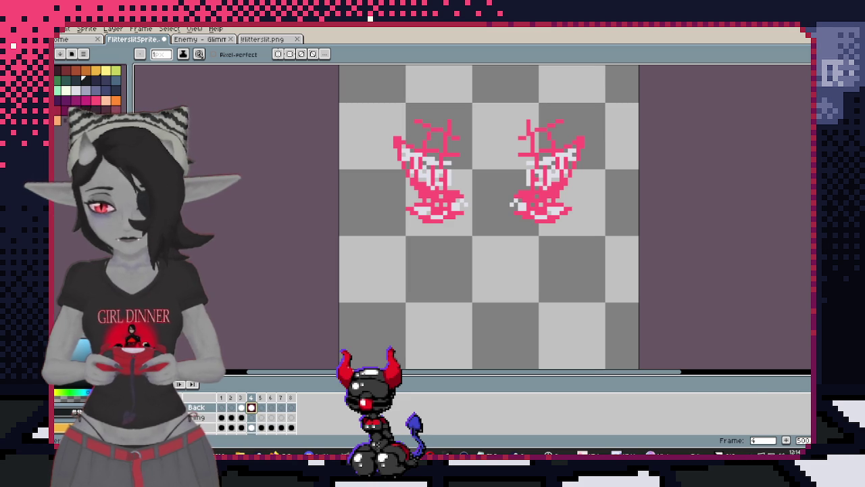
{"action": "left_click", "coordinate": [251, 428]}
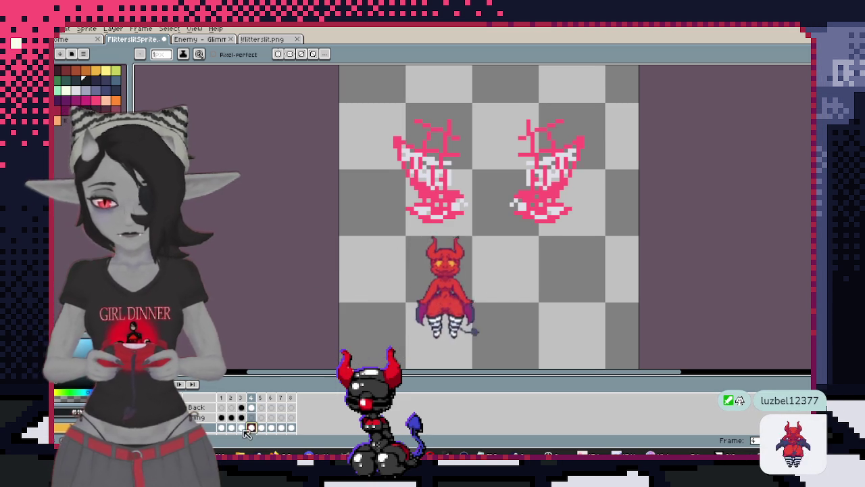
{"action": "key", "text": "Return"}
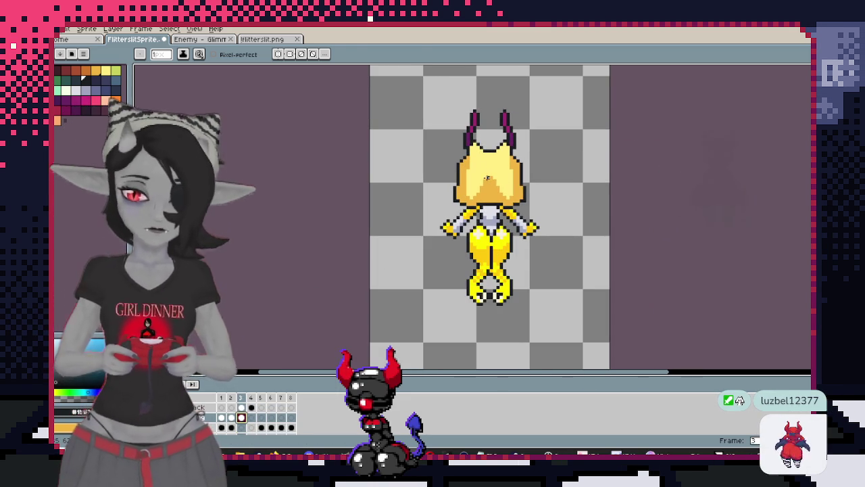
{"action": "key", "text": "m"}
{"action": "mouse_move", "coordinate": [407, 88]}
{"action": "left_mouse_down"}
{"action": "mouse_move", "coordinate": [554, 361]}
{"action": "mouse_move", "coordinate": [574, 325]}
{"action": "left_mouse_up"}
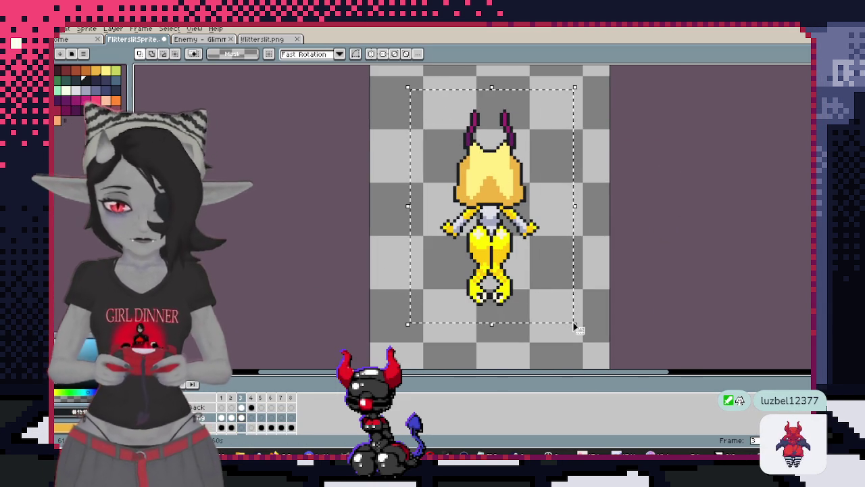
{"action": "key", "text": "Up"}
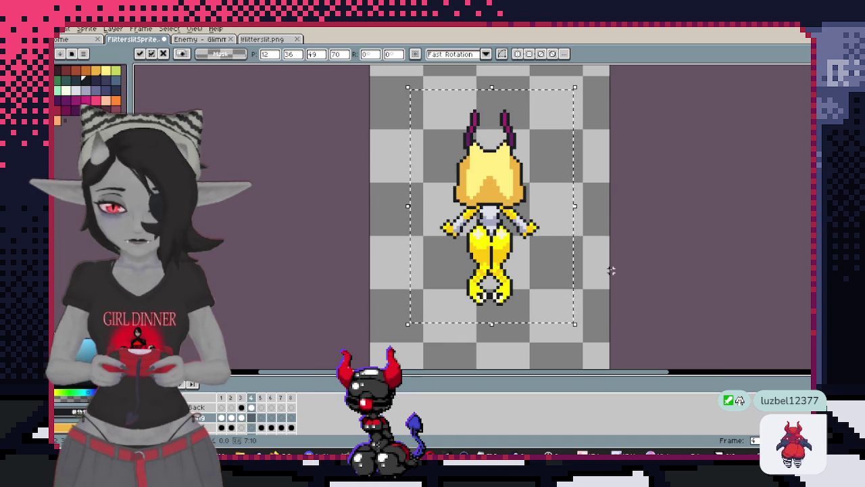
{"action": "key", "text": "Return"}
{"action": "scroll", "coordinate": [485, 257], "scroll_direction": "up", "scroll_amount": 2}
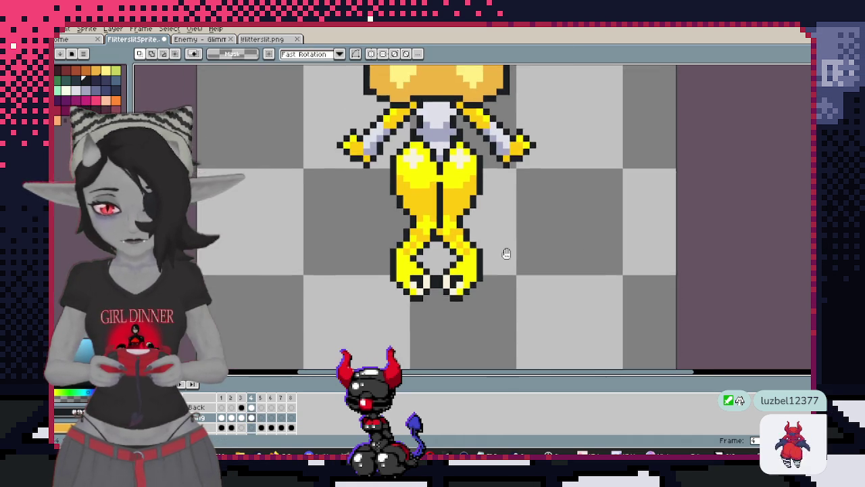
{"action": "scroll", "coordinate": [471, 305], "scroll_direction": "up", "scroll_amount": 2}
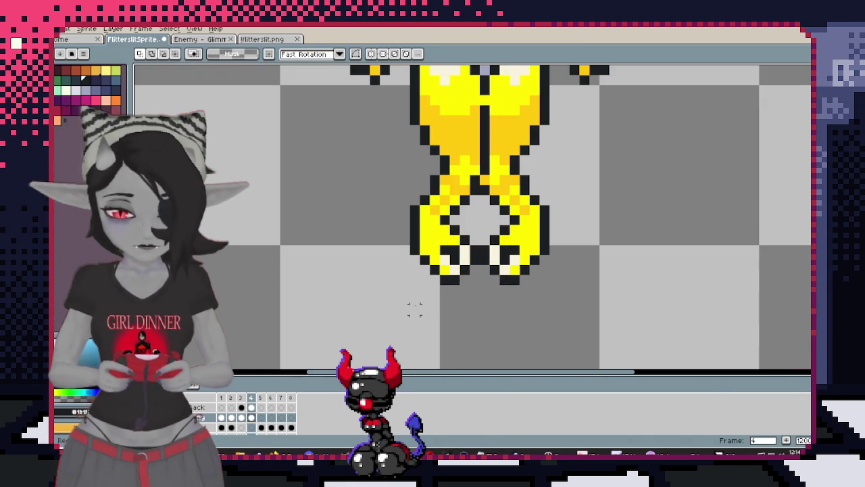
{"action": "left_click_drag", "start_coordinate": [395, 310], "coordinate": [607, 178]}
{"action": "key", "text": "Left"}
{"action": "scroll", "coordinate": [677, 203], "scroll_direction": "down", "scroll_amount": 4}
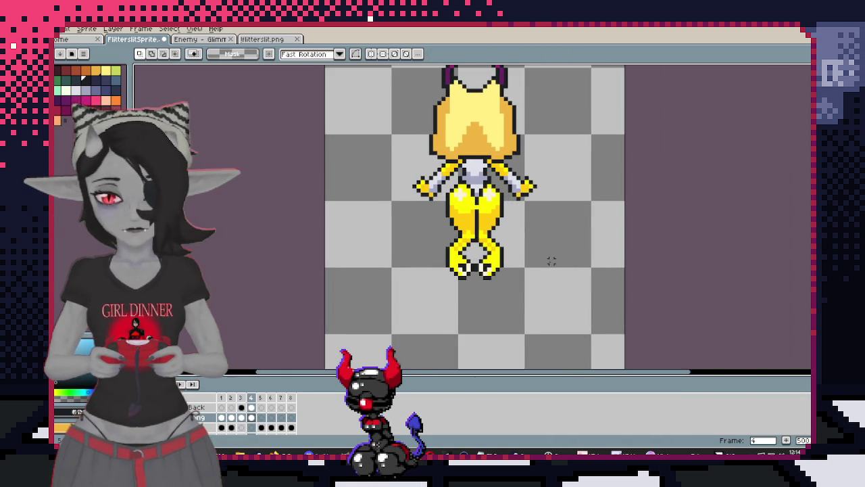
{"action": "key", "text": "Right"}
{"action": "key", "text": "Left"}
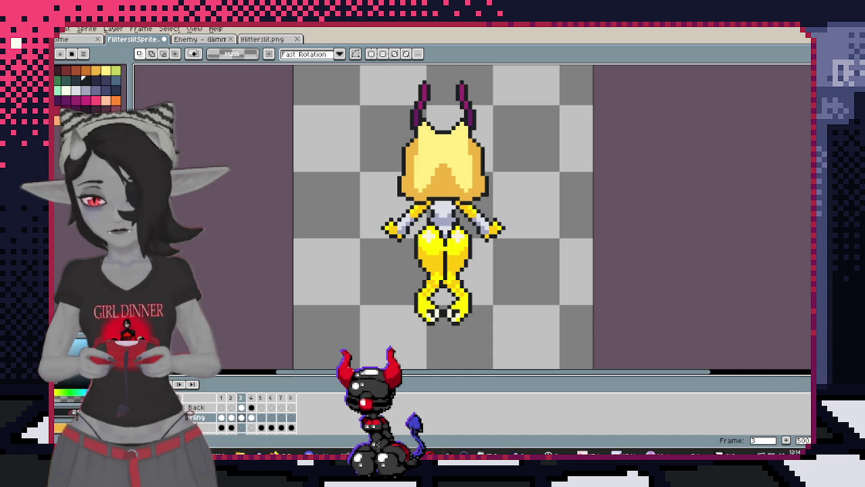
{"action": "key", "text": "Right"}
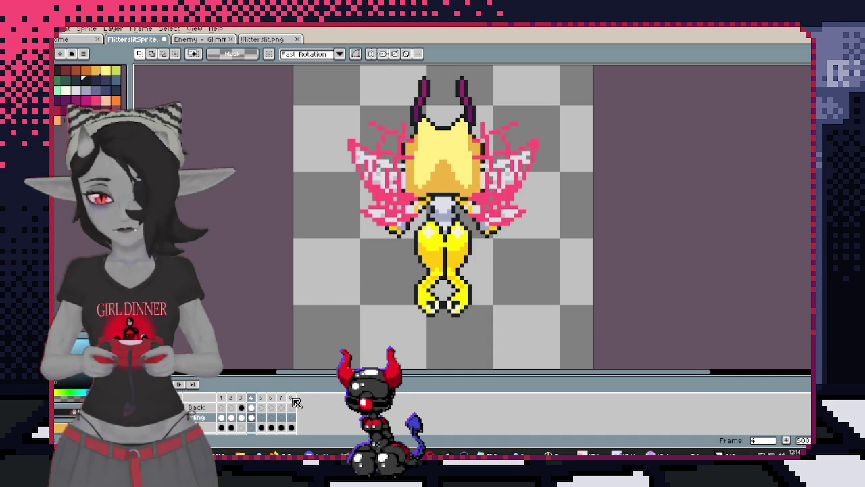
{"action": "key", "text": "ctrl+z"}
{"action": "key", "text": "ctrl+z"}
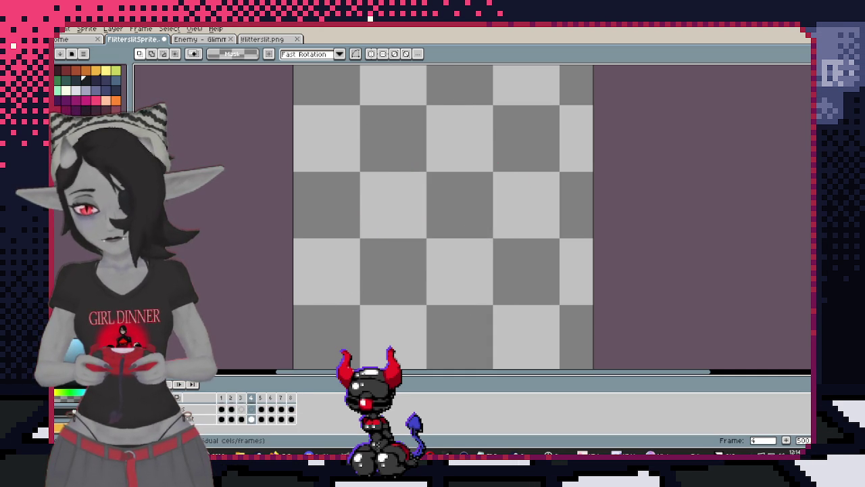
{"action": "key", "text": "ctrl+z"}
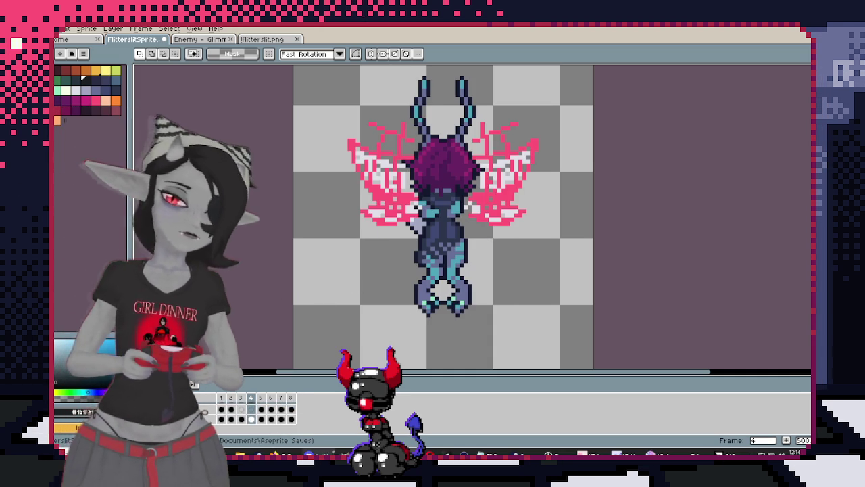
{"action": "scroll", "coordinate": [200, 412], "scroll_direction": "up", "scroll_amount": 2}
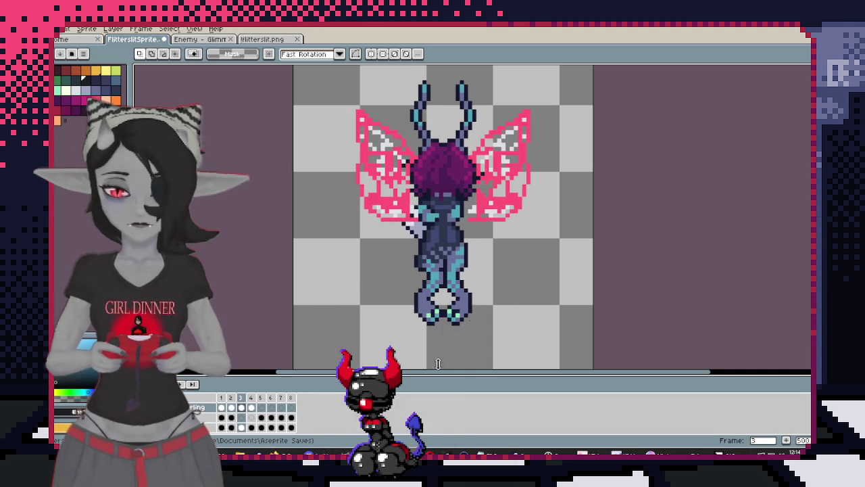
{"action": "left_click_drag", "start_coordinate": [623, 240], "coordinate": [638, 253]}
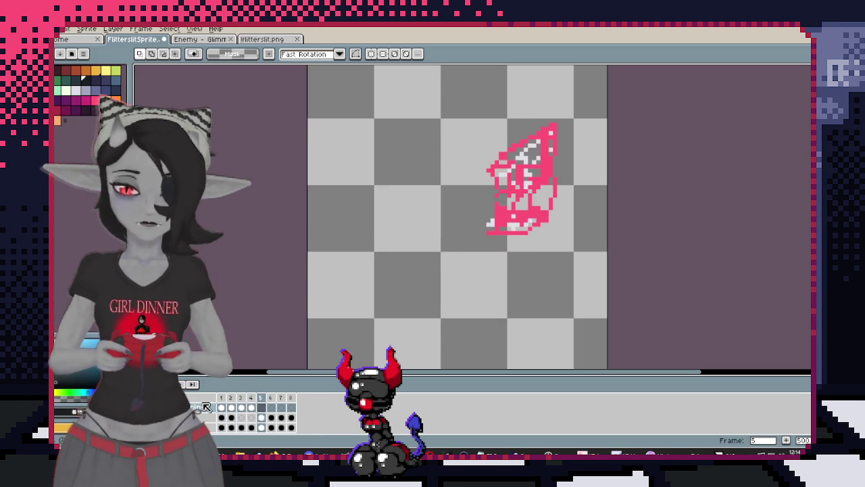
{"action": "scroll", "coordinate": [466, 196], "scroll_direction": "up", "scroll_amount": 4}
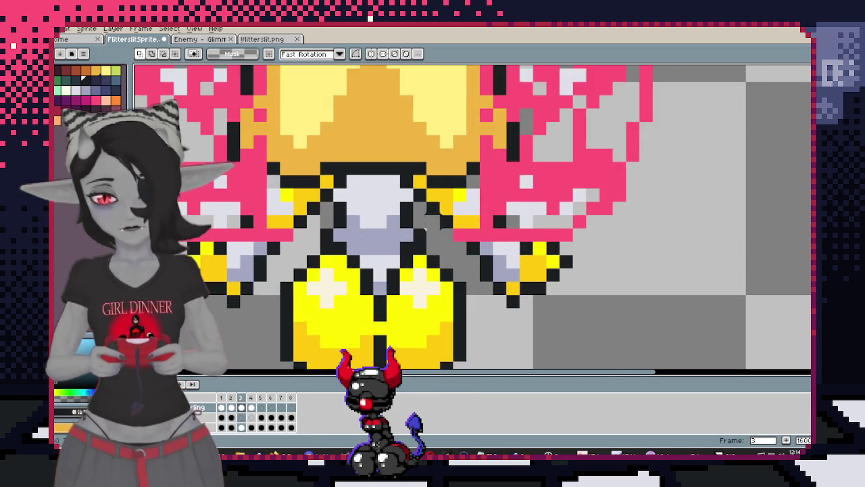
Paint grey-blue pixels on the chest, then undo them and hide the pink wings
{"action": "key", "text": "b"}
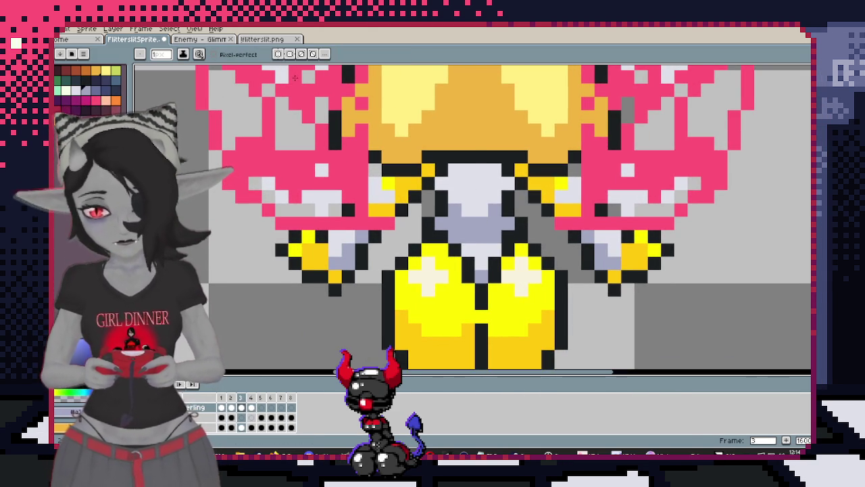
{"action": "left_click", "coordinate": [467, 182]}
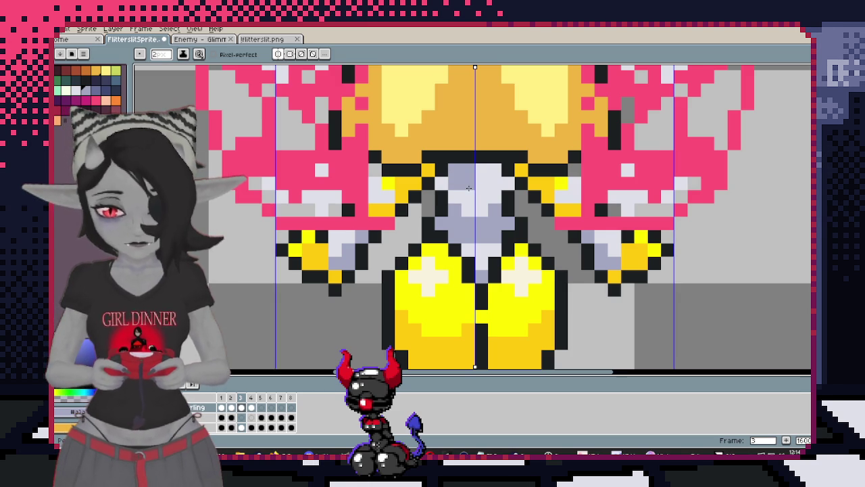
{"action": "left_click_drag", "start_coordinate": [466, 185], "coordinate": [478, 215]}
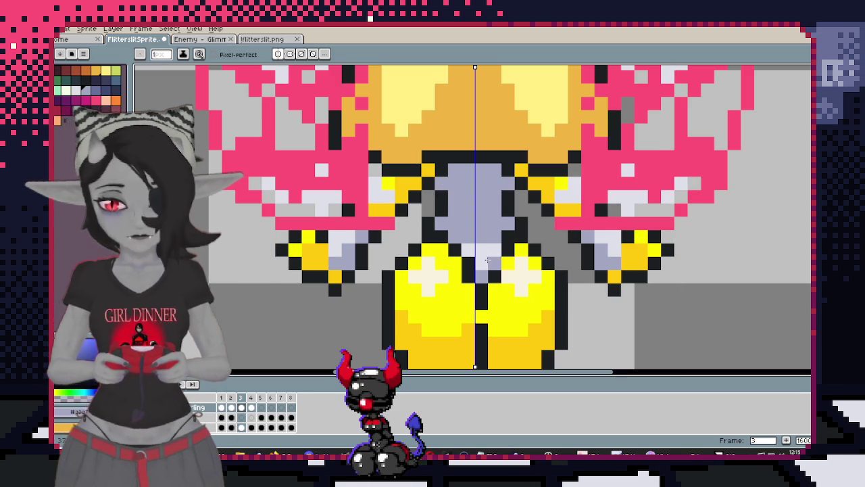
{"action": "key", "text": "ctrl+z"}
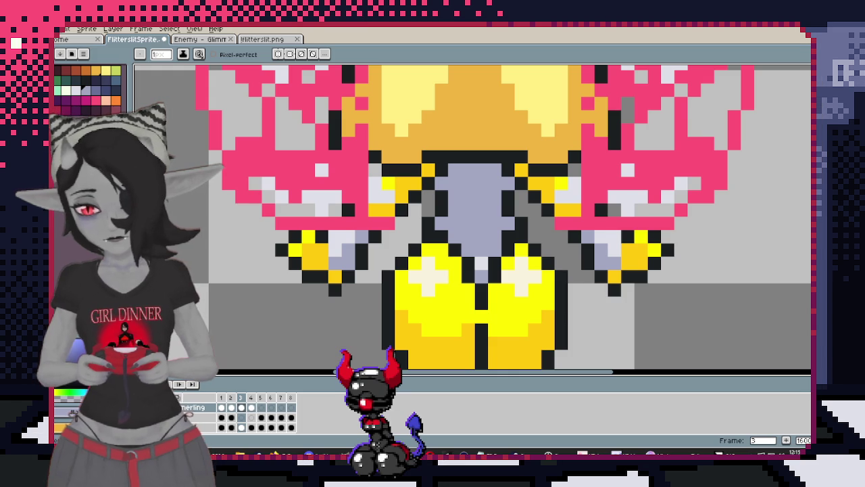
{"action": "key", "text": "ctrl+z"}
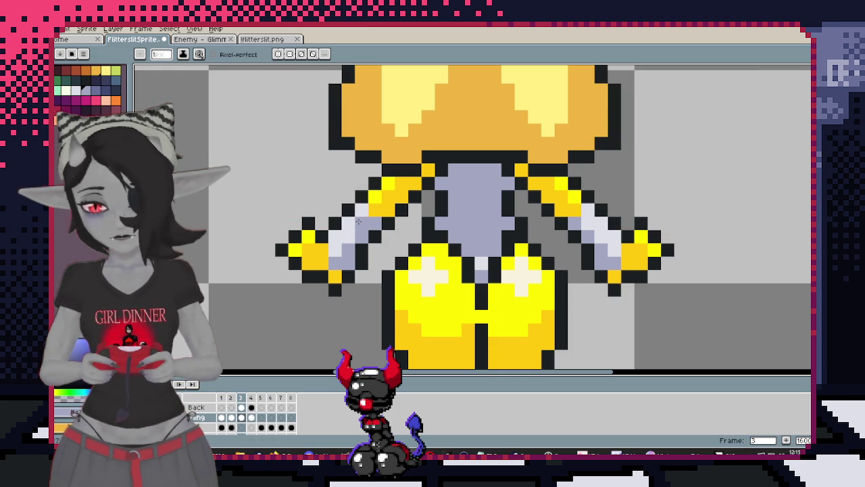
Extend the left arm with lavender pixels and marquee-select areas around the sprite
{"action": "left_click_drag", "start_coordinate": [341, 247], "coordinate": [406, 248]}
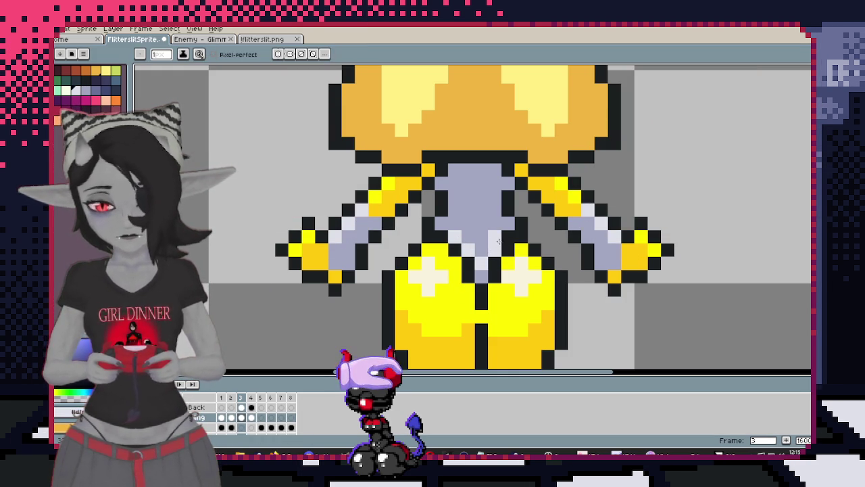
{"action": "scroll", "coordinate": [484, 257], "scroll_direction": "down", "scroll_amount": 3}
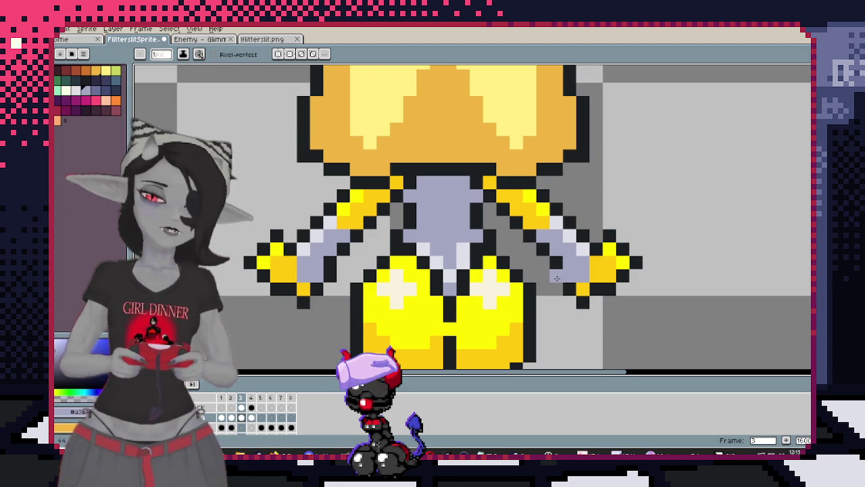
{"action": "scroll", "coordinate": [516, 205], "scroll_direction": "down", "scroll_amount": 5}
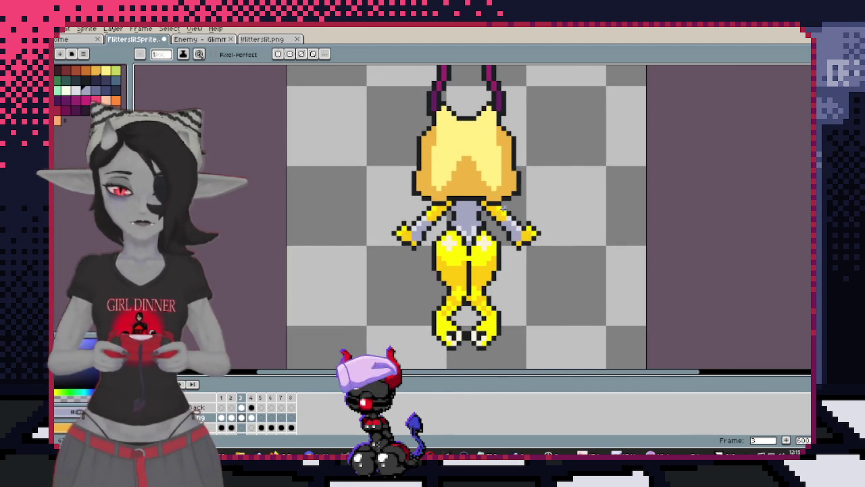
{"action": "key", "text": "m"}
{"action": "left_click_drag", "start_coordinate": [367, 72], "coordinate": [547, 280]}
{"action": "scroll", "coordinate": [400, 228], "scroll_direction": "up", "scroll_amount": 2}
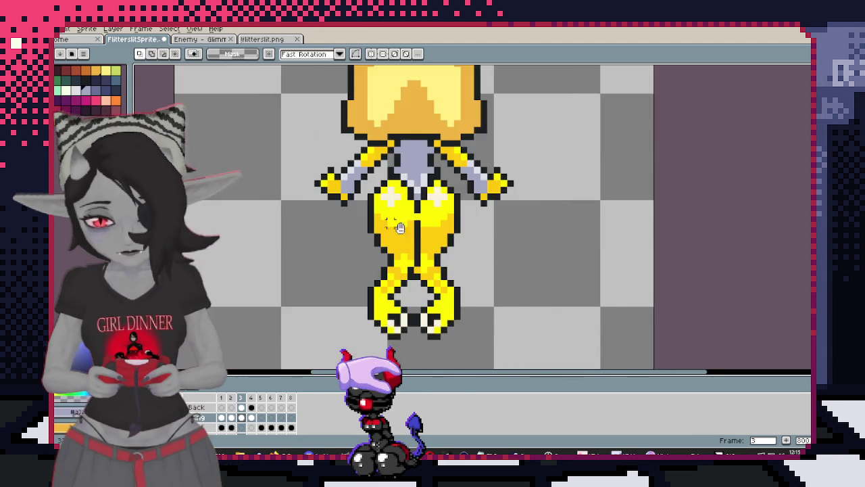
{"action": "scroll", "coordinate": [400, 227], "scroll_direction": "up", "scroll_amount": 3}
{"action": "left_click_drag", "start_coordinate": [416, 336], "coordinate": [440, 294]}
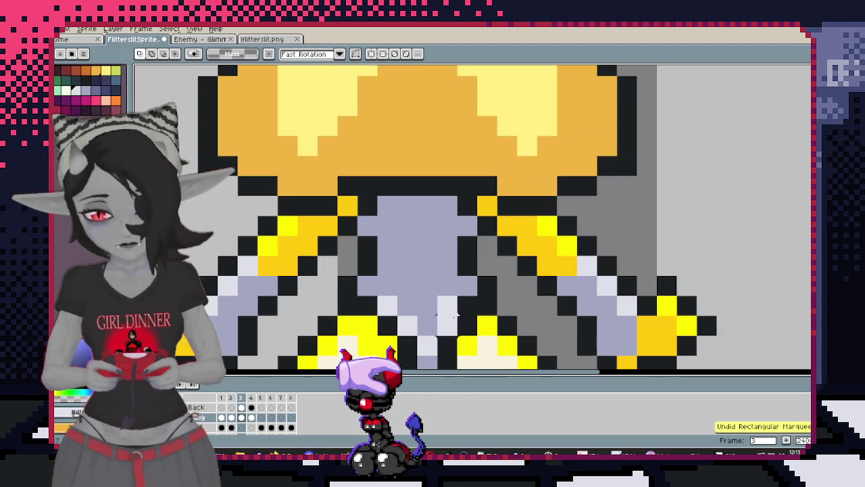
Switch to the Eyedropper and zoom to inspect the fairy without its wings
{"action": "key", "text": "i"}
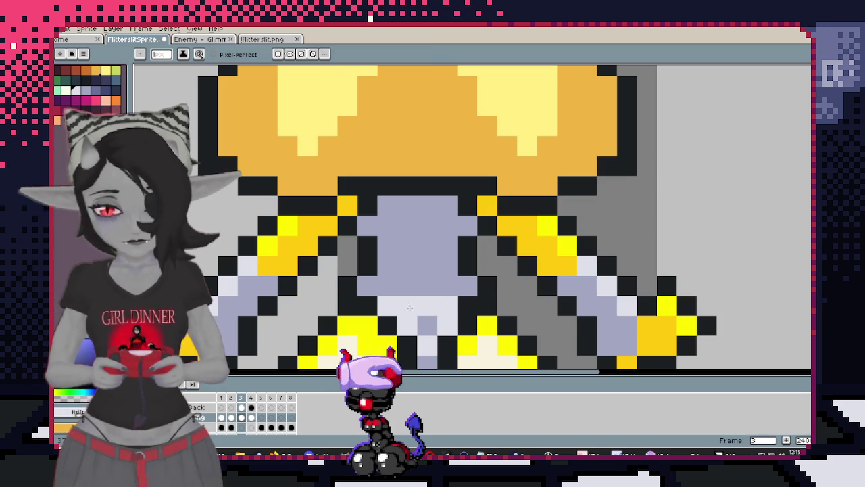
{"action": "scroll", "coordinate": [424, 311], "scroll_direction": "down", "scroll_amount": 3}
{"action": "scroll", "coordinate": [448, 188], "scroll_direction": "up", "scroll_amount": 1}
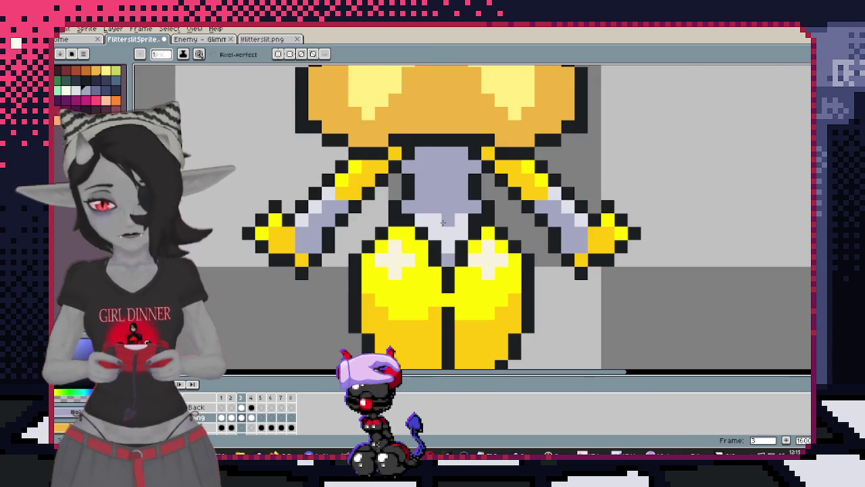
{"action": "scroll", "coordinate": [449, 187], "scroll_direction": "down", "scroll_amount": 5}
{"action": "scroll", "coordinate": [487, 230], "scroll_direction": "up", "scroll_amount": 1}
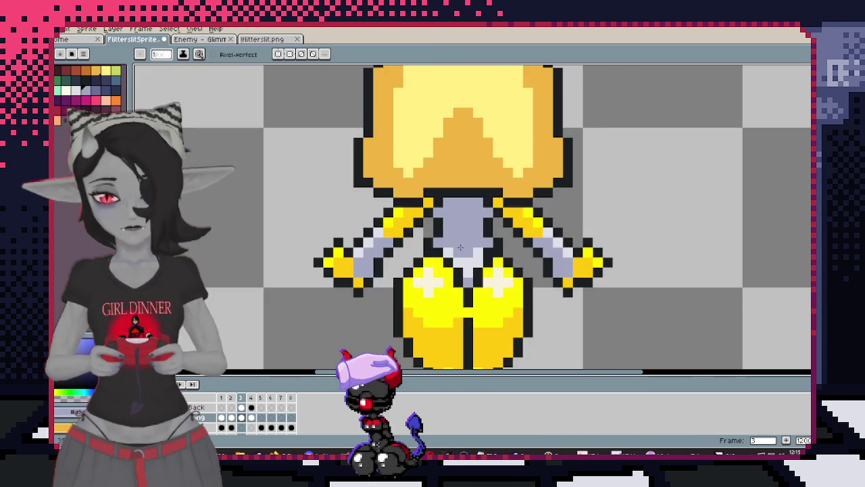
{"action": "scroll", "coordinate": [487, 231], "scroll_direction": "down", "scroll_amount": 1}
{"action": "scroll", "coordinate": [495, 212], "scroll_direction": "down", "scroll_amount": 1}
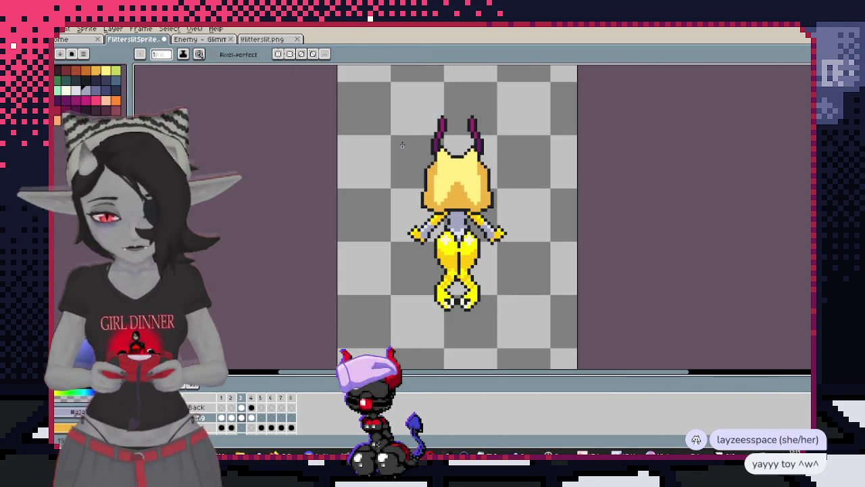
{"action": "key", "text": "m"}
{"action": "left_click_drag", "start_coordinate": [368, 79], "coordinate": [549, 266]}
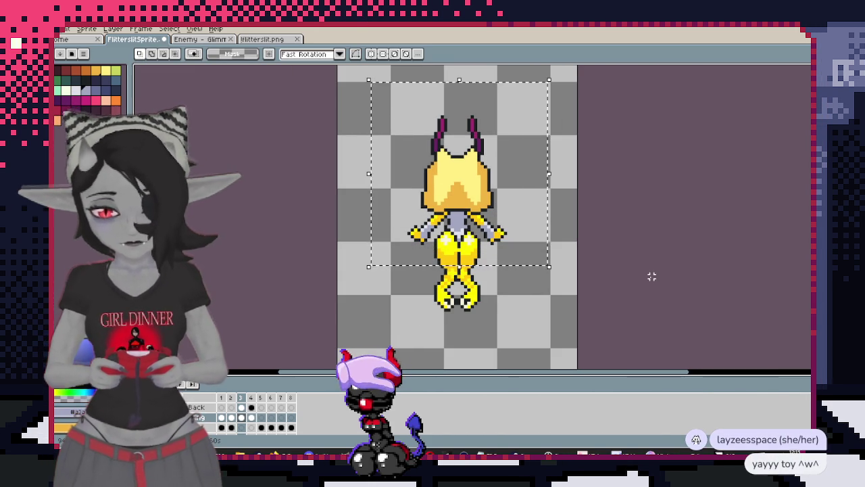
{"action": "key", "text": "ctrl+f"}
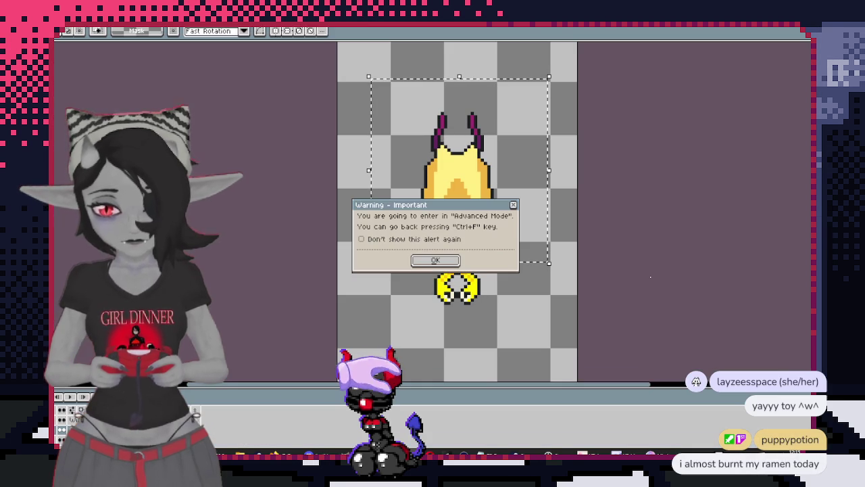
{"action": "left_click", "coordinate": [440, 264]}
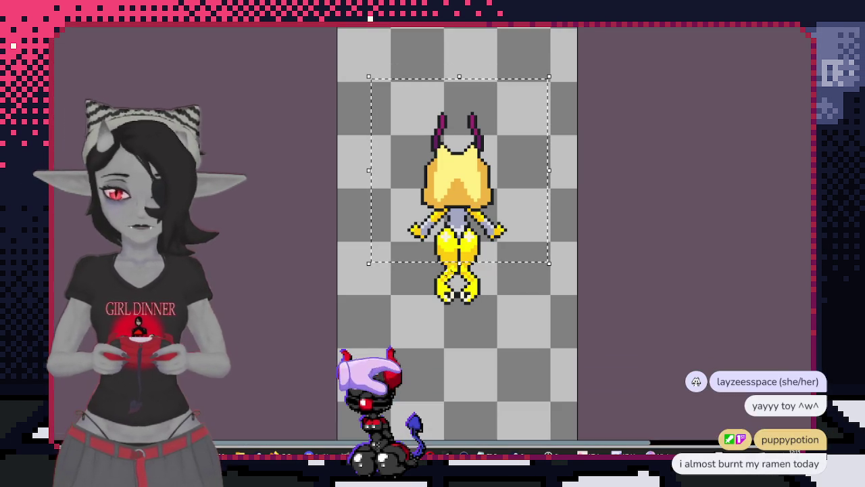
{"action": "key", "text": "ctrl+f"}
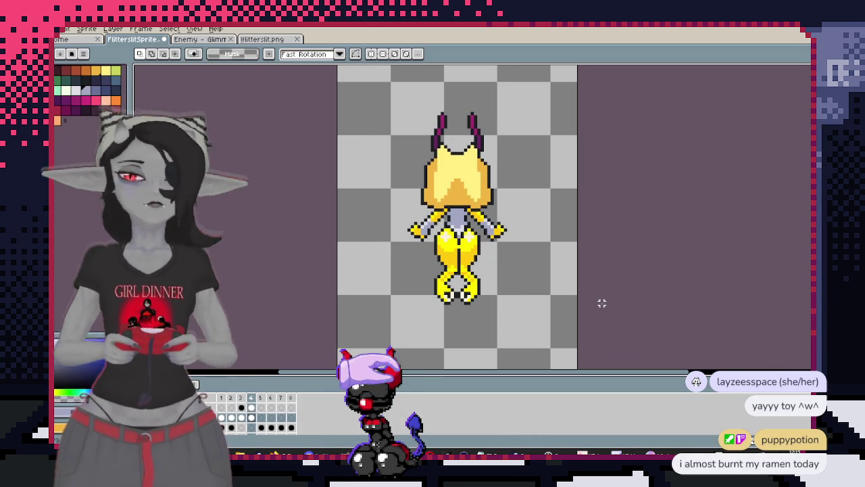
{"action": "scroll", "coordinate": [412, 309], "scroll_direction": "up", "scroll_amount": 4}
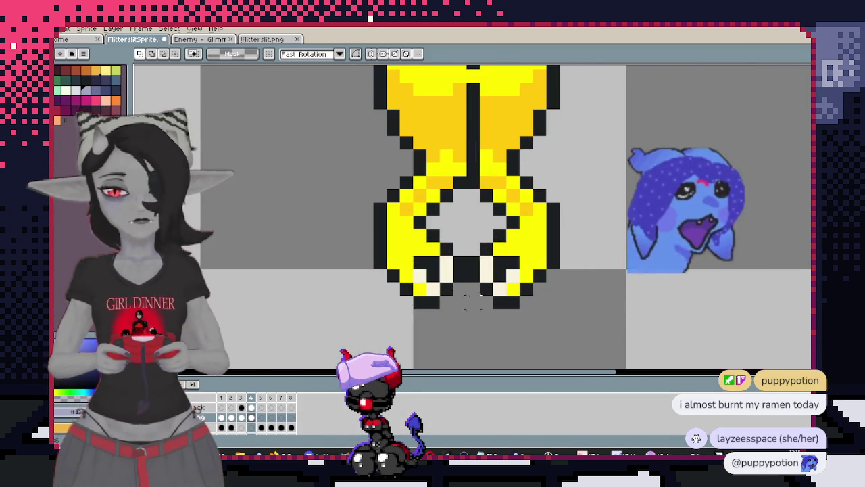
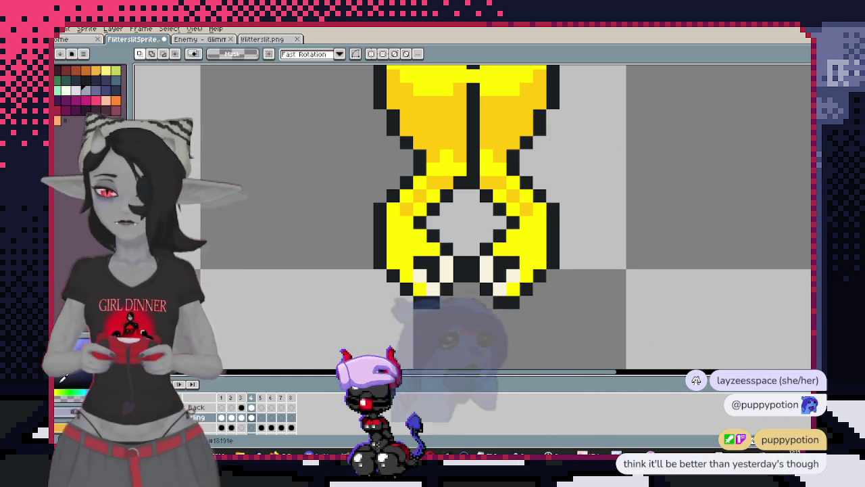
Recentre the sprite and play the animation to preview the pink wings
{"action": "scroll", "coordinate": [400, 234], "scroll_direction": "down", "scroll_amount": 4}
{"action": "left_click_drag", "start_coordinate": [400, 234], "coordinate": [433, 275]}
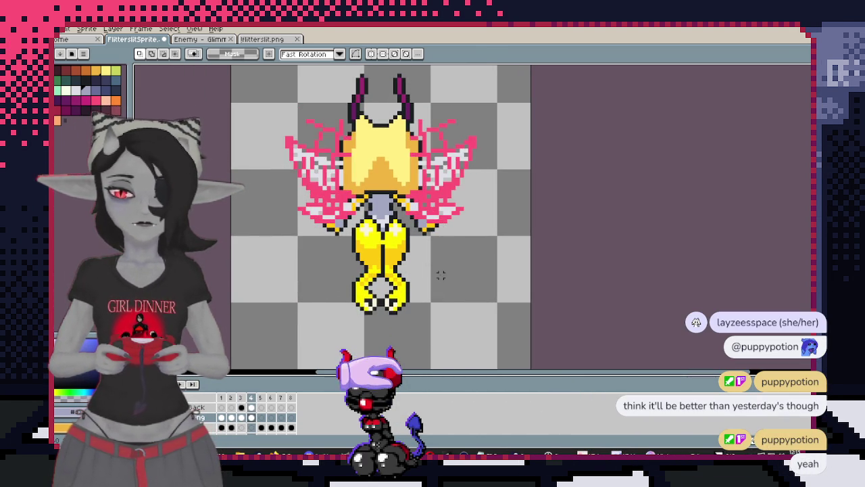
{"action": "scroll", "coordinate": [436, 275], "scroll_direction": "up", "scroll_amount": 2}
{"action": "scroll", "coordinate": [440, 269], "scroll_direction": "up", "scroll_amount": 2}
{"action": "scroll", "coordinate": [443, 260], "scroll_direction": "left", "scroll_amount": 2}
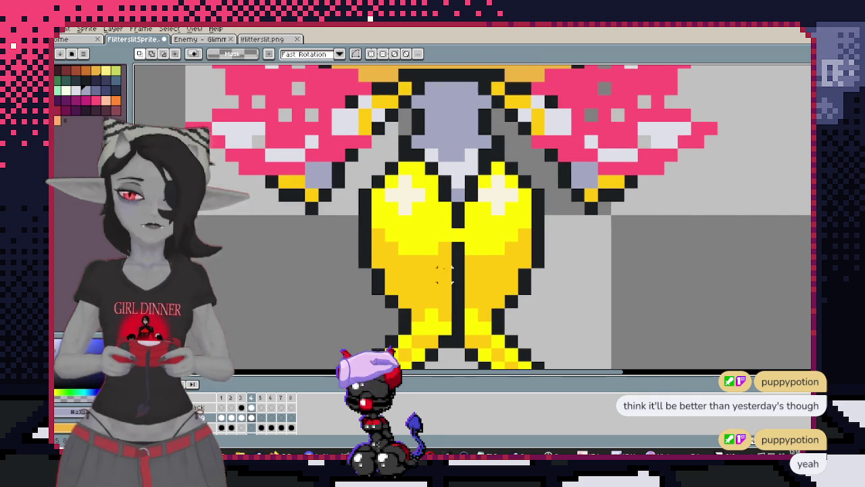
{"action": "key", "text": "b"}
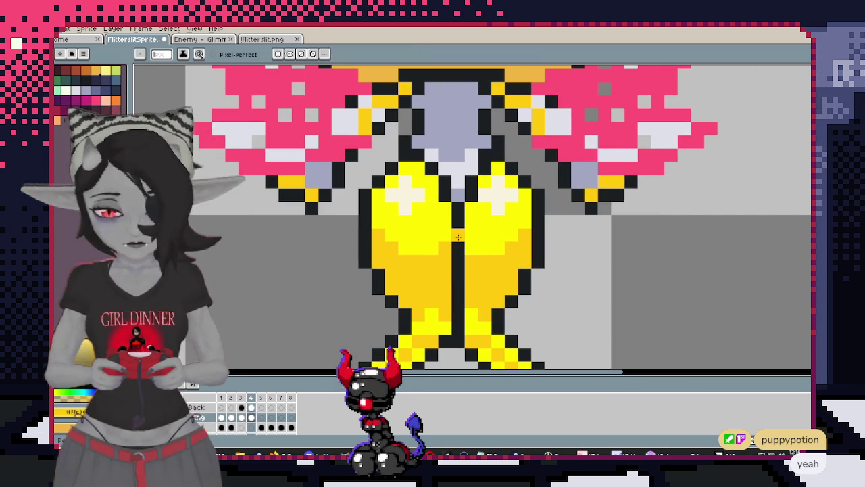
{"action": "key", "text": "comma"}
{"action": "scroll", "coordinate": [541, 271], "scroll_direction": "down", "scroll_amount": 5}
{"action": "key", "text": "Return"}
{"action": "key", "text": "Return"}
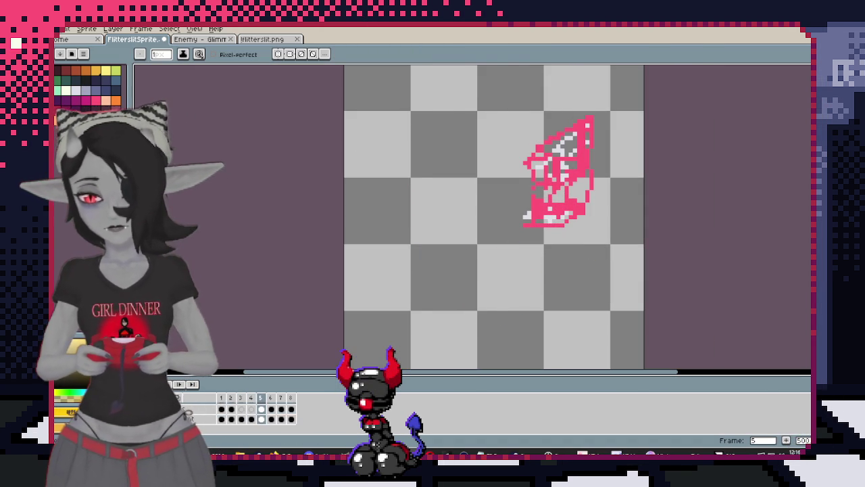
Show and select the teal-and-purple reference layer, then enlarge frame 1's winged front view
{"action": "left_click", "coordinate": [209, 415]}
{"action": "left_click", "coordinate": [189, 418]}
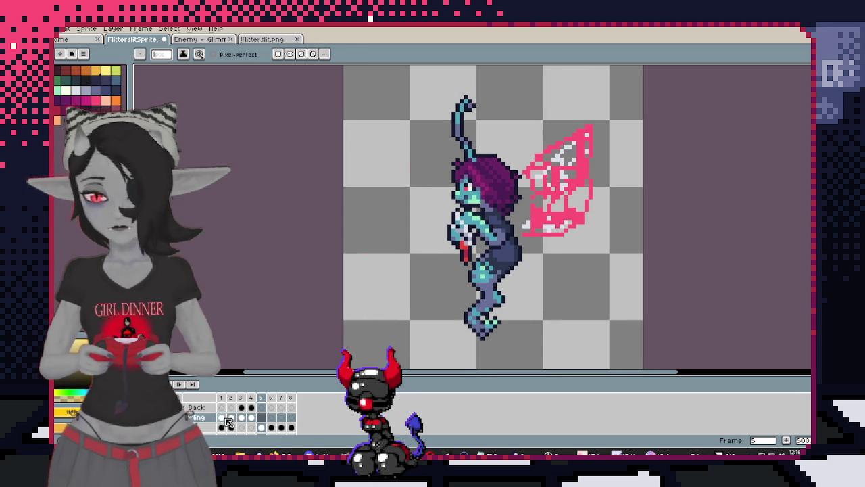
{"action": "left_click", "coordinate": [225, 419]}
{"action": "key", "text": "plus"}
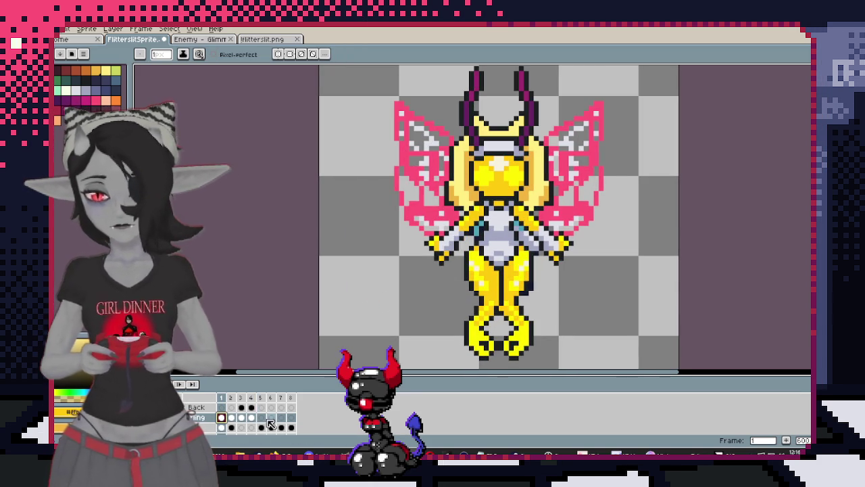
On side-view frame 5, set the brush to 8 pixels and preview the yellow orb
{"action": "left_click", "coordinate": [262, 419]}
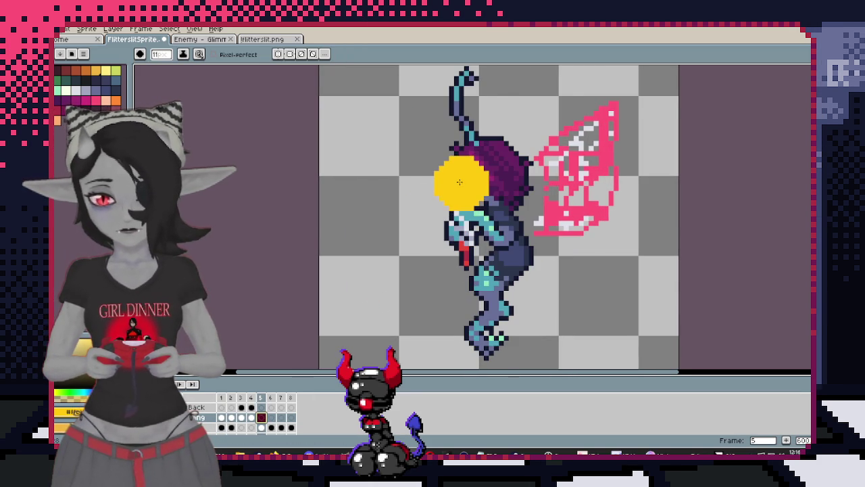
{"action": "scroll", "coordinate": [459, 187], "scroll_direction": "up", "scroll_amount": 1}
{"action": "scroll", "coordinate": [453, 216], "scroll_direction": "up", "scroll_amount": 1}
{"action": "scroll", "coordinate": [447, 239], "scroll_direction": "up", "scroll_amount": 2}
{"action": "scroll", "coordinate": [447, 239], "scroll_direction": "down", "scroll_amount": 1}
{"action": "type", "text": "2"}
{"action": "key", "text": "Return"}
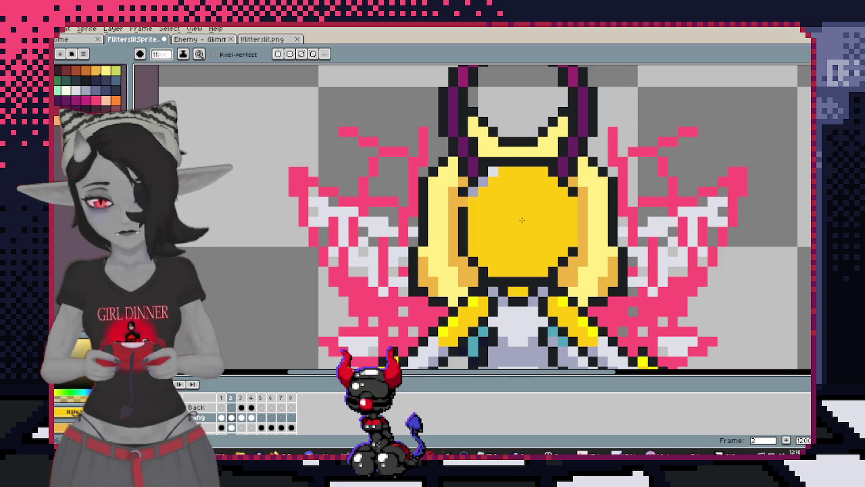
{"action": "key", "text": "plus"}
{"action": "key", "text": "minus"}
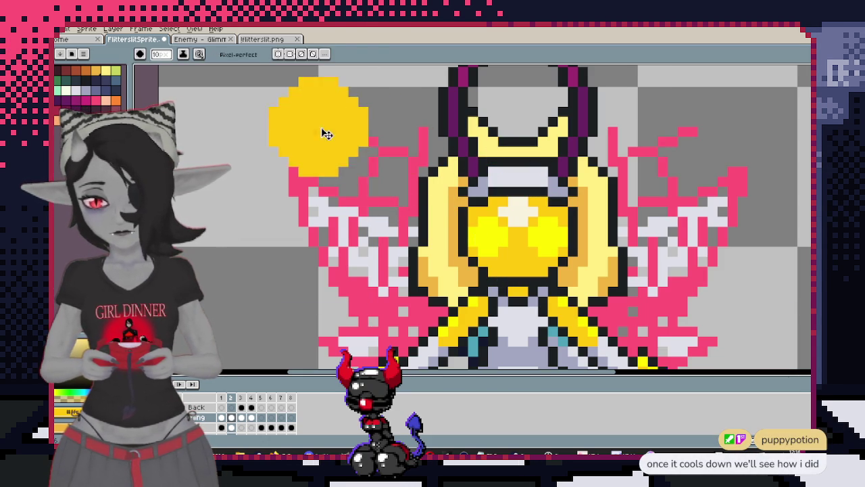
{"action": "key", "text": "minus"}
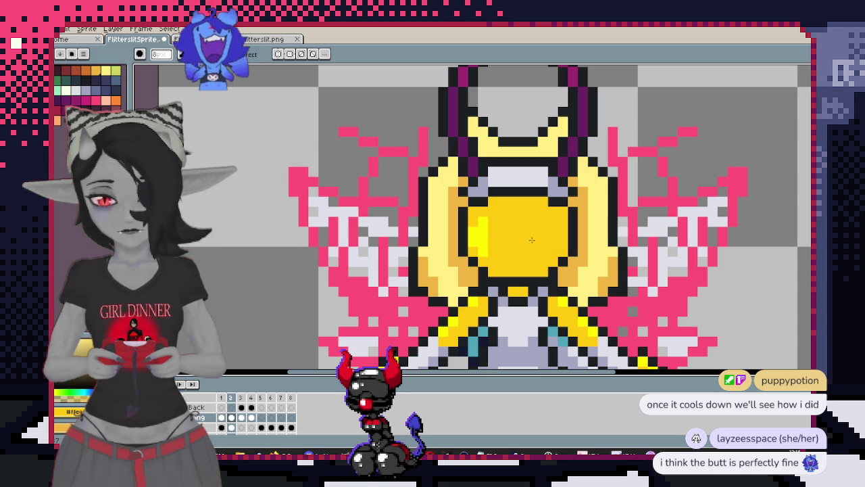
{"action": "left_click_drag", "start_coordinate": [515, 240], "coordinate": [497, 207]}
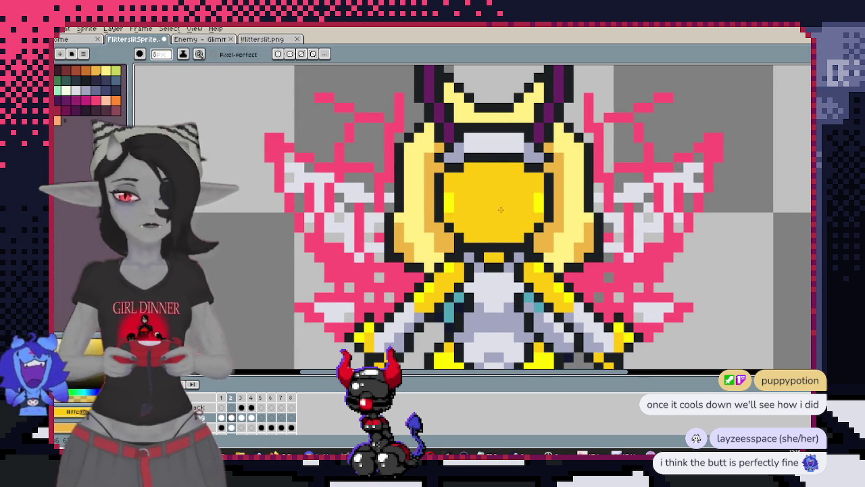
{"action": "key", "text": "Return"}
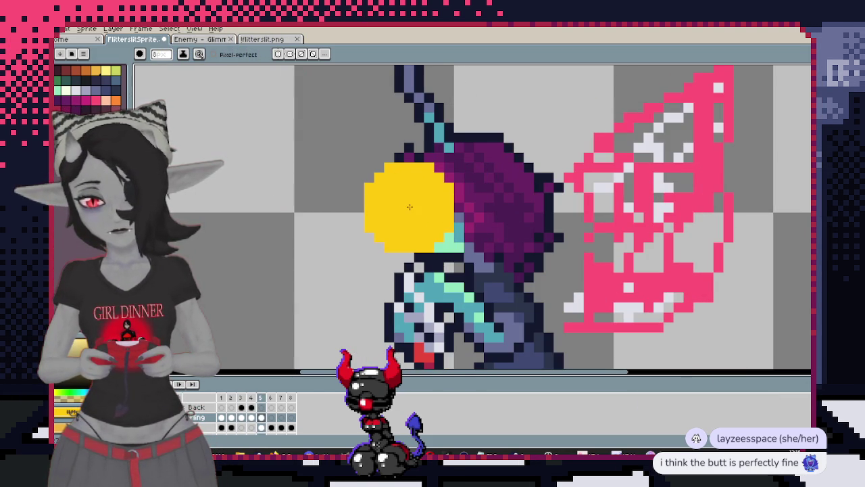
{"action": "scroll", "coordinate": [568, 187], "scroll_direction": "down", "scroll_amount": 1}
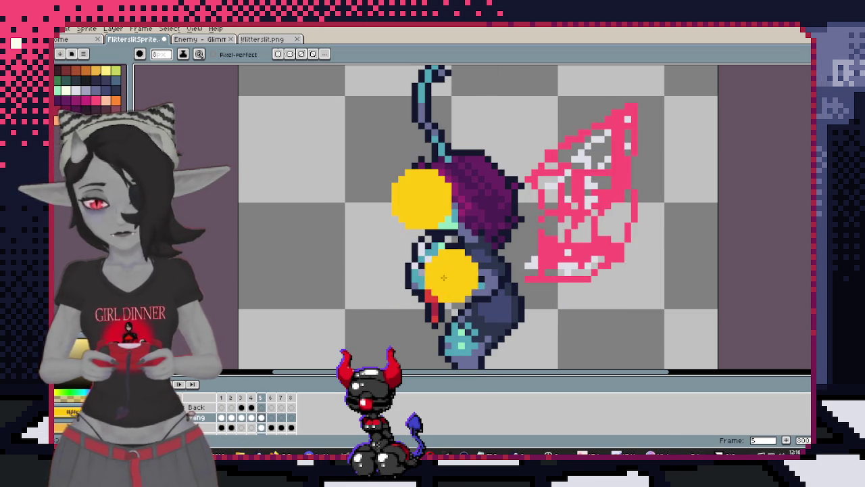
{"action": "scroll", "coordinate": [386, 248], "scroll_direction": "left", "scroll_amount": 1}
Marquee-select the yellow orb over the face and nudge it one pixel right
{"action": "key", "text": "m"}
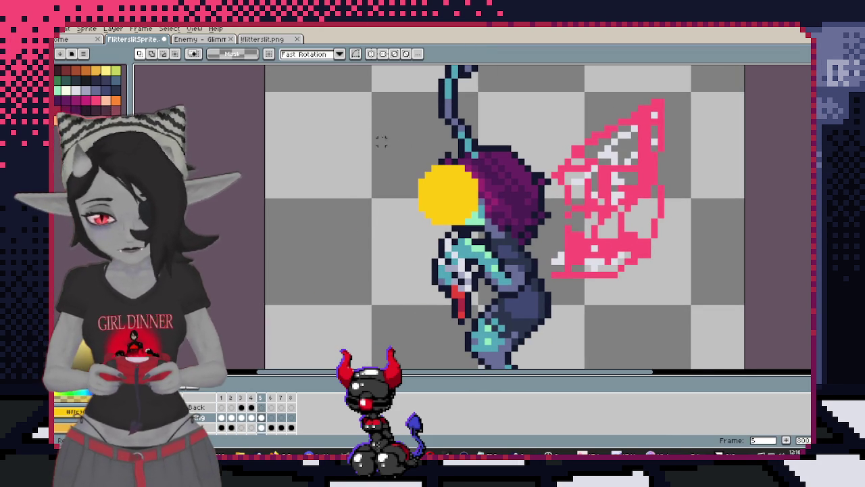
{"action": "left_click_drag", "start_coordinate": [372, 131], "coordinate": [579, 250]}
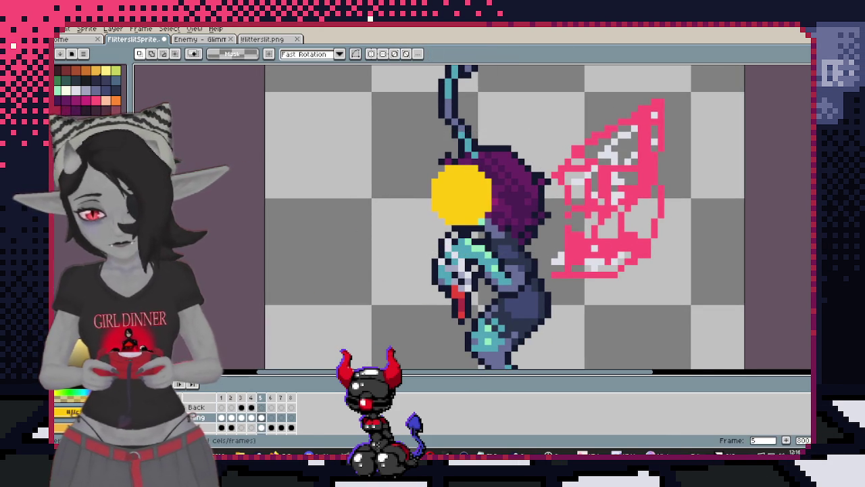
{"action": "scroll", "coordinate": [348, 274], "scroll_direction": "up", "scroll_amount": 1}
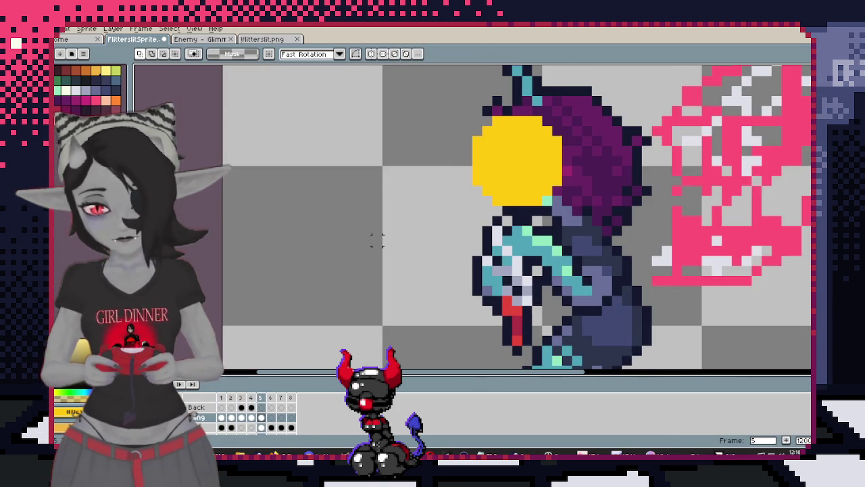
{"action": "scroll", "coordinate": [470, 134], "scroll_direction": "up", "scroll_amount": 1}
{"action": "left_click_drag", "start_coordinate": [470, 135], "coordinate": [445, 154]}
{"action": "left_click", "coordinate": [563, 273]}
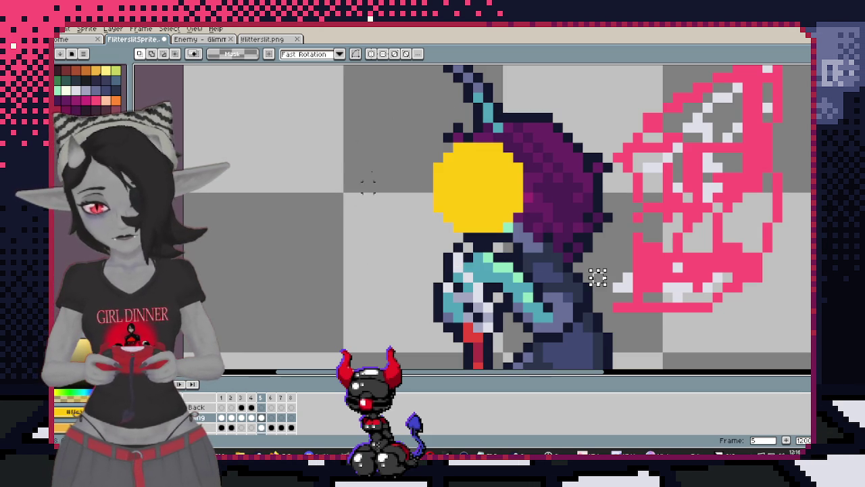
{"action": "left_click_drag", "start_coordinate": [395, 103], "coordinate": [555, 195]}
{"action": "key", "text": "Right"}
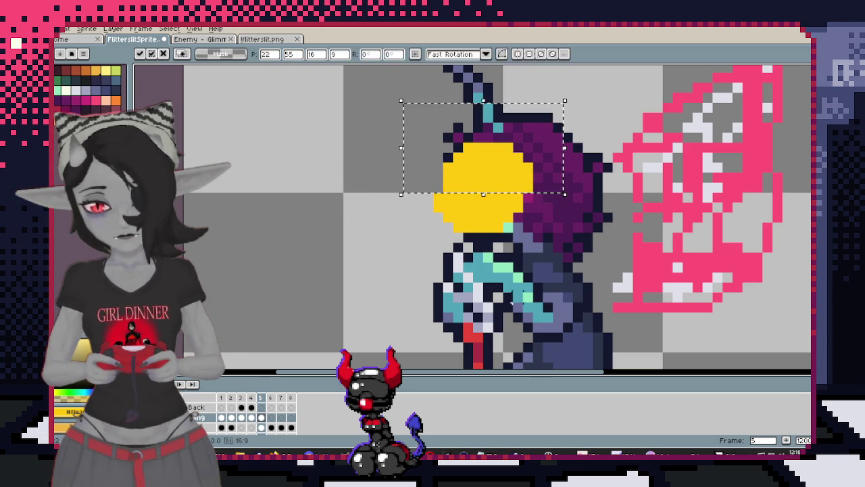
{"action": "scroll", "coordinate": [384, 247], "scroll_direction": "down", "scroll_amount": 1}
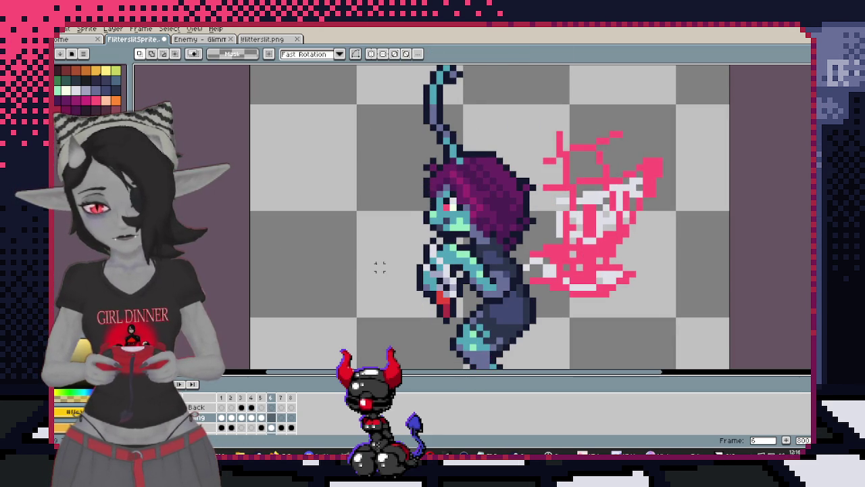
{"action": "scroll", "coordinate": [380, 266], "scroll_direction": "up", "scroll_amount": 1}
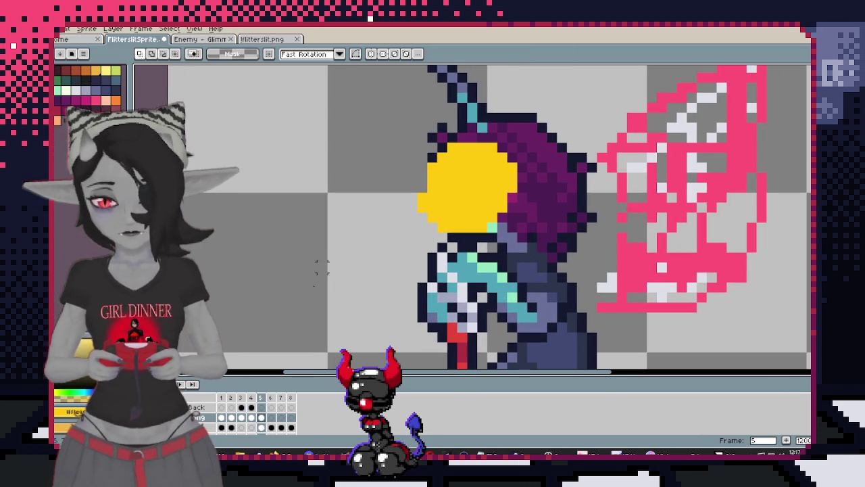
Shrink the brush, pick a near-white colour, and compare the front and side-view frames
{"action": "key", "text": "i"}
{"action": "key", "text": "m"}
{"action": "key", "text": "b"}
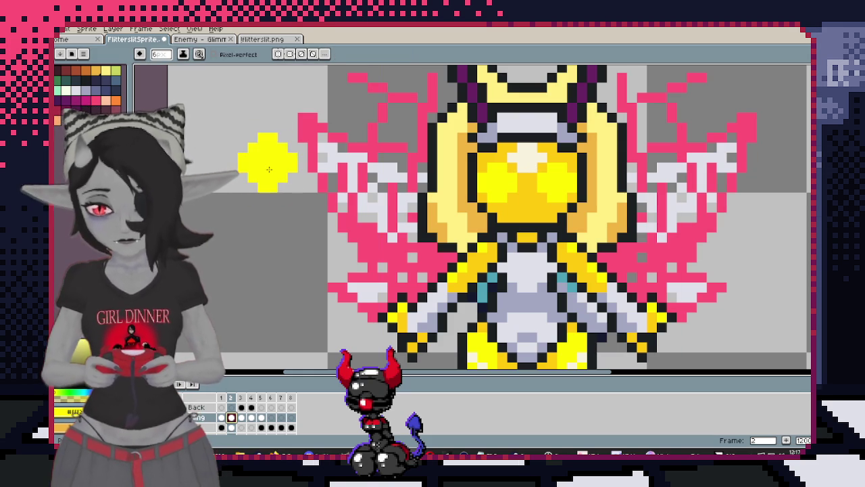
{"action": "key", "text": "minus"}
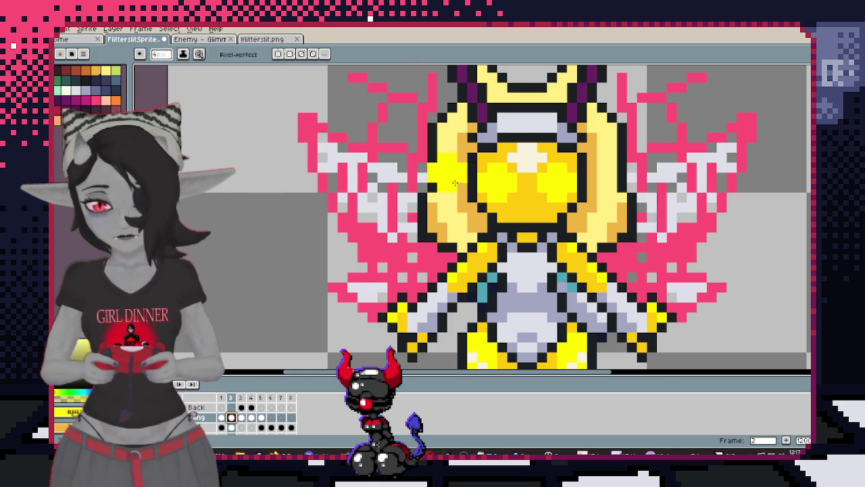
{"action": "key", "text": "period"}
{"action": "key", "text": "period"}
{"action": "key", "text": "period"}
{"action": "key", "text": "ctrl+z"}
{"action": "key", "text": "ctrl+y"}
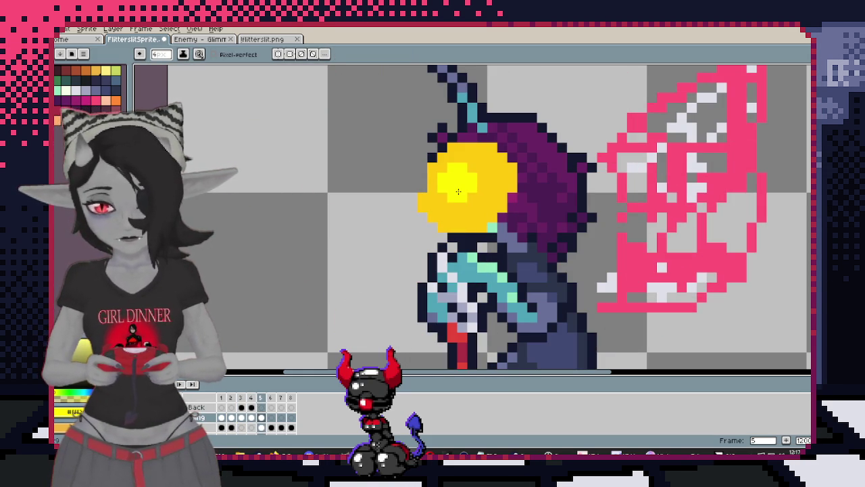
{"action": "left_click", "coordinate": [66, 91]}
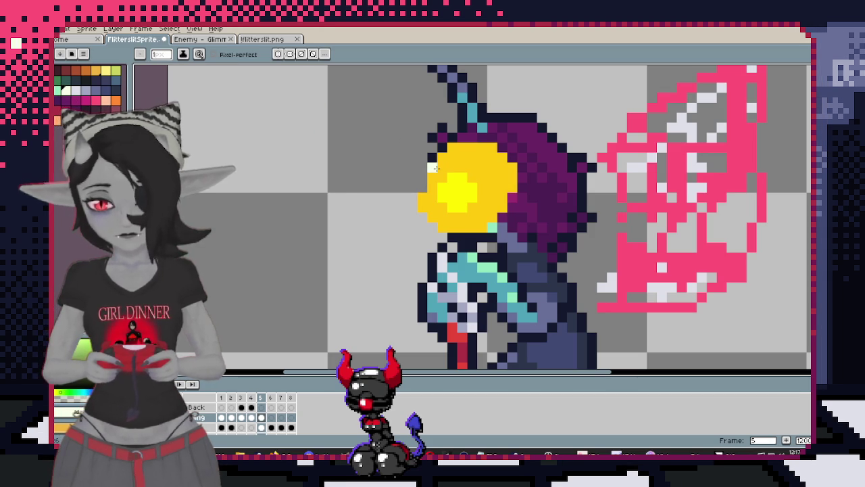
{"action": "key", "text": "Left"}
{"action": "key", "text": "Left"}
{"action": "key", "text": "Left"}
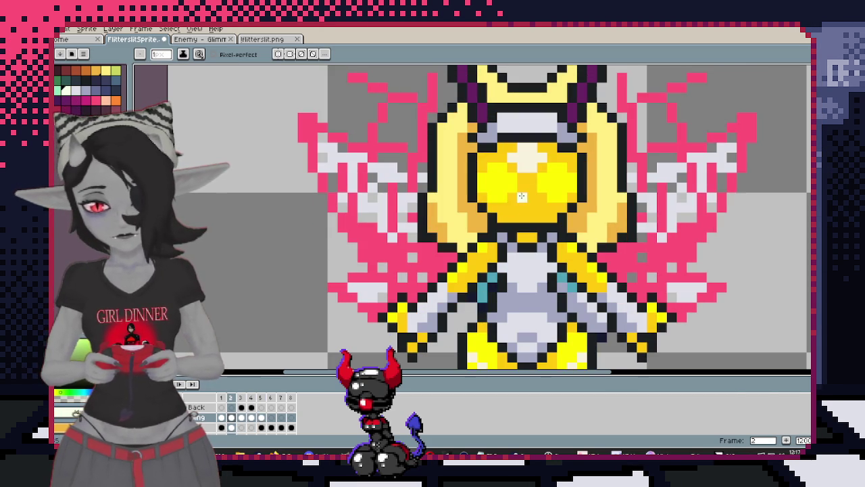
{"action": "key", "text": "Right"}
{"action": "key", "text": "Right"}
{"action": "key", "text": "Right"}
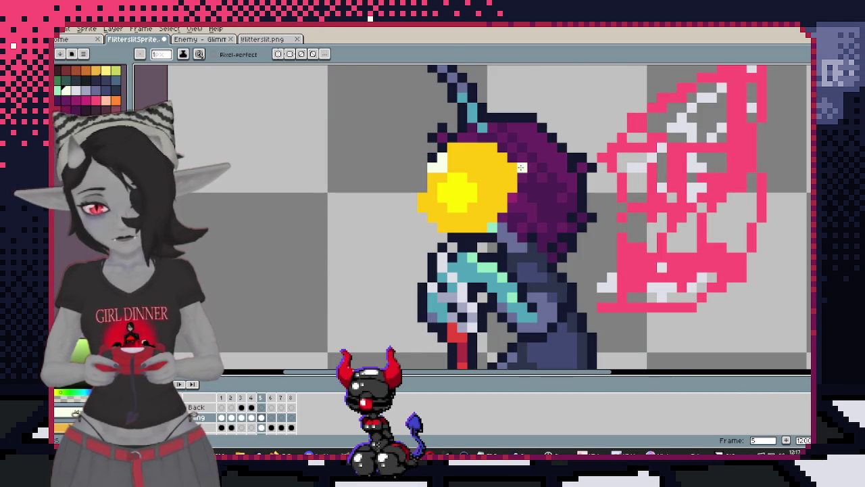
{"action": "key", "text": "Left"}
{"action": "key", "text": "Left"}
{"action": "key", "text": "Left"}
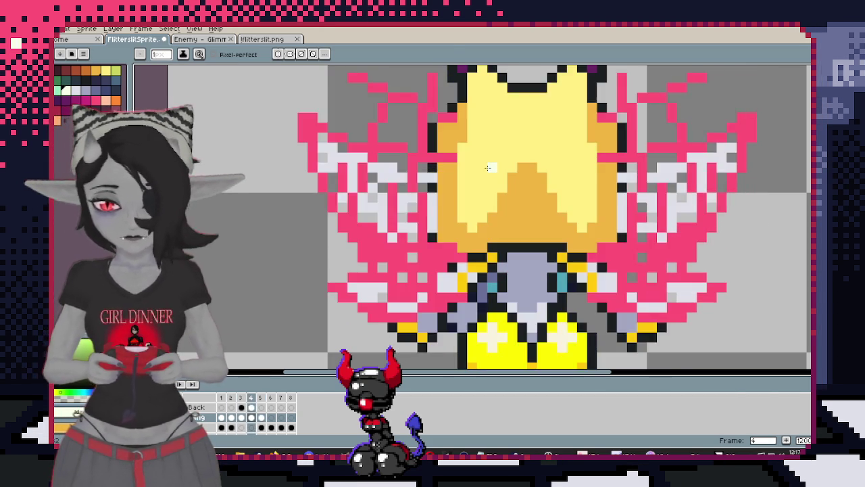
{"action": "key", "text": "Right"}
{"action": "key", "text": "Right"}
{"action": "key", "text": "Right"}
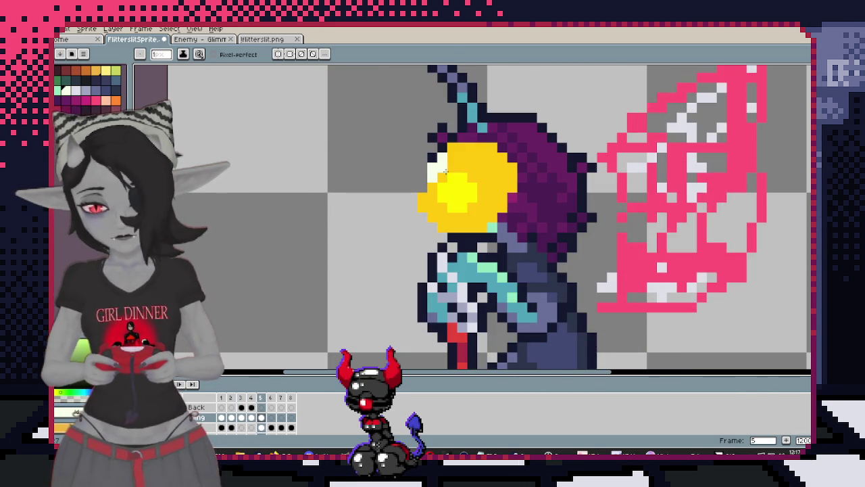
{"action": "scroll", "coordinate": [515, 208], "scroll_direction": "down", "scroll_amount": 1}
{"action": "left_click_drag", "start_coordinate": [429, 159], "coordinate": [475, 213]}
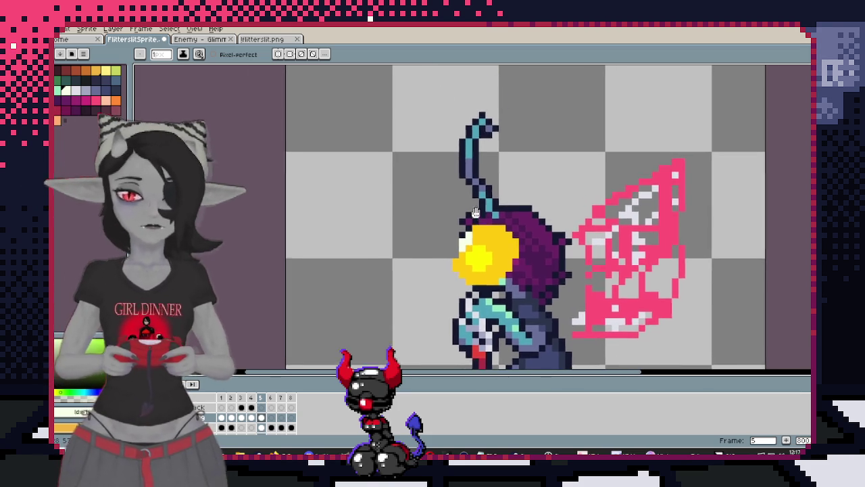
On frame 4, pick dark purple and compare versions, keeping the yellow body with magenta horns
{"action": "key", "text": "Left"}
{"action": "left_click", "coordinate": [469, 194]}
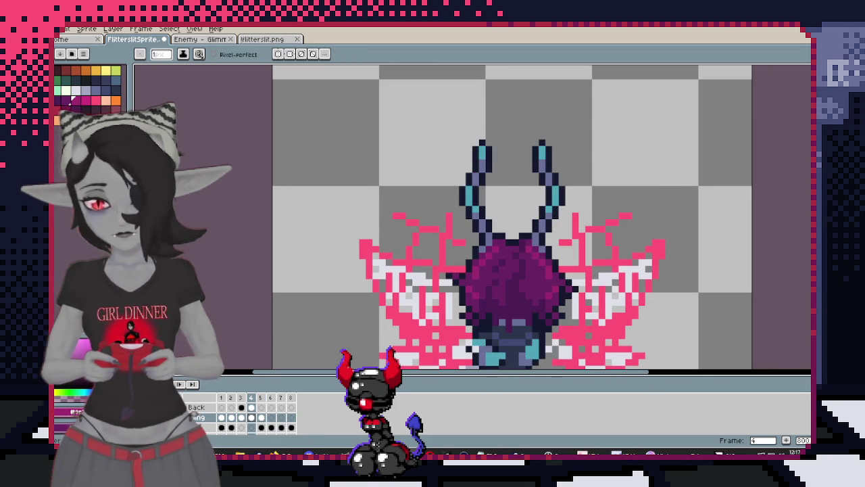
{"action": "scroll", "coordinate": [453, 218], "scroll_direction": "up", "scroll_amount": 1}
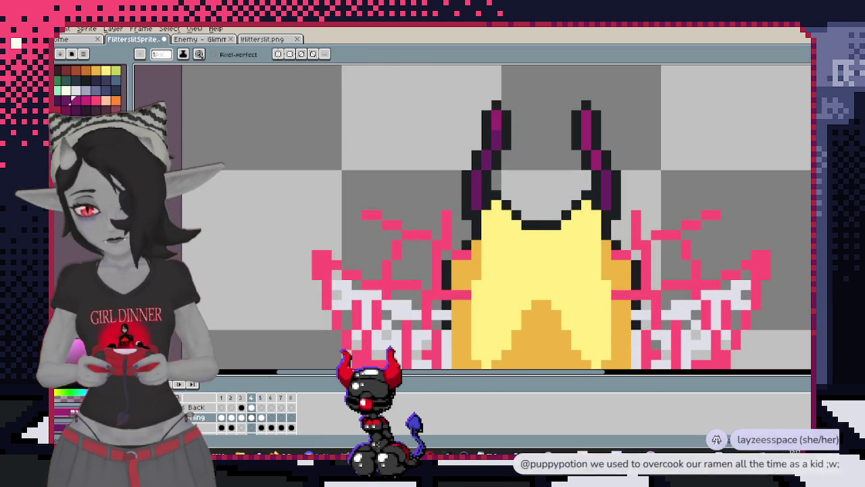
{"action": "key", "text": "ctrl+z"}
{"action": "key", "text": "ctrl+y"}
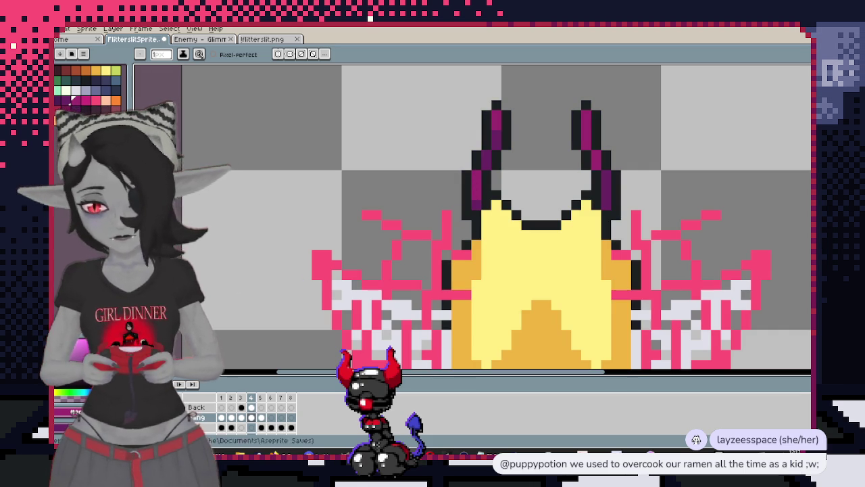
{"action": "key", "text": "ctrl+z"}
{"action": "key", "text": "ctrl+y"}
{"action": "key", "text": "ctrl+z"}
{"action": "key", "text": "ctrl+y"}
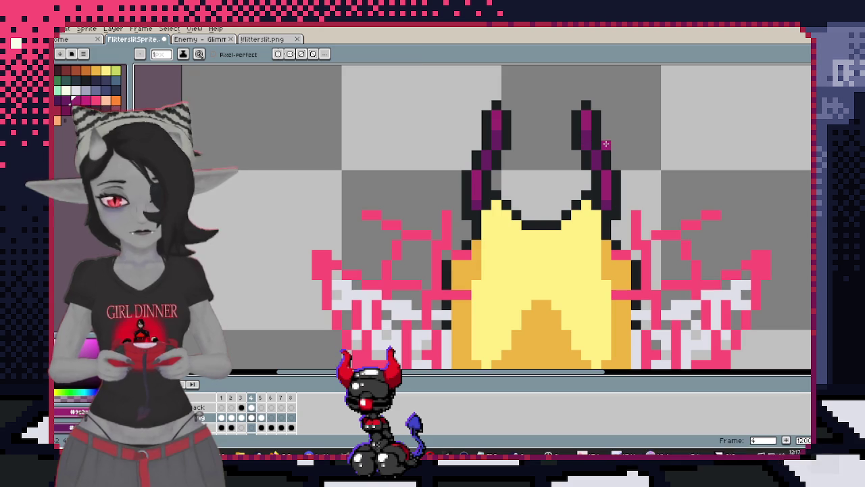
Select the horns, nudge them one pixel down, deselect, and recentre the sprite
{"action": "key", "text": "m"}
{"action": "left_click_drag", "start_coordinate": [420, 69], "coordinate": [653, 241]}
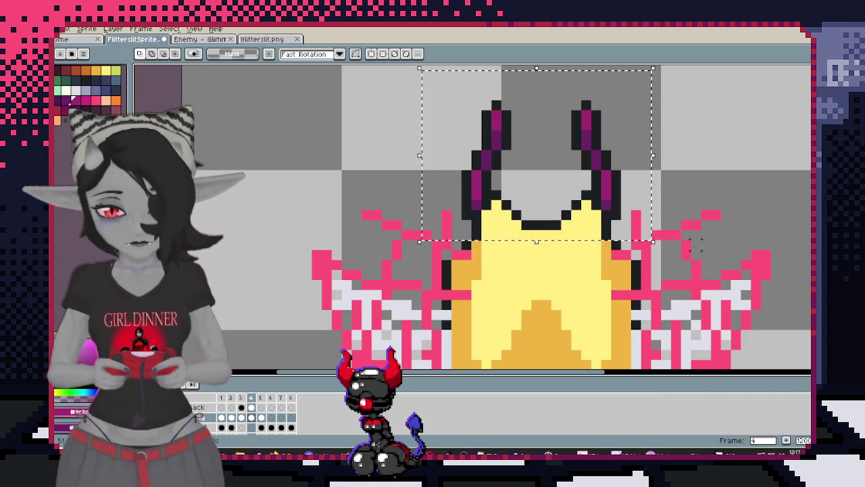
{"action": "key", "text": "comma"}
{"action": "key", "text": "Down"}
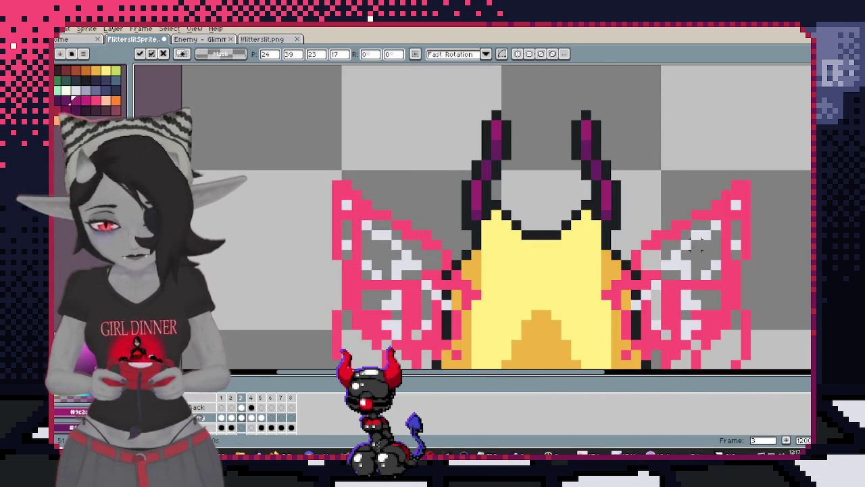
{"action": "key", "text": "ctrl+d"}
{"action": "scroll", "coordinate": [615, 194], "scroll_direction": "down", "scroll_amount": 1}
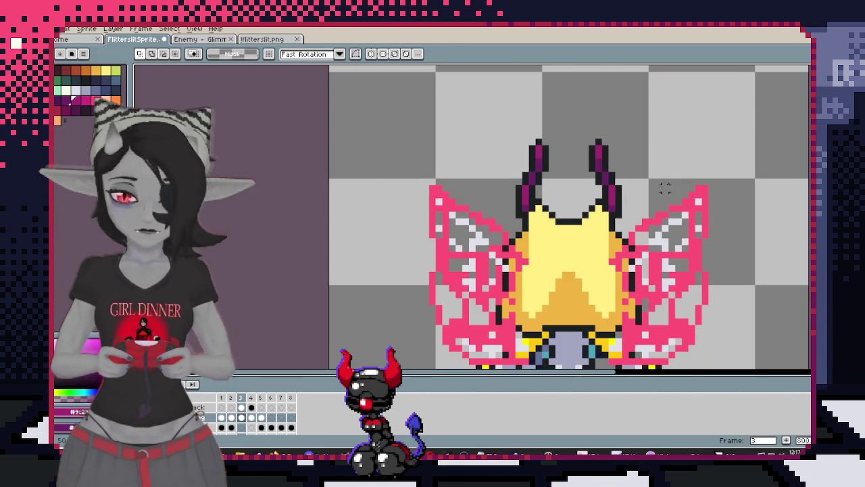
{"action": "left_click_drag", "start_coordinate": [662, 184], "coordinate": [598, 164]}
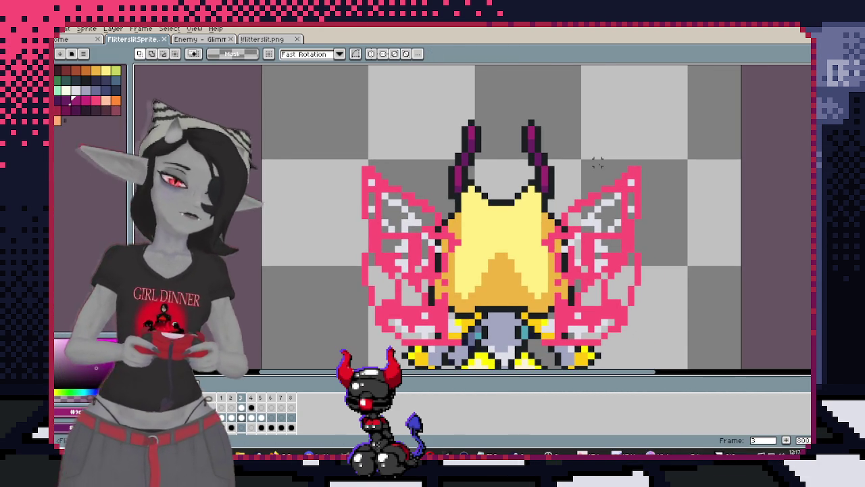
{"action": "key", "text": "period"}
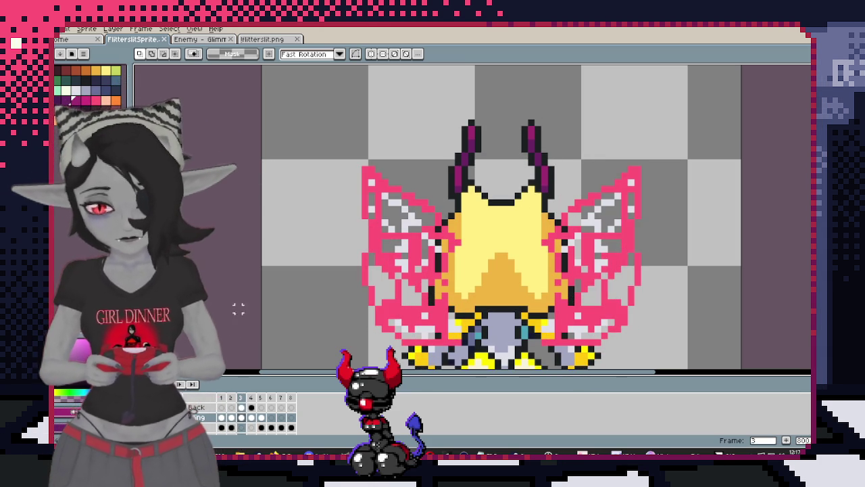
{"action": "scroll", "coordinate": [344, 269], "scroll_direction": "down", "scroll_amount": 2}
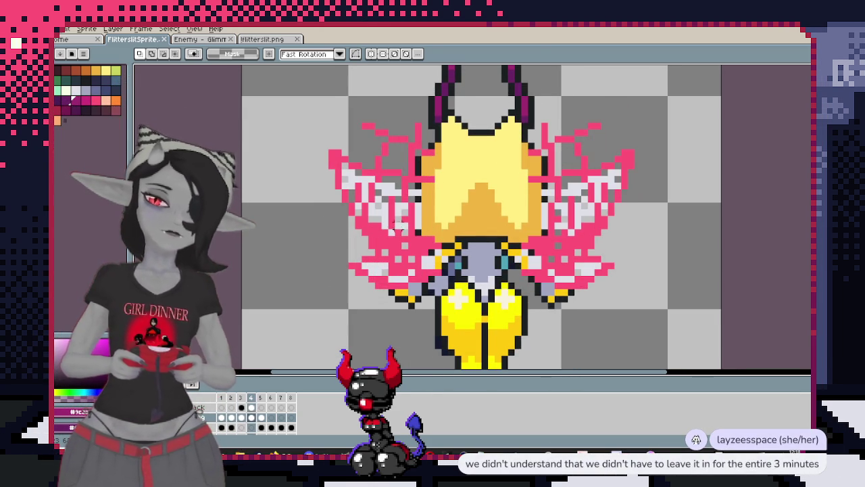
Magic-wand the pale-yellow hair, paint orange inside it, undo stray pixels, and deselect
{"action": "key", "text": "w"}
{"action": "left_click", "coordinate": [484, 153]}
{"action": "key", "text": "b"}
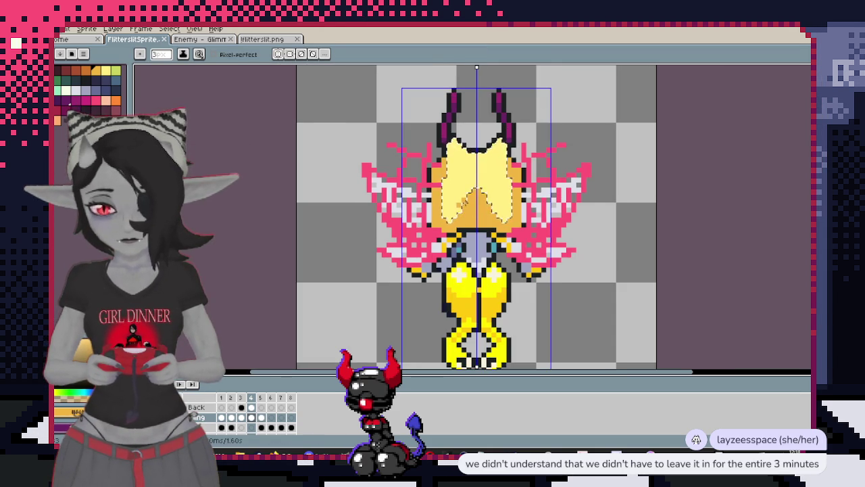
{"action": "scroll", "coordinate": [456, 206], "scroll_direction": "up", "scroll_amount": 2}
{"action": "left_click_drag", "start_coordinate": [426, 146], "coordinate": [480, 145]}
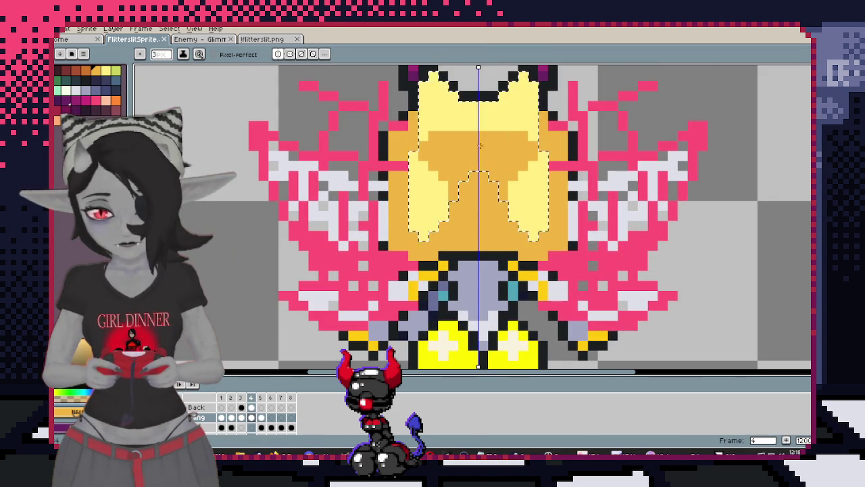
{"action": "left_click_drag", "start_coordinate": [427, 152], "coordinate": [458, 240]}
{"action": "scroll", "coordinate": [493, 236], "scroll_direction": "down", "scroll_amount": 2}
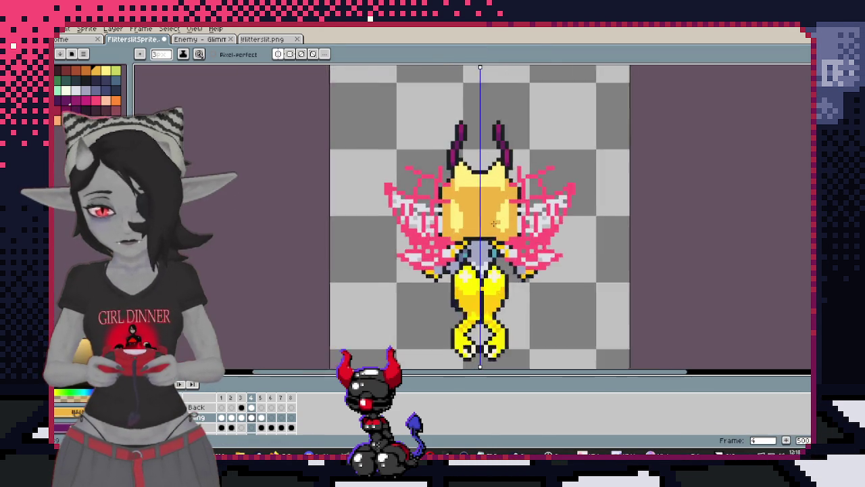
{"action": "scroll", "coordinate": [484, 203], "scroll_direction": "up", "scroll_amount": 1}
{"action": "scroll", "coordinate": [476, 181], "scroll_direction": "up", "scroll_amount": 1}
{"action": "key", "text": "b"}
{"action": "left_click_drag", "start_coordinate": [476, 181], "coordinate": [475, 160]}
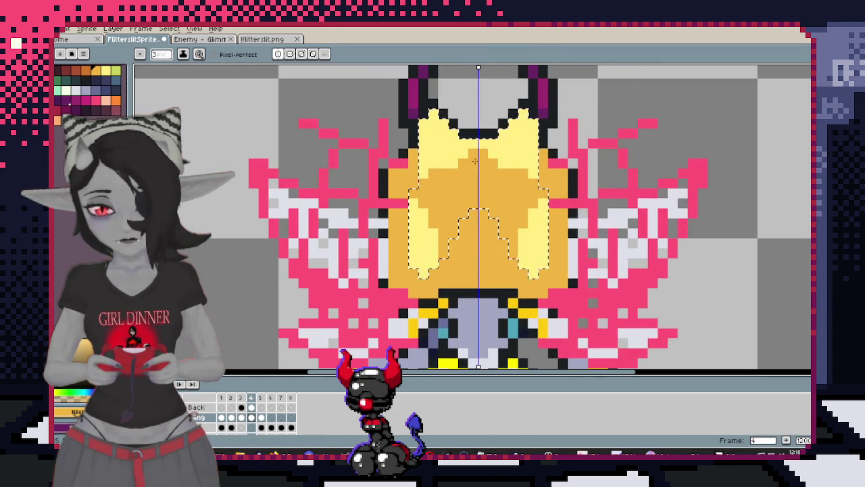
{"action": "key", "text": "ctrl+z"}
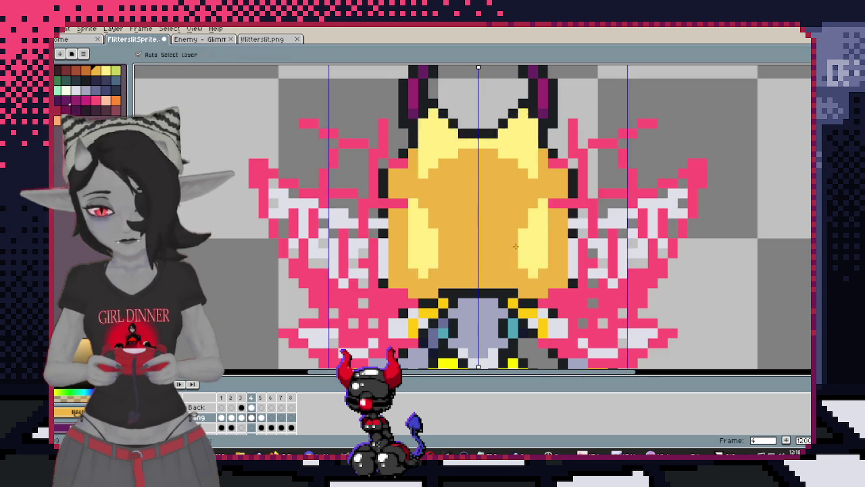
{"action": "key", "text": "ctrl+z"}
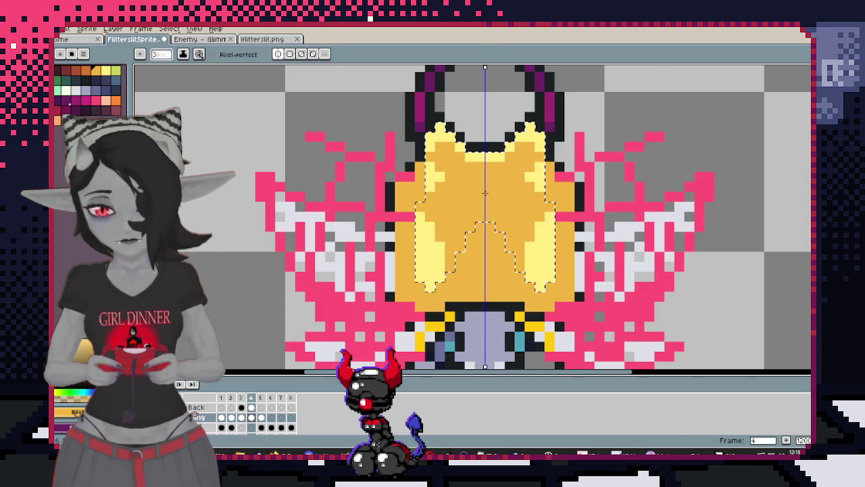
{"action": "key", "text": "ctrl+d"}
Try mirrored pale-yellow hair highlight strokes, undoing the ones that don't fit
{"action": "scroll", "coordinate": [498, 250], "scroll_direction": "down", "scroll_amount": 5}
{"action": "scroll", "coordinate": [470, 167], "scroll_direction": "up", "scroll_amount": 2}
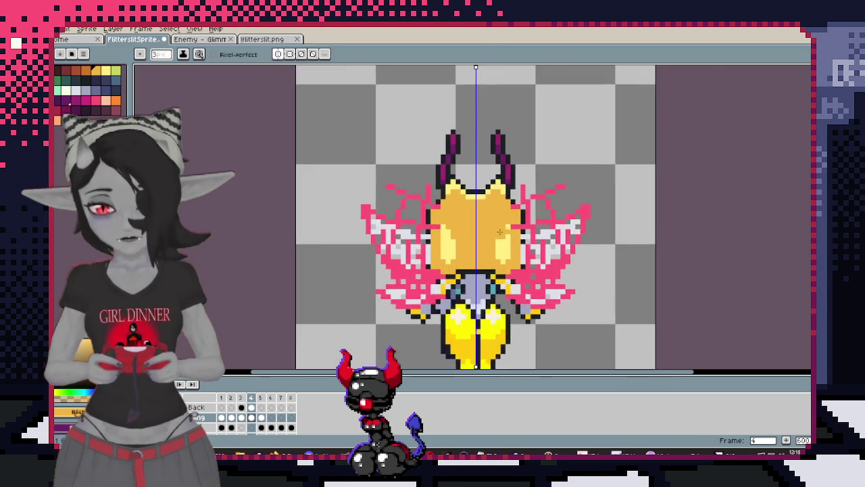
{"action": "scroll", "coordinate": [469, 167], "scroll_direction": "up", "scroll_amount": 2}
{"action": "scroll", "coordinate": [455, 200], "scroll_direction": "up", "scroll_amount": 1}
{"action": "left_click_drag", "start_coordinate": [441, 177], "coordinate": [446, 184]}
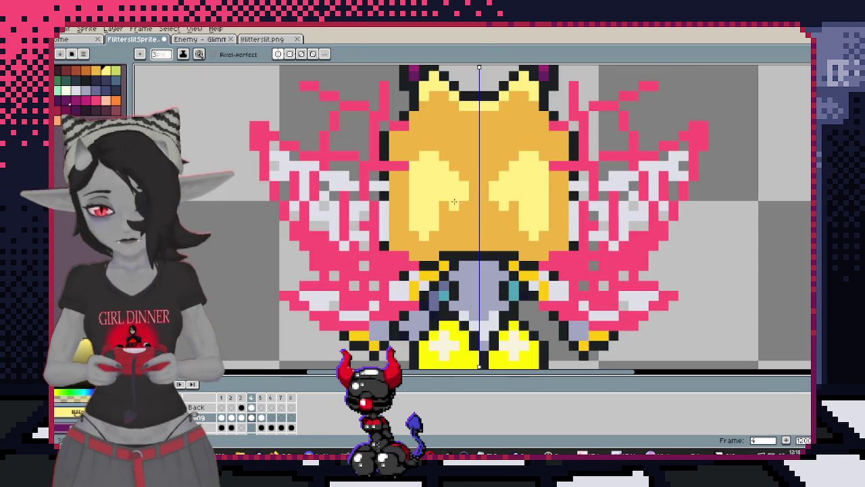
{"action": "key", "text": "ctrl+z"}
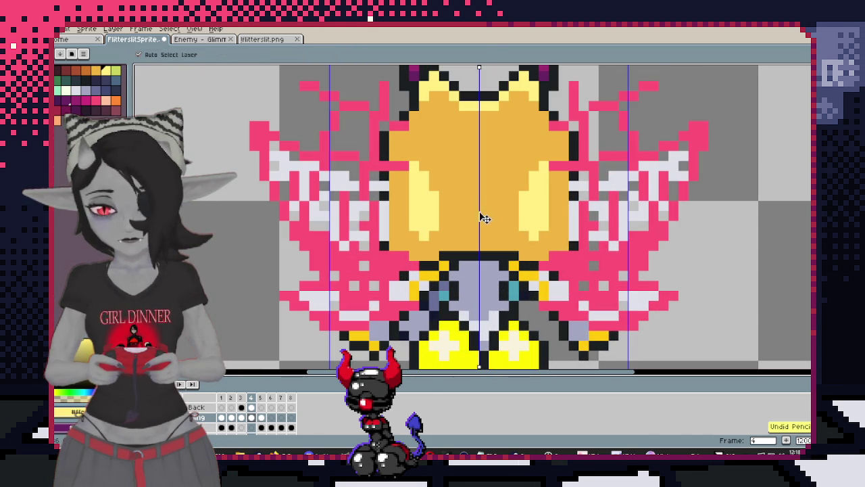
{"action": "left_click_drag", "start_coordinate": [463, 198], "coordinate": [423, 198]}
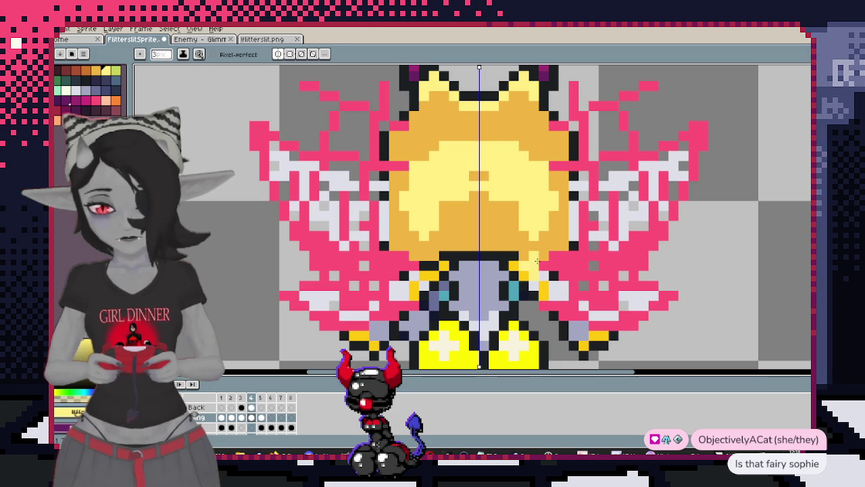
{"action": "key", "text": "ctrl+z"}
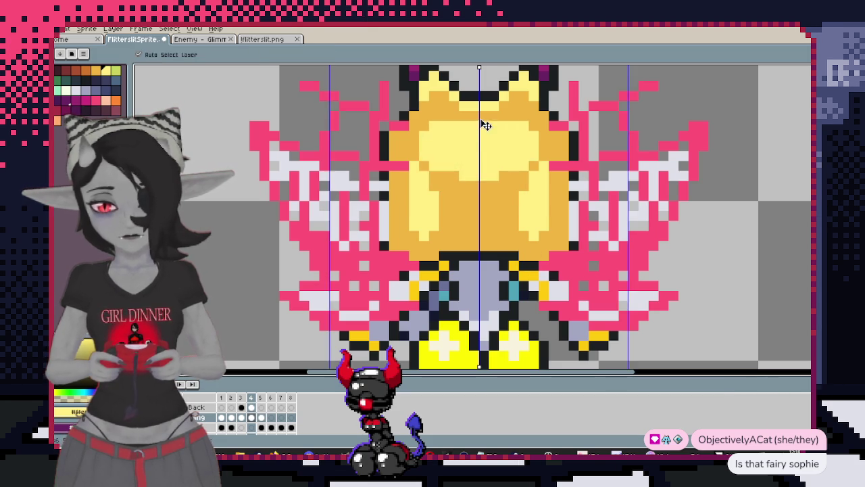
{"action": "scroll", "coordinate": [477, 149], "scroll_direction": "down", "scroll_amount": 3}
{"action": "scroll", "coordinate": [484, 158], "scroll_direction": "up", "scroll_amount": 2}
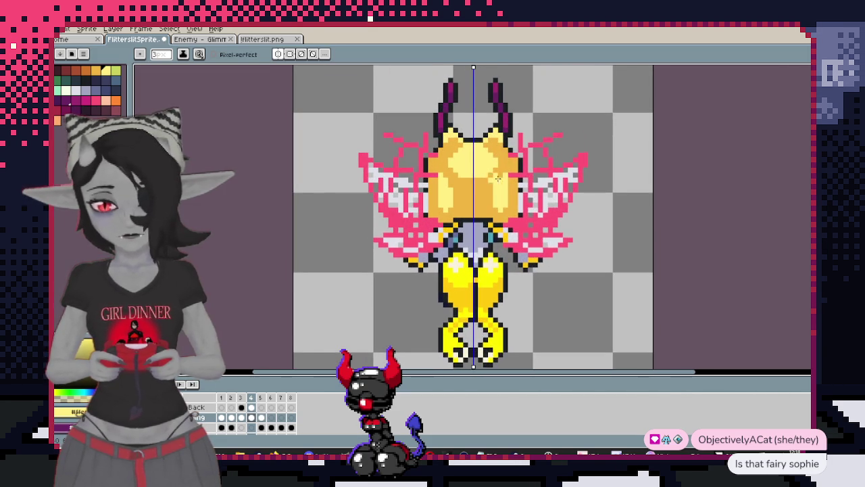
Copy the upper sprite with the wings and paste it into an earlier frame
{"action": "left_click_drag", "start_coordinate": [378, 66], "coordinate": [571, 229]}
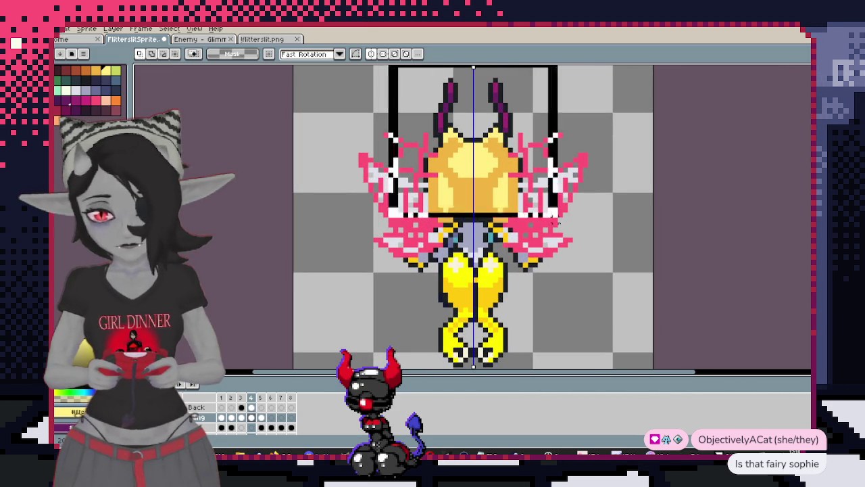
{"action": "key", "text": "Right"}
{"action": "key", "text": "Left"}
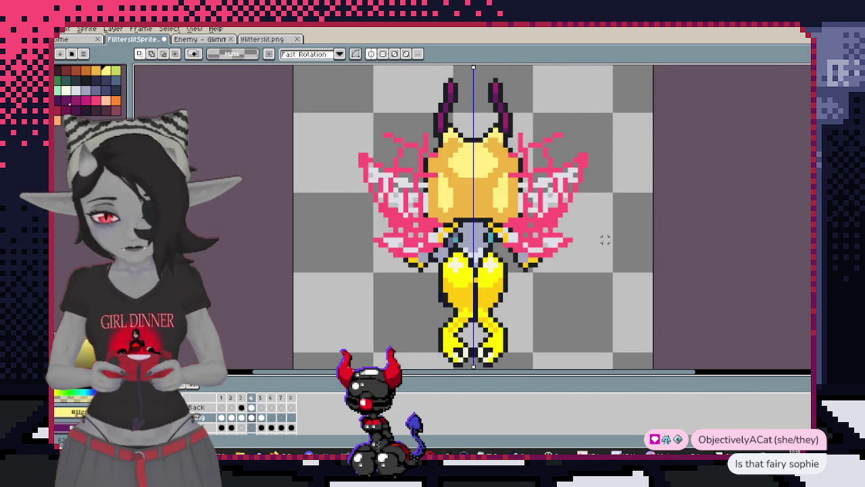
{"action": "key", "text": "Left"}
{"action": "key", "text": "ctrl+v"}
{"action": "left_click", "coordinate": [605, 240]}
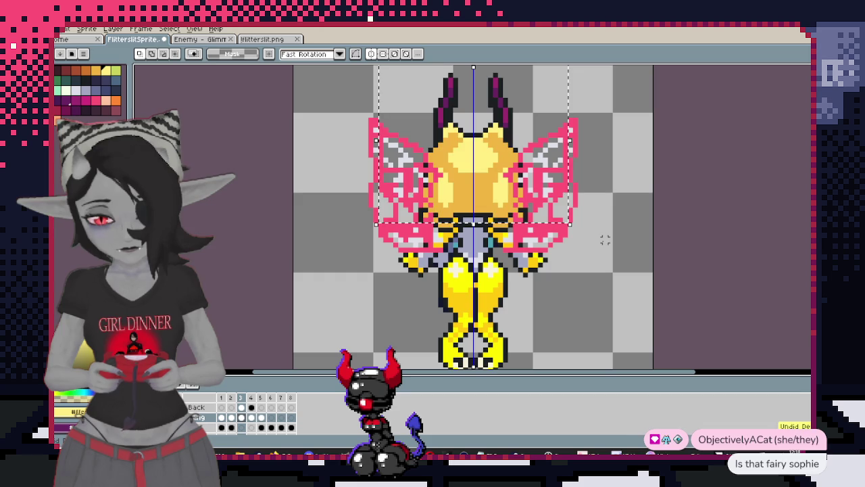
{"action": "key", "text": "ctrl+v"}
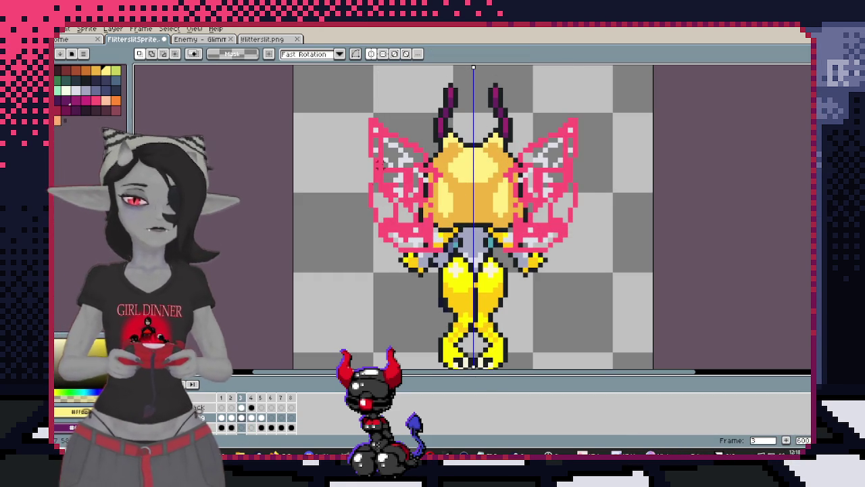
{"action": "scroll", "coordinate": [460, 128], "scroll_direction": "up", "scroll_amount": 4}
{"action": "scroll", "coordinate": [424, 211], "scroll_direction": "down", "scroll_amount": 1}
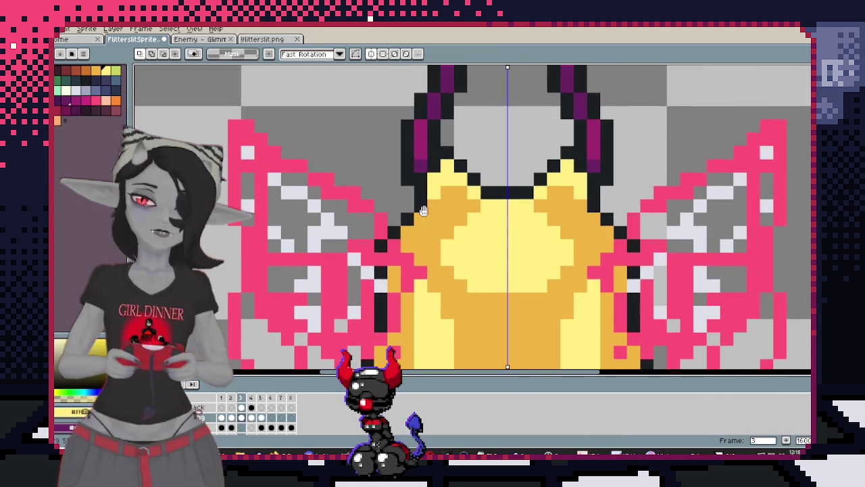
Widen the light-yellow body highlight symmetrically and give it an orange top
{"action": "key", "text": "b"}
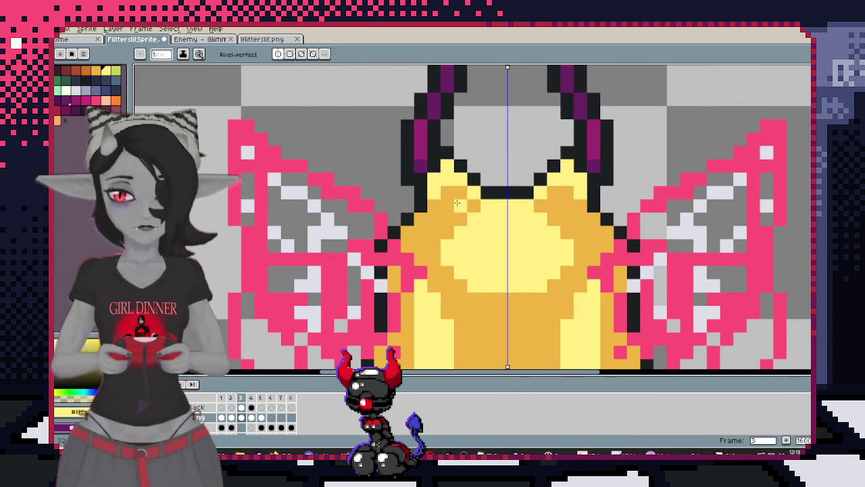
{"action": "left_click", "coordinate": [438, 185]}
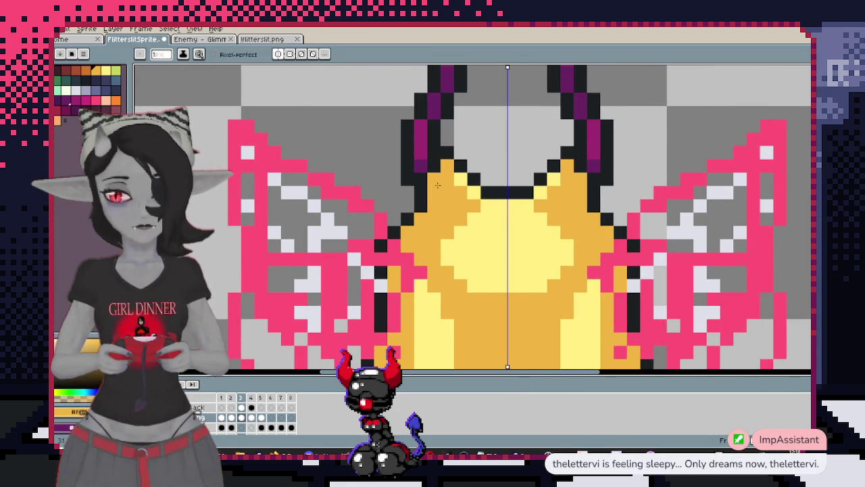
{"action": "left_click", "coordinate": [470, 191]}
{"action": "left_click", "coordinate": [474, 219]}
{"action": "left_click_drag", "start_coordinate": [478, 219], "coordinate": [488, 194]}
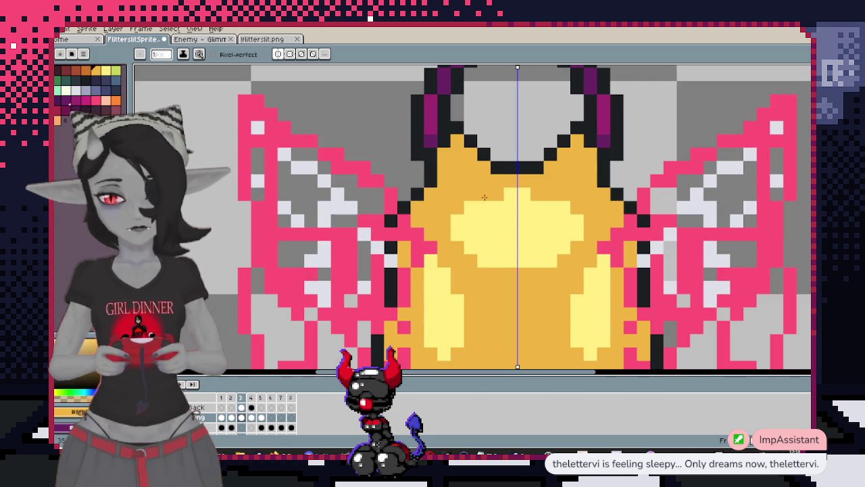
{"action": "left_click_drag", "start_coordinate": [457, 223], "coordinate": [492, 187]}
{"action": "left_click", "coordinate": [492, 188]}
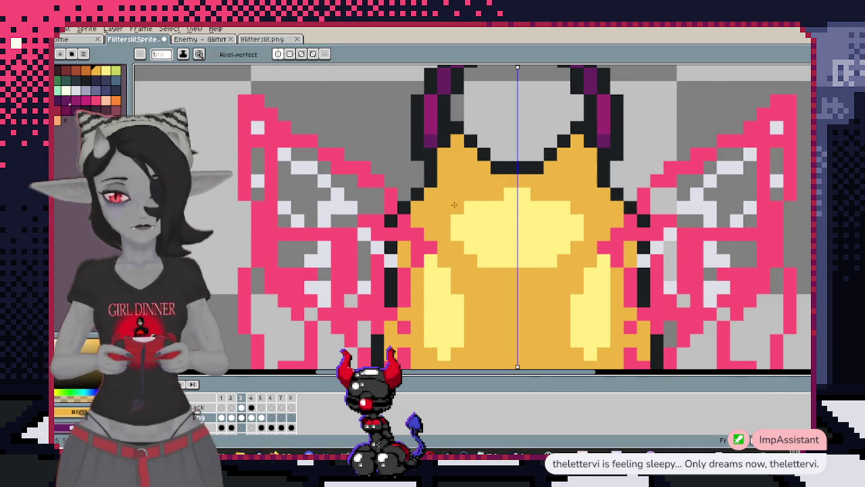
{"action": "scroll", "coordinate": [442, 220], "scroll_direction": "down", "scroll_amount": 3}
{"action": "scroll", "coordinate": [442, 220], "scroll_direction": "down", "scroll_amount": 2}
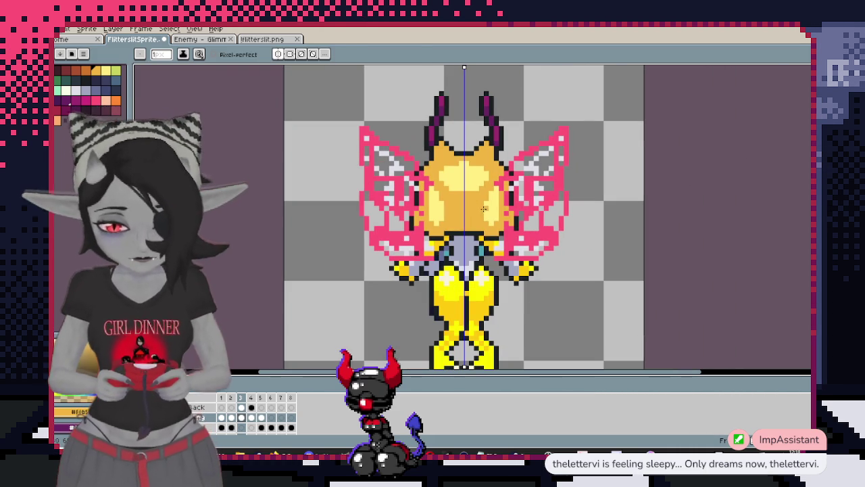
Marquee-select the upper sprite and flip frames to compare wings, ending on frame 5
{"action": "key", "text": "m"}
{"action": "left_click_drag", "start_coordinate": [363, 66], "coordinate": [565, 242]}
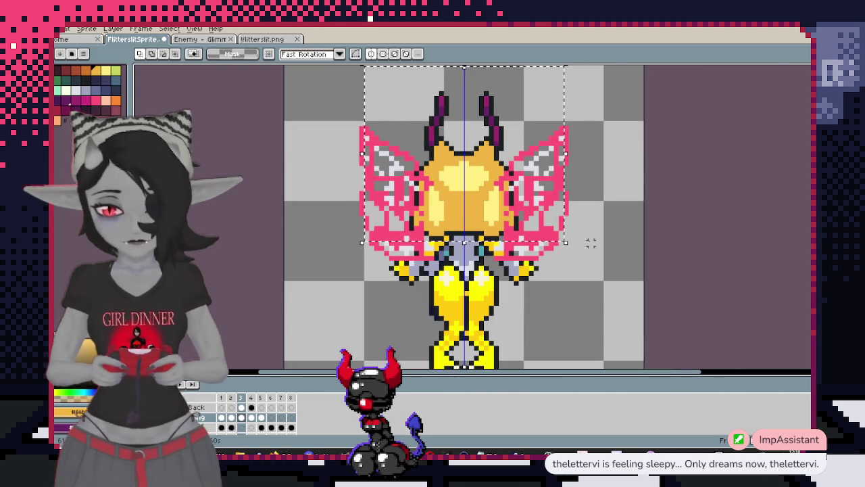
{"action": "key", "text": "Right"}
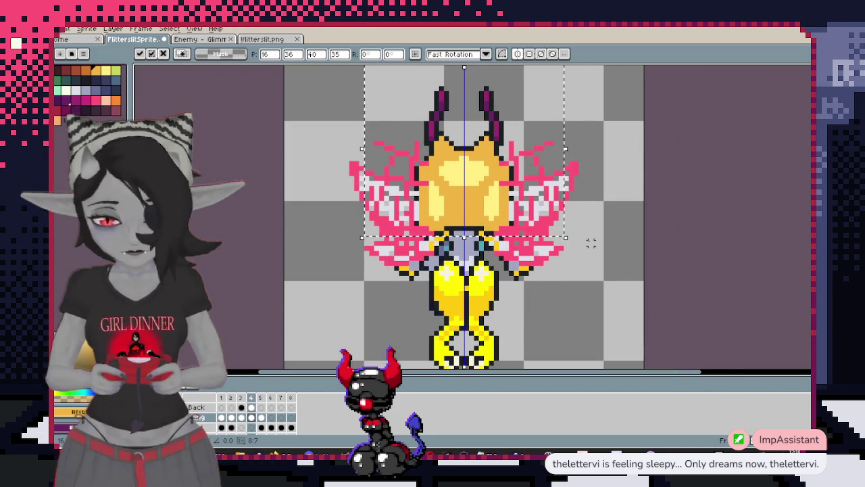
{"action": "key", "text": "Left"}
{"action": "key", "text": "Left"}
{"action": "key", "text": "Right"}
{"action": "key", "text": "Right"}
{"action": "key", "text": "Left"}
{"action": "key", "text": "Right"}
{"action": "key", "text": "Right"}
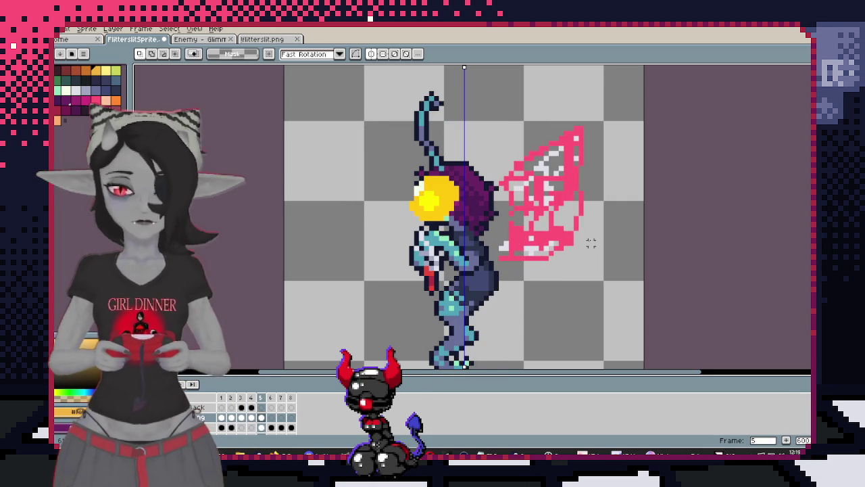
Zoom into frame 5 and draw a pointed pale-yellow outline above the head
{"action": "scroll", "coordinate": [407, 149], "scroll_direction": "up", "scroll_amount": 2}
{"action": "scroll", "coordinate": [407, 149], "scroll_direction": "up", "scroll_amount": 1}
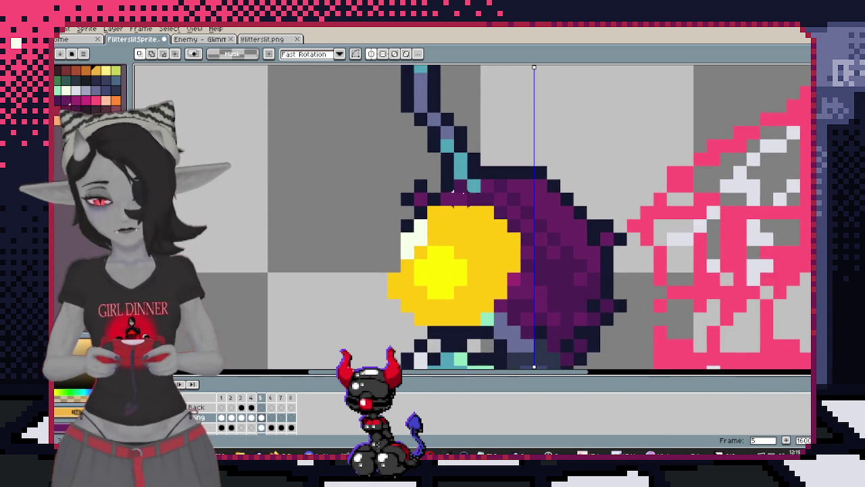
{"action": "scroll", "coordinate": [474, 192], "scroll_direction": "up", "scroll_amount": 1}
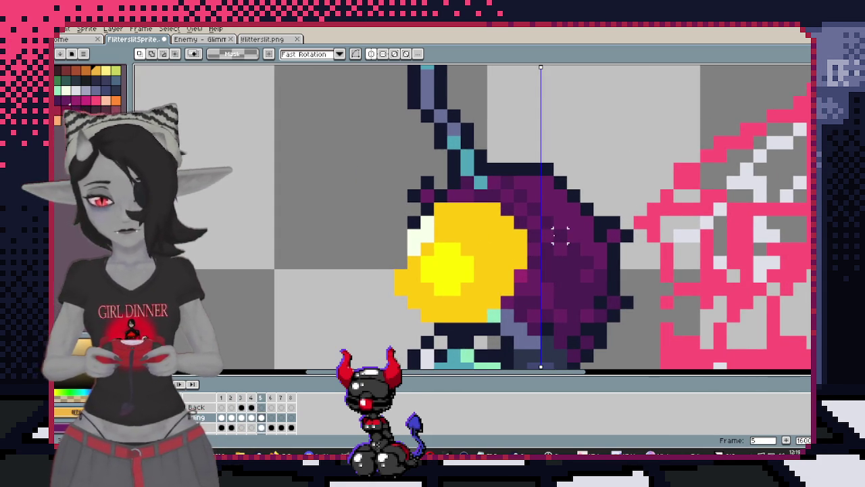
{"action": "key", "text": "Left"}
{"action": "key", "text": "Left"}
{"action": "key", "text": "Left"}
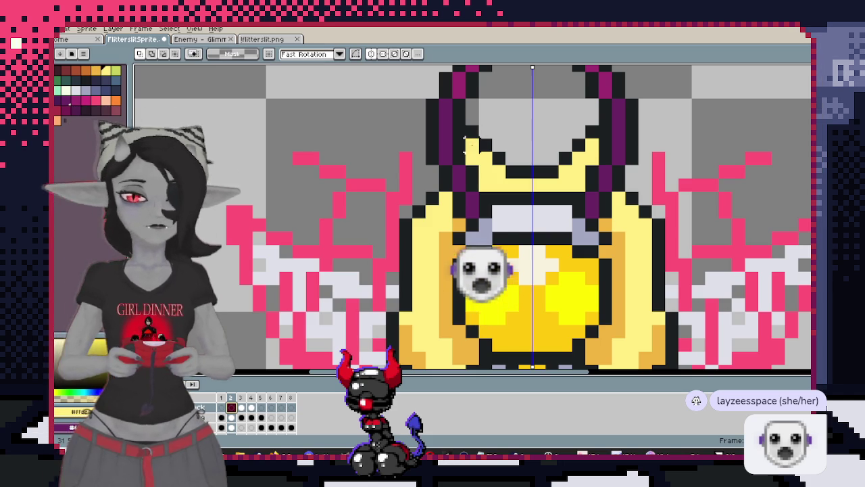
{"action": "key", "text": "Right"}
{"action": "key", "text": "Right"}
{"action": "key", "text": "Right"}
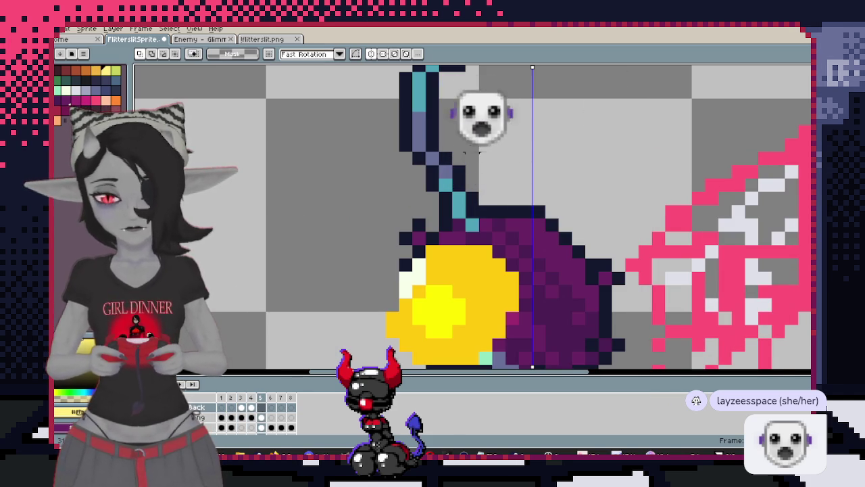
{"action": "key", "text": "b"}
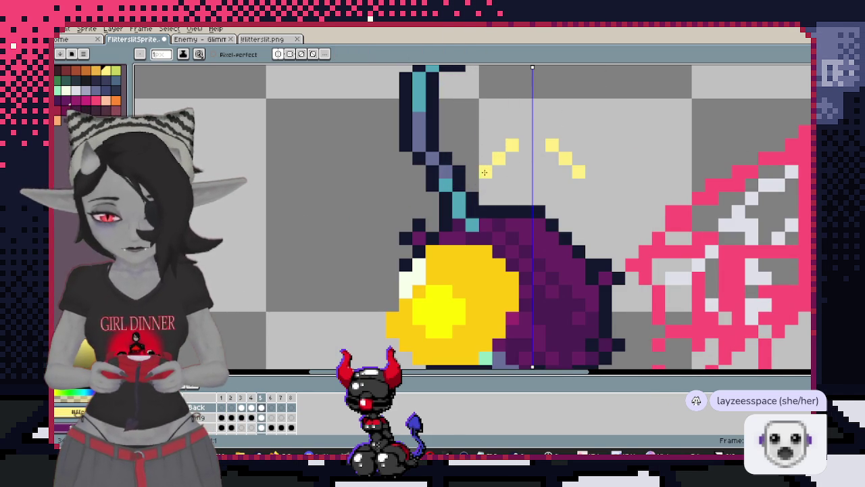
{"action": "key", "text": "ctrl+z"}
{"action": "left_click", "coordinate": [512, 144]}
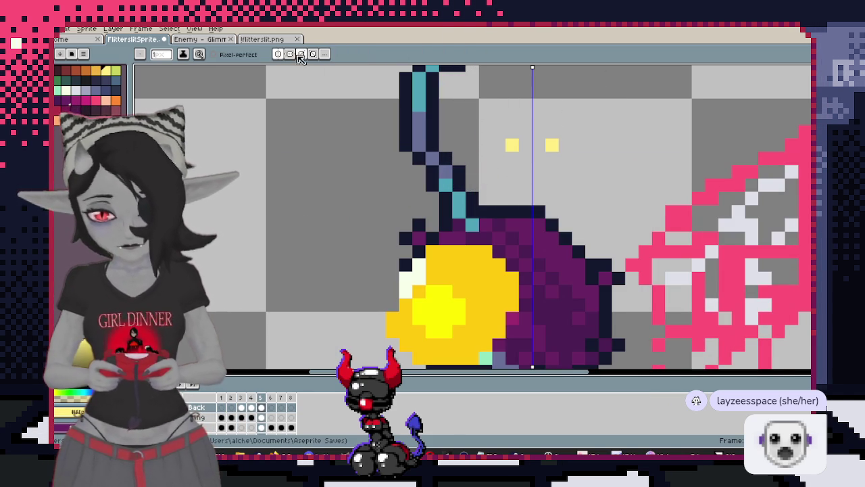
{"action": "scroll", "coordinate": [552, 146], "scroll_direction": "down", "scroll_amount": 2}
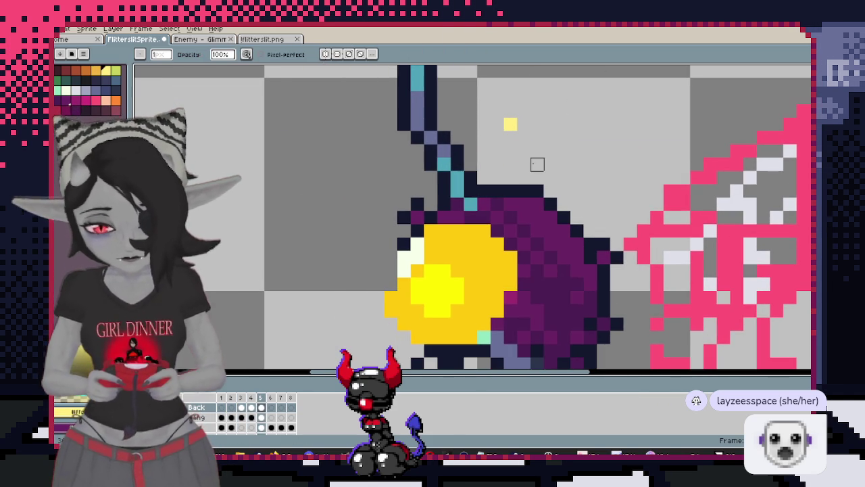
{"action": "mouse_move", "coordinate": [511, 125]}
{"action": "left_mouse_down"}
{"action": "mouse_move", "coordinate": [495, 162]}
{"action": "mouse_move", "coordinate": [504, 140]}
{"action": "mouse_move", "coordinate": [535, 174]}
{"action": "left_mouse_up"}
{"action": "key", "text": "ctrl+z"}
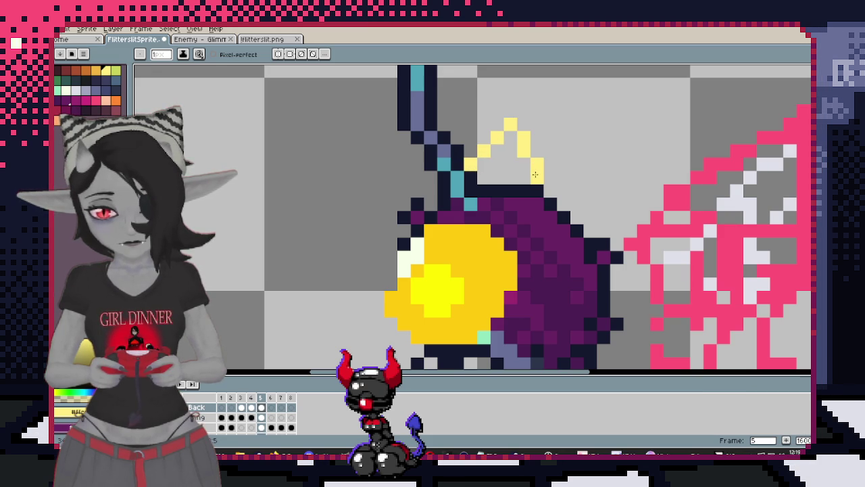
{"action": "left_click_drag", "start_coordinate": [572, 254], "coordinate": [539, 202]}
Paint pale yellow down the back of the head and pan to check the outline
{"action": "key", "text": "w"}
{"action": "key", "text": "b"}
{"action": "mouse_move", "coordinate": [502, 139]}
{"action": "left_mouse_down"}
{"action": "mouse_move", "coordinate": [499, 157]}
{"action": "mouse_move", "coordinate": [537, 223]}
{"action": "mouse_move", "coordinate": [541, 271]}
{"action": "mouse_move", "coordinate": [549, 189]}
{"action": "mouse_move", "coordinate": [542, 229]}
{"action": "left_mouse_up"}
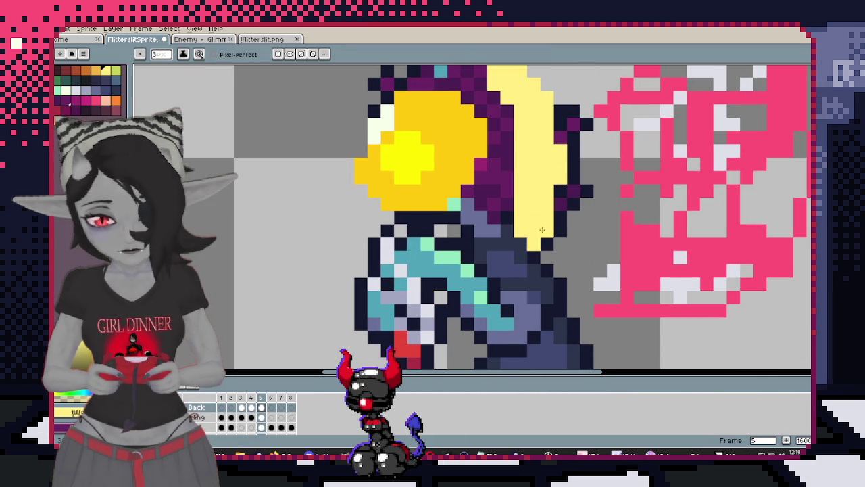
{"action": "key", "text": "comma"}
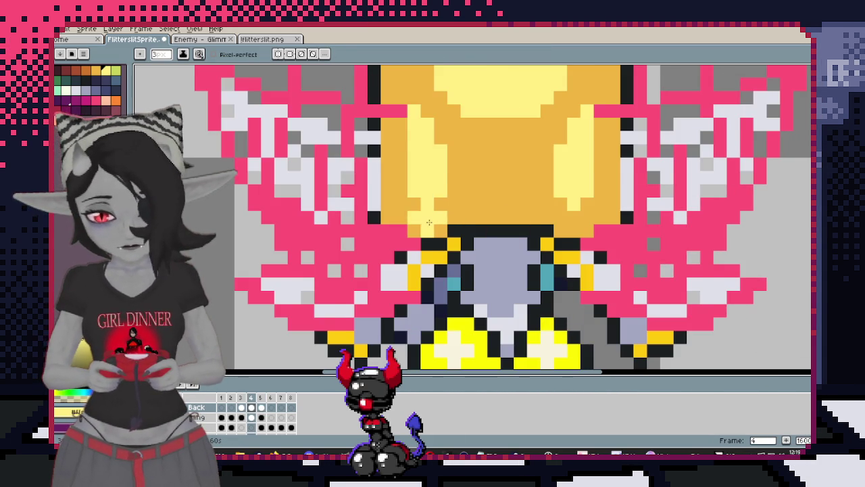
{"action": "key", "text": "period"}
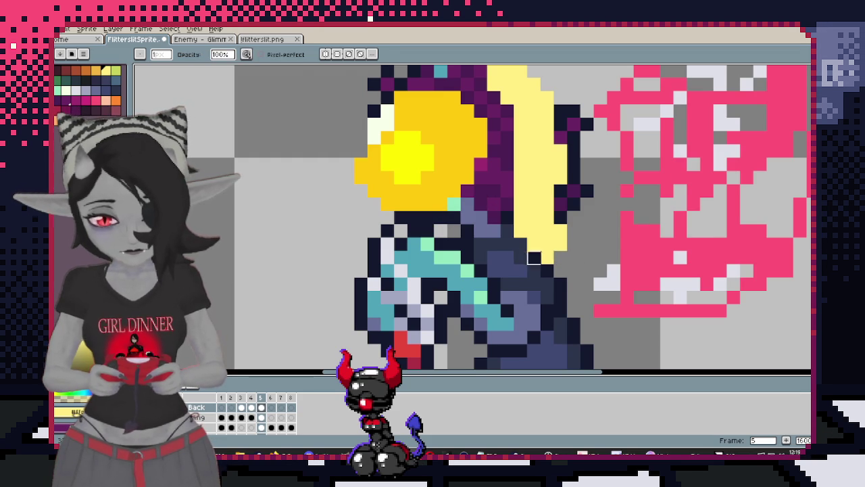
{"action": "mouse_move", "coordinate": [554, 211]}
{"action": "left_mouse_down"}
{"action": "mouse_move", "coordinate": [576, 257]}
{"action": "mouse_move", "coordinate": [498, 265]}
{"action": "mouse_move", "coordinate": [489, 252]}
{"action": "left_mouse_up"}
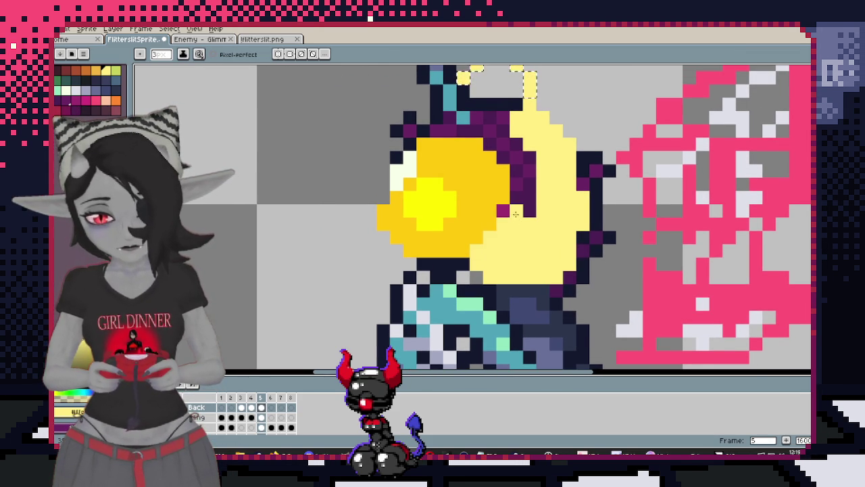
{"action": "left_click_drag", "start_coordinate": [552, 206], "coordinate": [553, 247]}
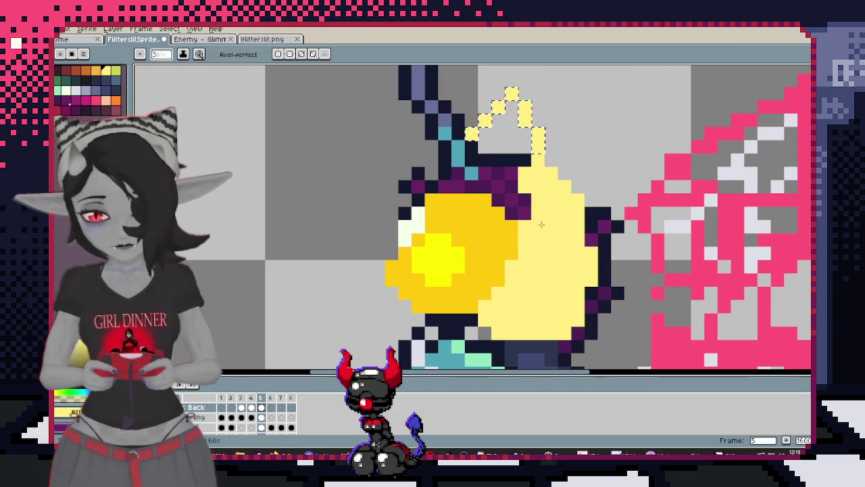
{"action": "scroll", "coordinate": [585, 260], "scroll_direction": "down", "scroll_amount": 2}
{"action": "scroll", "coordinate": [581, 257], "scroll_direction": "up", "scroll_amount": 1}
Magic-wand and delete the pale-yellow head region, then restore it with undo
{"action": "key", "text": "w"}
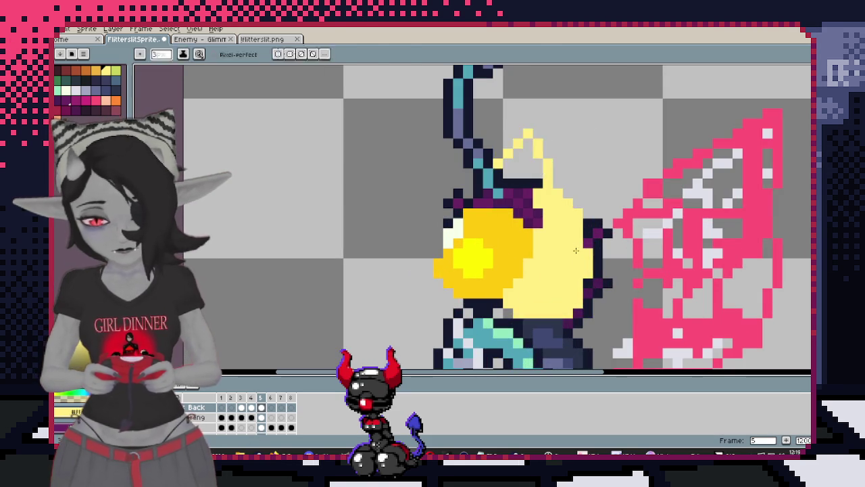
{"action": "left_click", "coordinate": [579, 256]}
{"action": "key", "text": "Delete"}
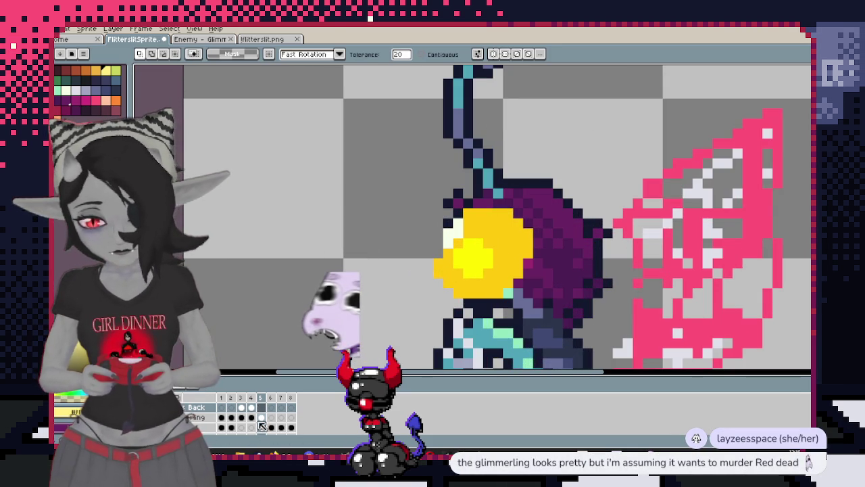
{"action": "key", "text": "ctrl+z"}
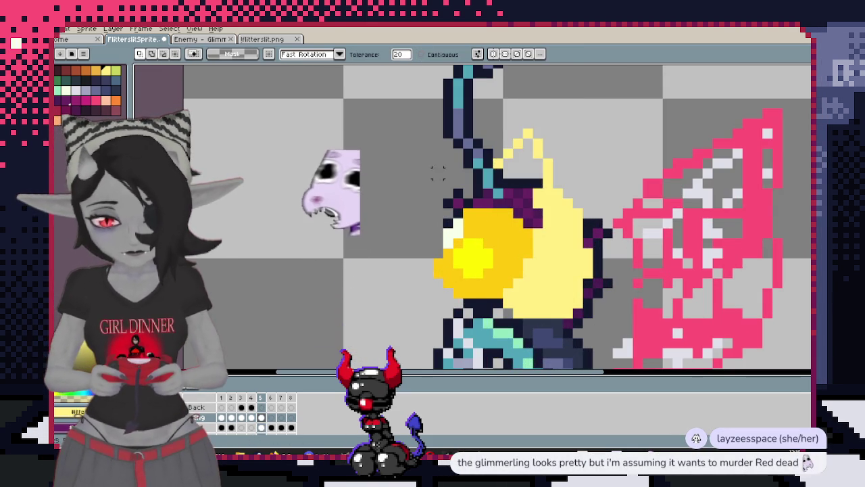
Paint pale yellow over the remaining purple and dark pixels on the side-view head
{"action": "key", "text": "b"}
{"action": "scroll", "coordinate": [476, 155], "scroll_direction": "up", "scroll_amount": 2}
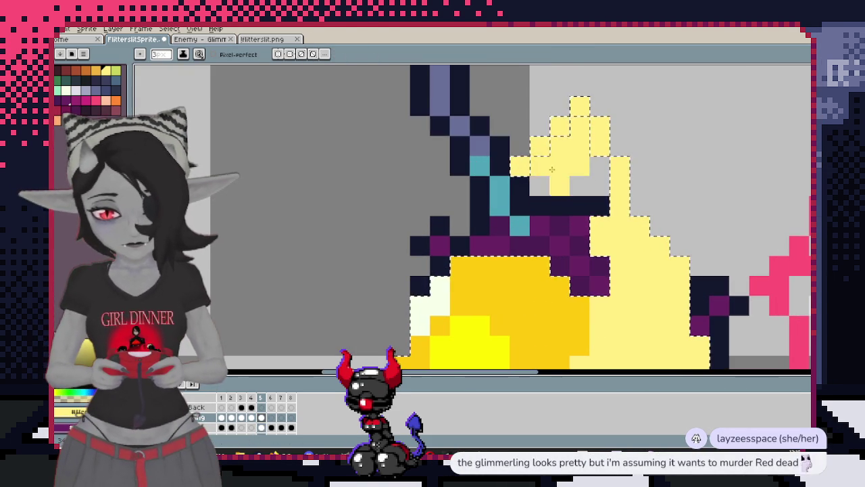
{"action": "left_click_drag", "start_coordinate": [537, 216], "coordinate": [589, 277]}
{"action": "mouse_move", "coordinate": [514, 169]}
{"action": "left_mouse_down"}
{"action": "mouse_move", "coordinate": [499, 181]}
{"action": "mouse_move", "coordinate": [512, 220]}
{"action": "left_mouse_up"}
{"action": "scroll", "coordinate": [541, 203], "scroll_direction": "down", "scroll_amount": 3}
{"action": "scroll", "coordinate": [571, 219], "scroll_direction": "up", "scroll_amount": 2}
{"action": "scroll", "coordinate": [571, 219], "scroll_direction": "up", "scroll_amount": 1}
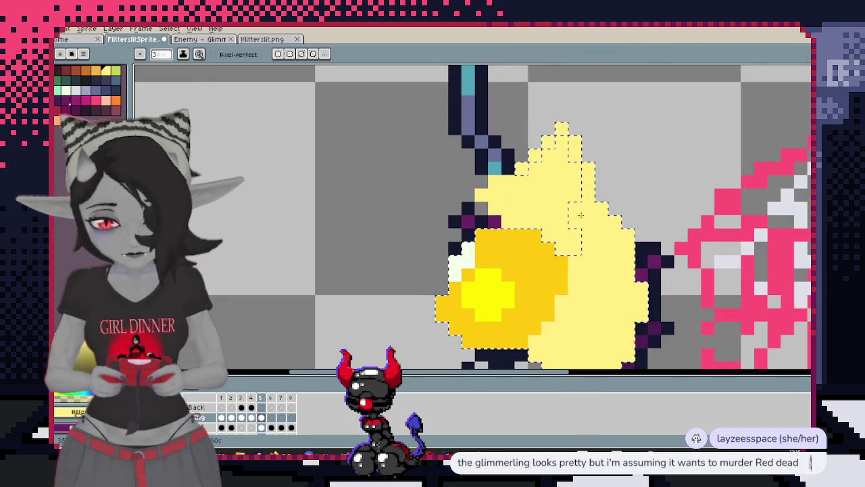
Compare with frame 1, trial-shorten its under-face outline, undo it, and return toward frame 5
{"action": "key", "text": "comma"}
{"action": "key", "text": "comma"}
{"action": "key", "text": "comma"}
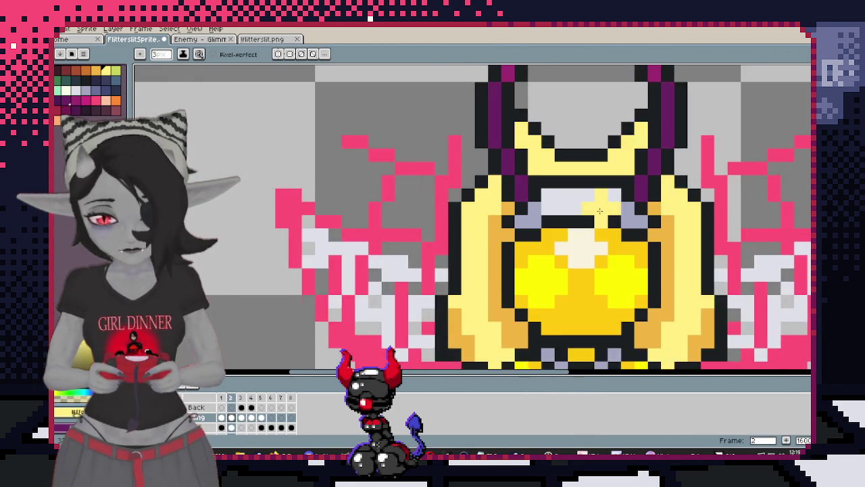
{"action": "key", "text": "comma"}
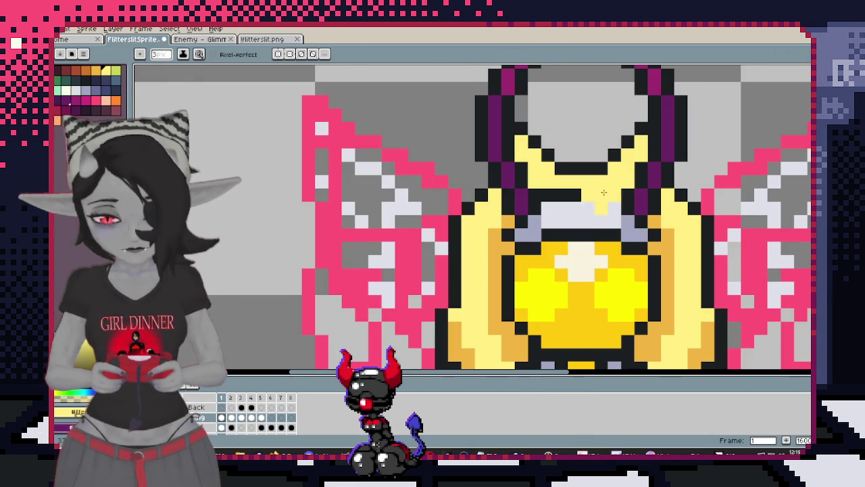
{"action": "left_click", "coordinate": [552, 235]}
{"action": "key", "text": "ctrl+z"}
{"action": "key", "text": "period"}
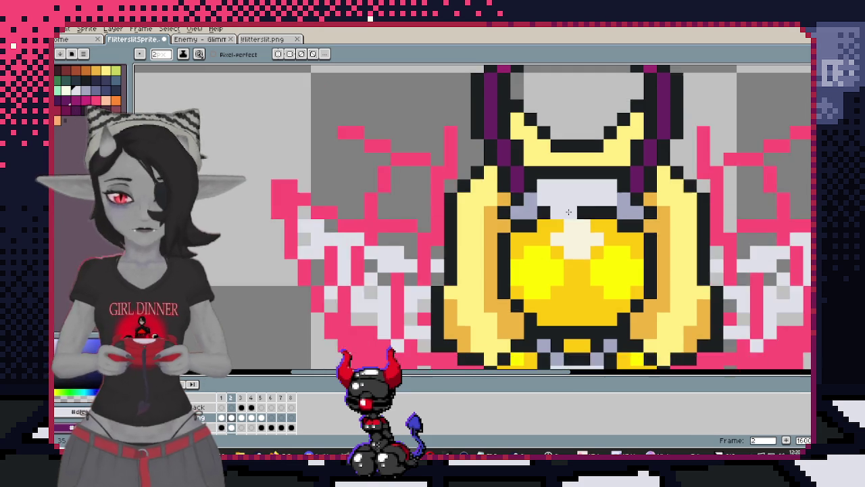
{"action": "key", "text": "period"}
{"action": "key", "text": "period"}
{"action": "key", "text": "period"}
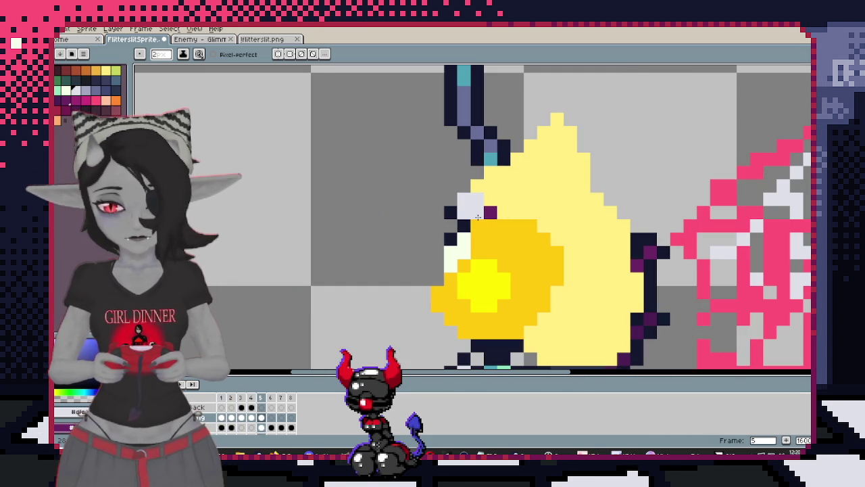
Lighten several head-outline and hair-edge pixels to light grey on frame 5
{"action": "left_click", "coordinate": [510, 219]}
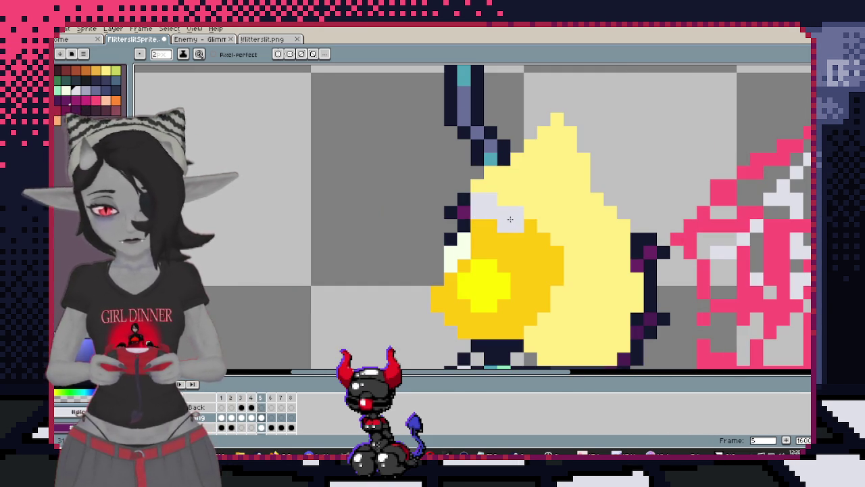
{"action": "scroll", "coordinate": [510, 220], "scroll_direction": "down", "scroll_amount": 3}
{"action": "scroll", "coordinate": [517, 216], "scroll_direction": "up", "scroll_amount": 3}
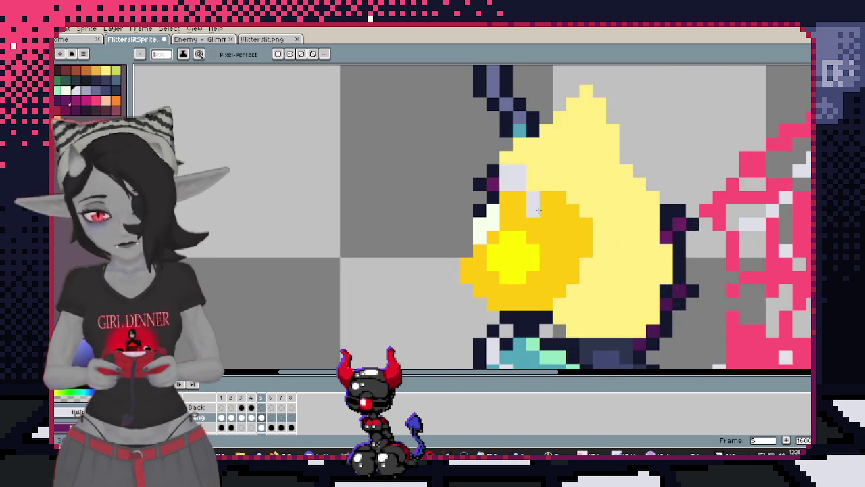
{"action": "left_click", "coordinate": [567, 215]}
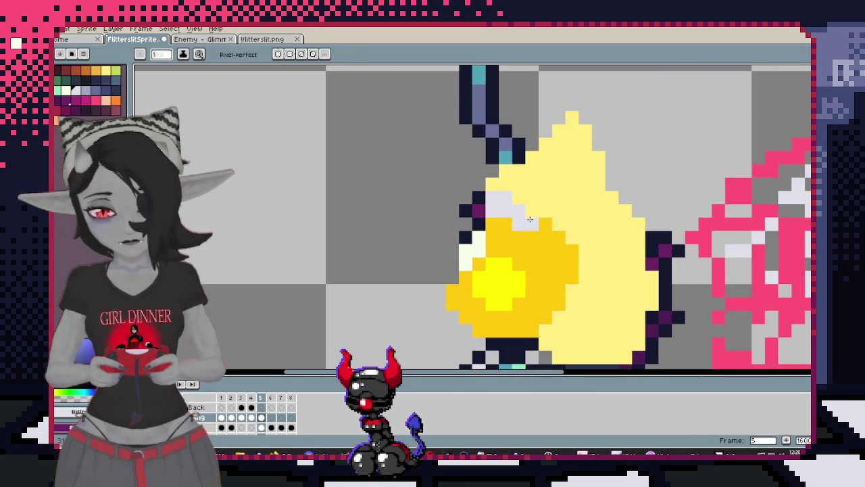
{"action": "left_click", "coordinate": [477, 207]}
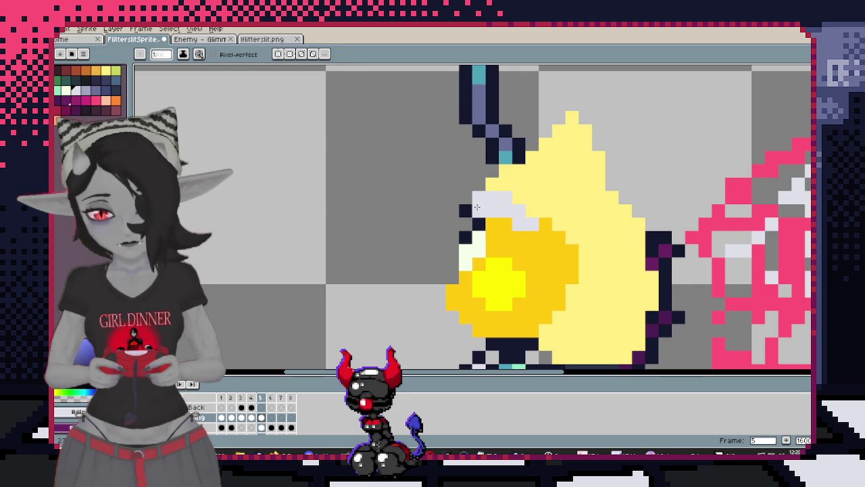
{"action": "left_click", "coordinate": [479, 185]}
{"action": "scroll", "coordinate": [494, 173], "scroll_direction": "down", "scroll_amount": 2}
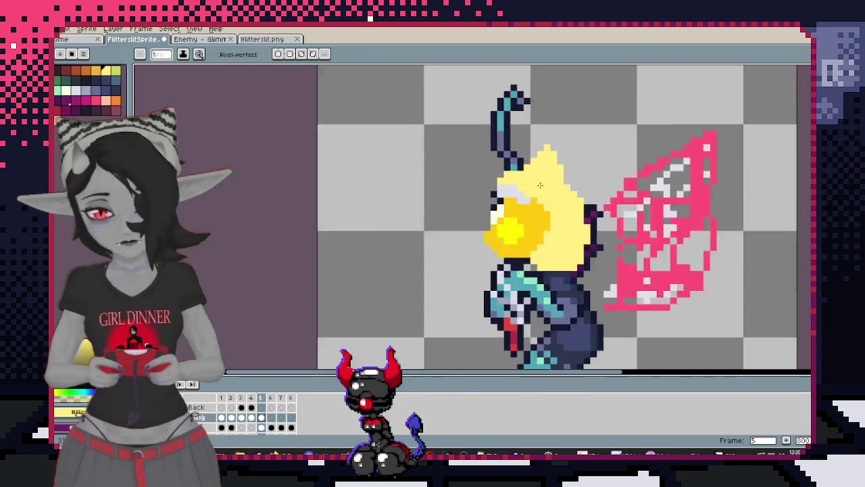
{"action": "scroll", "coordinate": [545, 182], "scroll_direction": "up", "scroll_amount": 2}
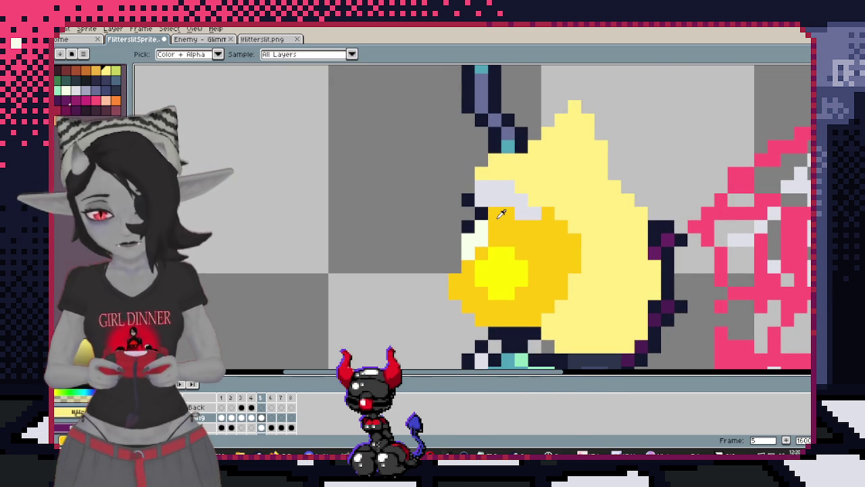
{"action": "scroll", "coordinate": [493, 227], "scroll_direction": "down", "scroll_amount": 2}
{"action": "scroll", "coordinate": [519, 229], "scroll_direction": "up", "scroll_amount": 2}
{"action": "left_click_drag", "start_coordinate": [518, 229], "coordinate": [521, 231]}
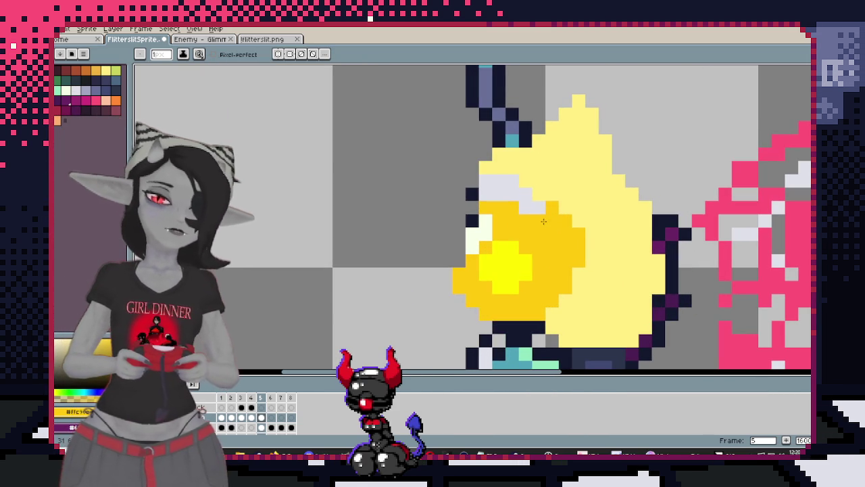
Remove a stray orange-yellow pixel, then show front-view frame 1 and sample a colour
{"action": "left_click", "coordinate": [605, 101]}
{"action": "key", "text": "ctrl+z"}
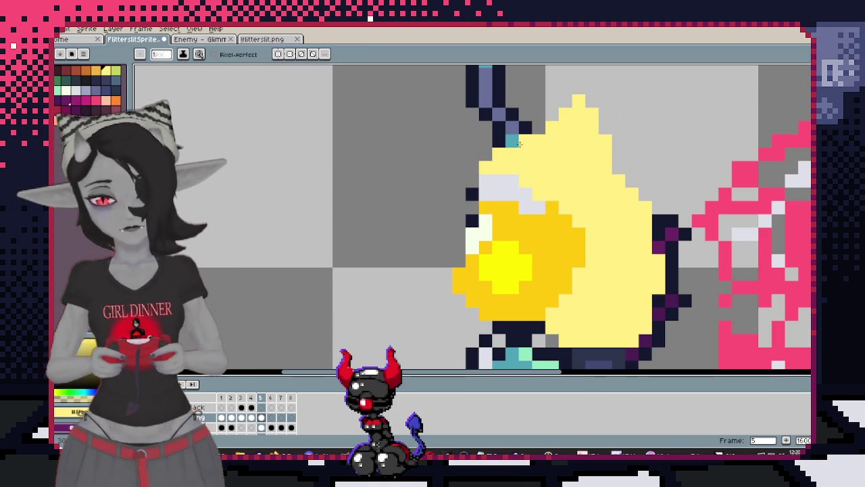
{"action": "scroll", "coordinate": [519, 143], "scroll_direction": "down", "scroll_amount": 2}
{"action": "key", "text": "Return"}
{"action": "scroll", "coordinate": [561, 219], "scroll_direction": "up", "scroll_amount": 1}
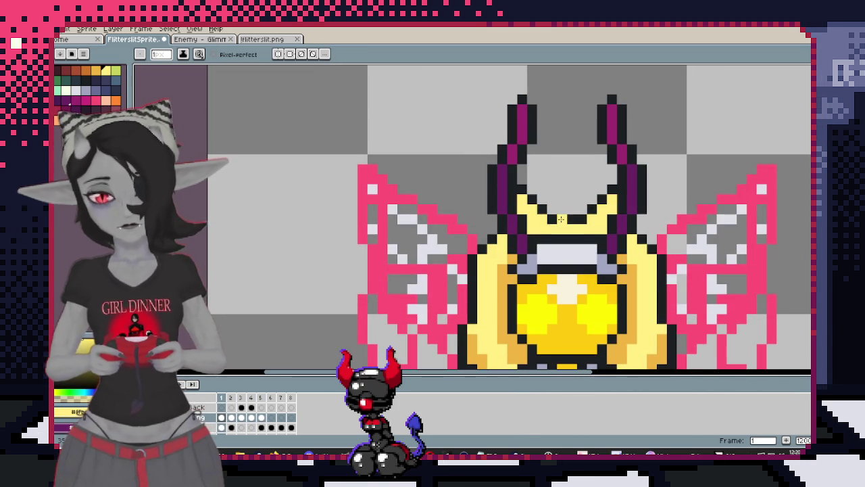
{"action": "key", "text": "i"}
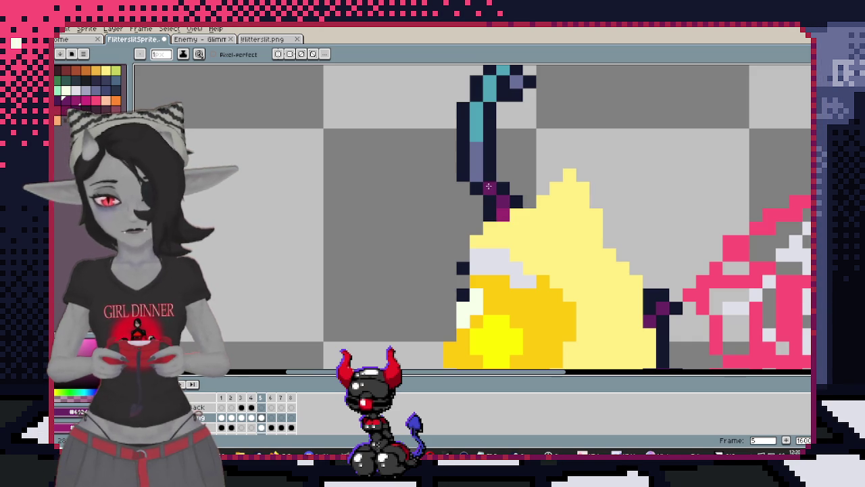
Pan up to the side-view antenna and compare it against frame 2, back on frame 5
{"action": "left_click_drag", "start_coordinate": [494, 151], "coordinate": [477, 210]}
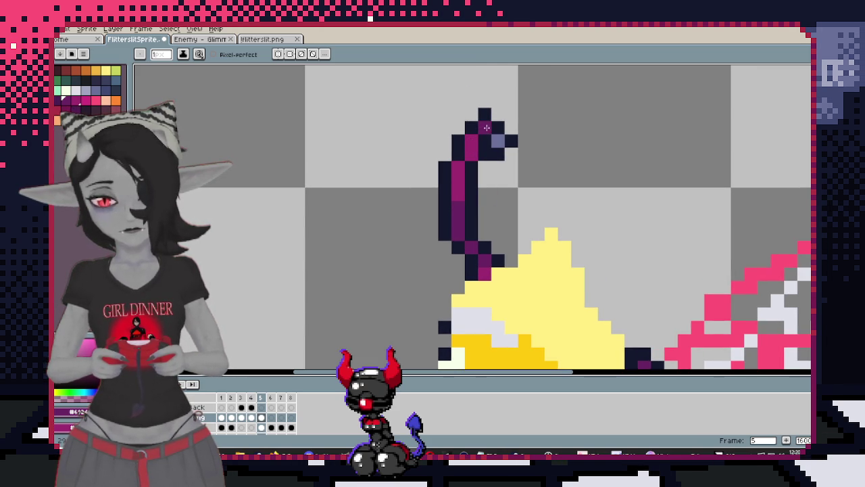
{"action": "scroll", "coordinate": [496, 138], "scroll_direction": "down", "scroll_amount": 5}
{"action": "scroll", "coordinate": [521, 152], "scroll_direction": "up", "scroll_amount": 3}
{"action": "scroll", "coordinate": [534, 162], "scroll_direction": "down", "scroll_amount": 5}
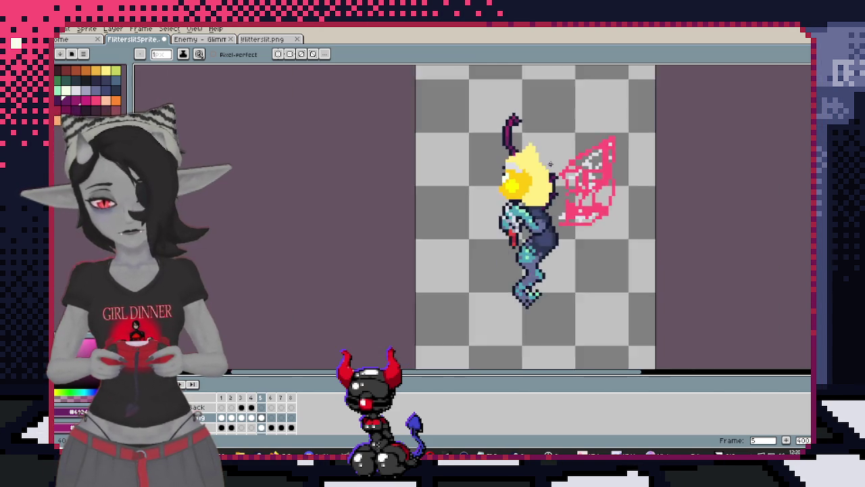
{"action": "scroll", "coordinate": [545, 169], "scroll_direction": "up", "scroll_amount": 3}
{"action": "scroll", "coordinate": [546, 169], "scroll_direction": "up", "scroll_amount": 2}
{"action": "scroll", "coordinate": [545, 169], "scroll_direction": "up", "scroll_amount": 1}
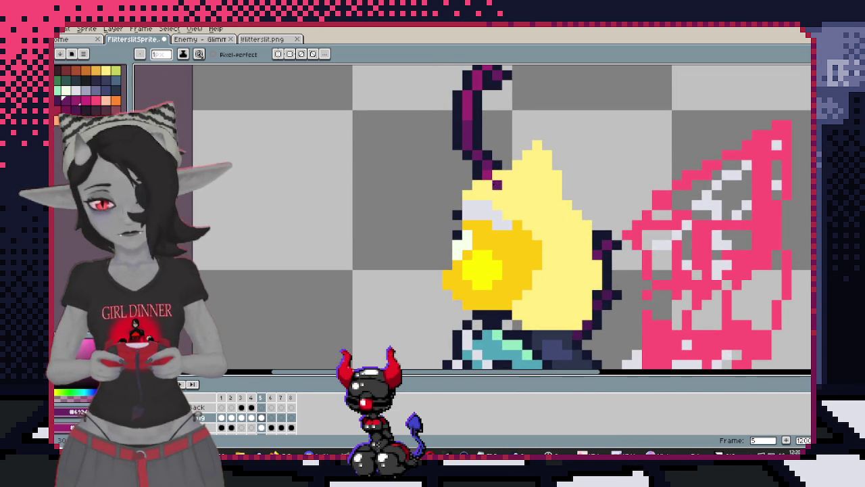
{"action": "left_click", "coordinate": [231, 419]}
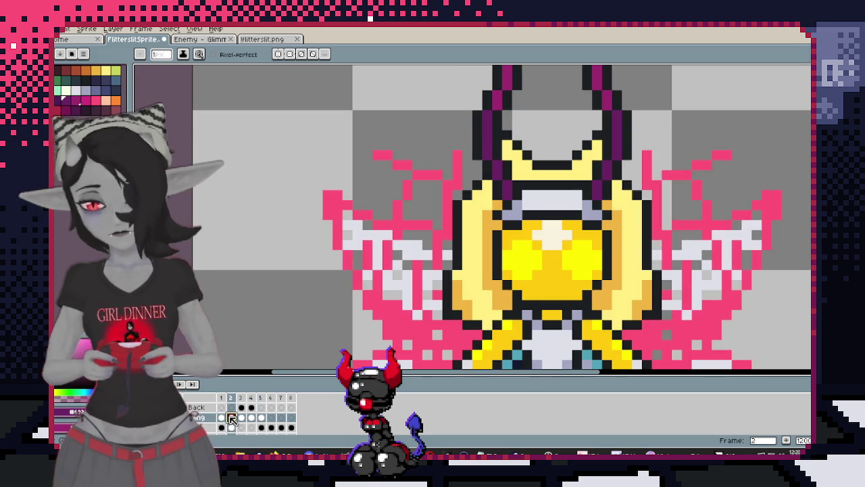
{"action": "left_click", "coordinate": [263, 418]}
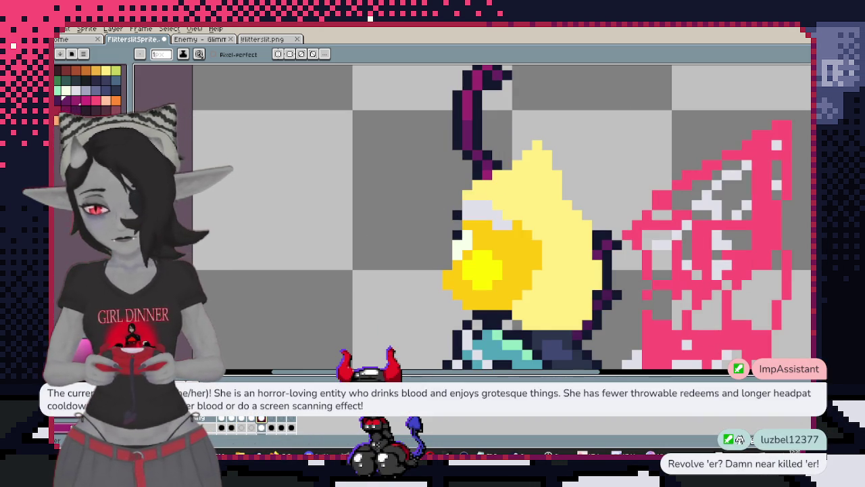
Pencil the antenna dark magenta, sample the dark blue, and set brush size 5
{"action": "left_click_drag", "start_coordinate": [499, 177], "coordinate": [506, 206]}
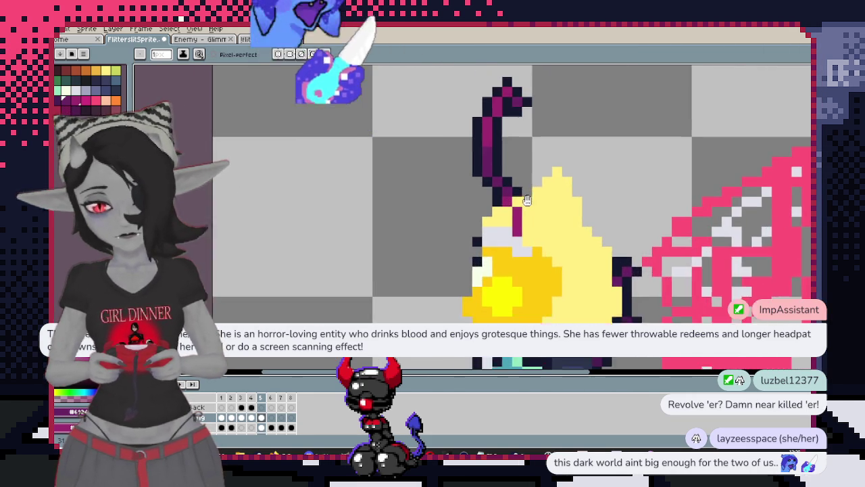
{"action": "key", "text": "alt"}
{"action": "left_click", "coordinate": [522, 199], "text": "alt"}
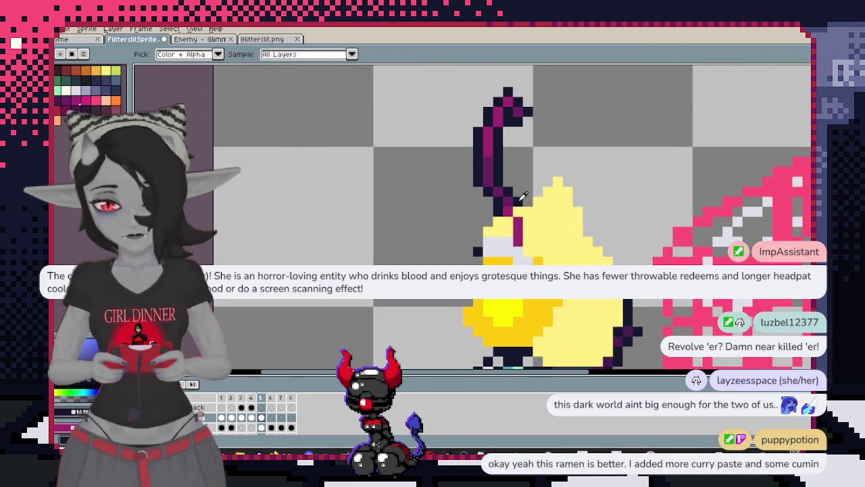
{"action": "scroll", "coordinate": [521, 199], "scroll_direction": "down", "scroll_amount": 2}
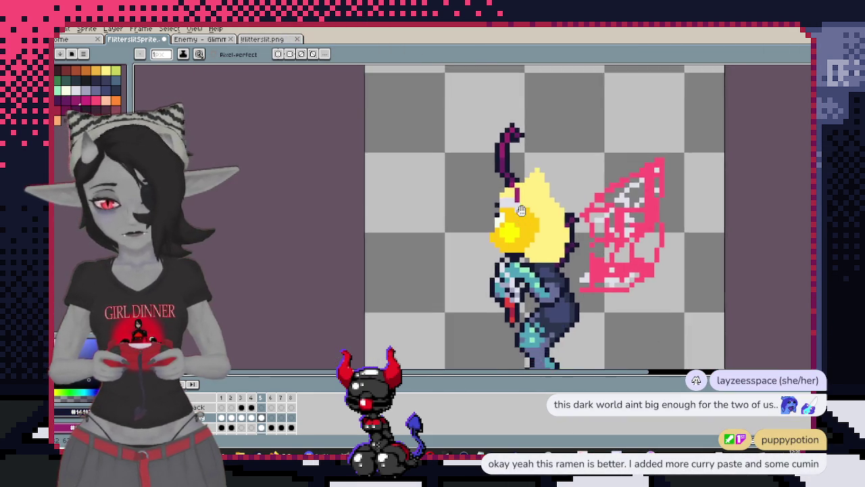
{"action": "scroll", "coordinate": [521, 264], "scroll_direction": "up", "scroll_amount": 2}
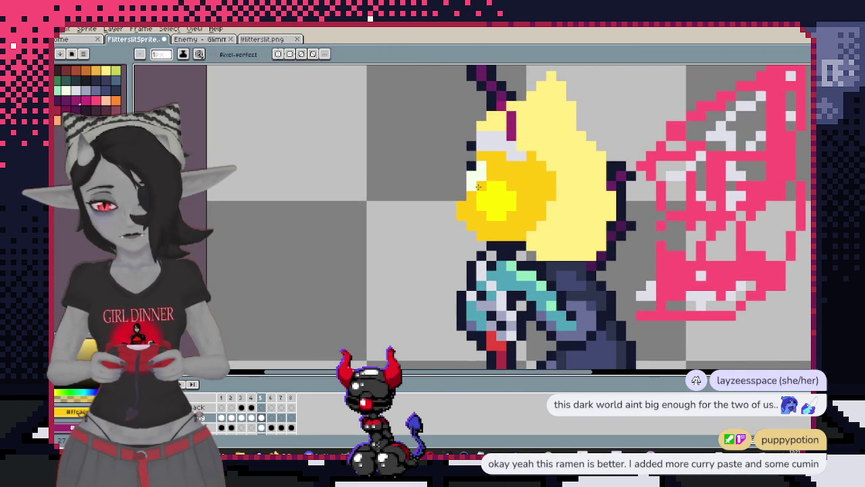
{"action": "key", "text": "alt"}
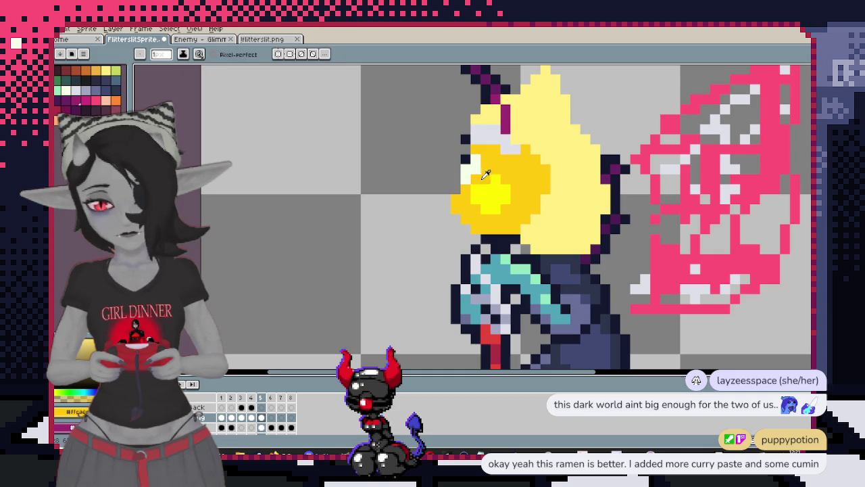
{"action": "scroll", "coordinate": [527, 216], "scroll_direction": "down", "scroll_amount": 1}
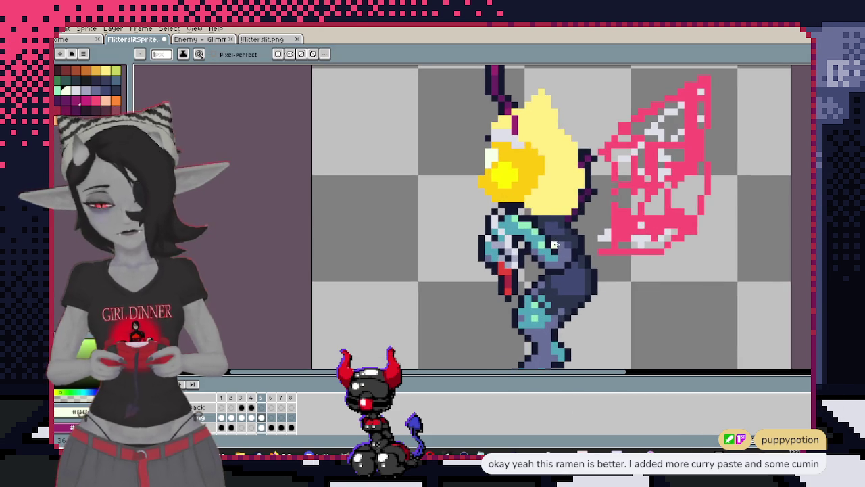
{"action": "key", "text": "Return"}
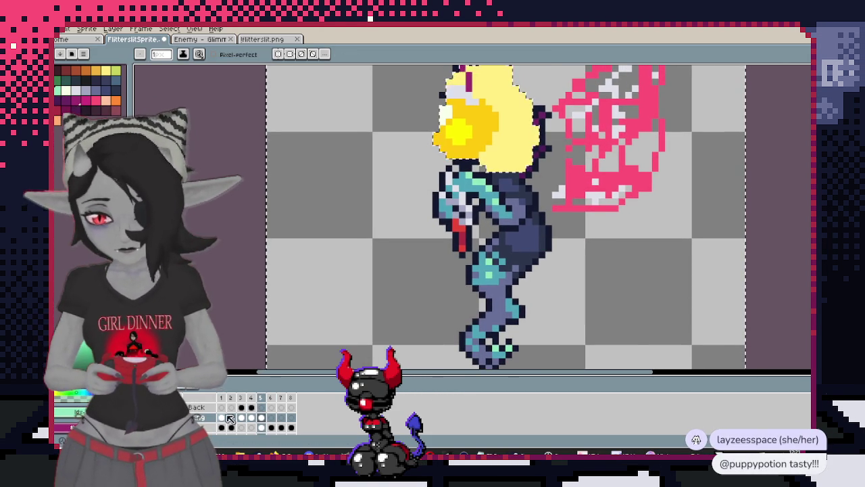
{"action": "key", "text": "plus"}
{"action": "key", "text": "plus"}
{"action": "key", "text": "plus"}
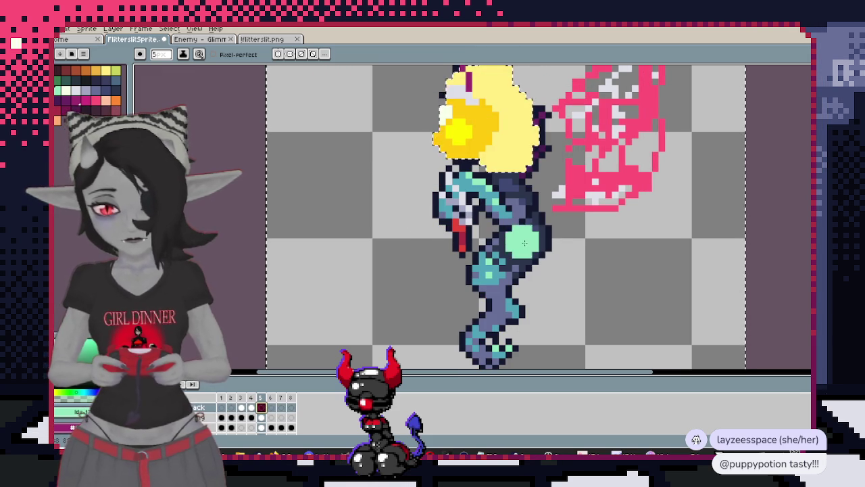
Paint mint green over the torso and lower leg, then return the brush to 1 pixel
{"action": "mouse_move", "coordinate": [527, 246]}
{"action": "left_mouse_down"}
{"action": "mouse_move", "coordinate": [494, 269]}
{"action": "mouse_move", "coordinate": [516, 237]}
{"action": "left_mouse_up"}
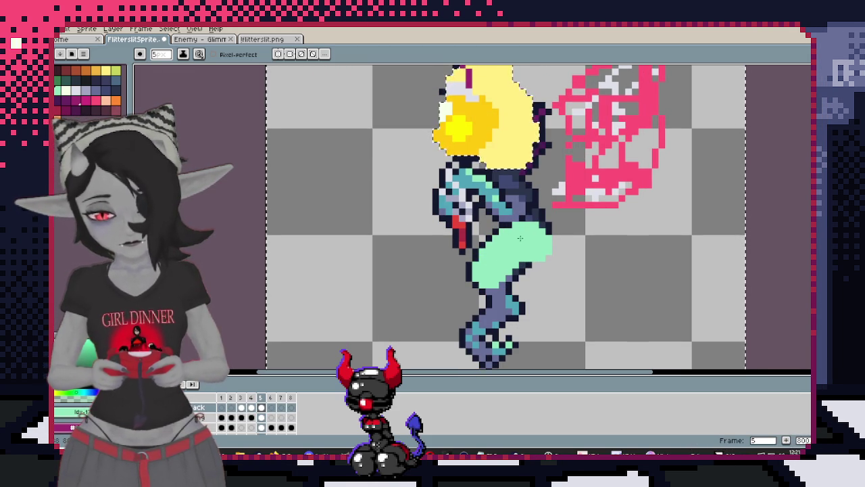
{"action": "left_click", "coordinate": [500, 269]}
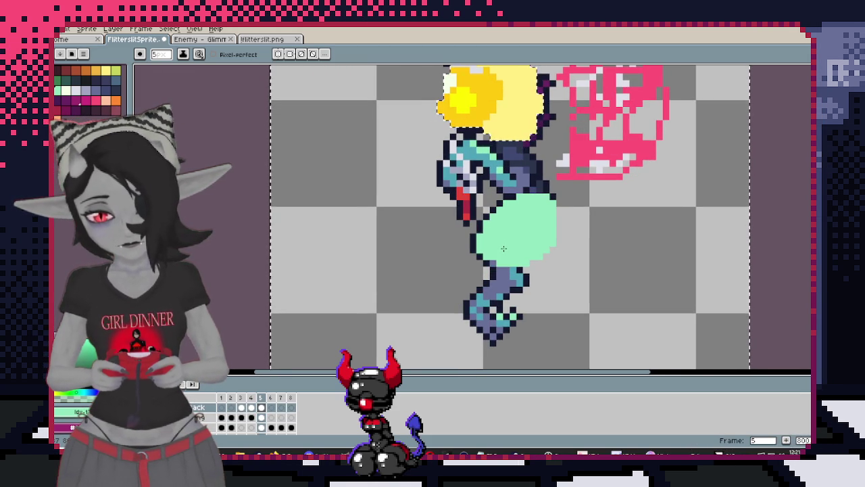
{"action": "scroll", "coordinate": [501, 269], "scroll_direction": "down", "scroll_amount": 2}
{"action": "scroll", "coordinate": [495, 271], "scroll_direction": "up", "scroll_amount": 4}
{"action": "key", "text": "minus"}
{"action": "key", "text": "minus"}
{"action": "key", "text": "minus"}
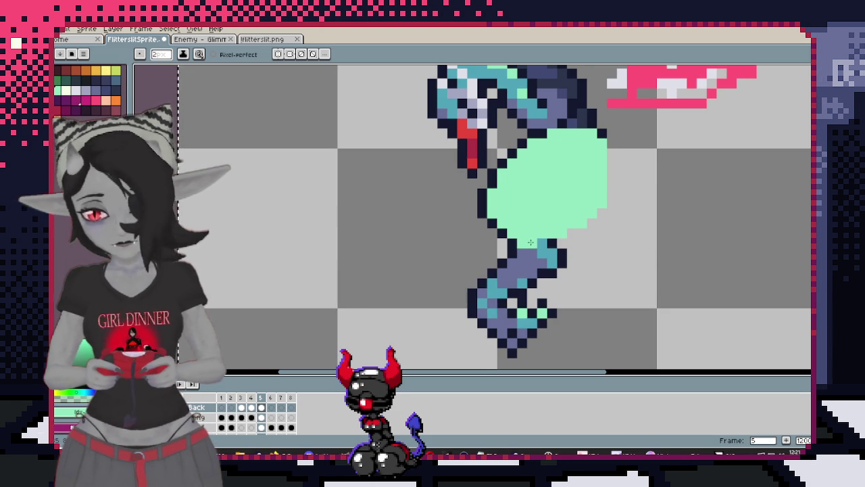
Toggle the mint-green layer to compare, then undo the last pencil stroke
{"action": "left_click", "coordinate": [267, 409]}
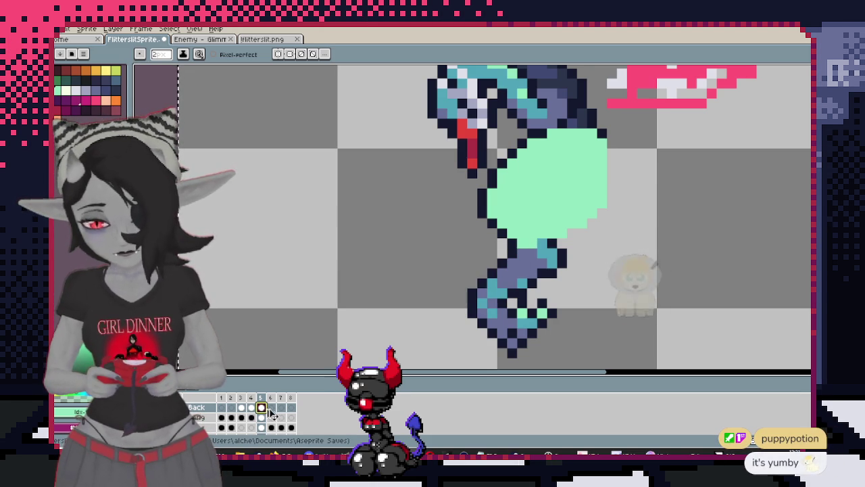
{"action": "left_click", "coordinate": [262, 418]}
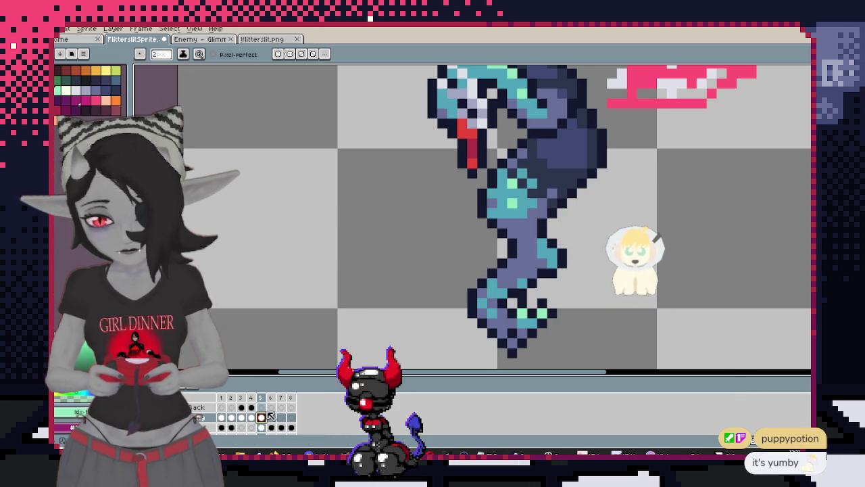
{"action": "left_click", "coordinate": [272, 418]}
{"action": "mouse_move", "coordinate": [543, 255]}
{"action": "left_mouse_down"}
{"action": "mouse_move", "coordinate": [521, 241]}
{"action": "mouse_move", "coordinate": [529, 249]}
{"action": "left_mouse_up"}
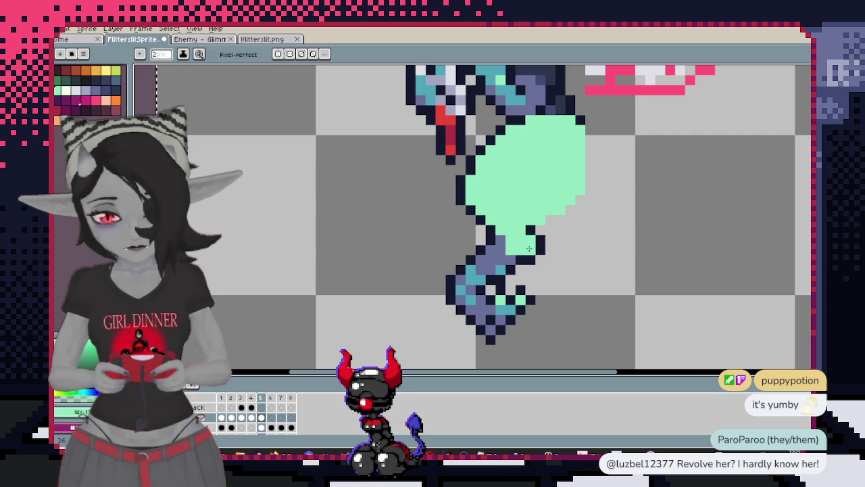
{"action": "key", "text": "ctrl+z"}
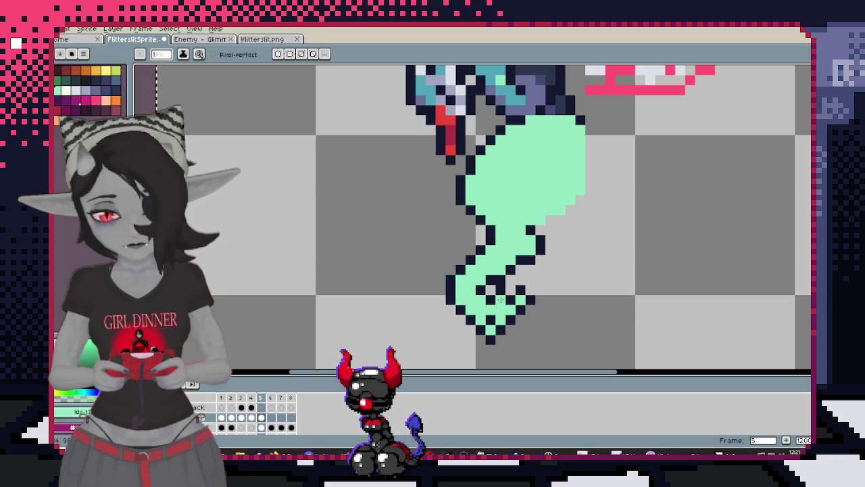
Try erasing part of the mint-green body and undo the erase
{"action": "scroll", "coordinate": [539, 263], "scroll_direction": "down", "scroll_amount": 2}
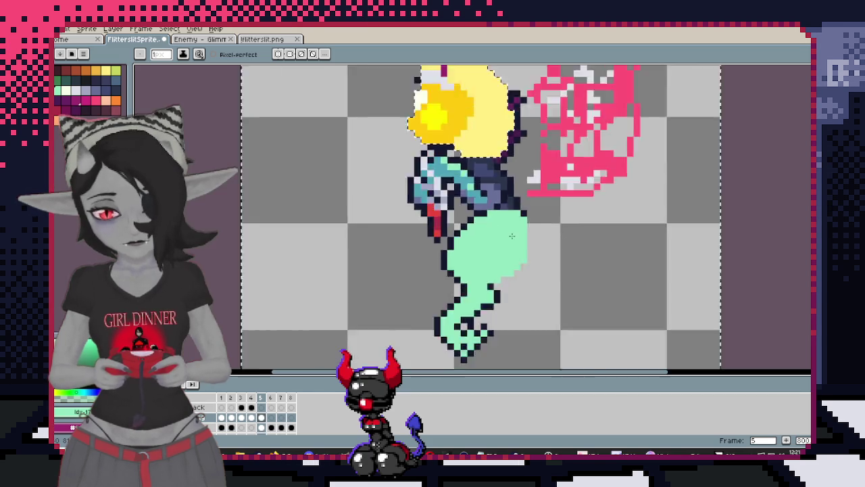
{"action": "scroll", "coordinate": [524, 246], "scroll_direction": "up", "scroll_amount": 2}
{"action": "key", "text": "e"}
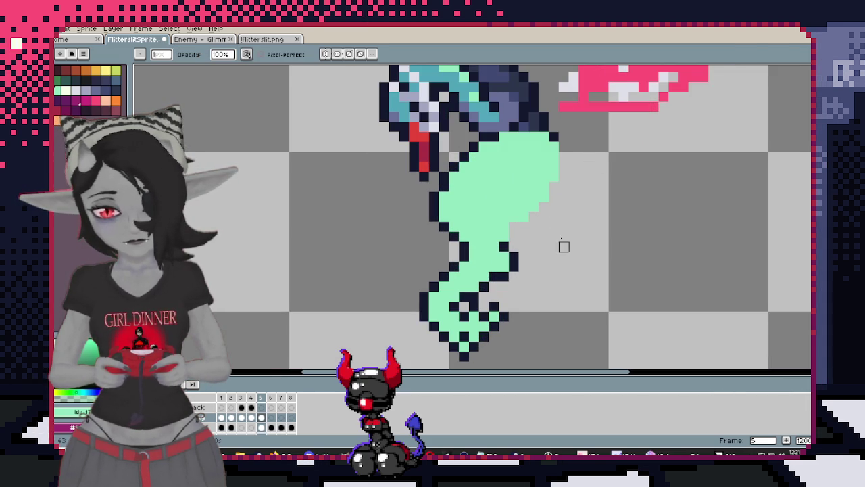
{"action": "key", "text": "ctrl+z"}
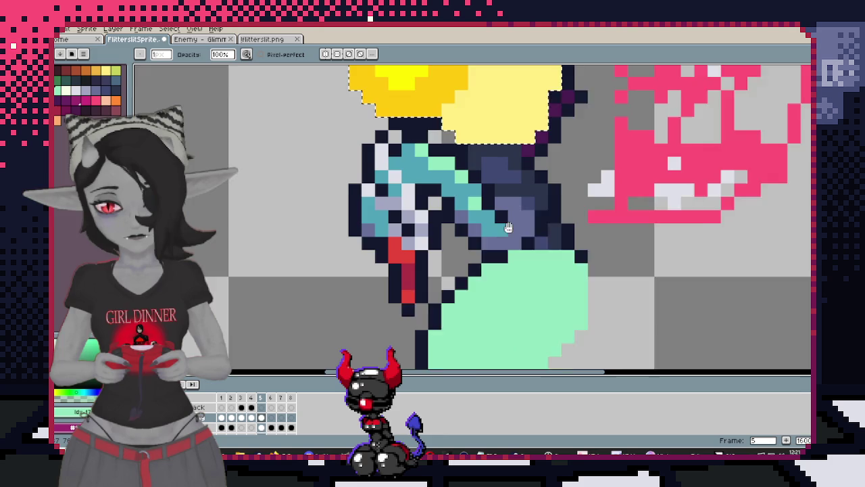
{"action": "scroll", "coordinate": [530, 267], "scroll_direction": "down", "scroll_amount": 2}
{"action": "scroll", "coordinate": [530, 267], "scroll_direction": "up", "scroll_amount": 2}
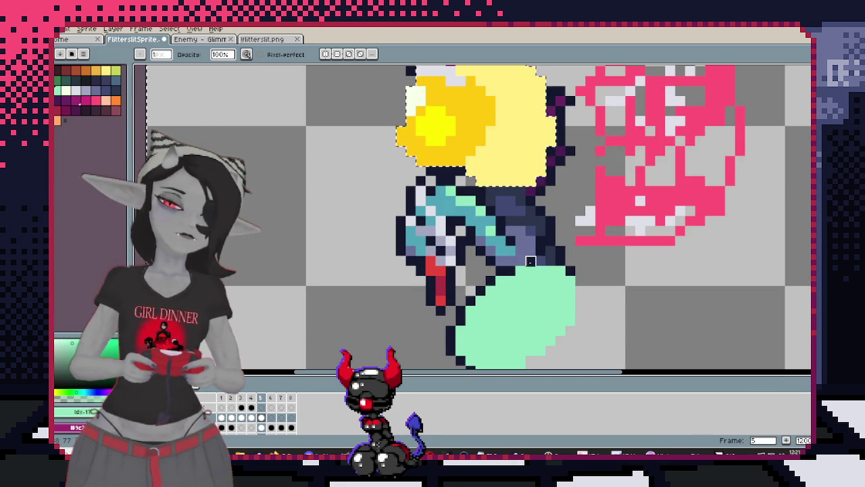
{"action": "scroll", "coordinate": [531, 262], "scroll_direction": "down", "scroll_amount": 3}
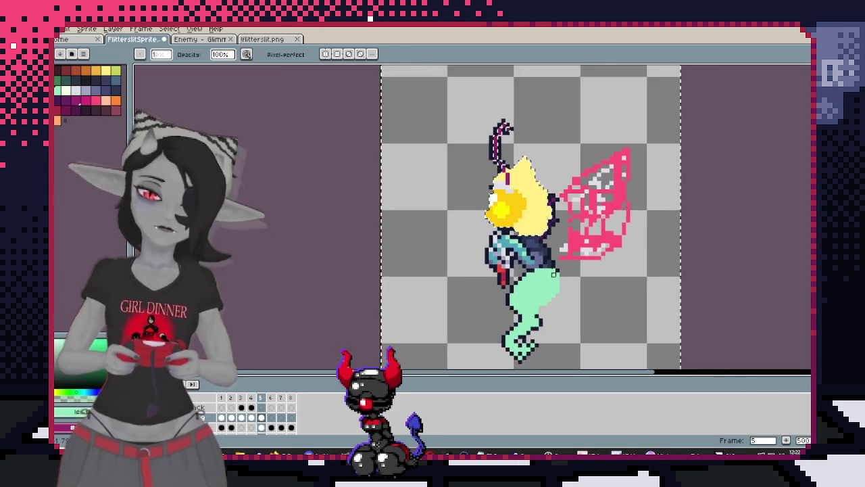
{"action": "scroll", "coordinate": [530, 261], "scroll_direction": "up", "scroll_amount": 2}
{"action": "scroll", "coordinate": [564, 255], "scroll_direction": "up", "scroll_amount": 2}
Sample a colour and compare frame 5 against the finished frame 1 sprite
{"action": "key", "text": "i"}
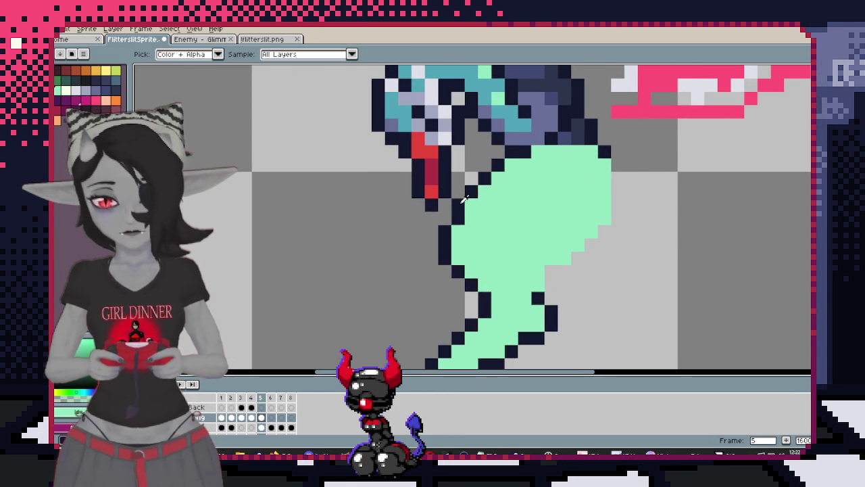
{"action": "key", "text": "b"}
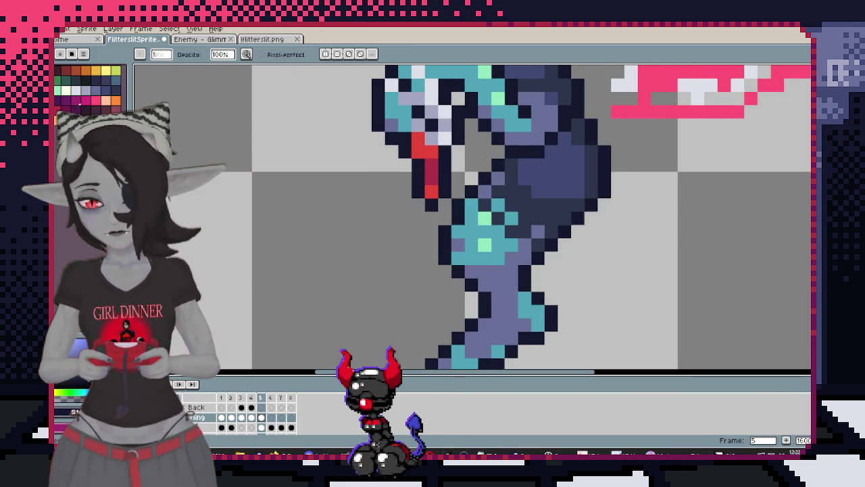
{"action": "scroll", "coordinate": [473, 219], "scroll_direction": "down", "scroll_amount": 2}
{"action": "scroll", "coordinate": [367, 210], "scroll_direction": "up", "scroll_amount": 2}
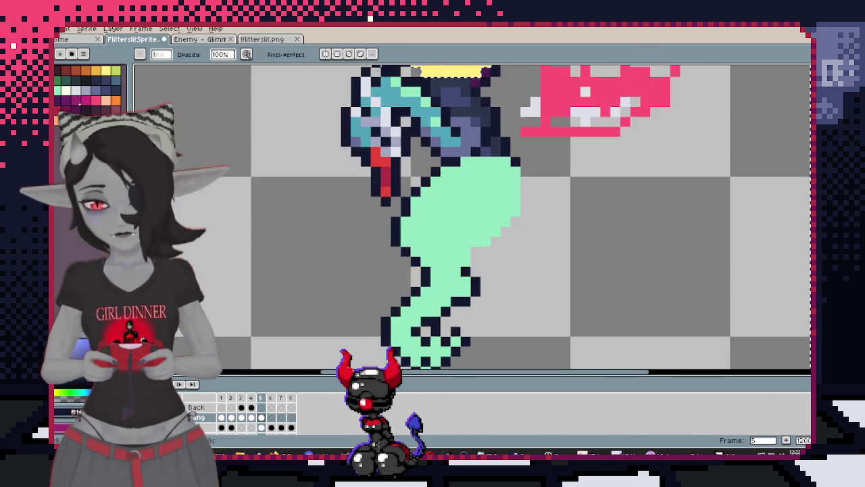
{"action": "scroll", "coordinate": [366, 210], "scroll_direction": "down", "scroll_amount": 1}
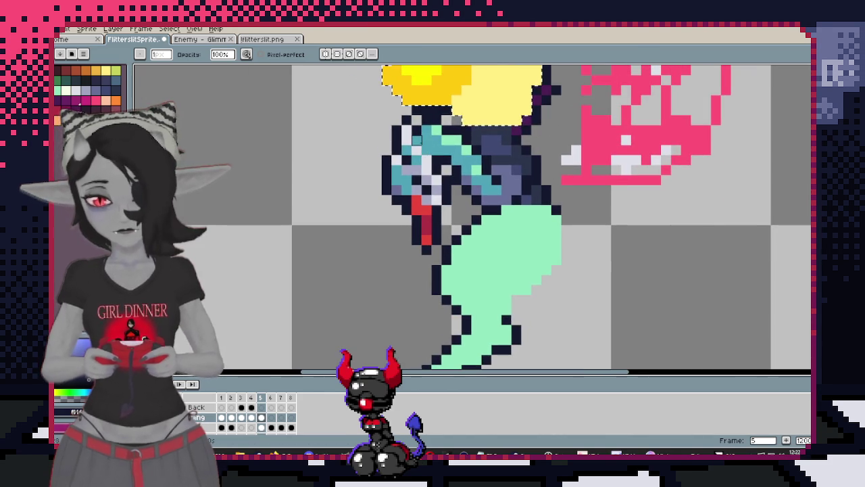
{"action": "left_click", "coordinate": [222, 419]}
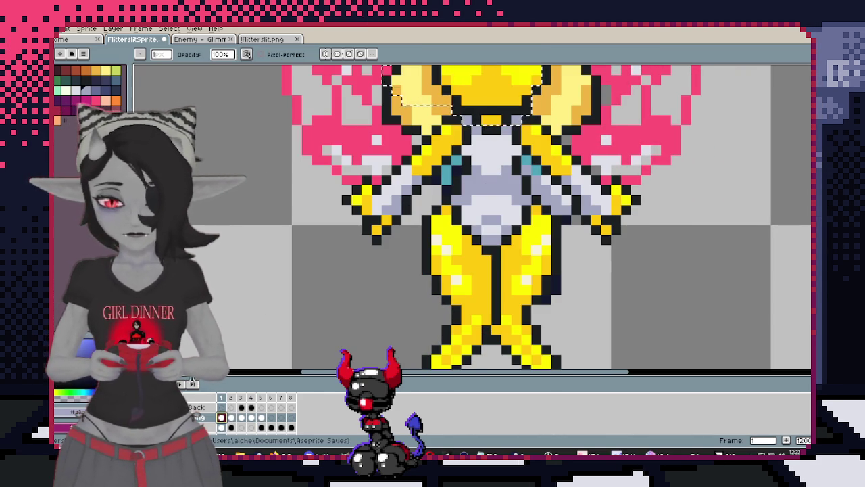
{"action": "left_click", "coordinate": [262, 417]}
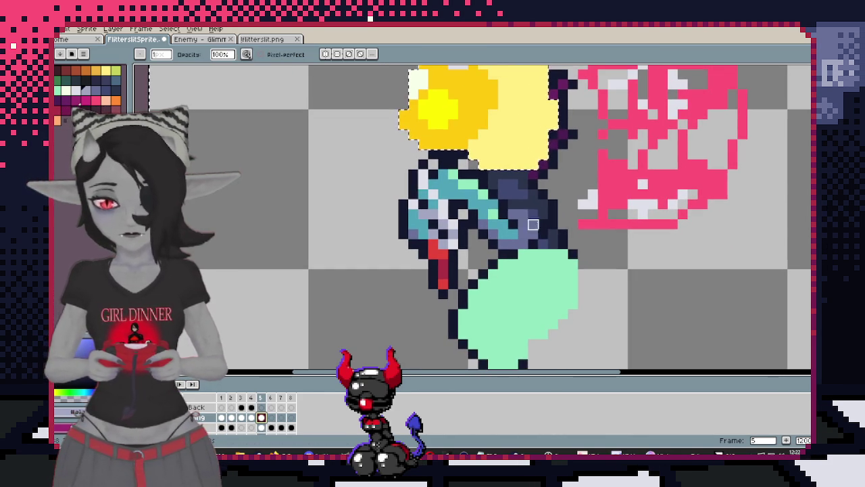
Paint pink pixels over the torso below the hair, then undo the strokes
{"action": "key", "text": "e"}
{"action": "key", "text": "w"}
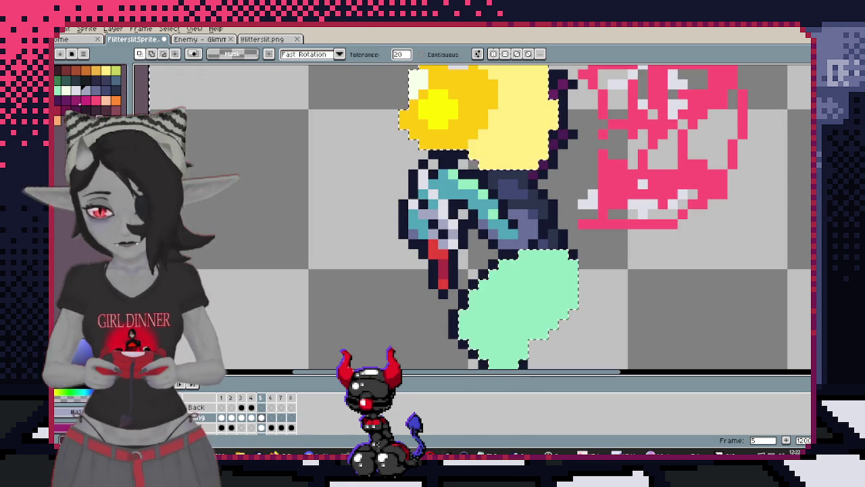
{"action": "key", "text": "b"}
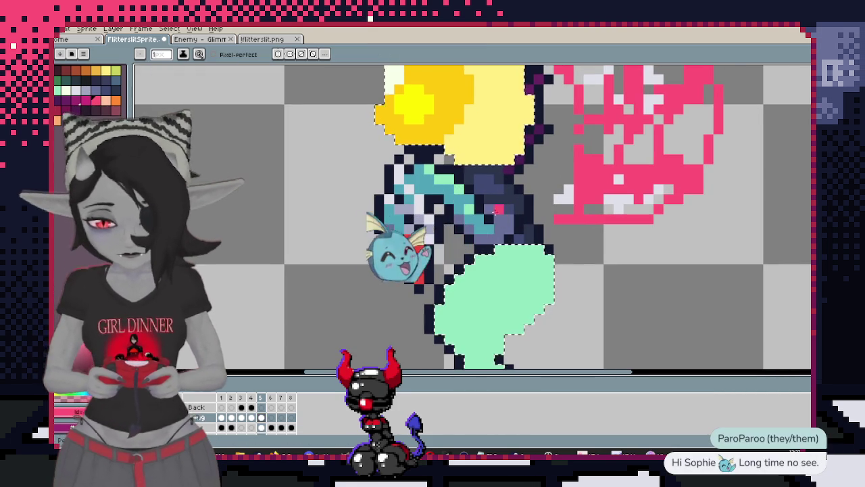
{"action": "left_click", "coordinate": [469, 211]}
{"action": "mouse_move", "coordinate": [468, 210]}
{"action": "left_mouse_down"}
{"action": "mouse_move", "coordinate": [510, 162]}
{"action": "mouse_move", "coordinate": [553, 259]}
{"action": "left_mouse_up"}
{"action": "key", "text": "ctrl+z"}
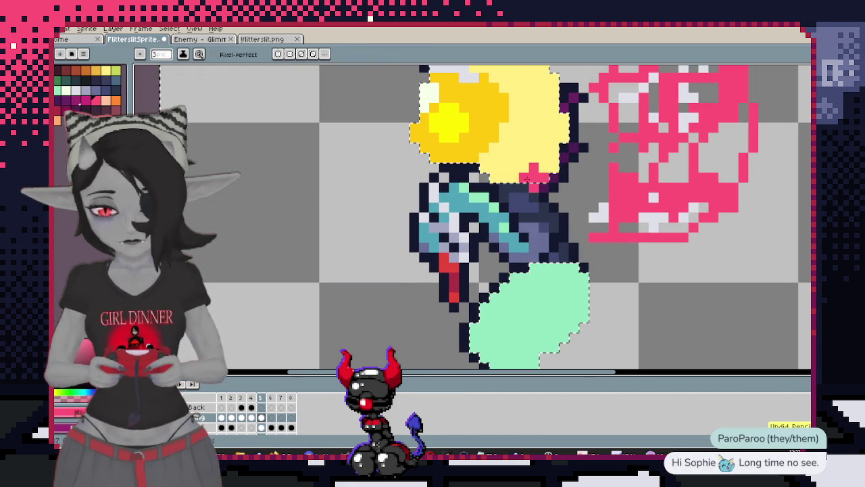
{"action": "key", "text": "ctrl+z"}
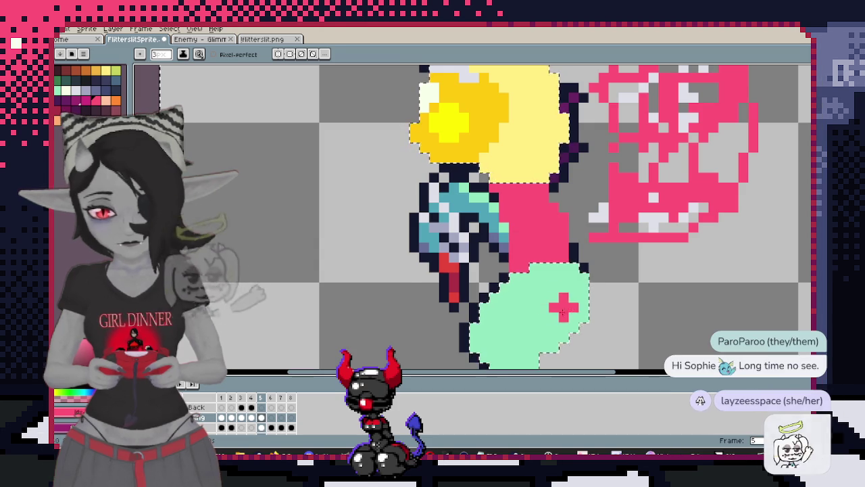
Repaint pink over the dark back and the tail's top-left edge, tidying stray pixels
{"action": "scroll", "coordinate": [569, 280], "scroll_direction": "up", "scroll_amount": 1}
{"action": "key", "text": "ctrl+z"}
{"action": "mouse_move", "coordinate": [542, 248]}
{"action": "left_mouse_down"}
{"action": "mouse_move", "coordinate": [480, 149]}
{"action": "mouse_move", "coordinate": [505, 293]}
{"action": "left_mouse_up"}
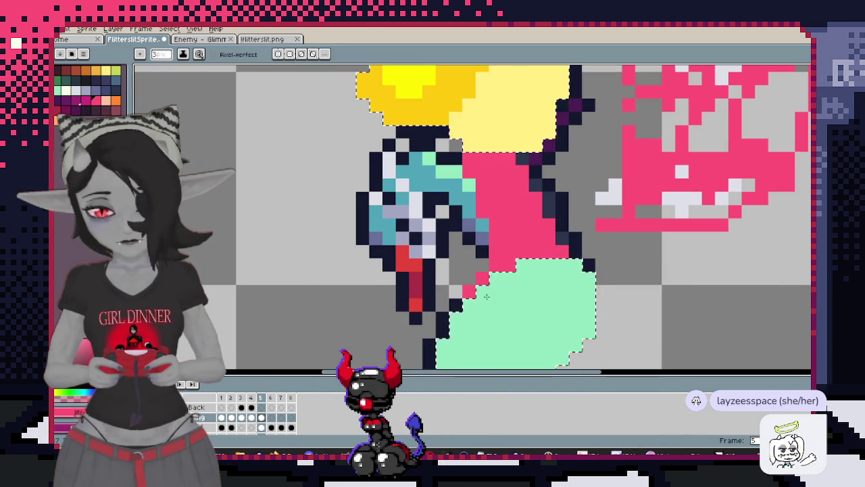
{"action": "left_click_drag", "start_coordinate": [506, 293], "coordinate": [481, 317]}
{"action": "scroll", "coordinate": [513, 257], "scroll_direction": "down", "scroll_amount": 2}
{"action": "scroll", "coordinate": [513, 257], "scroll_direction": "up", "scroll_amount": 2}
{"action": "left_click", "coordinate": [512, 251]}
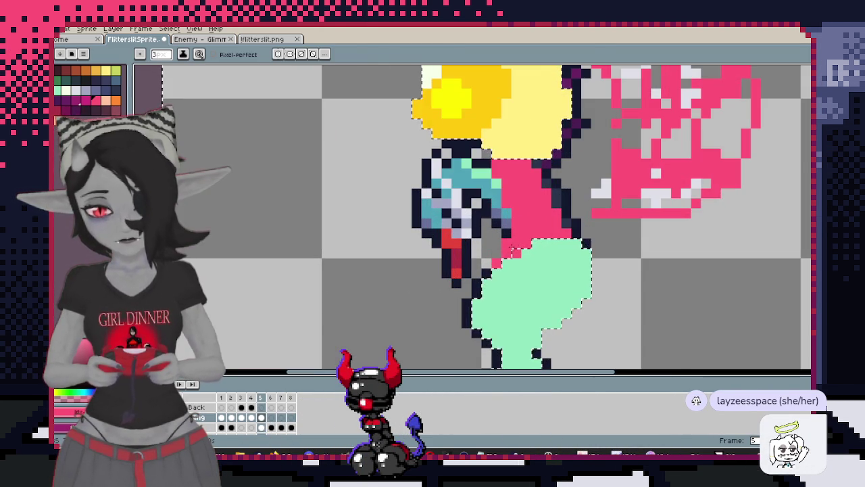
{"action": "left_click_drag", "start_coordinate": [463, 285], "coordinate": [486, 253]}
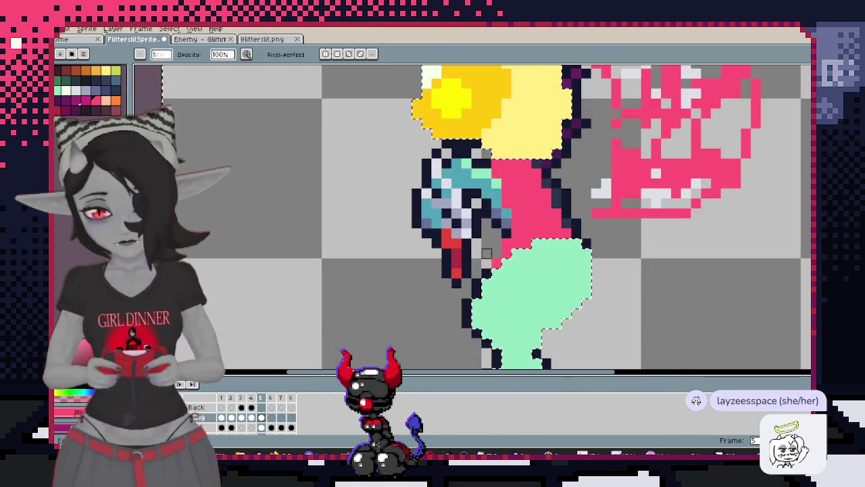
After checking frame 1, fill the grey gap beside the green tail with pink
{"action": "left_click", "coordinate": [221, 418]}
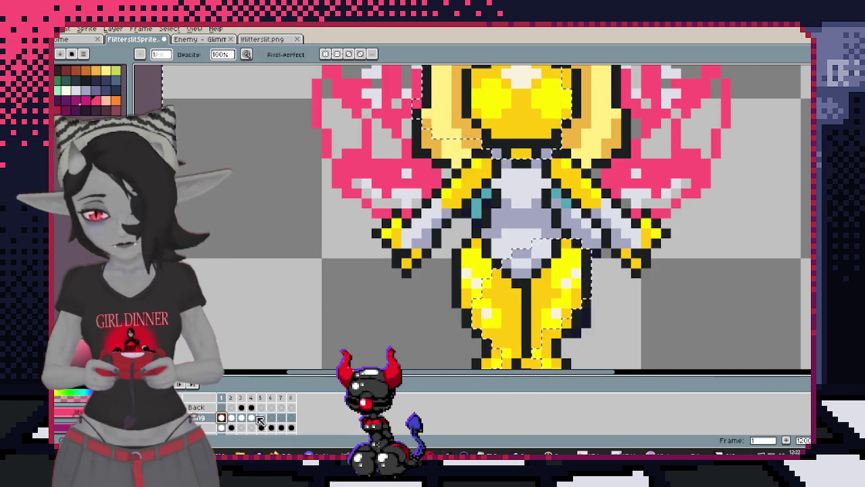
{"action": "left_click", "coordinate": [262, 419]}
{"action": "scroll", "coordinate": [536, 253], "scroll_direction": "up", "scroll_amount": 1}
{"action": "key", "text": "b"}
{"action": "left_click", "coordinate": [495, 284]}
{"action": "left_click_drag", "start_coordinate": [507, 270], "coordinate": [510, 234]}
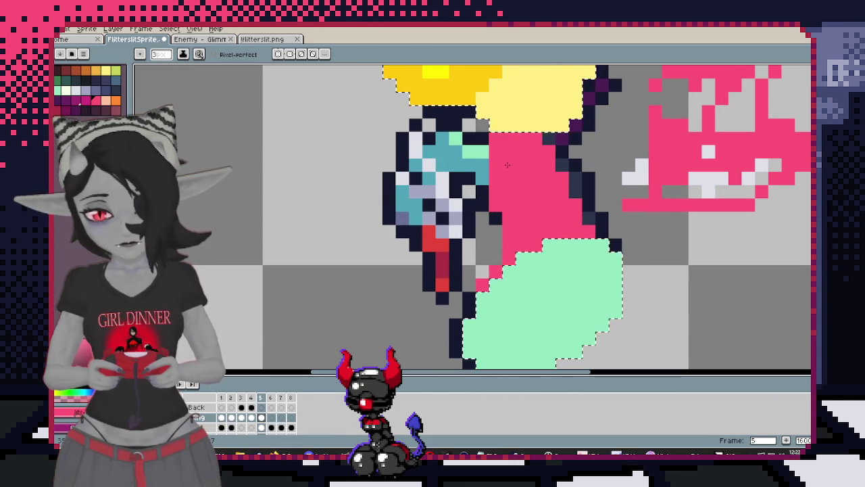
{"action": "scroll", "coordinate": [523, 248], "scroll_direction": "down", "scroll_amount": 1}
{"action": "scroll", "coordinate": [513, 148], "scroll_direction": "up", "scroll_amount": 1}
{"action": "scroll", "coordinate": [527, 115], "scroll_direction": "down", "scroll_amount": 1}
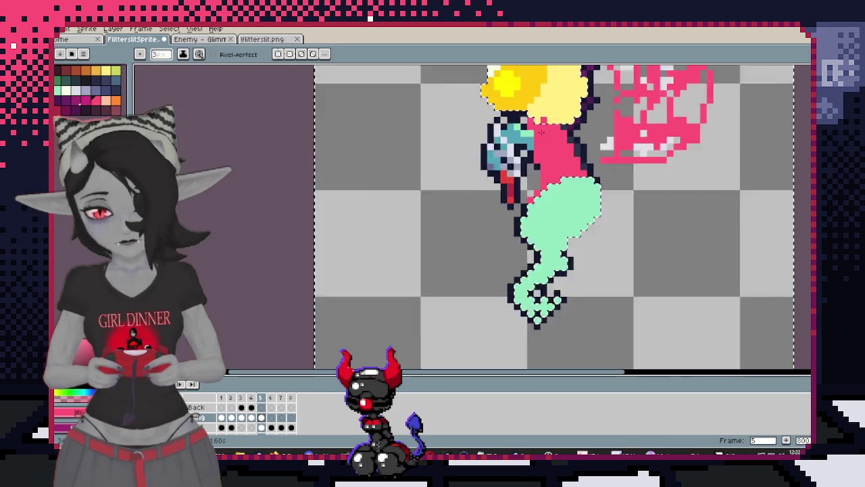
{"action": "scroll", "coordinate": [609, 202], "scroll_direction": "up", "scroll_amount": 1}
{"action": "scroll", "coordinate": [633, 228], "scroll_direction": "down", "scroll_amount": 1}
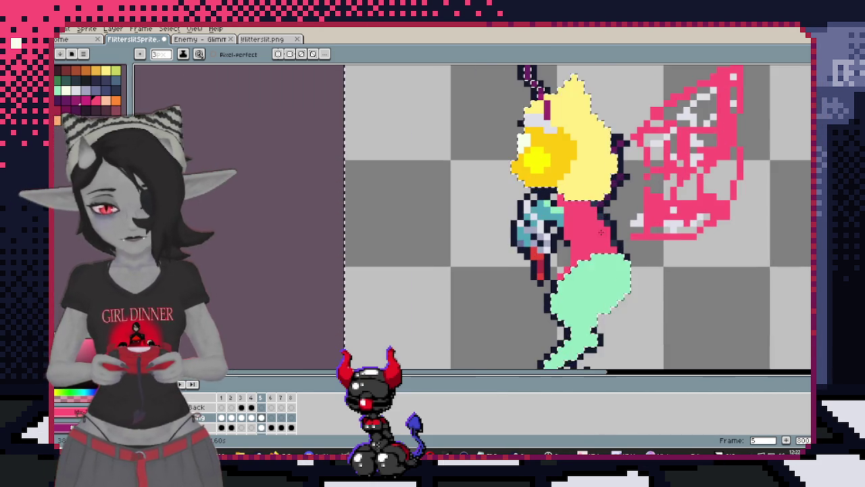
{"action": "scroll", "coordinate": [510, 255], "scroll_direction": "up", "scroll_amount": 1}
Try a 3-pixel eraser near the chest and undo the erasure
{"action": "key", "text": "e"}
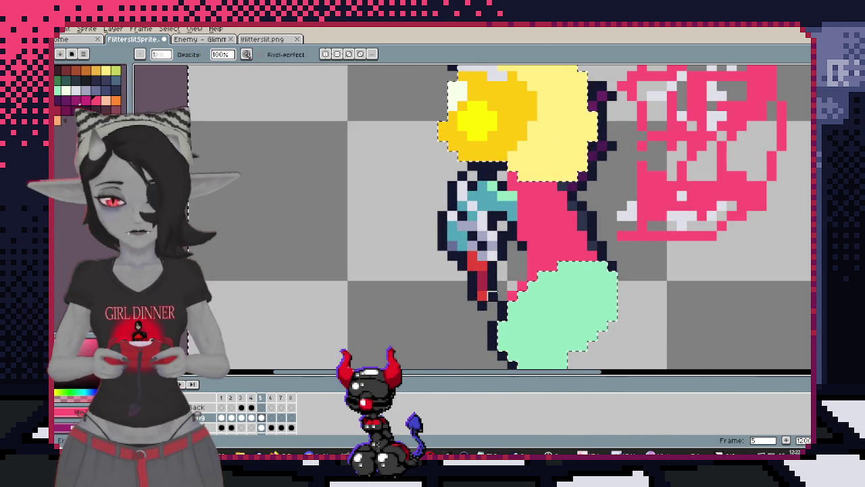
{"action": "key", "text": "plus"}
{"action": "key", "text": "plus"}
{"action": "left_click", "coordinate": [523, 284]}
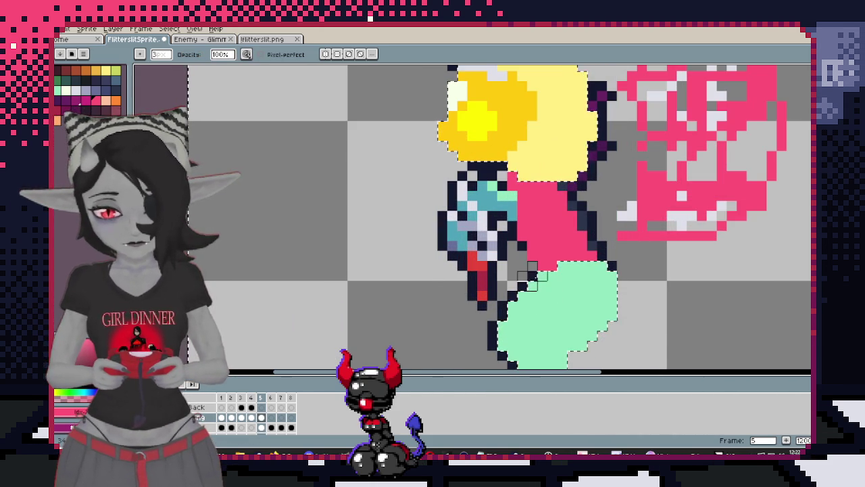
{"action": "key", "text": "ctrl+z"}
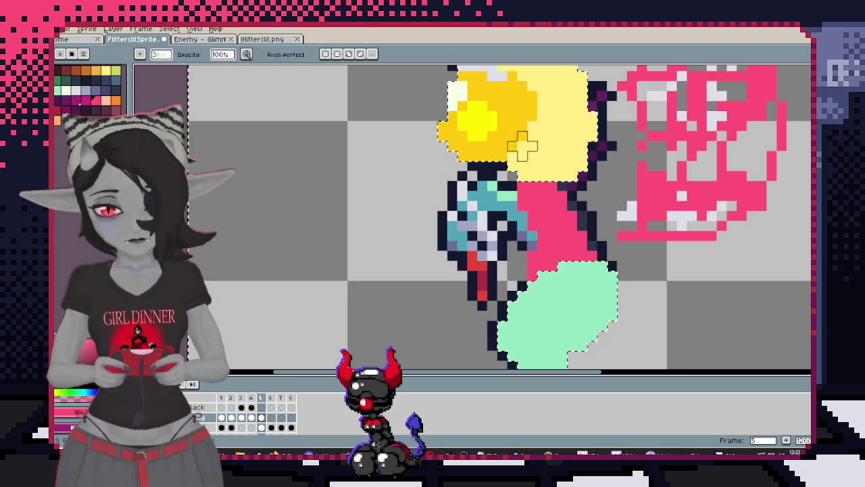
{"action": "scroll", "coordinate": [524, 142], "scroll_direction": "down", "scroll_amount": 1}
{"action": "scroll", "coordinate": [527, 155], "scroll_direction": "down", "scroll_amount": 3}
{"action": "scroll", "coordinate": [540, 194], "scroll_direction": "up", "scroll_amount": 2}
Select the head and antenna and nudge them two pixels right
{"action": "left_click_drag", "start_coordinate": [540, 194], "coordinate": [509, 229]}
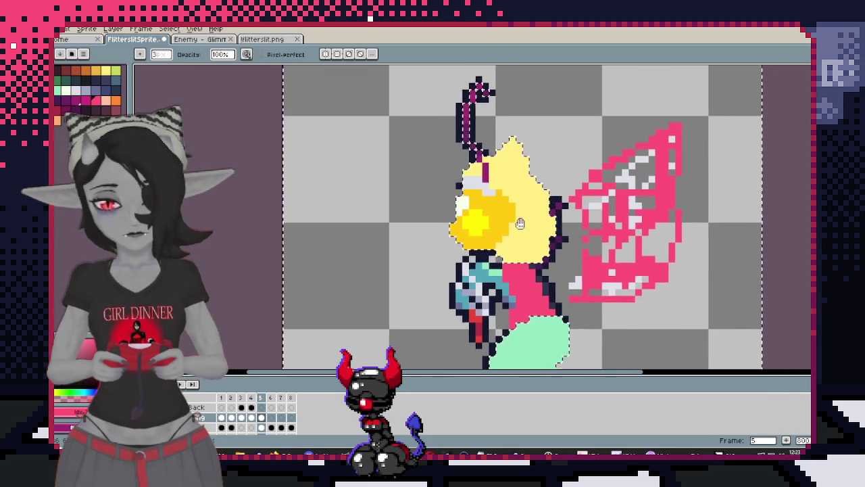
{"action": "key", "text": "ctrl+d"}
{"action": "key", "text": "m"}
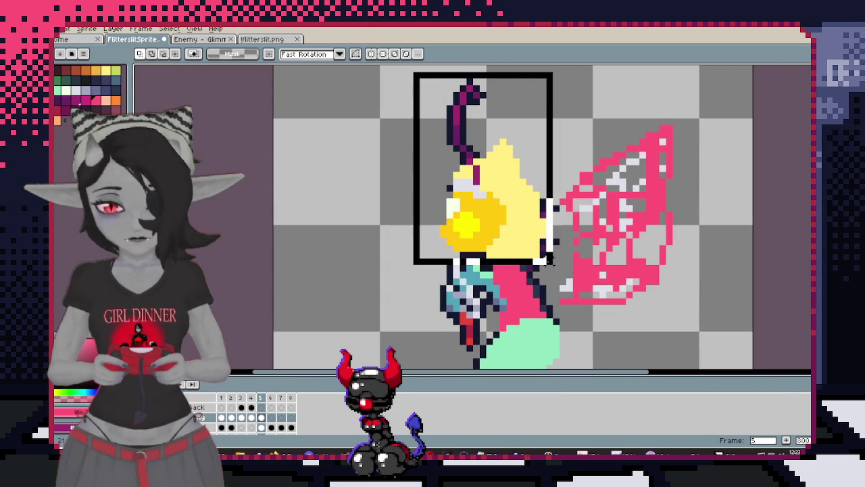
{"action": "left_click_drag", "start_coordinate": [499, 177], "coordinate": [561, 266]}
{"action": "key", "text": "Right"}
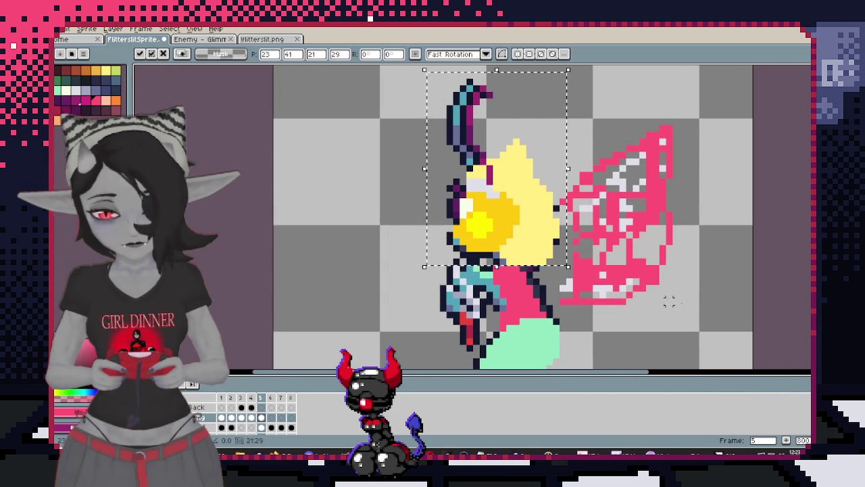
{"action": "key", "text": "Right"}
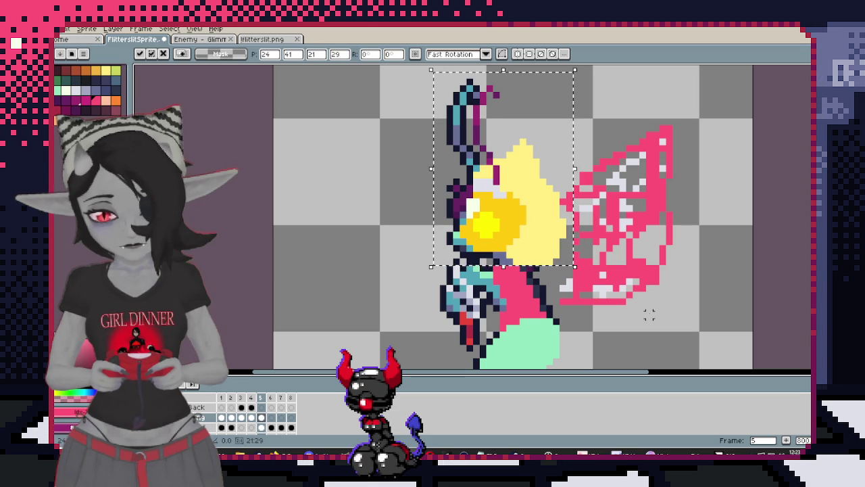
{"action": "key", "text": "ctrl+z"}
{"action": "key", "text": "ctrl+z"}
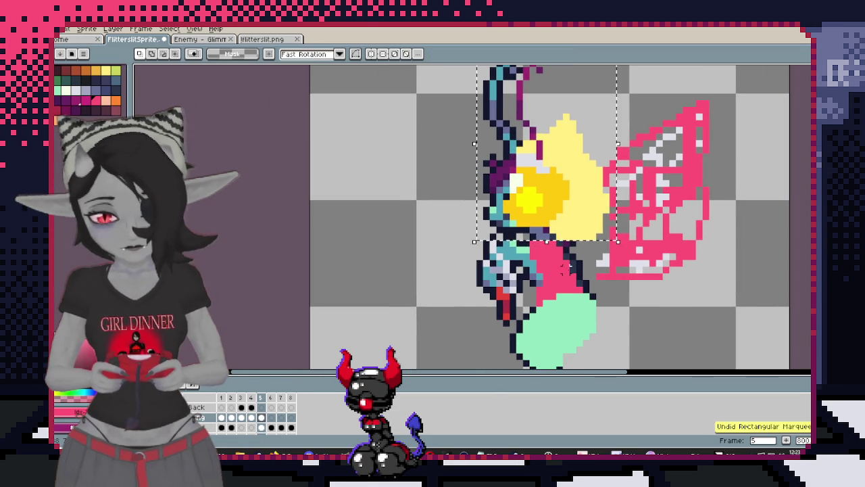
{"action": "key", "text": "ctrl+z"}
{"action": "key", "text": "ctrl+y"}
{"action": "key", "text": "ctrl+y"}
{"action": "key", "text": "ctrl+y"}
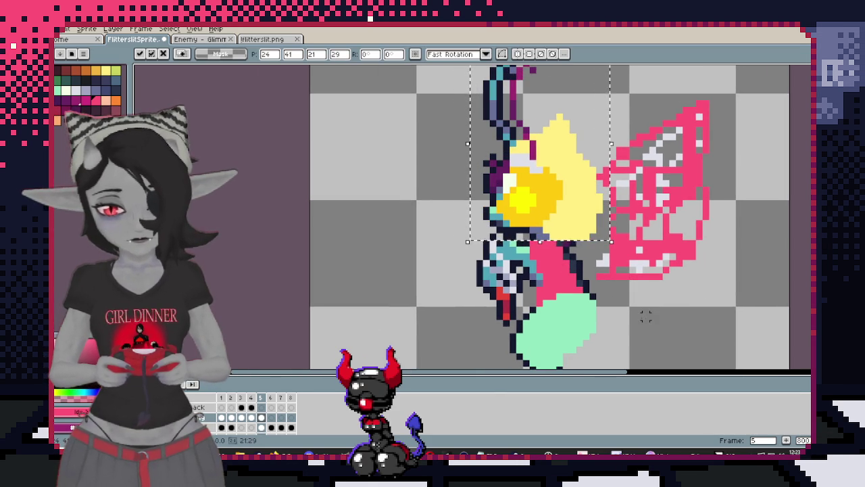
{"action": "key", "text": "Return"}
{"action": "scroll", "coordinate": [468, 240], "scroll_direction": "up", "scroll_amount": 1}
{"action": "scroll", "coordinate": [469, 240], "scroll_direction": "up", "scroll_amount": 2}
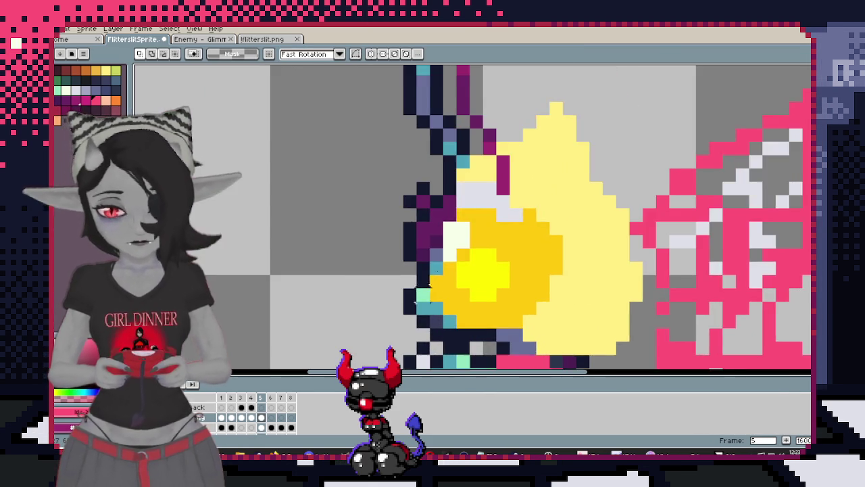
Undo the last pencil stroke, peek at frame 1, and return to frame 5
{"action": "key", "text": "b"}
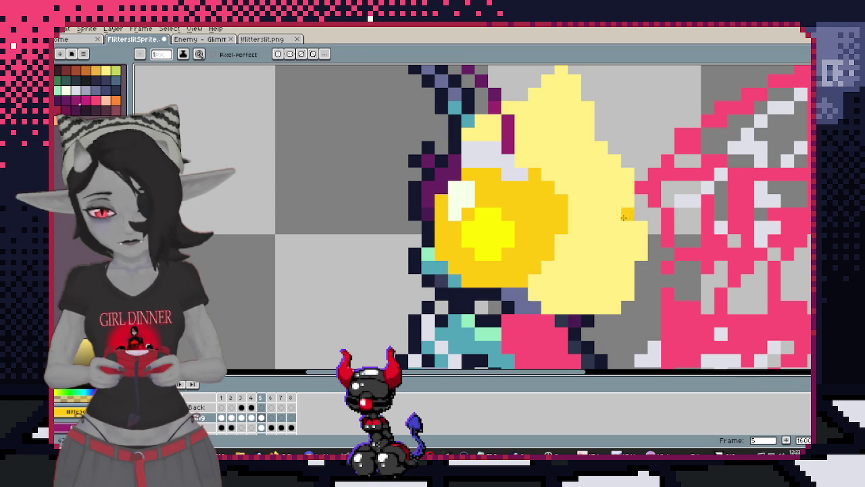
{"action": "scroll", "coordinate": [498, 215], "scroll_direction": "down", "scroll_amount": 3}
{"action": "scroll", "coordinate": [499, 215], "scroll_direction": "up", "scroll_amount": 1}
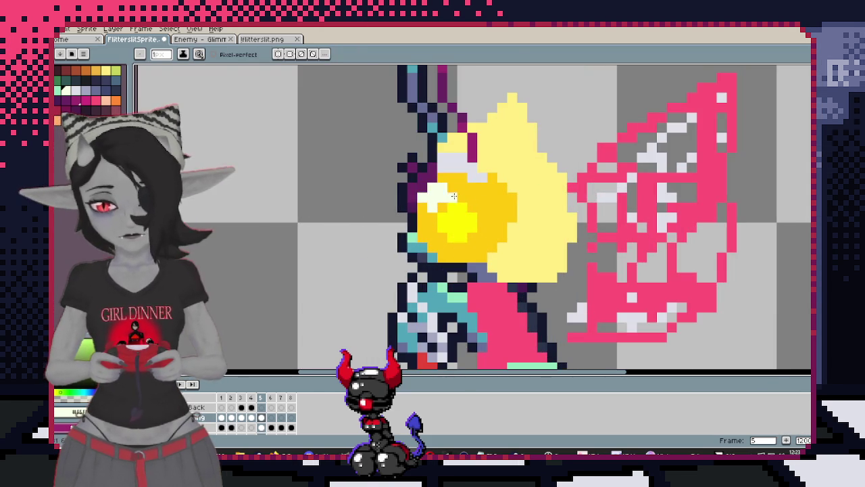
{"action": "scroll", "coordinate": [434, 193], "scroll_direction": "down", "scroll_amount": 1}
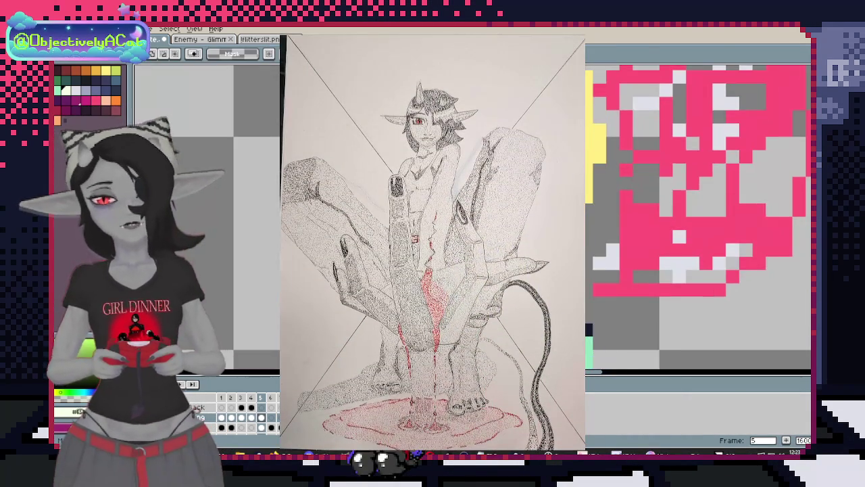
{"action": "key", "text": "v"}
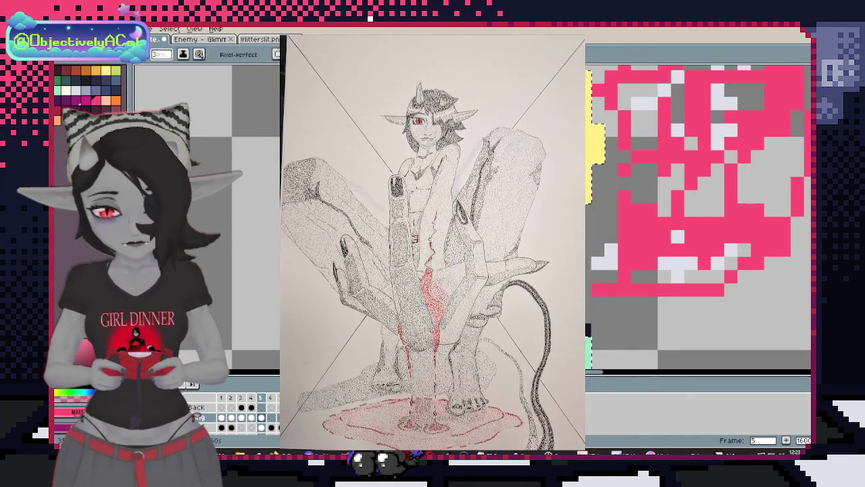
{"action": "key", "text": "ctrl+z"}
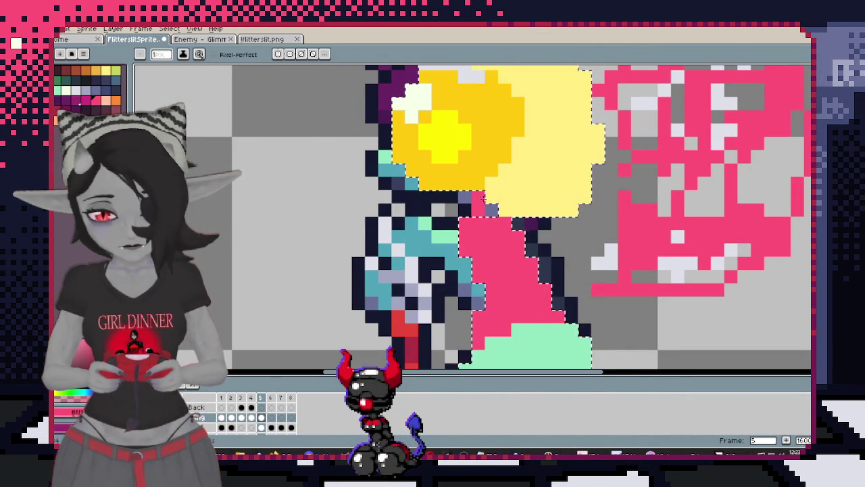
{"action": "scroll", "coordinate": [483, 208], "scroll_direction": "down", "scroll_amount": 3}
{"action": "scroll", "coordinate": [544, 267], "scroll_direction": "up", "scroll_amount": 3}
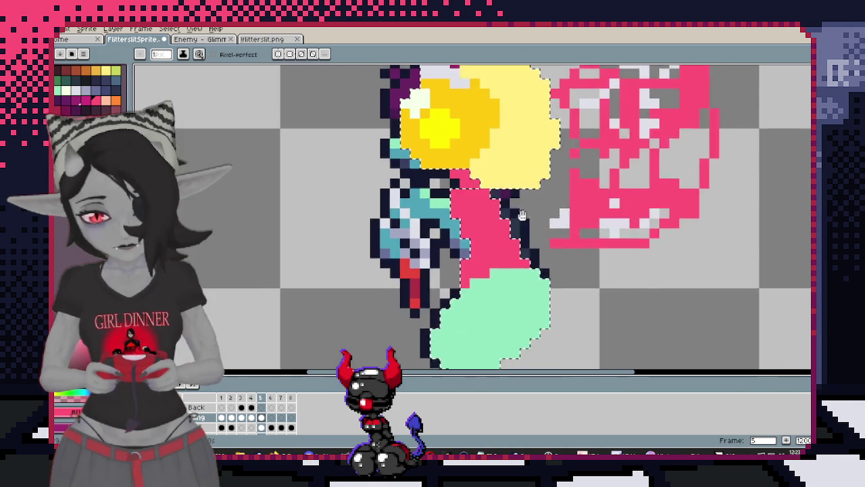
{"action": "key", "text": "ctrl"}
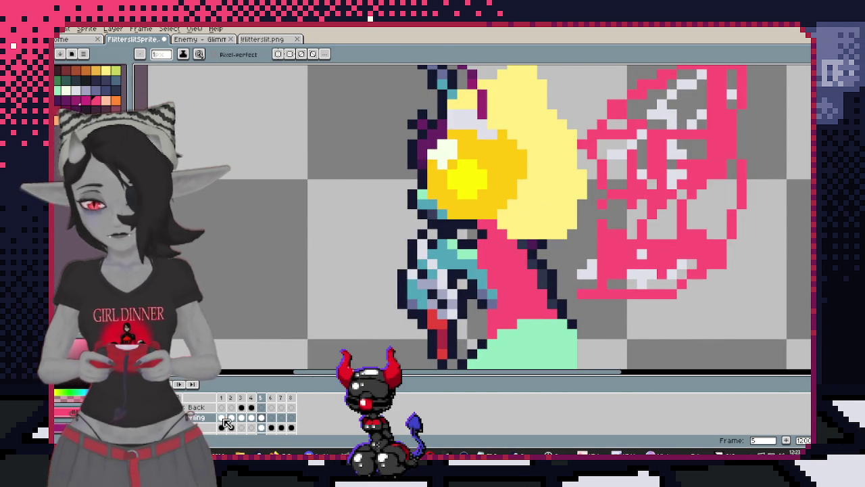
{"action": "left_click", "coordinate": [224, 419]}
{"action": "key", "text": "alt"}
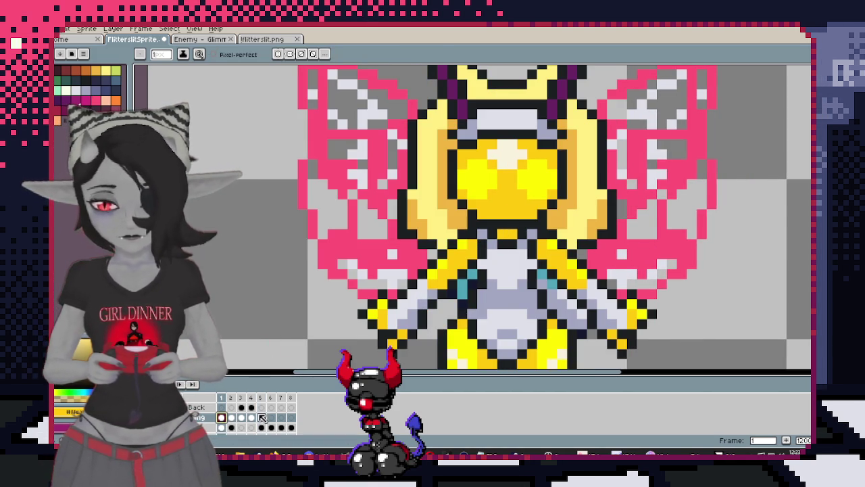
{"action": "left_click", "coordinate": [263, 418]}
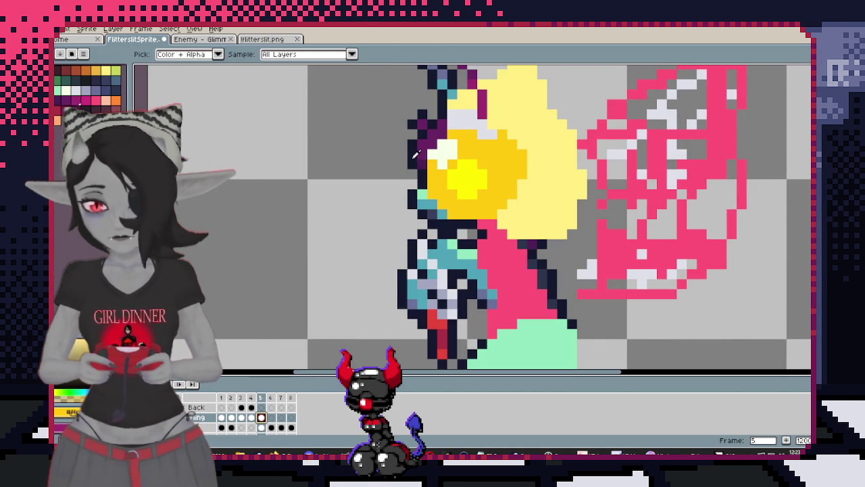
{"action": "scroll", "coordinate": [429, 145], "scroll_direction": "up", "scroll_amount": 1}
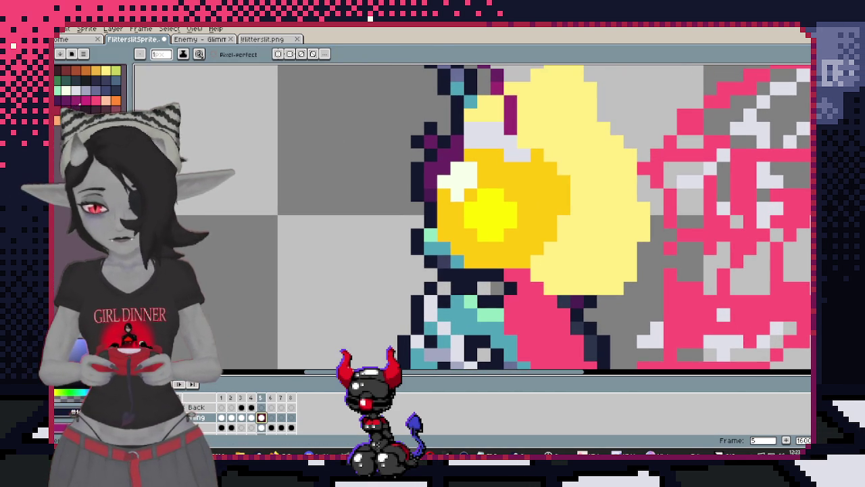
{"action": "scroll", "coordinate": [515, 183], "scroll_direction": "down", "scroll_amount": 1}
Apply a dark outline around the side-view fairy's whole silhouette on frame 5
{"action": "scroll", "coordinate": [515, 183], "scroll_direction": "down", "scroll_amount": 1}
{"action": "scroll", "coordinate": [515, 183], "scroll_direction": "down", "scroll_amount": 2}
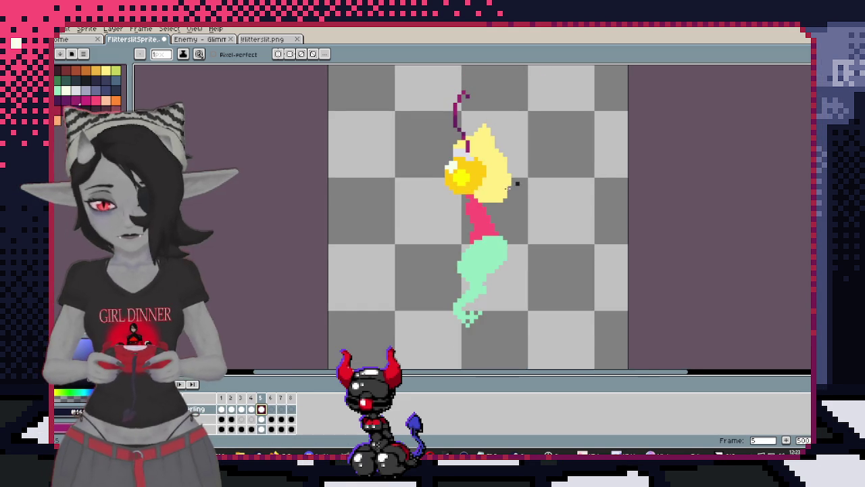
{"action": "scroll", "coordinate": [512, 193], "scroll_direction": "up", "scroll_amount": 1}
{"action": "scroll", "coordinate": [501, 225], "scroll_direction": "up", "scroll_amount": 1}
{"action": "scroll", "coordinate": [497, 225], "scroll_direction": "up", "scroll_amount": 2}
{"action": "scroll", "coordinate": [473, 217], "scroll_direction": "up", "scroll_amount": 1}
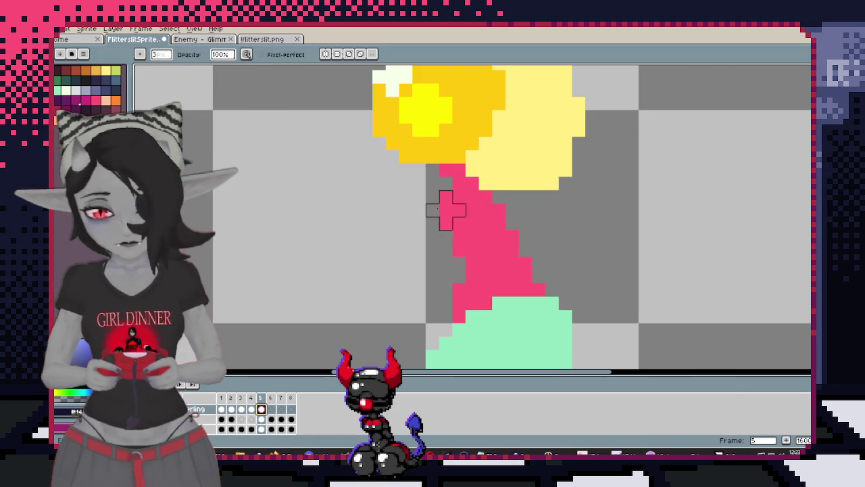
{"action": "scroll", "coordinate": [419, 248], "scroll_direction": "down", "scroll_amount": 3}
{"action": "scroll", "coordinate": [493, 212], "scroll_direction": "up", "scroll_amount": 1}
{"action": "scroll", "coordinate": [499, 236], "scroll_direction": "up", "scroll_amount": 1}
{"action": "key", "text": "i"}
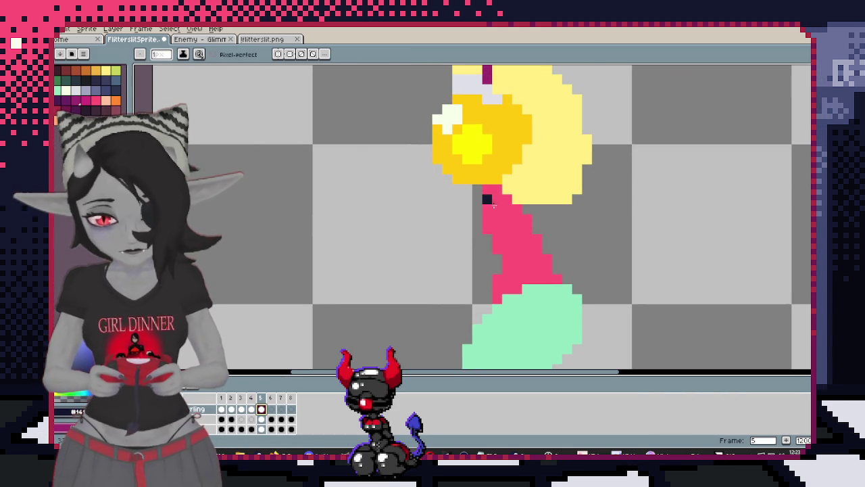
{"action": "key", "text": "b"}
{"action": "scroll", "coordinate": [554, 264], "scroll_direction": "down", "scroll_amount": 4}
{"action": "scroll", "coordinate": [571, 276], "scroll_direction": "up", "scroll_amount": 2}
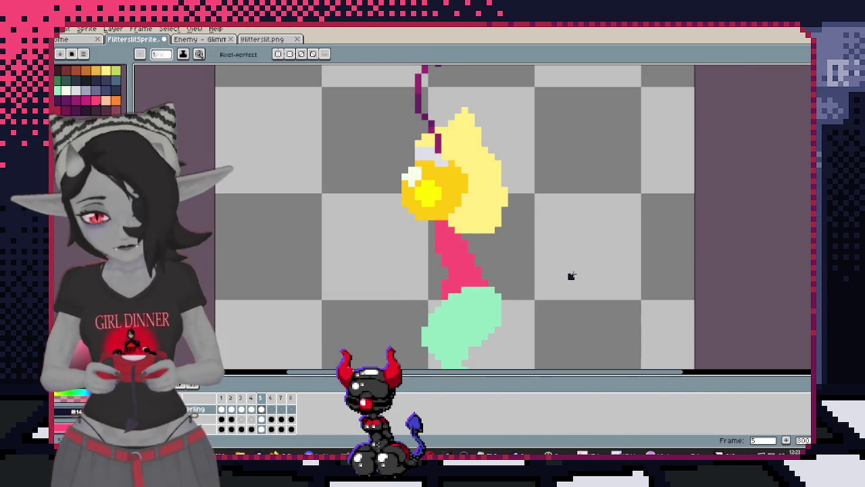
{"action": "key", "text": "shift+o"}
{"action": "left_click", "coordinate": [721, 183]}
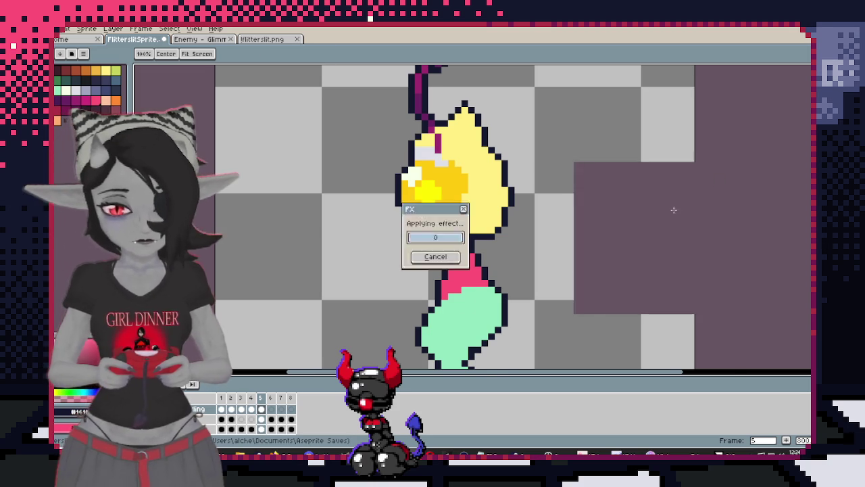
Turn a stray pink edge pixel into outline colour
{"action": "scroll", "coordinate": [602, 213], "scroll_direction": "up", "scroll_amount": 1}
{"action": "scroll", "coordinate": [602, 214], "scroll_direction": "up", "scroll_amount": 1}
{"action": "left_click", "coordinate": [591, 210]}
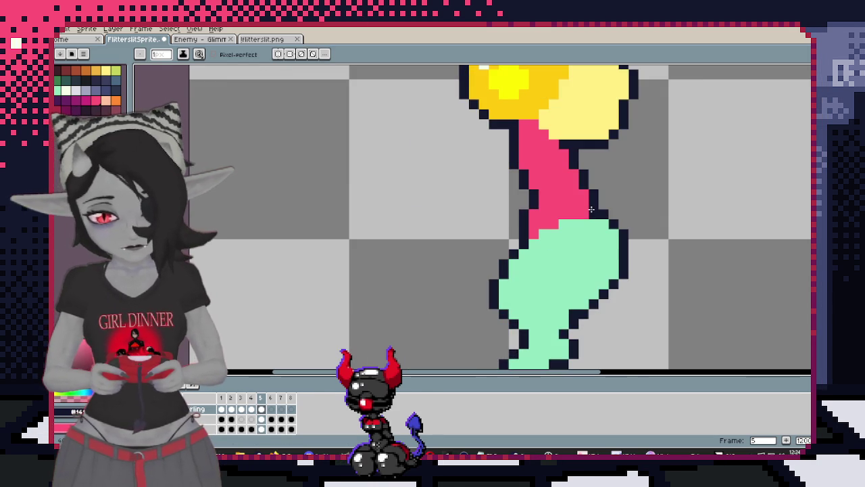
Bring the yellow head into view and compare frame 5 against frame 1's front pose
{"action": "scroll", "coordinate": [534, 232], "scroll_direction": "down", "scroll_amount": 5}
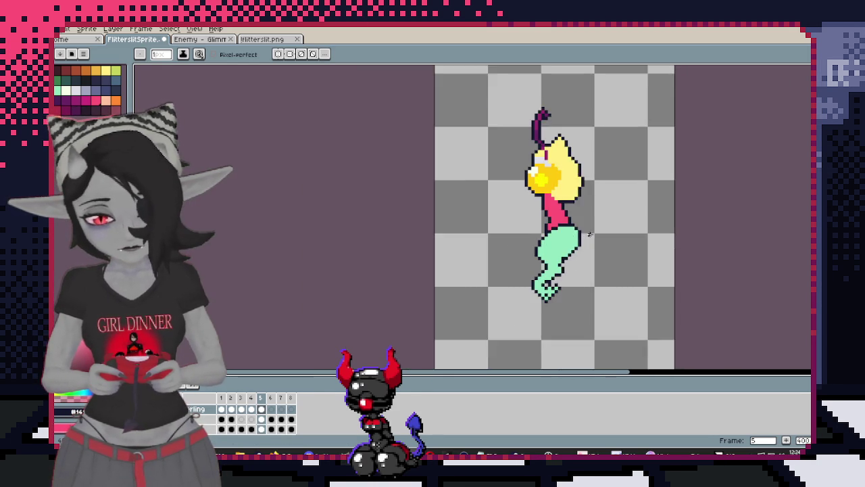
{"action": "scroll", "coordinate": [554, 216], "scroll_direction": "up", "scroll_amount": 2}
{"action": "scroll", "coordinate": [569, 209], "scroll_direction": "up", "scroll_amount": 3}
{"action": "left_click_drag", "start_coordinate": [570, 209], "coordinate": [570, 235]}
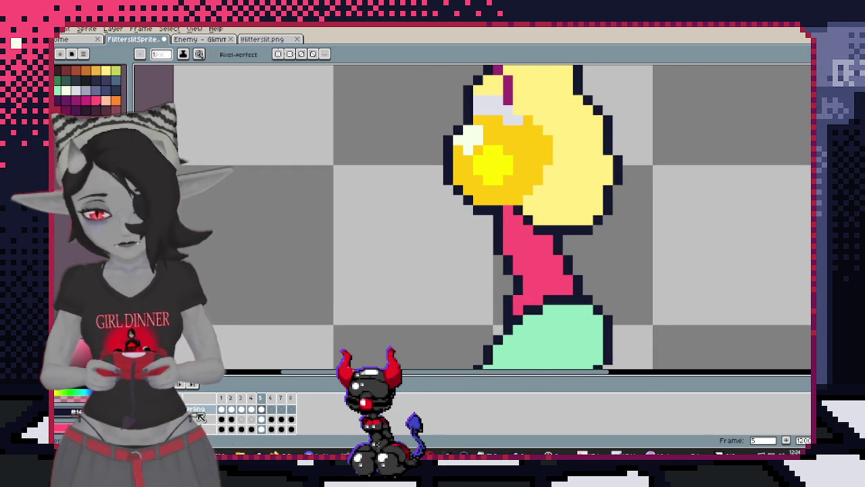
{"action": "left_click", "coordinate": [222, 410]}
{"action": "left_click", "coordinate": [263, 409]}
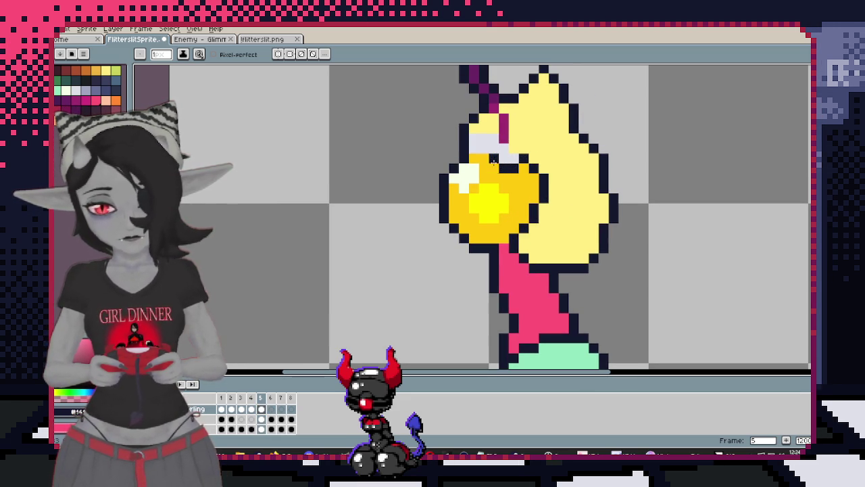
Inspect the sprite up close and move the yellow eye block to a new spot
{"action": "scroll", "coordinate": [485, 157], "scroll_direction": "down", "scroll_amount": 1}
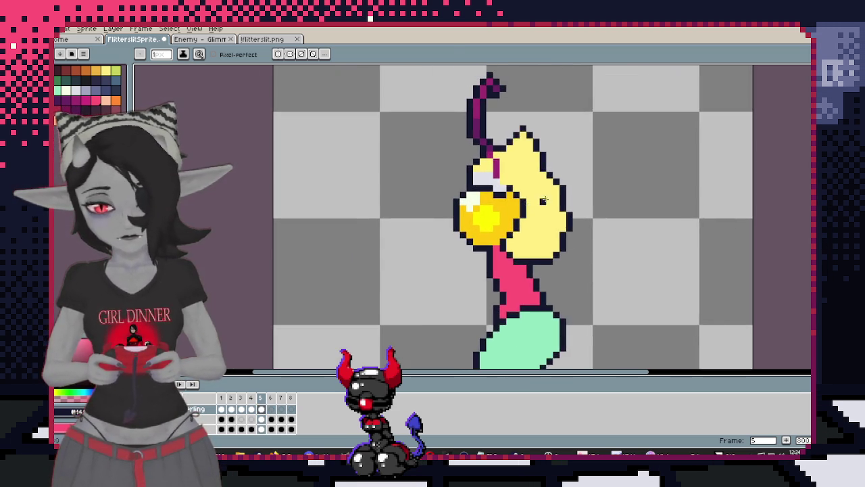
{"action": "scroll", "coordinate": [505, 197], "scroll_direction": "up", "scroll_amount": 2}
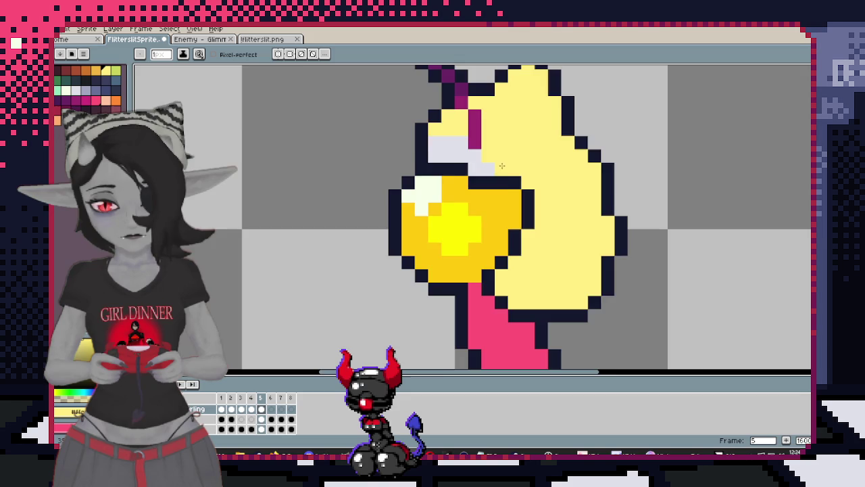
{"action": "scroll", "coordinate": [532, 159], "scroll_direction": "down", "scroll_amount": 4}
{"action": "scroll", "coordinate": [531, 157], "scroll_direction": "up", "scroll_amount": 2}
{"action": "scroll", "coordinate": [533, 154], "scroll_direction": "up", "scroll_amount": 1}
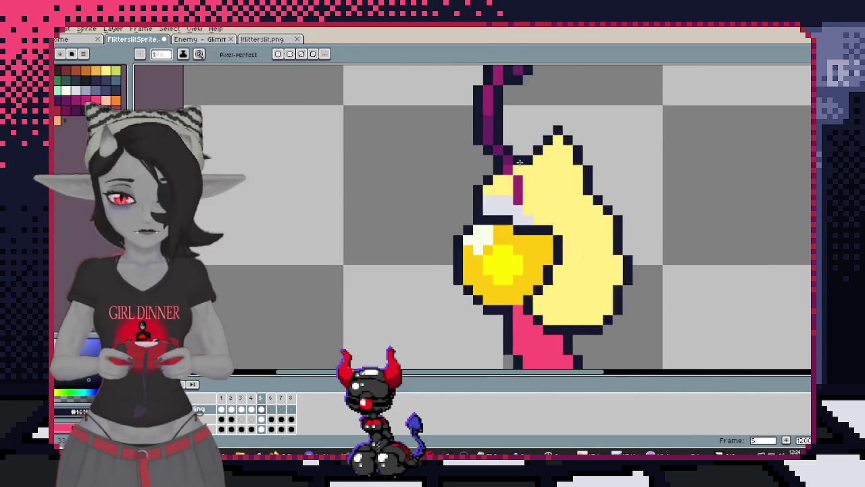
{"action": "scroll", "coordinate": [533, 155], "scroll_direction": "up", "scroll_amount": 2}
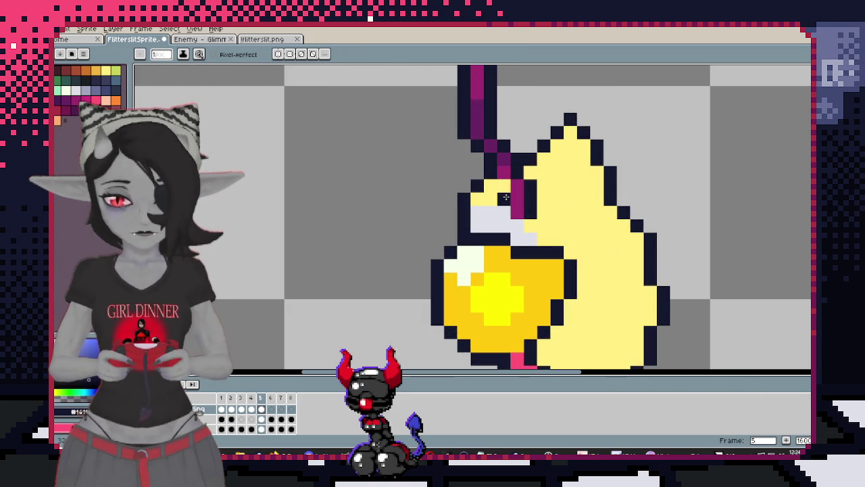
{"action": "scroll", "coordinate": [503, 188], "scroll_direction": "down", "scroll_amount": 4}
{"action": "scroll", "coordinate": [480, 179], "scroll_direction": "up", "scroll_amount": 3}
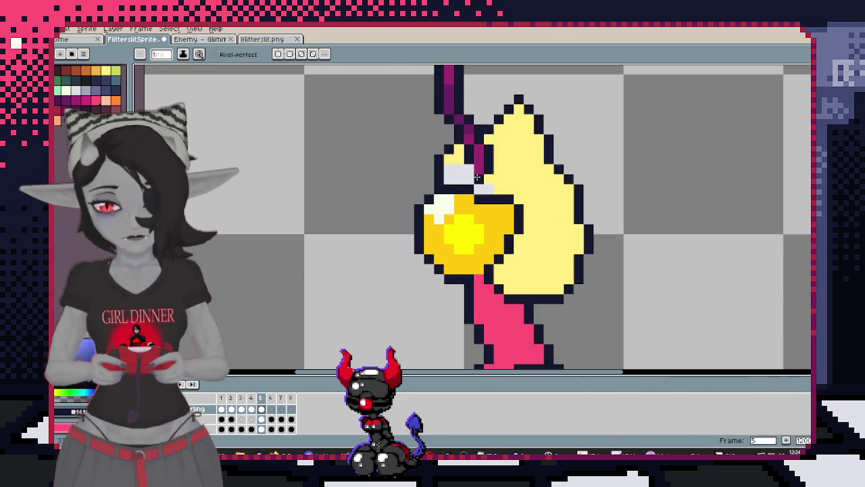
{"action": "scroll", "coordinate": [488, 180], "scroll_direction": "down", "scroll_amount": 5}
{"action": "scroll", "coordinate": [498, 155], "scroll_direction": "up", "scroll_amount": 2}
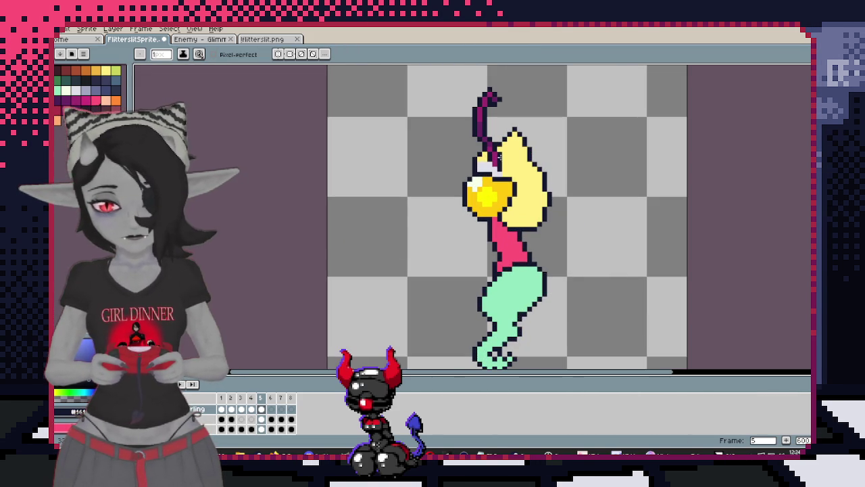
{"action": "scroll", "coordinate": [503, 173], "scroll_direction": "up", "scroll_amount": 1}
{"action": "scroll", "coordinate": [504, 149], "scroll_direction": "up", "scroll_amount": 2}
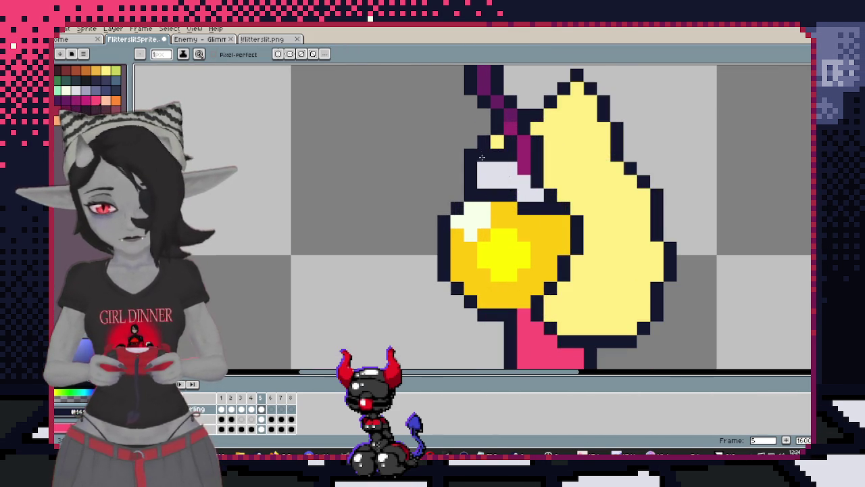
{"action": "scroll", "coordinate": [481, 154], "scroll_direction": "down", "scroll_amount": 3}
{"action": "scroll", "coordinate": [465, 154], "scroll_direction": "up", "scroll_amount": 3}
{"action": "scroll", "coordinate": [405, 155], "scroll_direction": "down", "scroll_amount": 4}
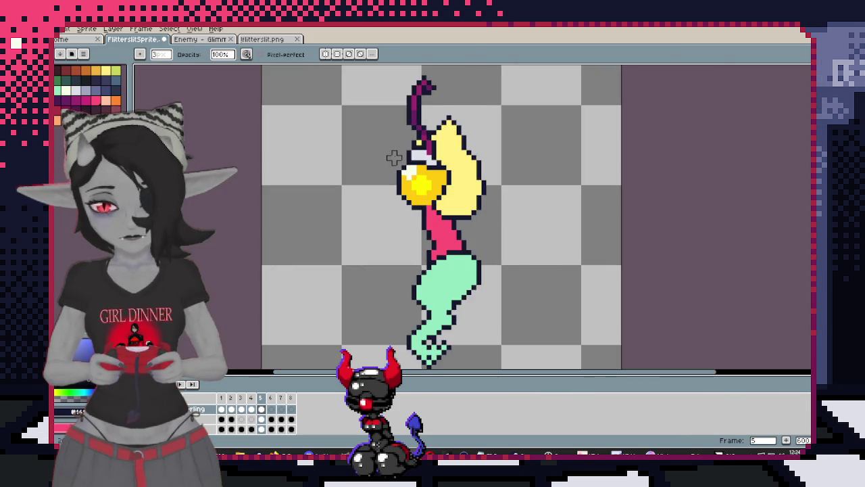
{"action": "scroll", "coordinate": [386, 155], "scroll_direction": "up", "scroll_amount": 3}
{"action": "scroll", "coordinate": [369, 196], "scroll_direction": "up", "scroll_amount": 1}
{"action": "scroll", "coordinate": [352, 226], "scroll_direction": "down", "scroll_amount": 2}
{"action": "scroll", "coordinate": [348, 203], "scroll_direction": "down", "scroll_amount": 2}
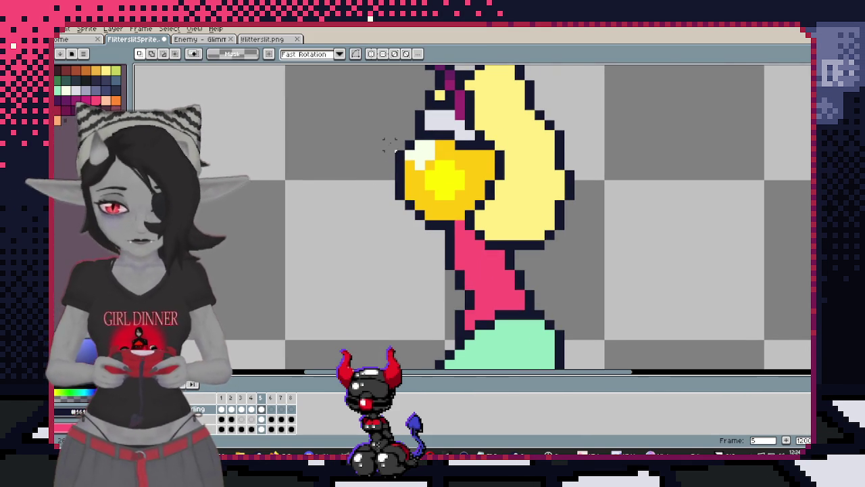
{"action": "mouse_move", "coordinate": [443, 204]}
{"action": "left_mouse_down"}
{"action": "mouse_move", "coordinate": [444, 216]}
{"action": "mouse_move", "coordinate": [467, 224]}
{"action": "left_mouse_up"}
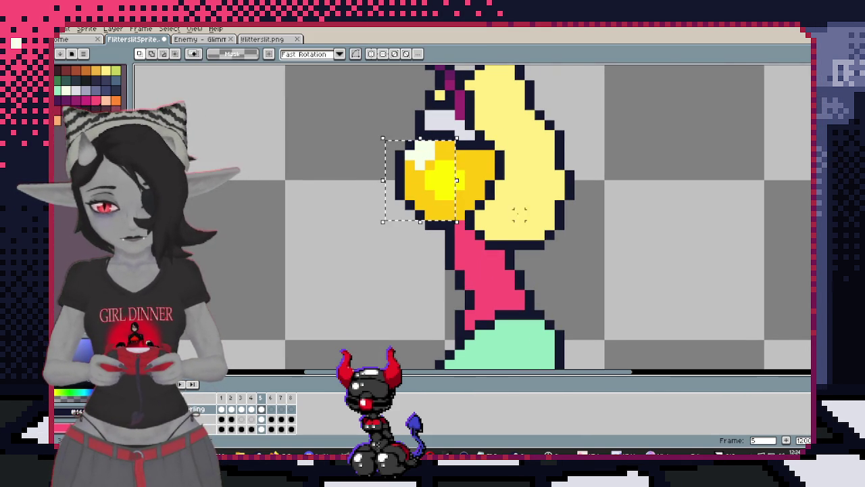
Nudge the eye block one pixel right and drop the selection
{"action": "key", "text": "Right"}
{"action": "key", "text": "ctrl+d"}
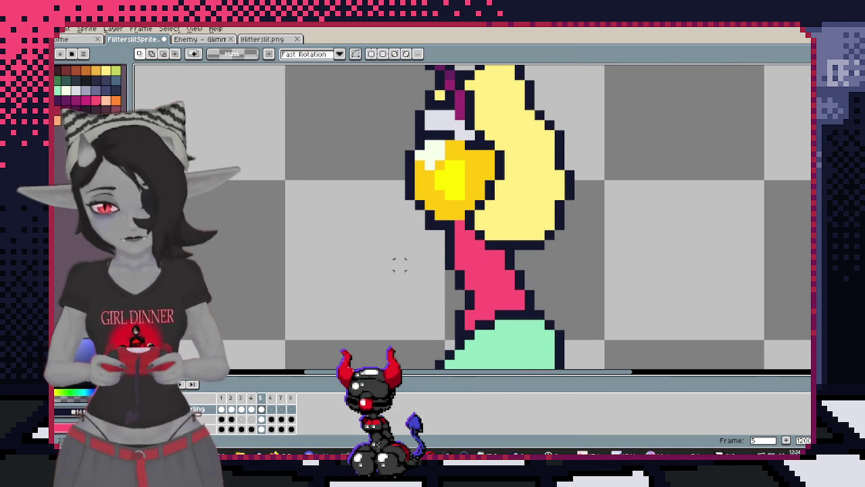
{"action": "scroll", "coordinate": [411, 242], "scroll_direction": "up", "scroll_amount": 1}
{"action": "scroll", "coordinate": [432, 251], "scroll_direction": "up", "scroll_amount": 1}
Pick the eye's yellow and add a yellow pixel on the pink neck
{"action": "key", "text": "i"}
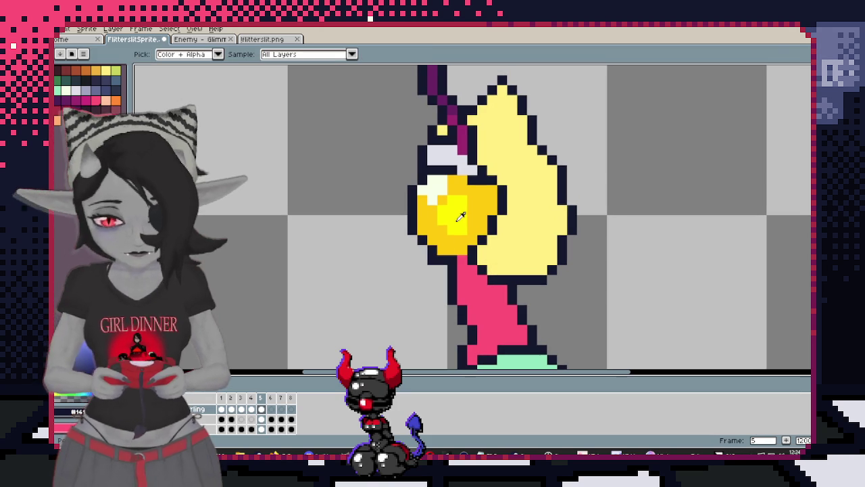
{"action": "left_click", "coordinate": [456, 214]}
{"action": "key", "text": "b"}
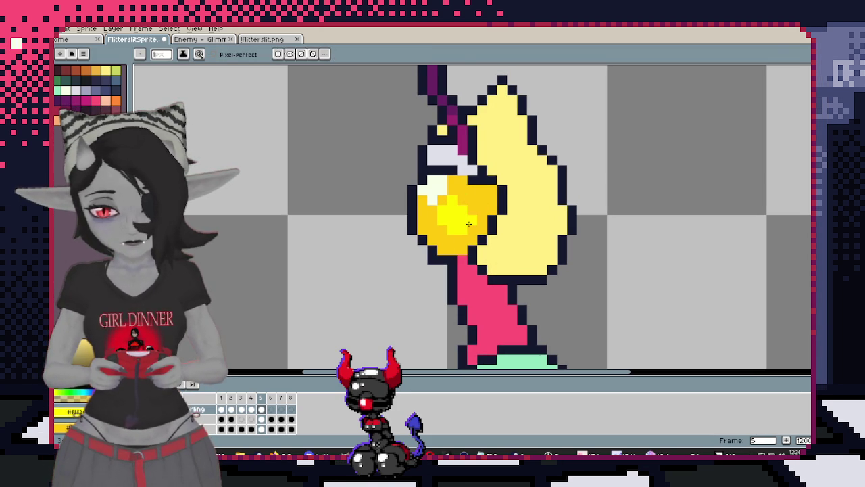
{"action": "scroll", "coordinate": [476, 232], "scroll_direction": "down", "scroll_amount": 1}
{"action": "scroll", "coordinate": [487, 236], "scroll_direction": "up", "scroll_amount": 1}
{"action": "left_click", "coordinate": [498, 240]}
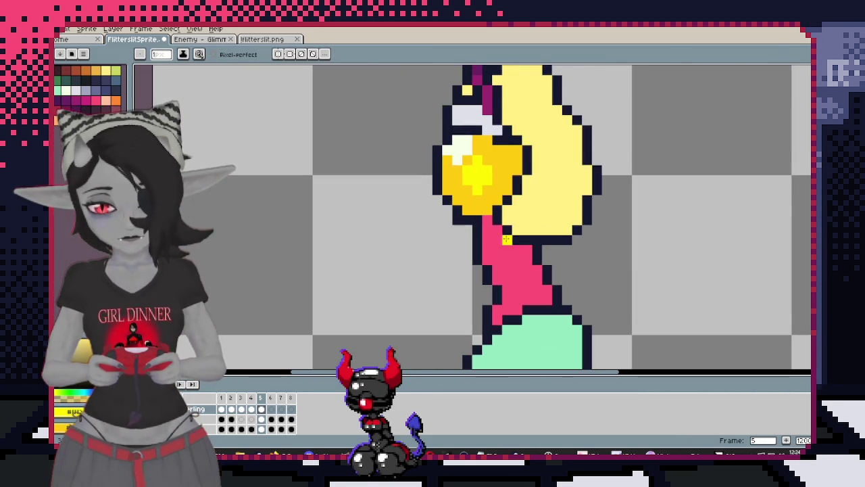
Add an orange pixel on the neck where the hair meets it
{"action": "key", "text": "e"}
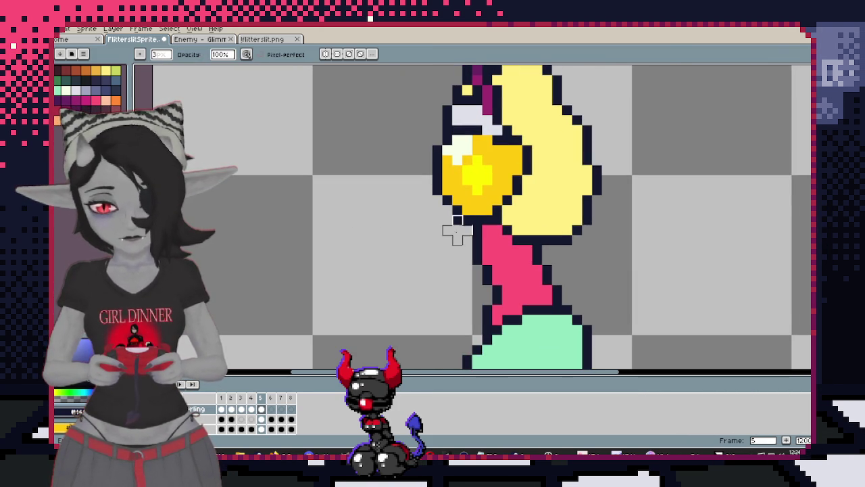
{"action": "scroll", "coordinate": [456, 290], "scroll_direction": "down", "scroll_amount": 1}
{"action": "scroll", "coordinate": [456, 290], "scroll_direction": "up", "scroll_amount": 1}
{"action": "key", "text": "b"}
{"action": "left_click", "coordinate": [492, 200]}
{"action": "key", "text": "v"}
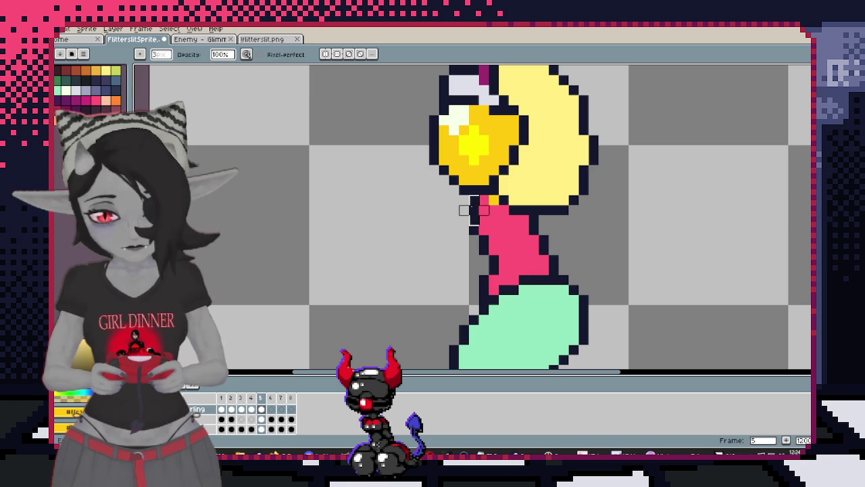
{"action": "key", "text": "b"}
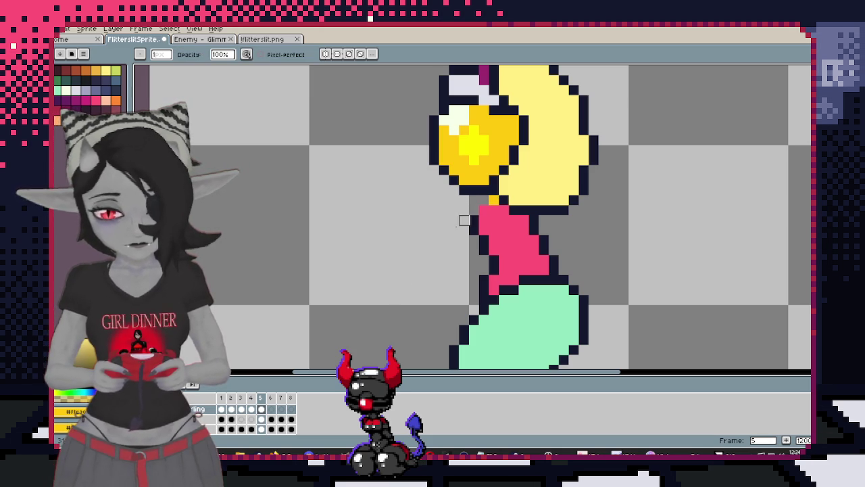
Erase stray neck pixels, then sample the gold colour from the eye
{"action": "key", "text": "e"}
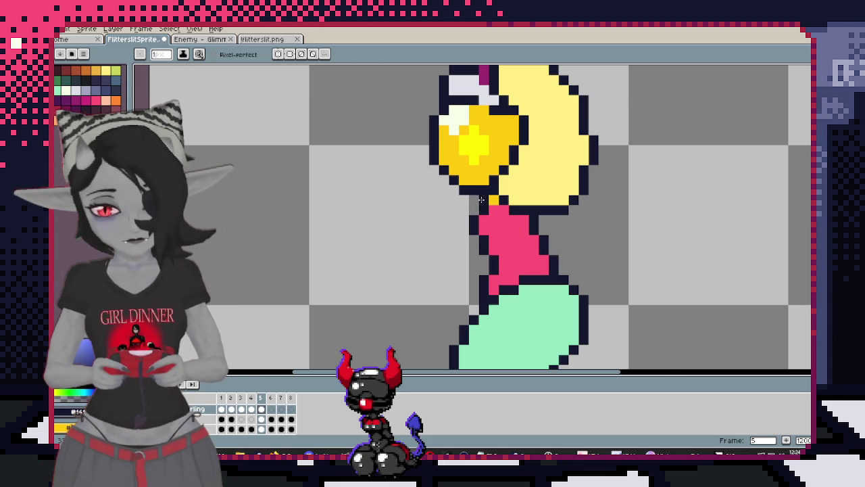
{"action": "scroll", "coordinate": [529, 220], "scroll_direction": "down", "scroll_amount": 3}
{"action": "scroll", "coordinate": [529, 220], "scroll_direction": "up", "scroll_amount": 3}
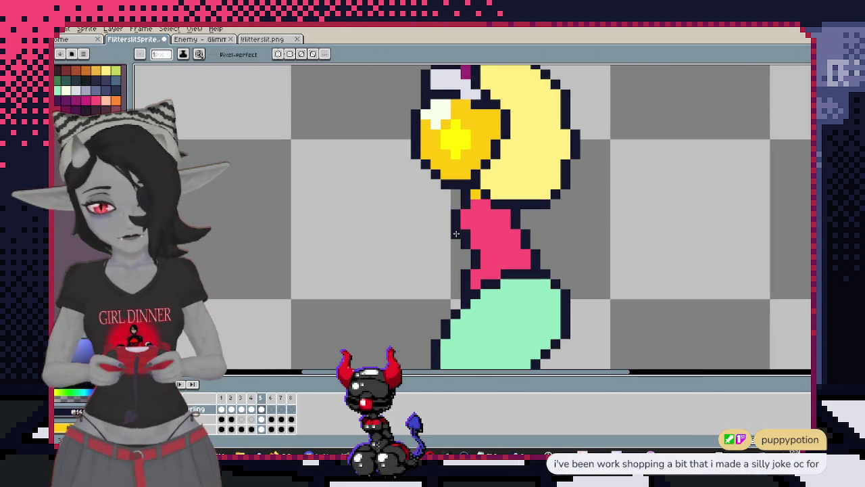
{"action": "scroll", "coordinate": [468, 234], "scroll_direction": "down", "scroll_amount": 3}
{"action": "scroll", "coordinate": [541, 210], "scroll_direction": "up", "scroll_amount": 2}
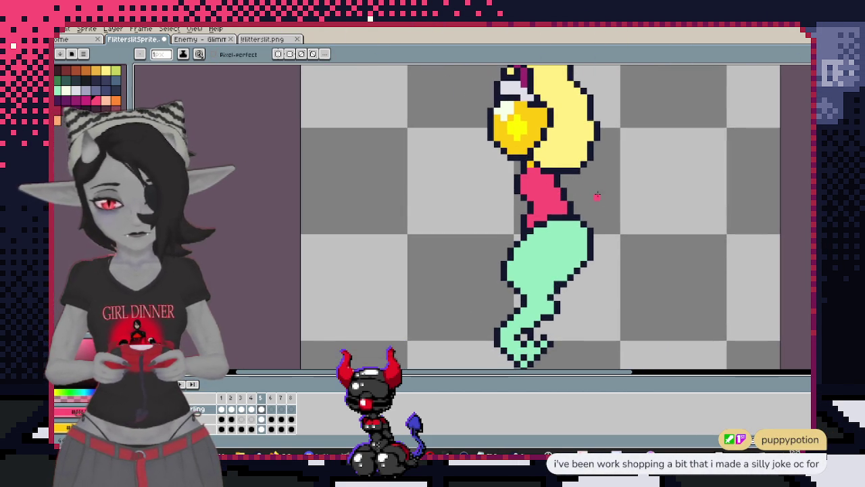
{"action": "scroll", "coordinate": [570, 207], "scroll_direction": "up", "scroll_amount": 1}
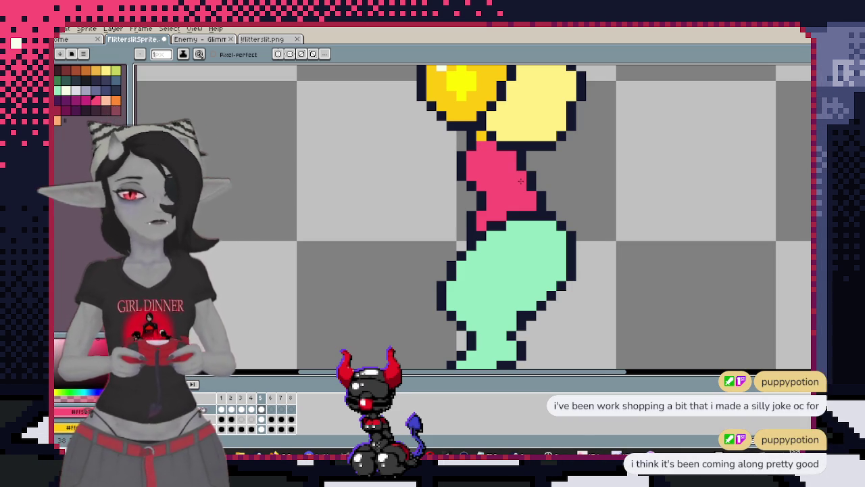
{"action": "scroll", "coordinate": [520, 180], "scroll_direction": "down", "scroll_amount": 2}
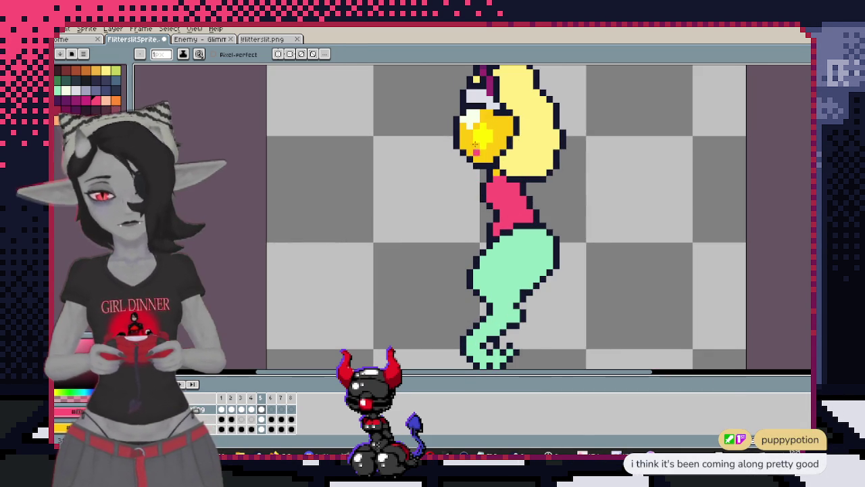
{"action": "key", "text": "i"}
{"action": "left_click", "coordinate": [507, 124]}
Fill the mint-green lower body and tail with the sampled gold
{"action": "scroll", "coordinate": [503, 202], "scroll_direction": "up", "scroll_amount": 2}
{"action": "left_click", "coordinate": [498, 225]}
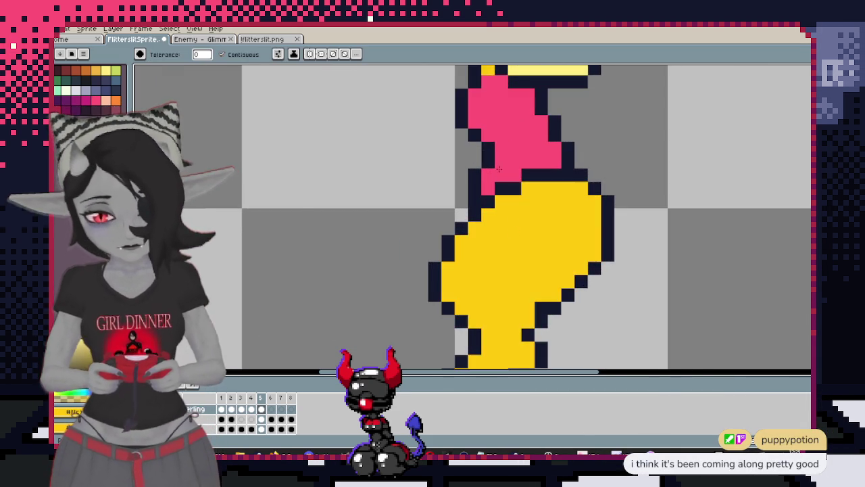
{"action": "scroll", "coordinate": [511, 203], "scroll_direction": "up", "scroll_amount": 2}
{"action": "key", "text": "b"}
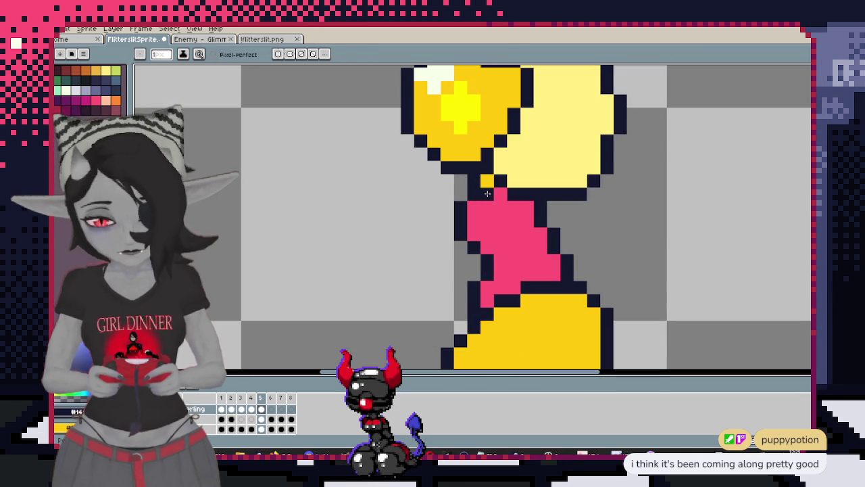
{"action": "scroll", "coordinate": [495, 215], "scroll_direction": "down", "scroll_amount": 2}
{"action": "scroll", "coordinate": [495, 215], "scroll_direction": "up", "scroll_amount": 3}
{"action": "scroll", "coordinate": [494, 180], "scroll_direction": "down", "scroll_amount": 1}
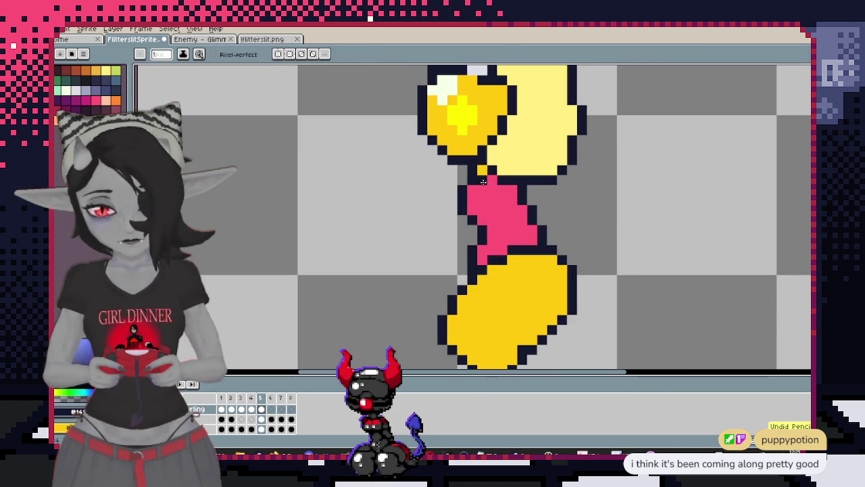
{"action": "scroll", "coordinate": [483, 181], "scroll_direction": "down", "scroll_amount": 3}
{"action": "scroll", "coordinate": [484, 181], "scroll_direction": "up", "scroll_amount": 2}
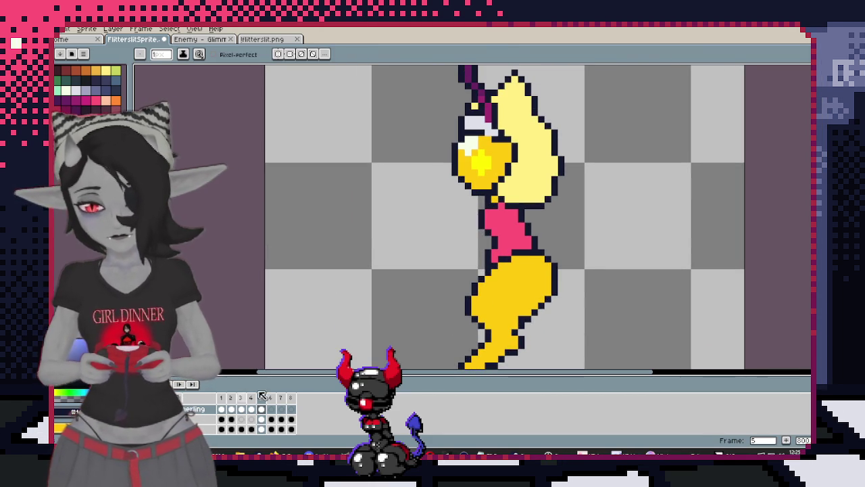
Compare with frame 1's front pose and return to frame 5's side view
{"action": "left_click", "coordinate": [221, 409]}
{"action": "key", "text": "i"}
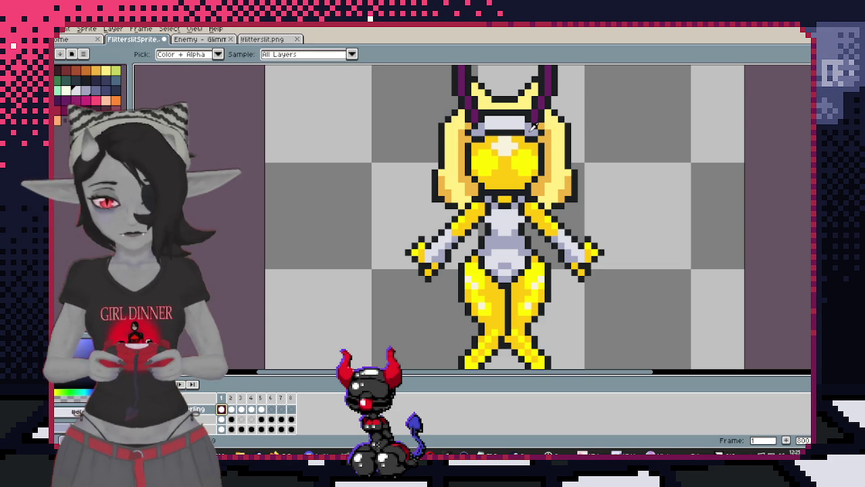
{"action": "left_click", "coordinate": [263, 409]}
{"action": "key", "text": "b"}
Bucket-fill the pink torso with lavender-grey
{"action": "scroll", "coordinate": [473, 195], "scroll_direction": "up", "scroll_amount": 3}
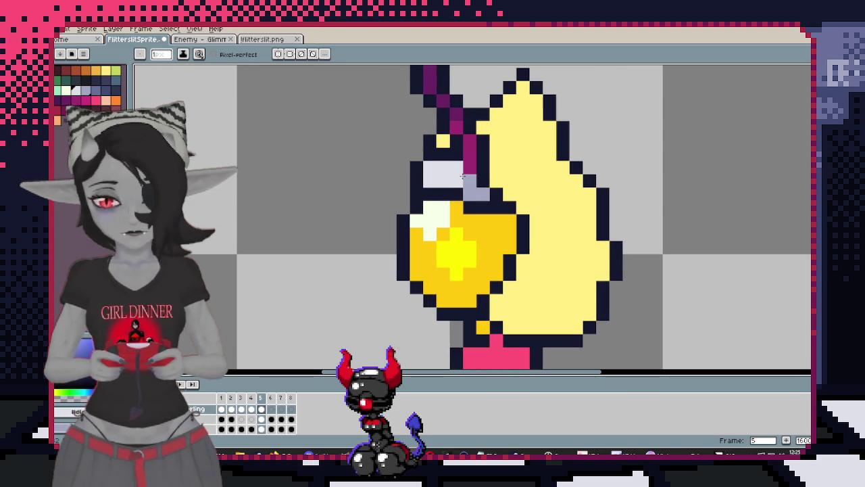
{"action": "scroll", "coordinate": [463, 174], "scroll_direction": "down", "scroll_amount": 3}
{"action": "scroll", "coordinate": [486, 204], "scroll_direction": "up", "scroll_amount": 2}
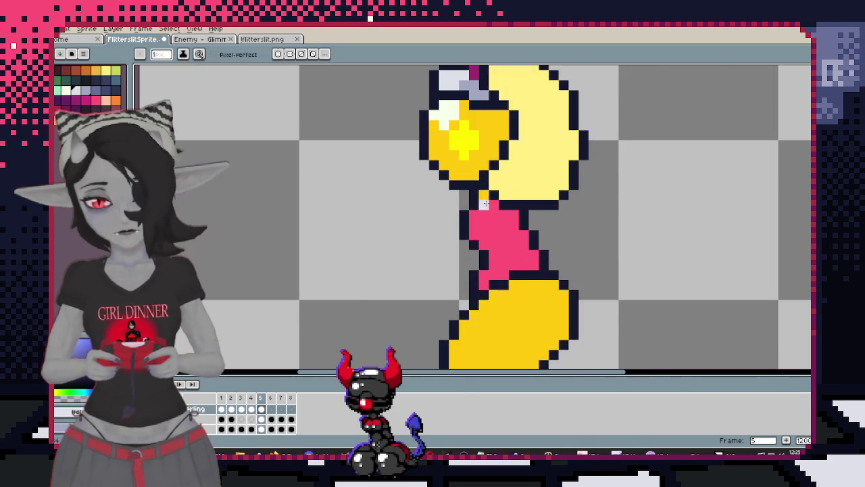
{"action": "key", "text": "g"}
{"action": "left_click", "coordinate": [503, 237]}
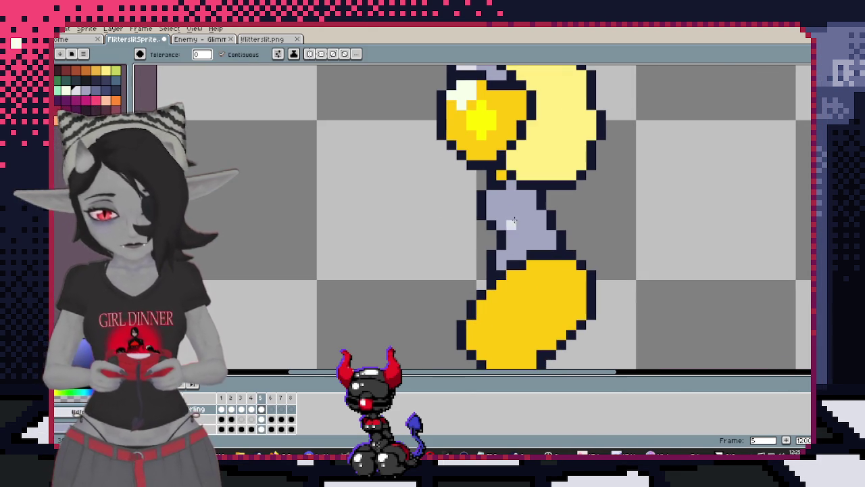
Paint light highlight pixels down the torso's left side, undoing one stroke
{"action": "key", "text": "w"}
{"action": "key", "text": "b"}
{"action": "left_click_drag", "start_coordinate": [496, 196], "coordinate": [493, 226]}
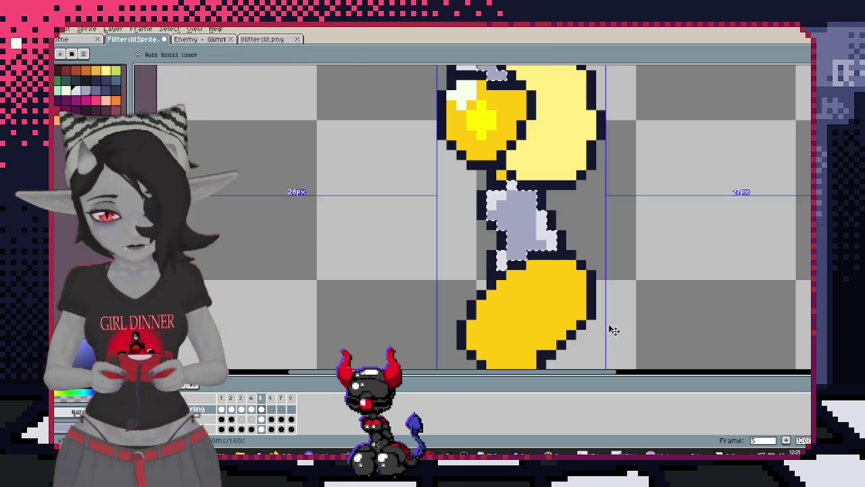
{"action": "scroll", "coordinate": [589, 296], "scroll_direction": "down", "scroll_amount": 5}
{"action": "scroll", "coordinate": [590, 296], "scroll_direction": "up", "scroll_amount": 2}
{"action": "scroll", "coordinate": [541, 256], "scroll_direction": "up", "scroll_amount": 3}
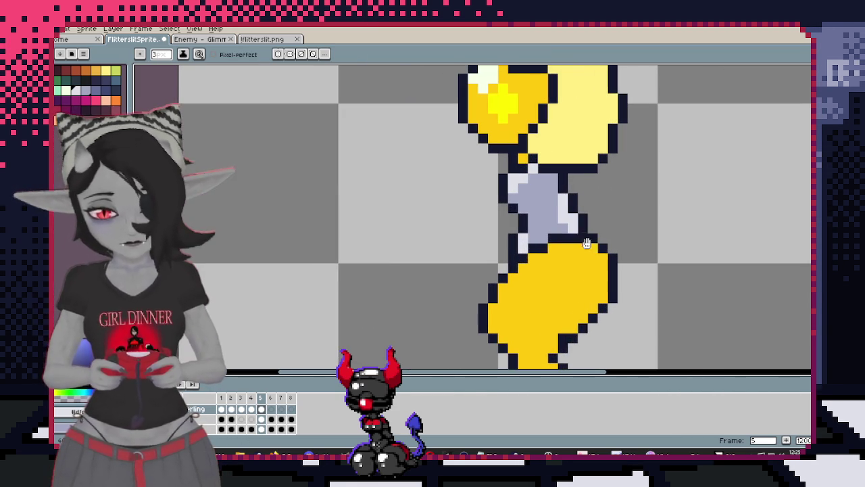
{"action": "left_click", "coordinate": [513, 250], "text": "alt"}
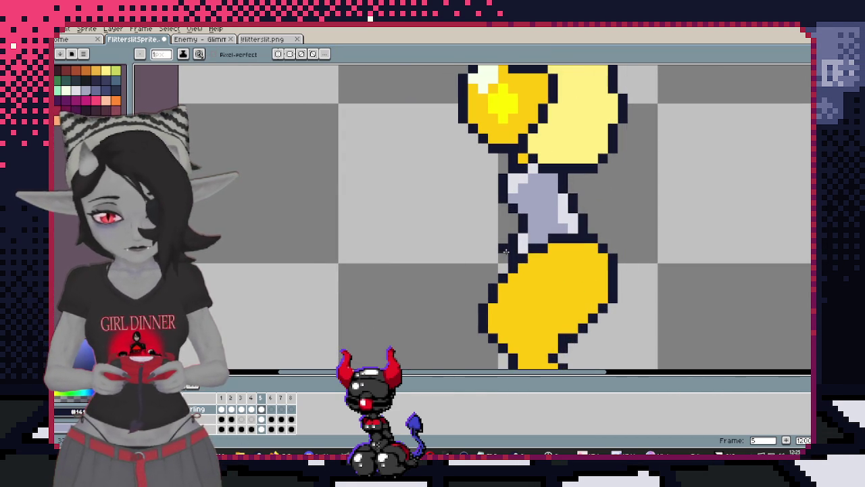
{"action": "key", "text": "ctrl+z"}
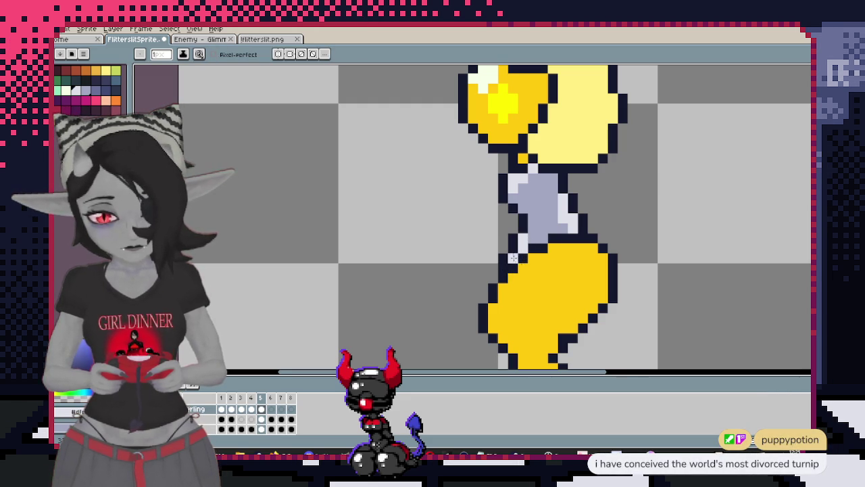
{"action": "scroll", "coordinate": [515, 252], "scroll_direction": "down", "scroll_amount": 3}
{"action": "scroll", "coordinate": [555, 217], "scroll_direction": "up", "scroll_amount": 3}
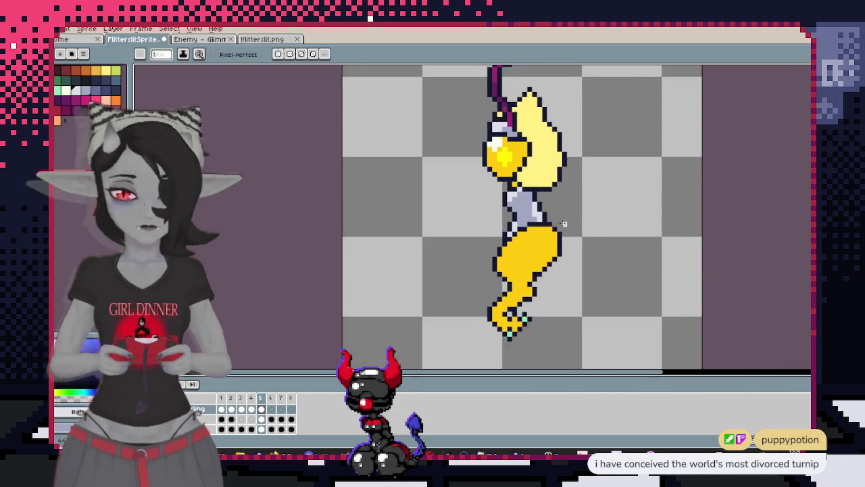
Toggle undo and redo to compare the fairy's earlier and current look
{"action": "scroll", "coordinate": [555, 217], "scroll_direction": "up", "scroll_amount": 1}
{"action": "key", "text": "ctrl+z"}
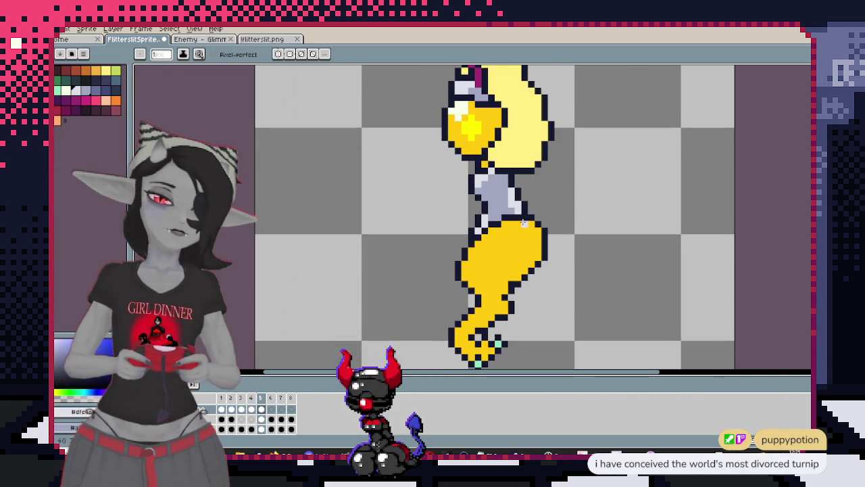
{"action": "key", "text": "ctrl+y"}
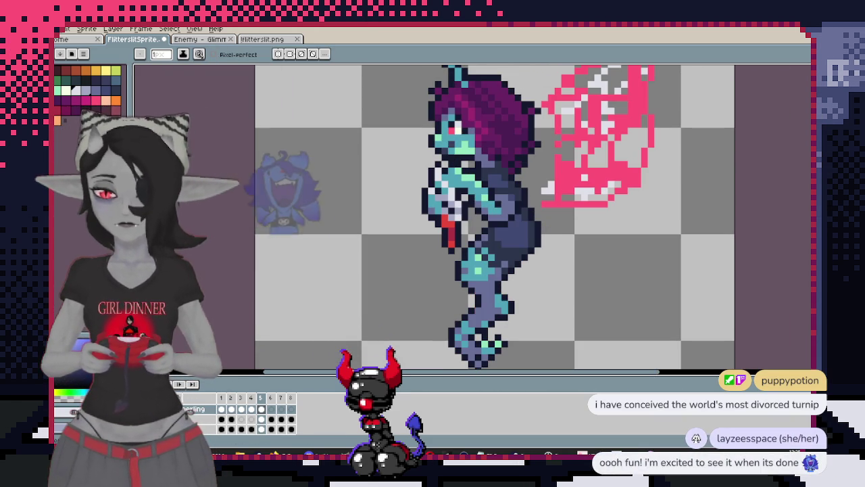
{"action": "key", "text": "ctrl+z"}
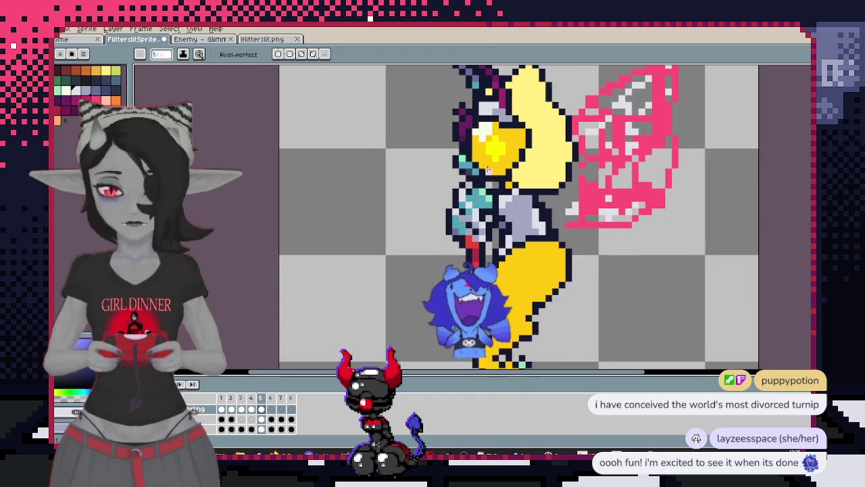
{"action": "scroll", "coordinate": [365, 292], "scroll_direction": "down", "scroll_amount": 2}
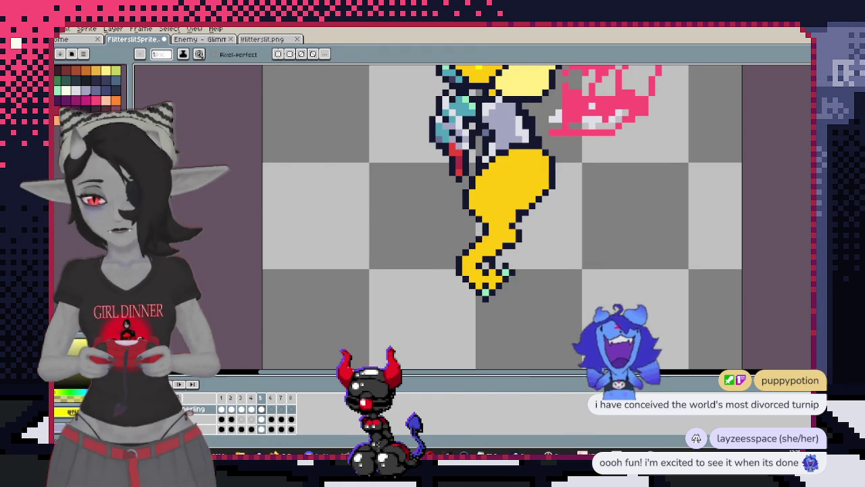
{"action": "key", "text": "ctrl+y"}
{"action": "key", "text": "ctrl+z"}
{"action": "scroll", "coordinate": [432, 298], "scroll_direction": "up", "scroll_amount": 2}
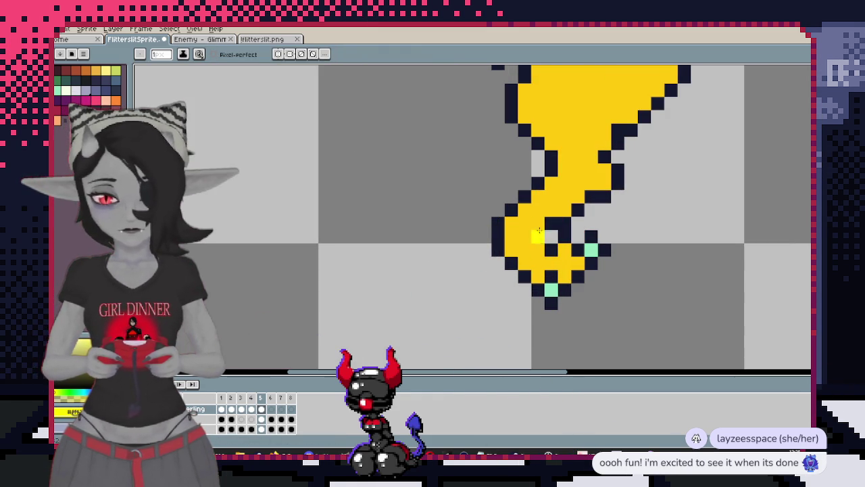
Turn the teal tail-curl pixel yellow and check it against a neighbouring frame
{"action": "left_click", "coordinate": [589, 250]}
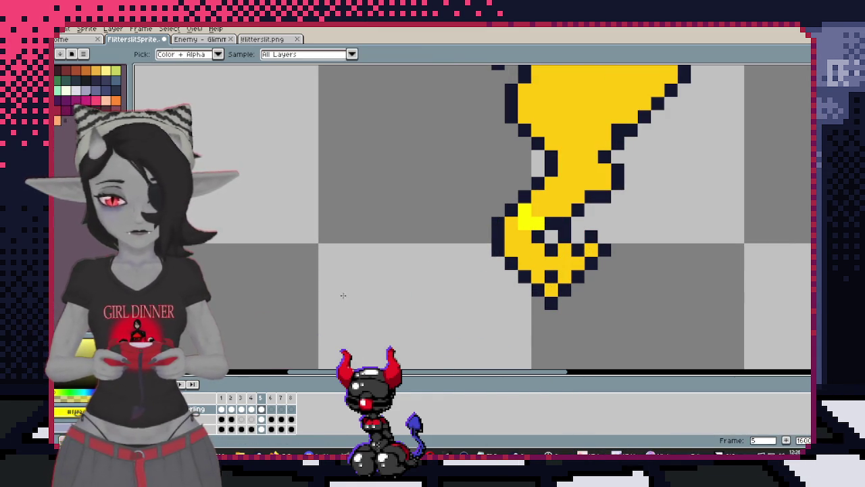
{"action": "key", "text": "Left"}
{"action": "key", "text": "Right"}
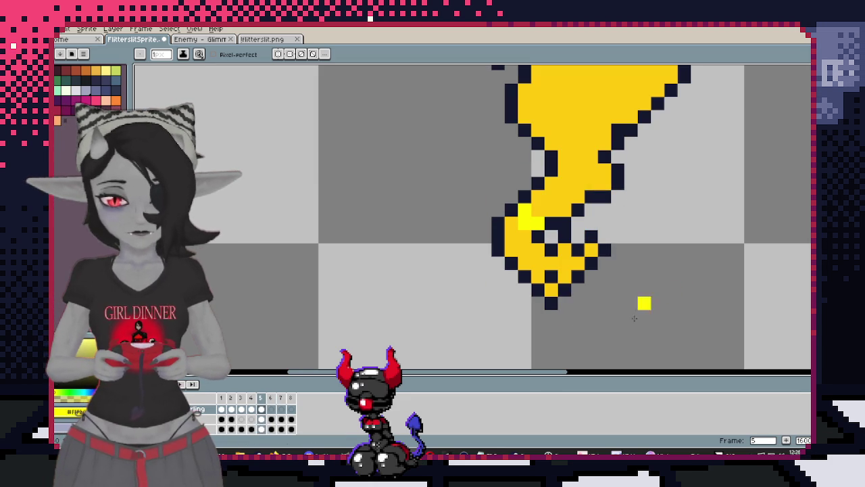
{"action": "key", "text": "Left"}
{"action": "key", "text": "Right"}
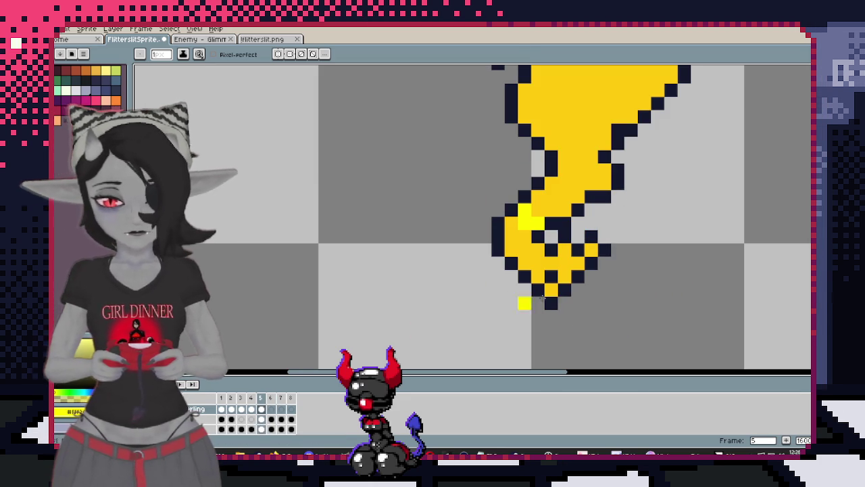
{"action": "key", "text": "Left"}
{"action": "key", "text": "Right"}
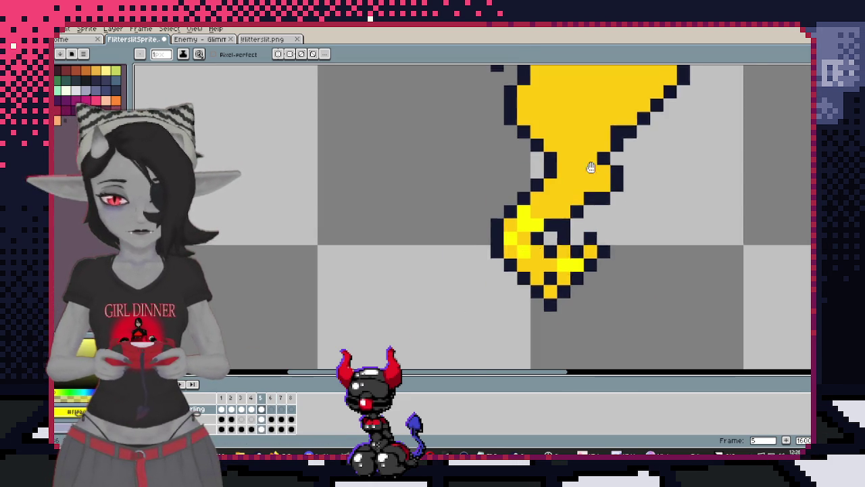
{"action": "scroll", "coordinate": [597, 157], "scroll_direction": "down", "scroll_amount": 2}
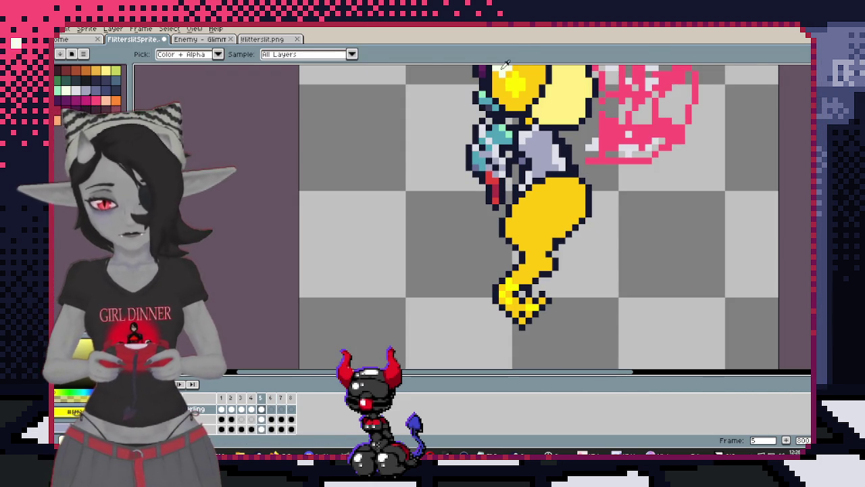
{"action": "scroll", "coordinate": [579, 222], "scroll_direction": "up", "scroll_amount": 2}
{"action": "key", "text": "Left"}
{"action": "key", "text": "Right"}
Add a near-white highlight on the tail, resample the sprite's yellow, then show frame 1
{"action": "left_click", "coordinate": [500, 260]}
{"action": "scroll", "coordinate": [524, 224], "scroll_direction": "down", "scroll_amount": 3}
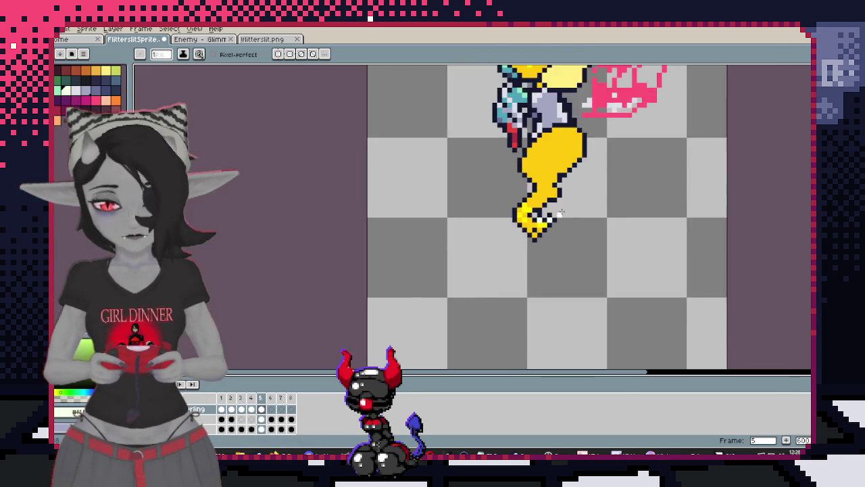
{"action": "scroll", "coordinate": [541, 229], "scroll_direction": "up", "scroll_amount": 2}
{"action": "key", "text": "i"}
{"action": "left_click", "coordinate": [541, 228]}
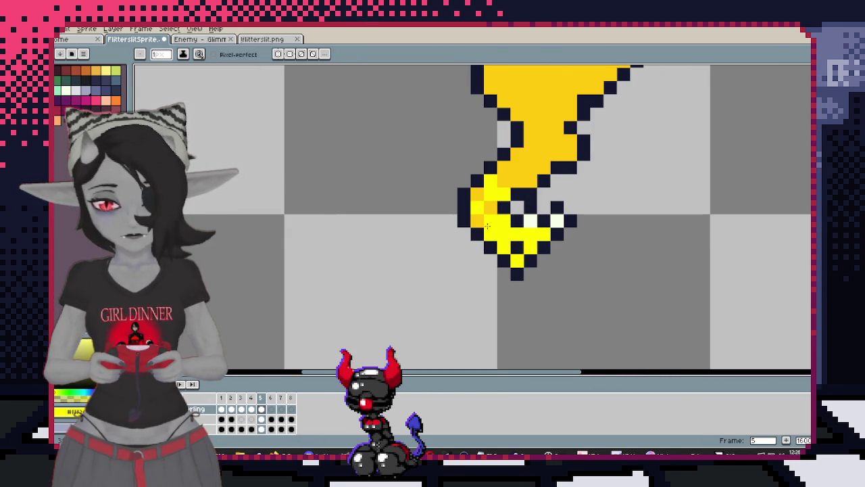
{"action": "scroll", "coordinate": [534, 262], "scroll_direction": "down", "scroll_amount": 4}
{"action": "left_click", "coordinate": [222, 409]}
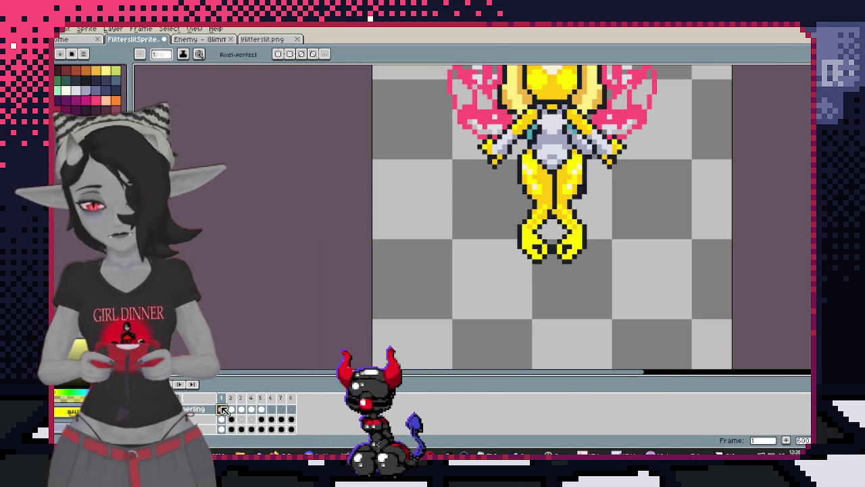
Return to the frame 5 cel and undo the last stray yellow pixel
{"action": "left_click", "coordinate": [262, 409]}
{"action": "scroll", "coordinate": [541, 224], "scroll_direction": "up", "scroll_amount": 2}
{"action": "scroll", "coordinate": [541, 224], "scroll_direction": "up", "scroll_amount": 2}
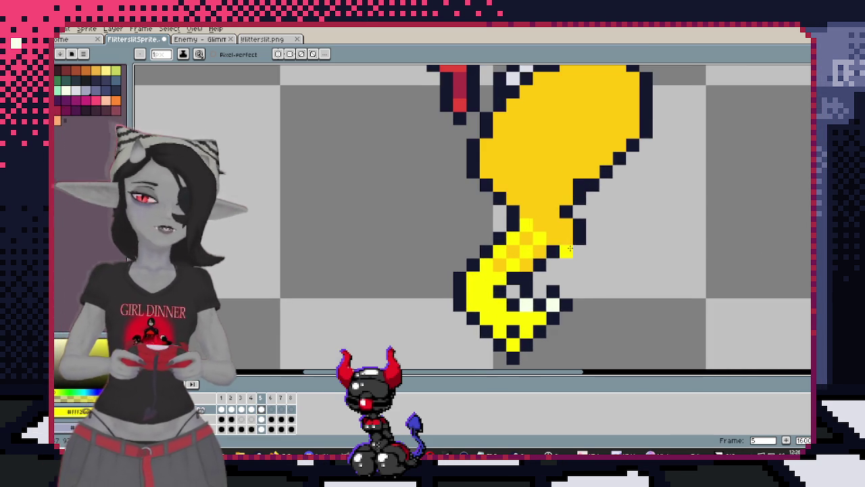
{"action": "scroll", "coordinate": [553, 230], "scroll_direction": "down", "scroll_amount": 2}
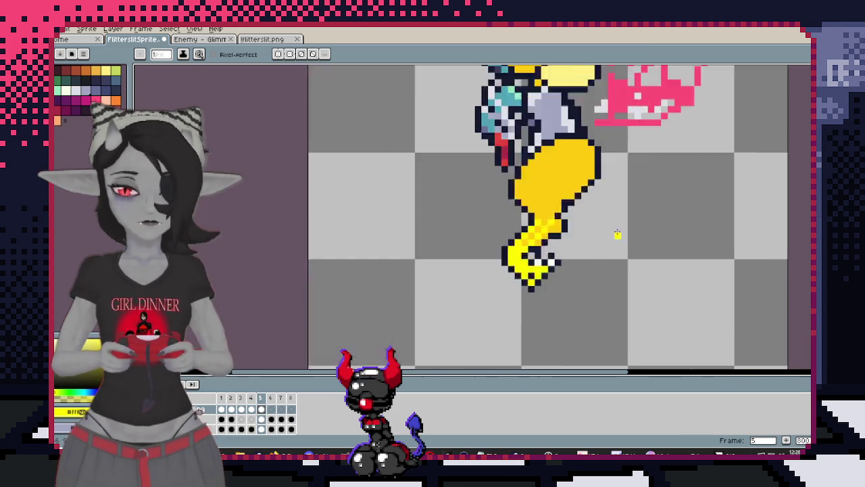
{"action": "scroll", "coordinate": [618, 236], "scroll_direction": "up", "scroll_amount": 1}
{"action": "left_click", "coordinate": [252, 410]}
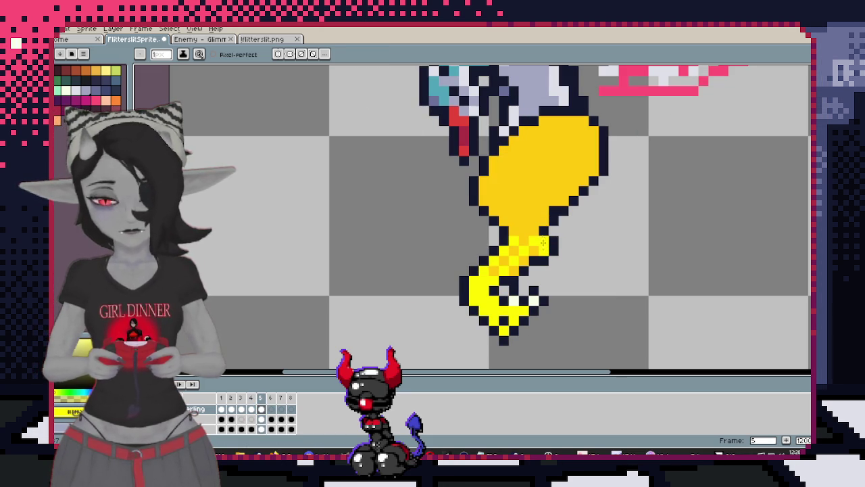
{"action": "key", "text": "ctrl+z"}
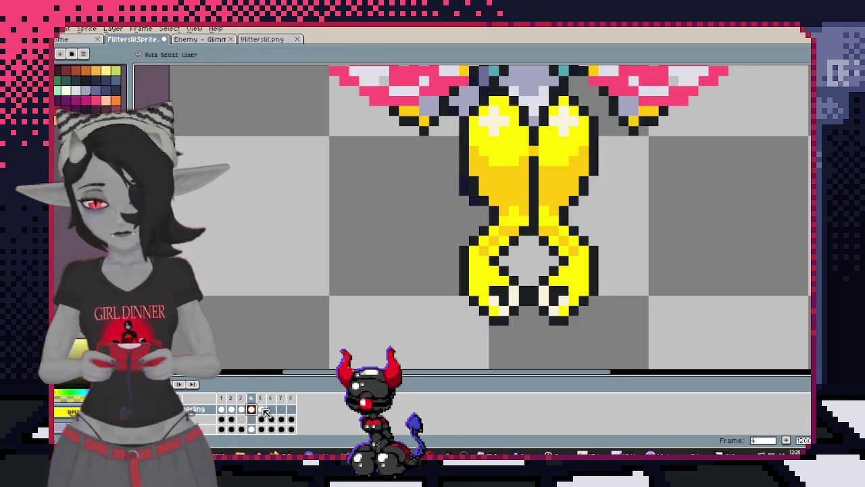
Erase stray pixels, then paint orange-yellow pixels right of the tail outline
{"action": "key", "text": "b"}
{"action": "scroll", "coordinate": [469, 304], "scroll_direction": "up", "scroll_amount": 1}
{"action": "key", "text": "e"}
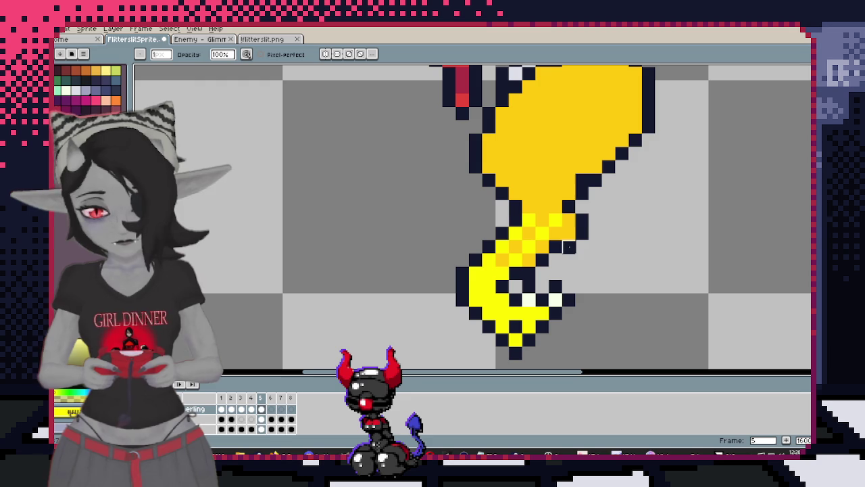
{"action": "left_click", "coordinate": [250, 410]}
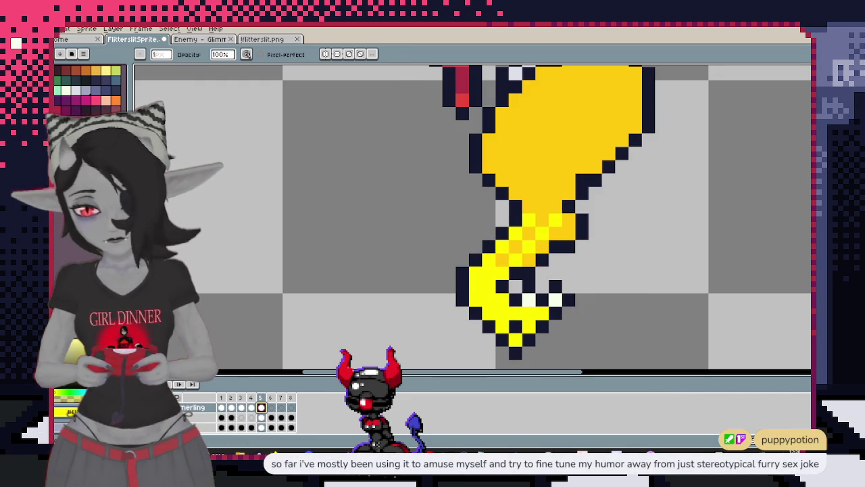
{"action": "left_click_drag", "start_coordinate": [543, 239], "coordinate": [543, 247]}
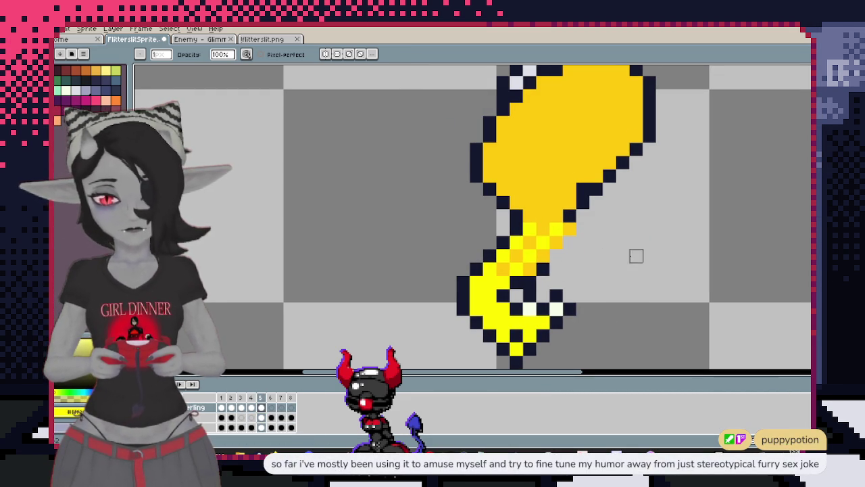
{"action": "key", "text": "i"}
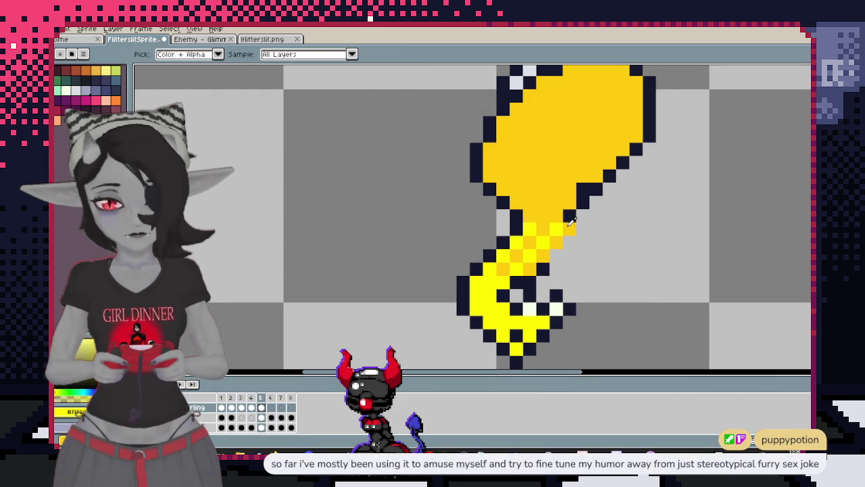
{"action": "key", "text": "b"}
{"action": "left_click_drag", "start_coordinate": [583, 202], "coordinate": [592, 214]}
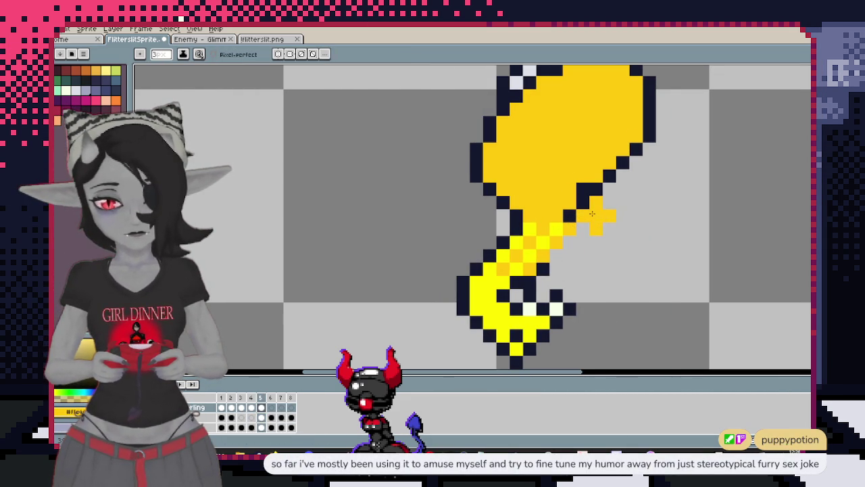
Add dark outline pixels at the tail bend and fill the grey gap with yellow
{"action": "key", "text": "i"}
{"action": "left_click", "coordinate": [556, 259]}
{"action": "key", "text": "b"}
{"action": "key", "text": "ctrl+z"}
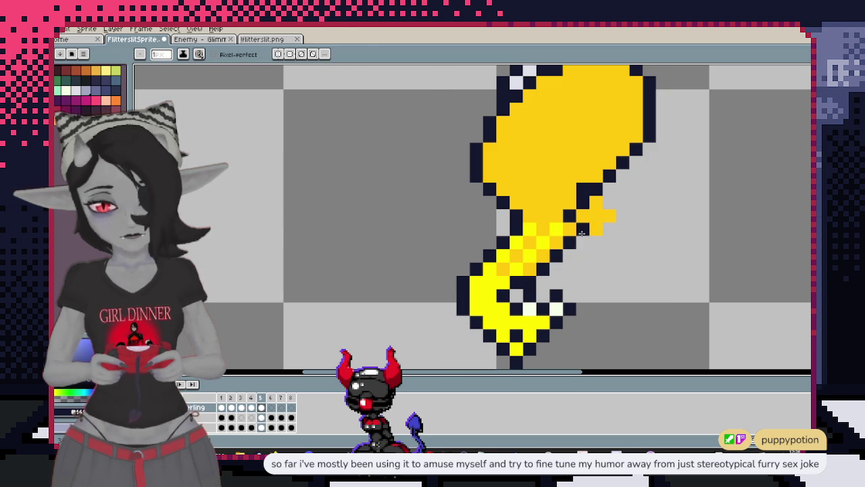
{"action": "left_click", "coordinate": [596, 241]}
{"action": "left_click", "coordinate": [609, 202]}
{"action": "left_click", "coordinate": [576, 218], "text": "alt"}
{"action": "left_click_drag", "start_coordinate": [577, 218], "coordinate": [587, 204]}
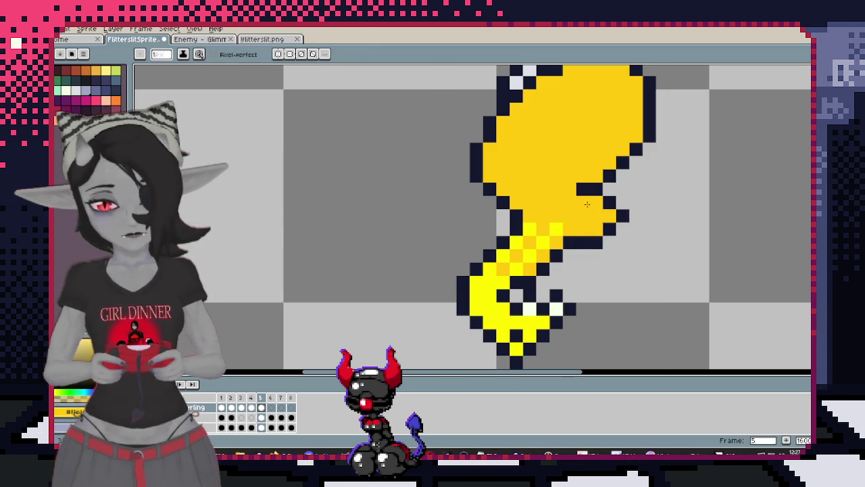
Paste and confirm, then magic-wand select the yellow lower body region
{"action": "key", "text": "ctrl+v"}
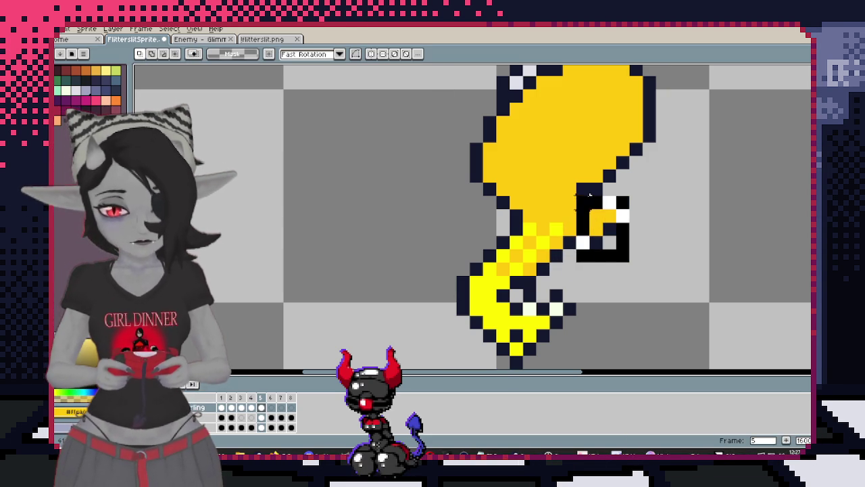
{"action": "scroll", "coordinate": [663, 314], "scroll_direction": "down", "scroll_amount": 2}
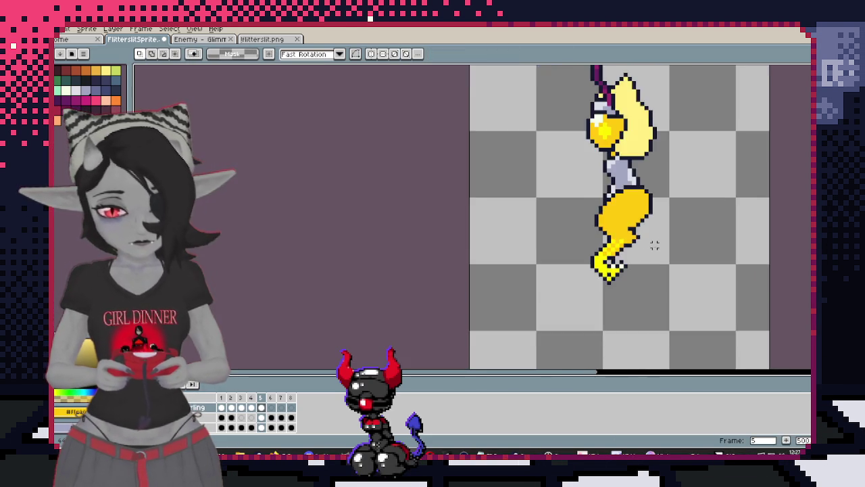
{"action": "scroll", "coordinate": [627, 250], "scroll_direction": "up", "scroll_amount": 1}
{"action": "scroll", "coordinate": [626, 251], "scroll_direction": "up", "scroll_amount": 1}
{"action": "key", "text": "Return"}
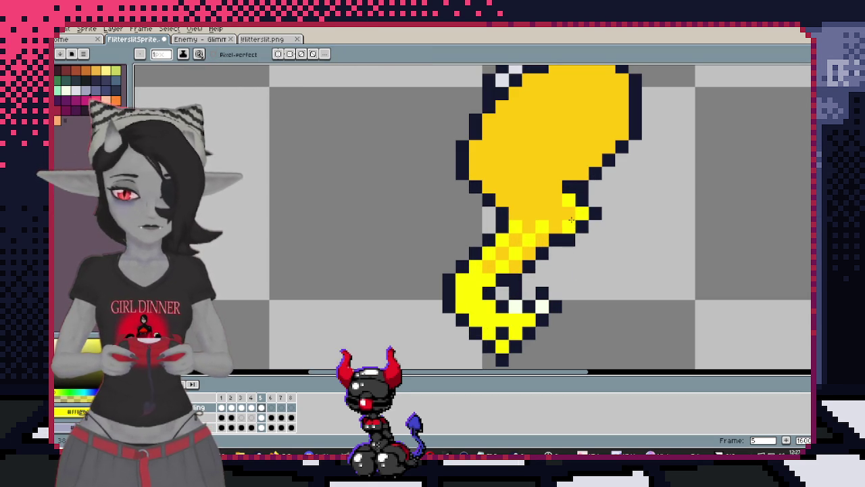
{"action": "scroll", "coordinate": [587, 211], "scroll_direction": "down", "scroll_amount": 2}
{"action": "scroll", "coordinate": [647, 199], "scroll_direction": "up", "scroll_amount": 2}
{"action": "scroll", "coordinate": [618, 207], "scroll_direction": "up", "scroll_amount": 1}
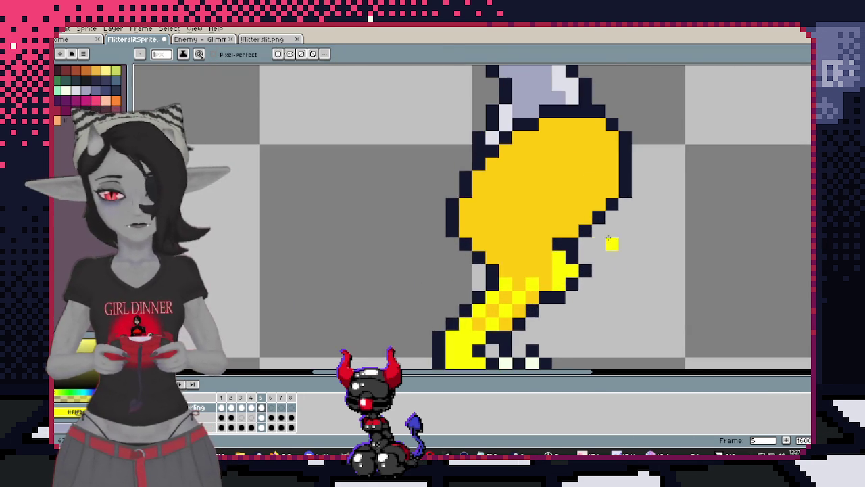
{"action": "scroll", "coordinate": [611, 243], "scroll_direction": "down", "scroll_amount": 1}
{"action": "key", "text": "w"}
{"action": "left_click", "coordinate": [582, 216]}
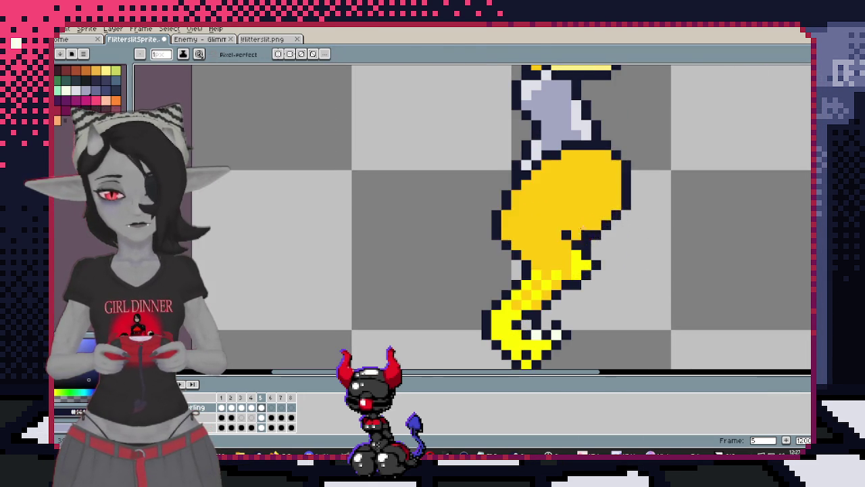
Paint a brighter yellow diagonal highlight across the selected body with a smaller brush
{"action": "key", "text": "b"}
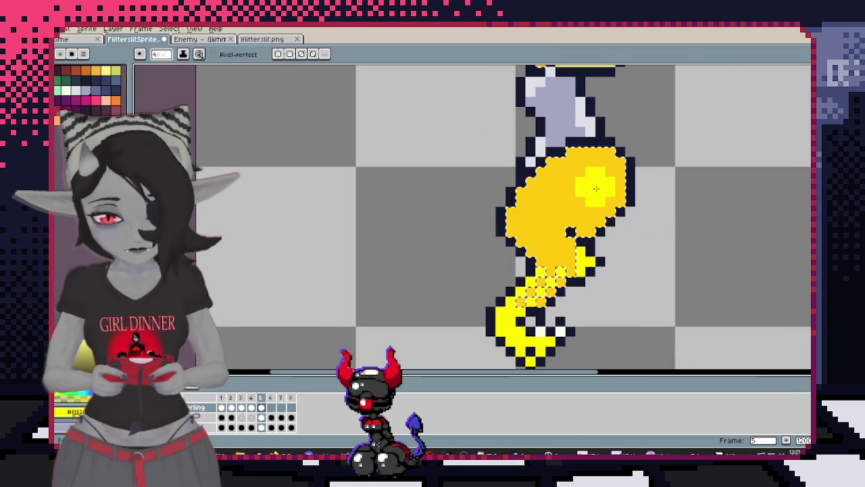
{"action": "key", "text": "ctrl+z"}
{"action": "key", "text": "minus"}
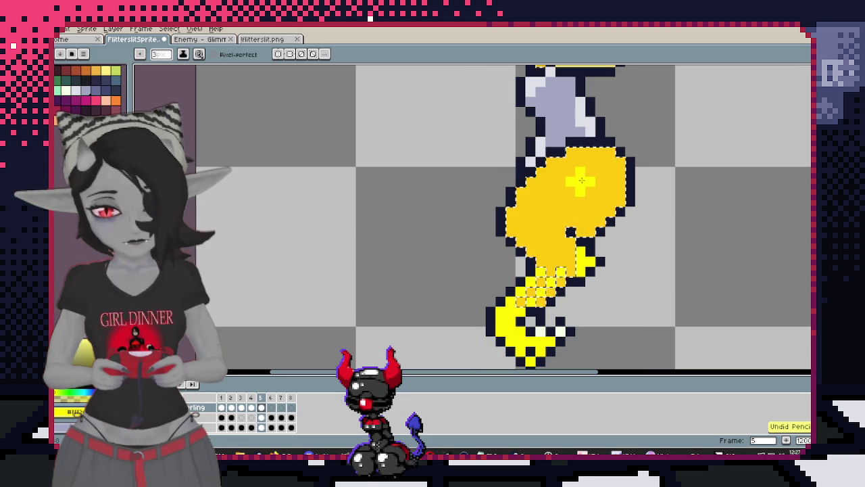
{"action": "left_click_drag", "start_coordinate": [549, 192], "coordinate": [533, 252]}
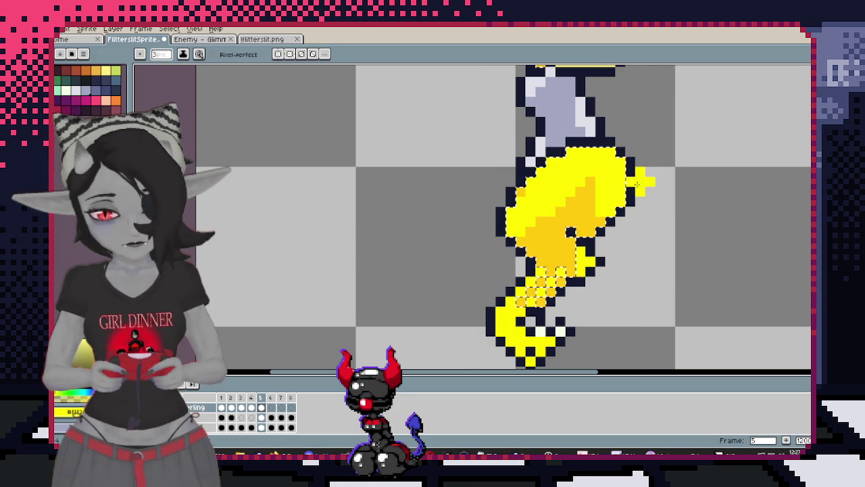
{"action": "key", "text": "ctrl+z"}
{"action": "key", "text": "ctrl+z"}
{"action": "left_click_drag", "start_coordinate": [621, 166], "coordinate": [649, 202]}
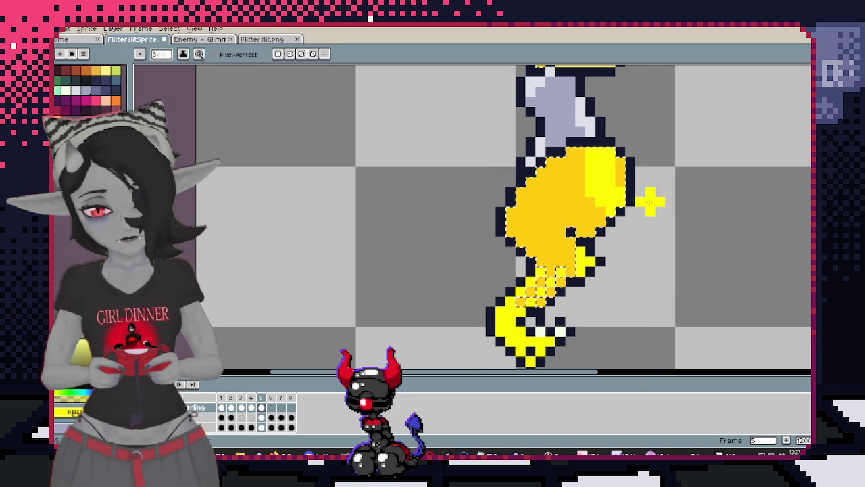
{"action": "left_click_drag", "start_coordinate": [595, 159], "coordinate": [514, 223]}
{"action": "key", "text": "ctrl+z"}
{"action": "left_click_drag", "start_coordinate": [581, 169], "coordinate": [480, 251]}
Stamp white plus-shaped sparkles on the body with an enlarged brush
{"action": "key", "text": "Right"}
{"action": "key", "text": "Left"}
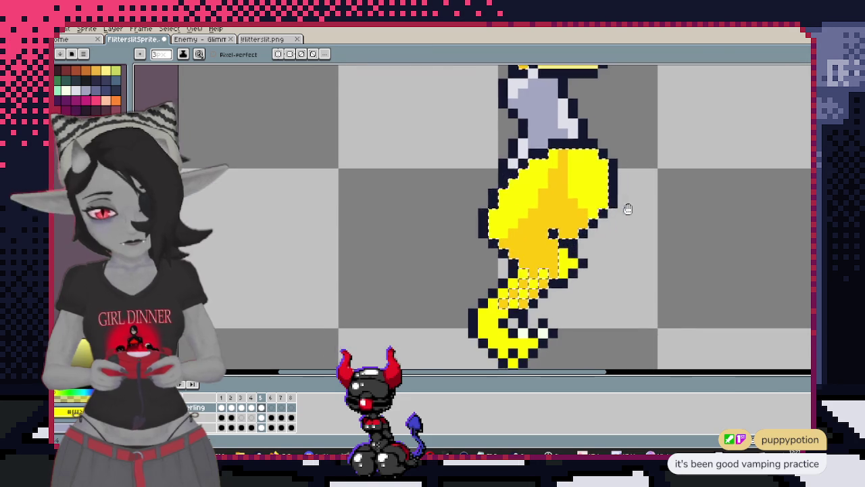
{"action": "key", "text": "plus"}
{"action": "left_click", "coordinate": [596, 169]}
{"action": "left_click", "coordinate": [518, 222]}
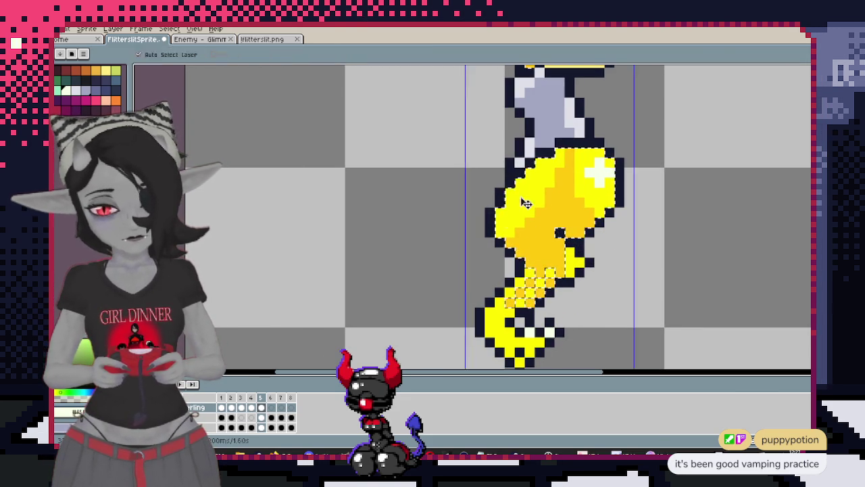
{"action": "scroll", "coordinate": [506, 210], "scroll_direction": "down", "scroll_amount": 3}
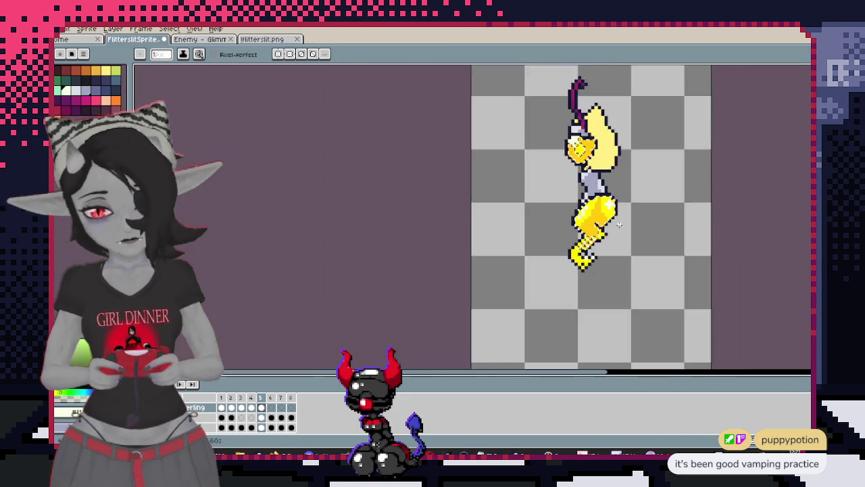
{"action": "scroll", "coordinate": [629, 245], "scroll_direction": "up", "scroll_amount": 2}
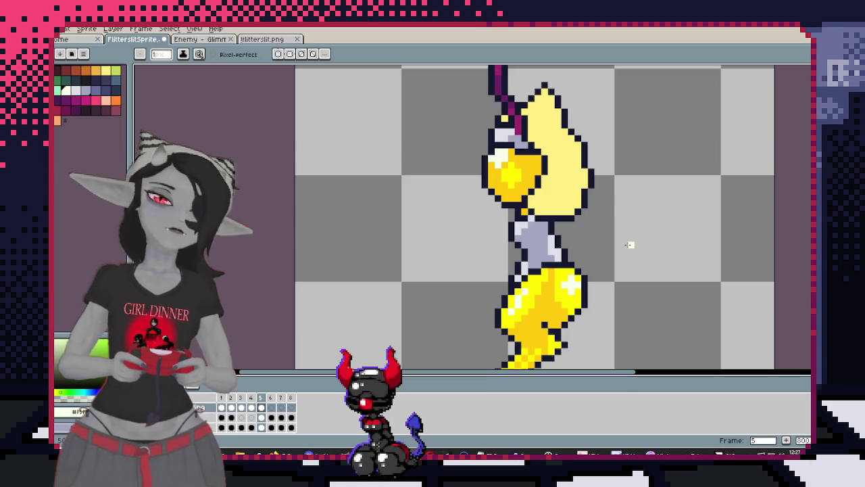
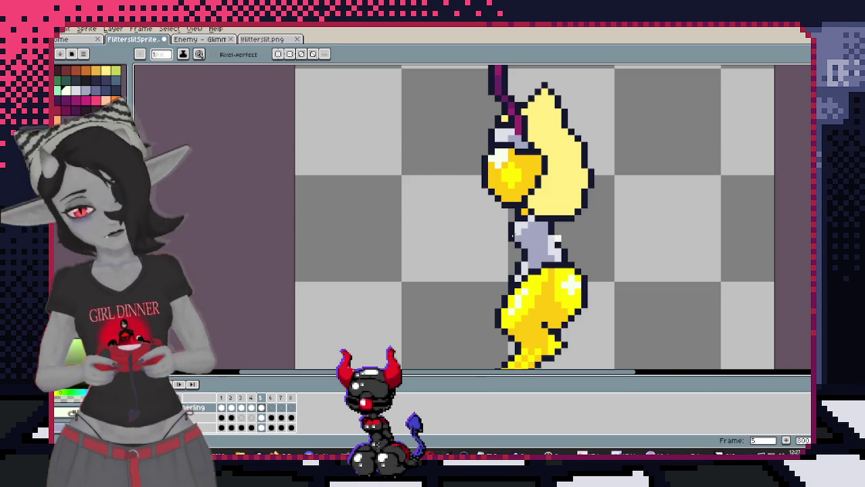
Zoom around the side-view fairy in frame 5, briefly comparing with front-view frame 2
{"action": "scroll", "coordinate": [425, 219], "scroll_direction": "down", "scroll_amount": 2}
{"action": "scroll", "coordinate": [473, 176], "scroll_direction": "up", "scroll_amount": 2}
{"action": "scroll", "coordinate": [532, 133], "scroll_direction": "up", "scroll_amount": 2}
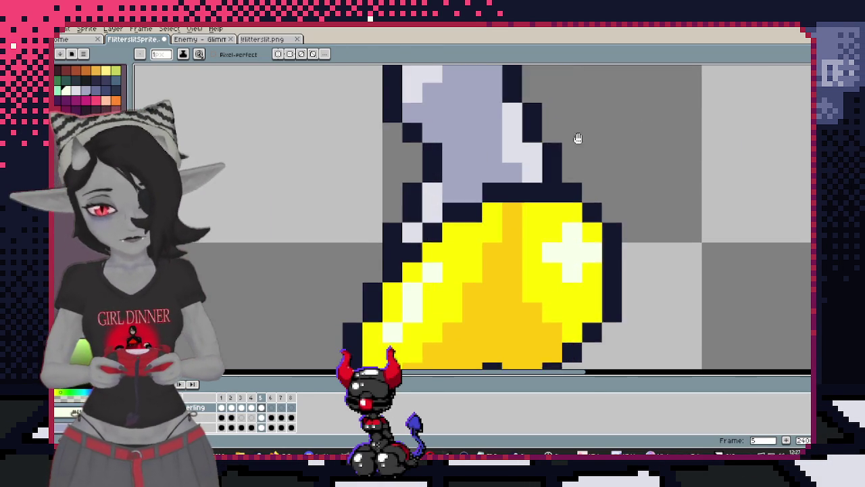
{"action": "key", "text": "i"}
{"action": "key", "text": "b"}
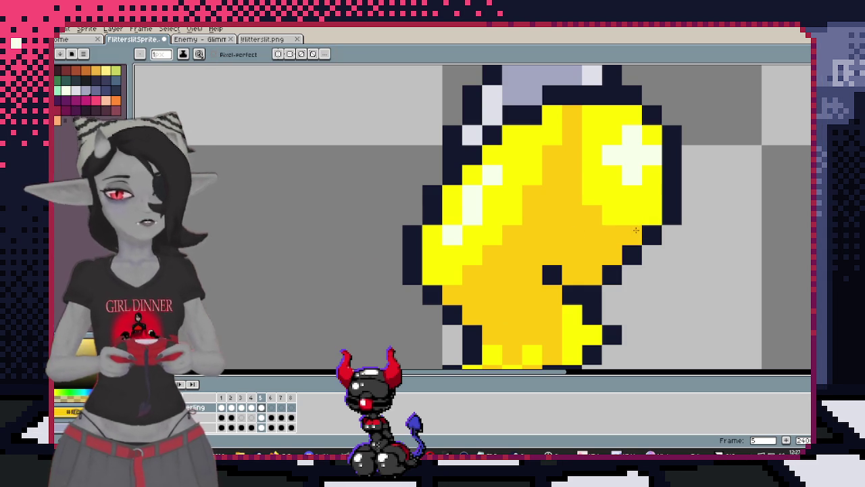
{"action": "scroll", "coordinate": [648, 209], "scroll_direction": "down", "scroll_amount": 3}
{"action": "scroll", "coordinate": [629, 213], "scroll_direction": "up", "scroll_amount": 1}
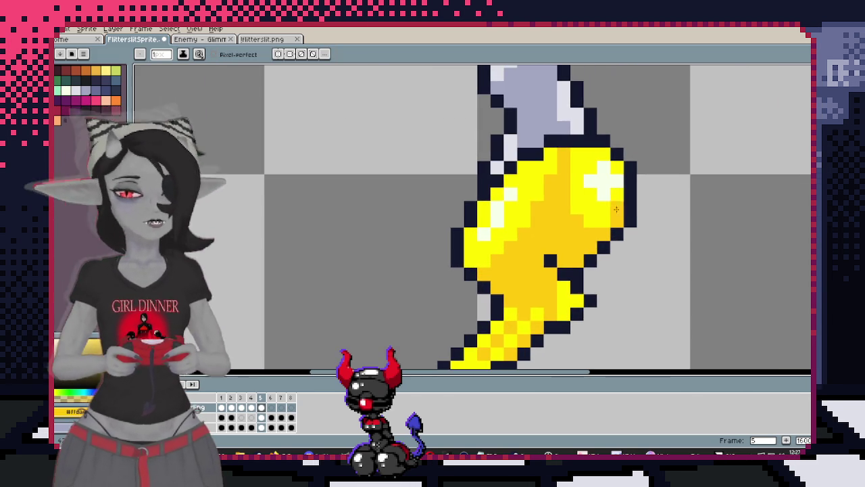
{"action": "scroll", "coordinate": [612, 222], "scroll_direction": "down", "scroll_amount": 2}
{"action": "scroll", "coordinate": [610, 223], "scroll_direction": "up", "scroll_amount": 1}
{"action": "scroll", "coordinate": [588, 233], "scroll_direction": "up", "scroll_amount": 1}
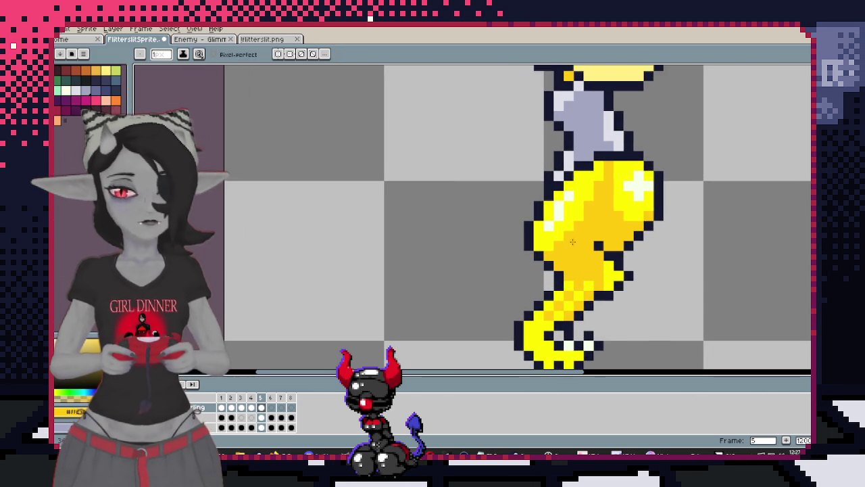
{"action": "scroll", "coordinate": [589, 186], "scroll_direction": "down", "scroll_amount": 3}
{"action": "scroll", "coordinate": [601, 243], "scroll_direction": "up", "scroll_amount": 1}
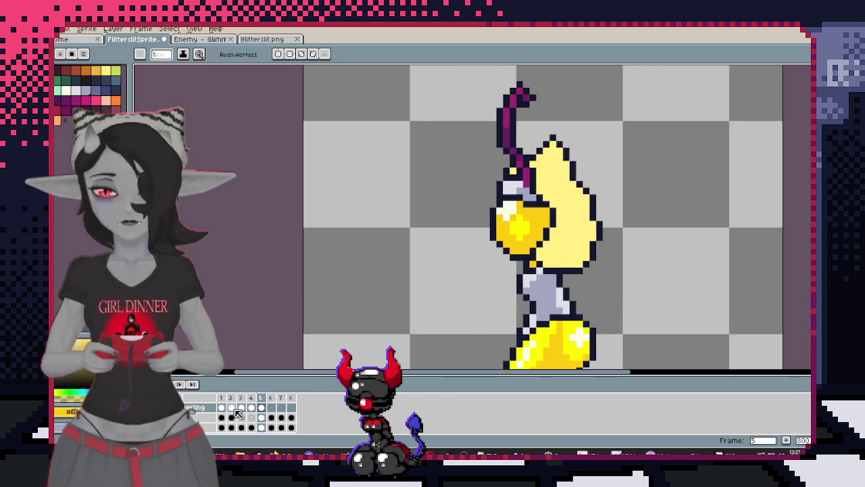
{"action": "key", "text": "Left"}
{"action": "key", "text": "Left"}
{"action": "key", "text": "Left"}
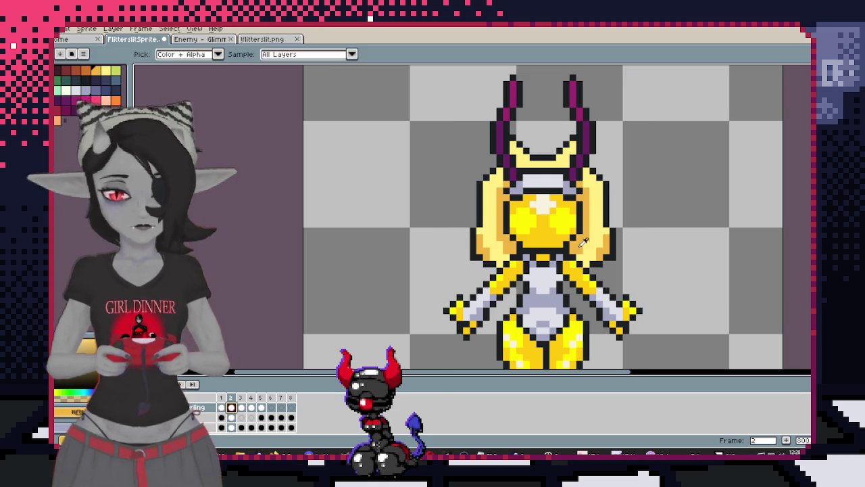
{"action": "key", "text": "Right"}
{"action": "key", "text": "Right"}
{"action": "key", "text": "Right"}
Magic-wand the side-view fairy's light-yellow hair and paint orange shading into it
{"action": "key", "text": "w"}
{"action": "left_click", "coordinate": [561, 203]}
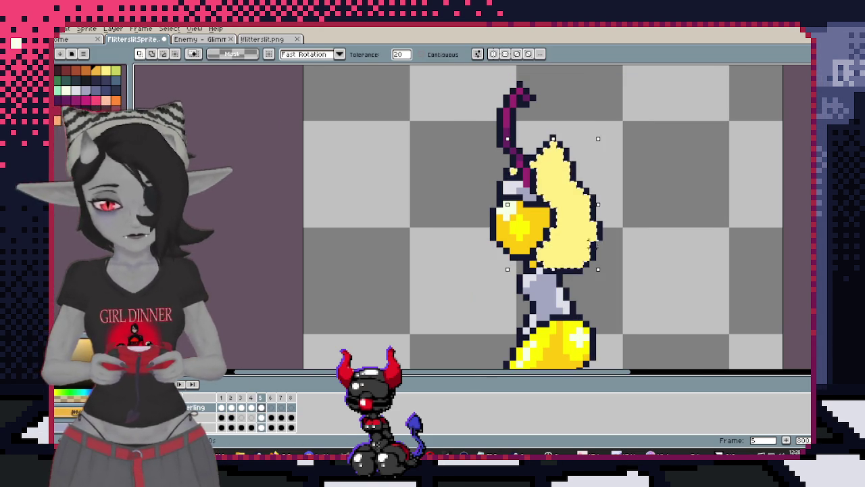
{"action": "scroll", "coordinate": [561, 203], "scroll_direction": "up", "scroll_amount": 1}
{"action": "key", "text": "b"}
{"action": "left_click", "coordinate": [585, 189]}
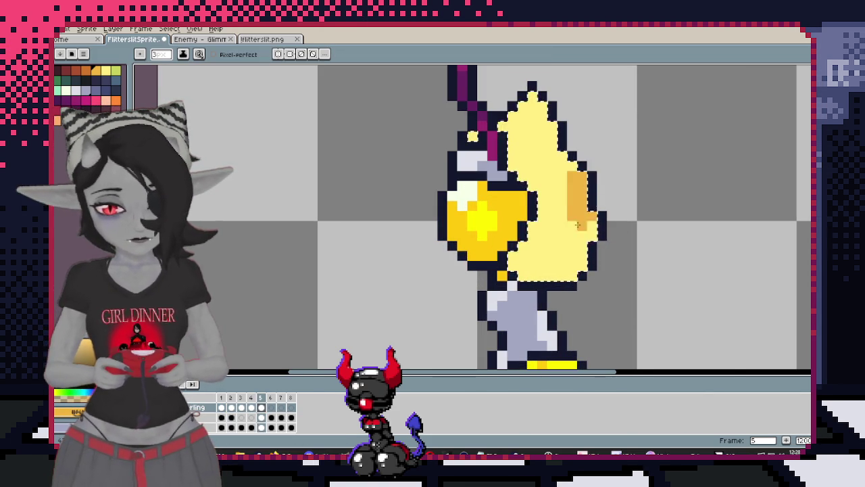
{"action": "left_click", "coordinate": [515, 263]}
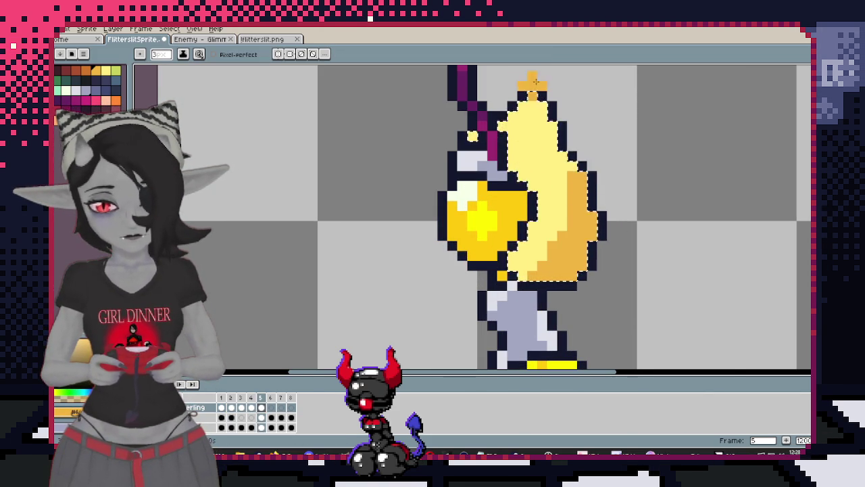
{"action": "left_click", "coordinate": [525, 245]}
Pan and zoom over the fairy's lower body, glancing at frame 4 before returning to frame 5
{"action": "key", "text": "v"}
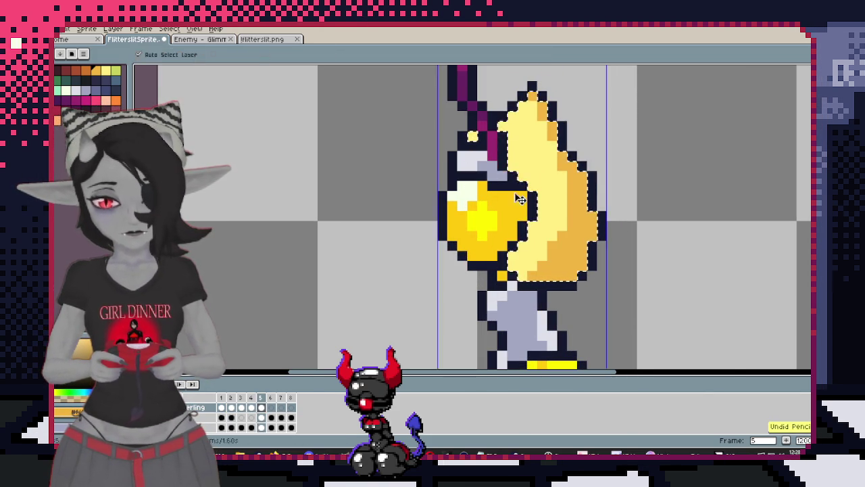
{"action": "key", "text": "b"}
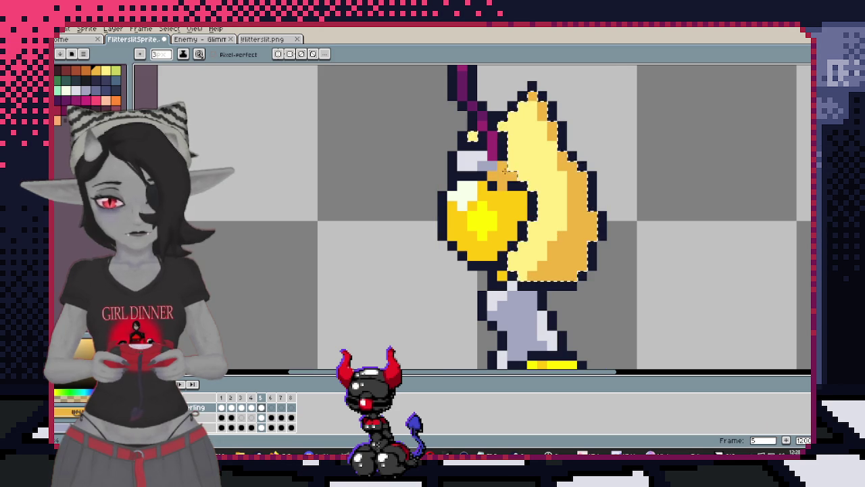
{"action": "key", "text": "v"}
{"action": "key", "text": "b"}
{"action": "scroll", "coordinate": [638, 264], "scroll_direction": "down", "scroll_amount": 3}
{"action": "scroll", "coordinate": [622, 236], "scroll_direction": "up", "scroll_amount": 2}
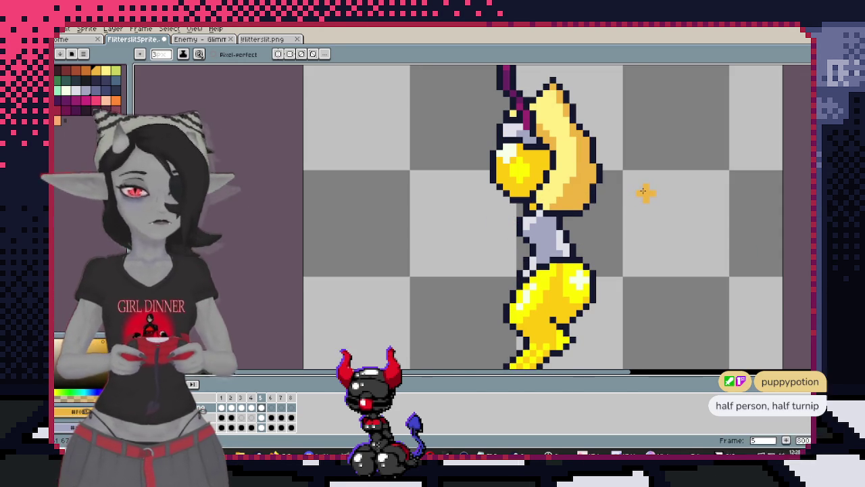
{"action": "left_click_drag", "start_coordinate": [653, 193], "coordinate": [600, 200]}
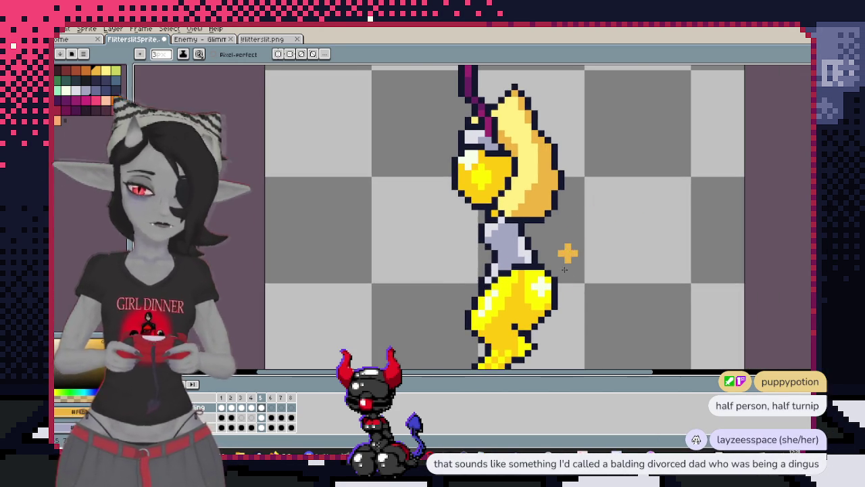
{"action": "left_click_drag", "start_coordinate": [561, 260], "coordinate": [532, 223]}
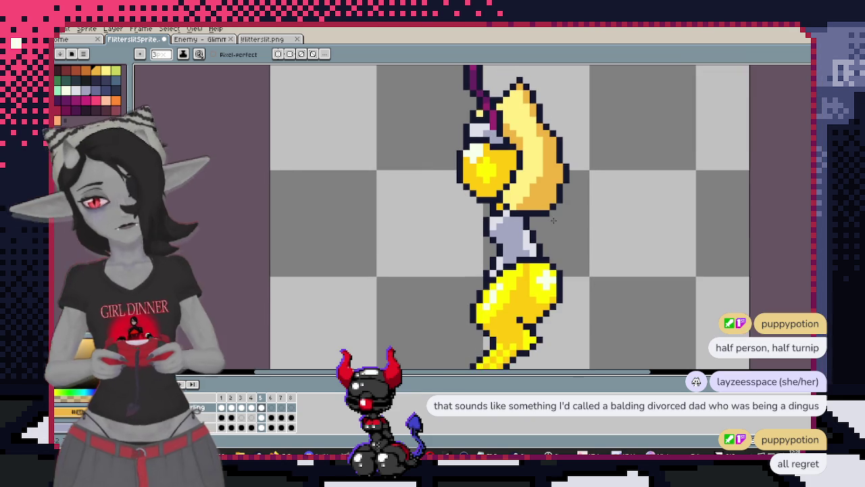
{"action": "scroll", "coordinate": [532, 223], "scroll_direction": "up", "scroll_amount": 1}
{"action": "scroll", "coordinate": [534, 210], "scroll_direction": "up", "scroll_amount": 1}
{"action": "scroll", "coordinate": [537, 194], "scroll_direction": "down", "scroll_amount": 4}
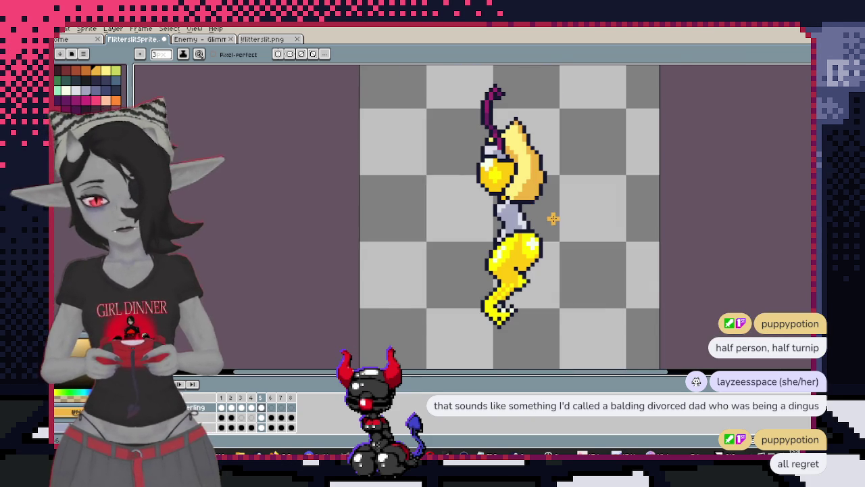
{"action": "scroll", "coordinate": [551, 216], "scroll_direction": "up", "scroll_amount": 1}
{"action": "scroll", "coordinate": [550, 226], "scroll_direction": "up", "scroll_amount": 1}
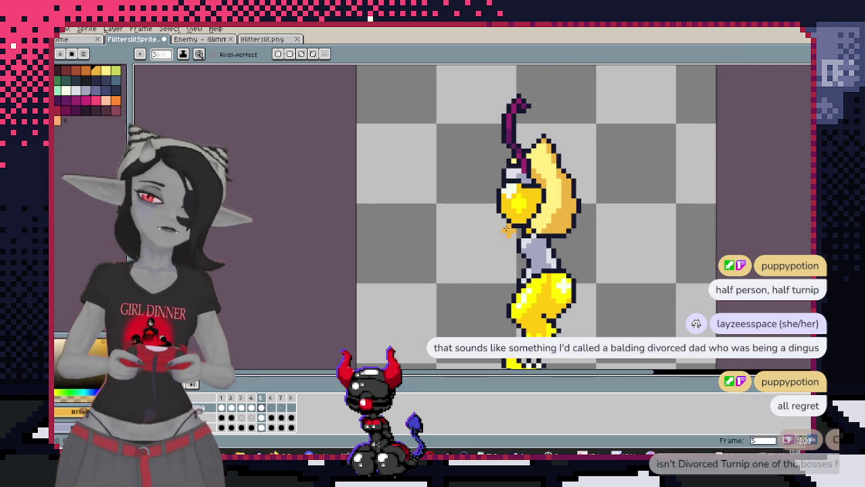
{"action": "left_click", "coordinate": [252, 407]}
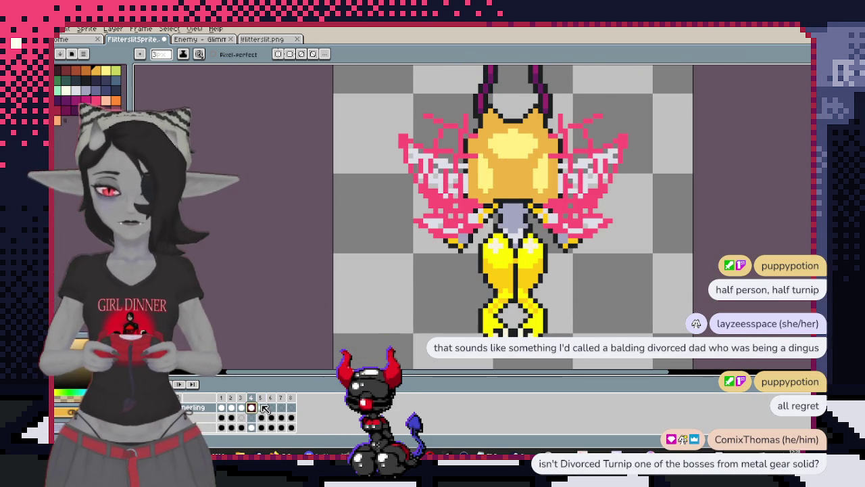
{"action": "left_click", "coordinate": [261, 408]}
Rename the 'Wings Back' layer to 'Wings Back and Tail'
{"action": "scroll", "coordinate": [481, 239], "scroll_direction": "up", "scroll_amount": 1}
{"action": "left_click_drag", "start_coordinate": [480, 239], "coordinate": [438, 213]}
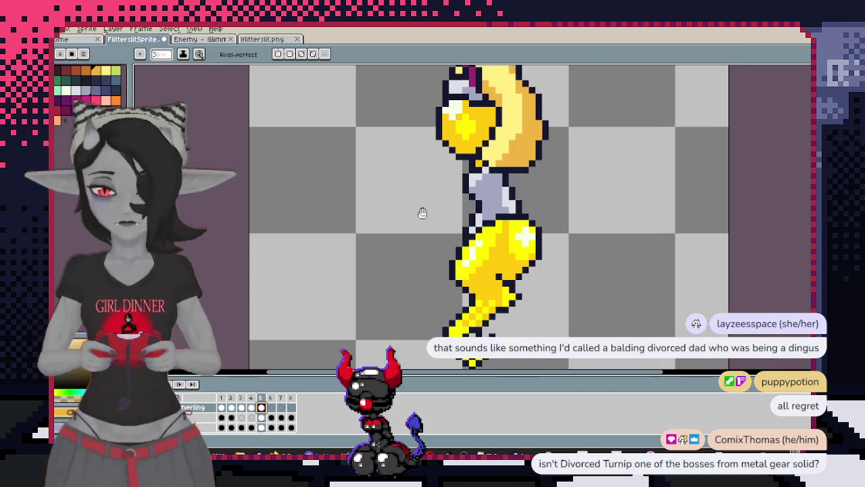
{"action": "scroll", "coordinate": [188, 414], "scroll_direction": "up", "scroll_amount": 1}
{"action": "double_click", "coordinate": [187, 409]}
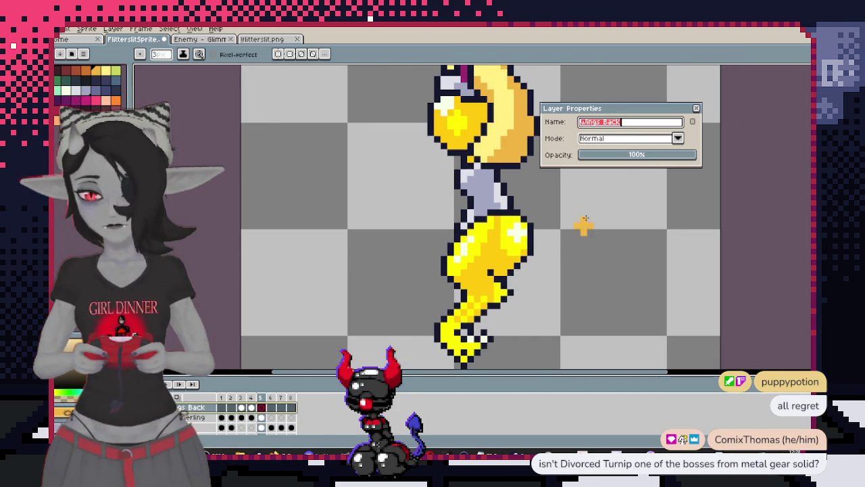
{"action": "left_click", "coordinate": [642, 125]}
{"action": "type", "text": "and Tail"}
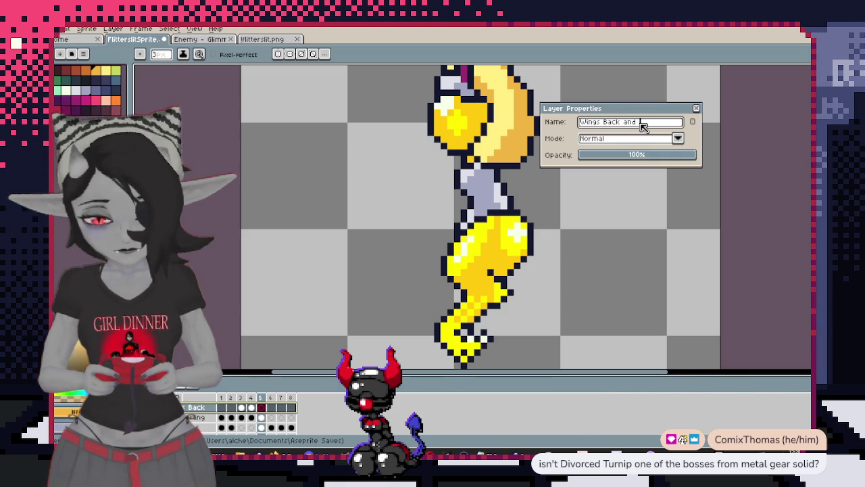
{"action": "key", "text": "Return"}
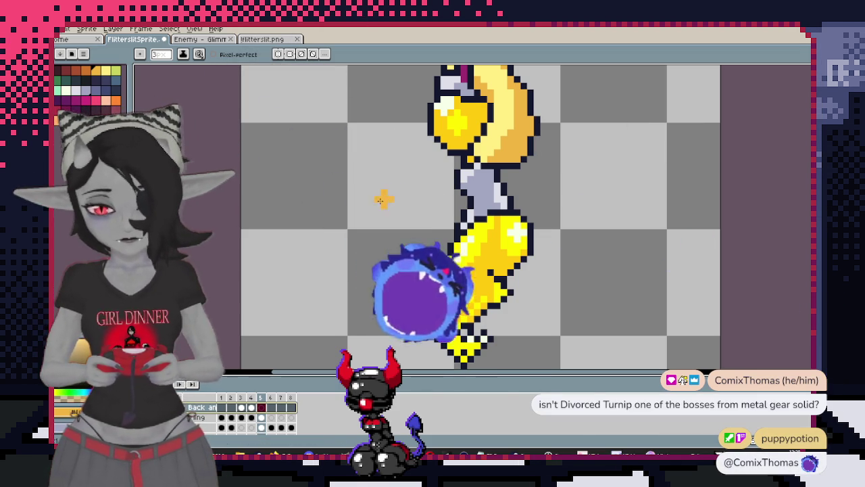
Marquee-select one of the front-view fairy's arms in frame 1
{"action": "left_click", "coordinate": [221, 417]}
{"action": "scroll", "coordinate": [580, 275], "scroll_direction": "up", "scroll_amount": 1}
{"action": "left_click_drag", "start_coordinate": [581, 275], "coordinate": [596, 279]}
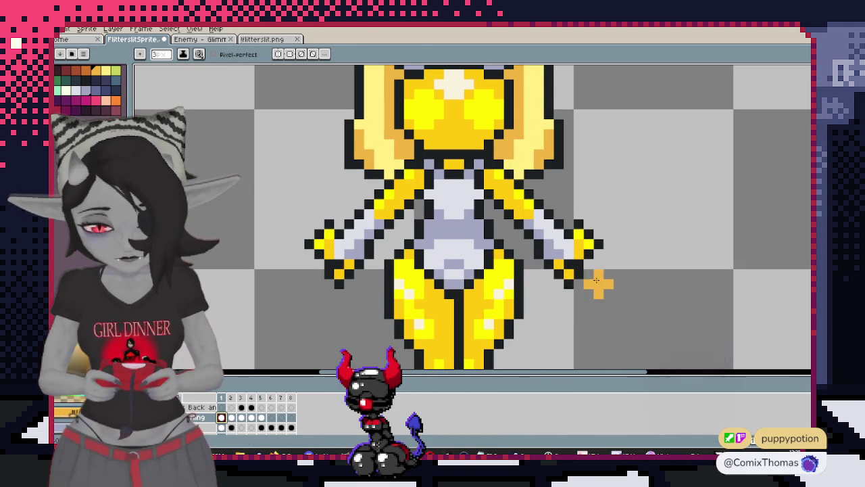
{"action": "key", "text": "m"}
{"action": "left_click_drag", "start_coordinate": [488, 173], "coordinate": [600, 285]}
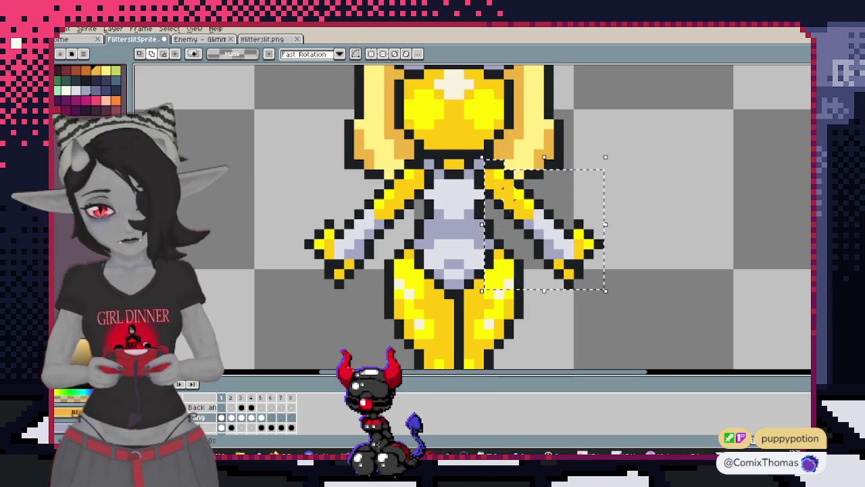
{"action": "left_click_drag", "start_coordinate": [544, 167], "coordinate": [544, 157]}
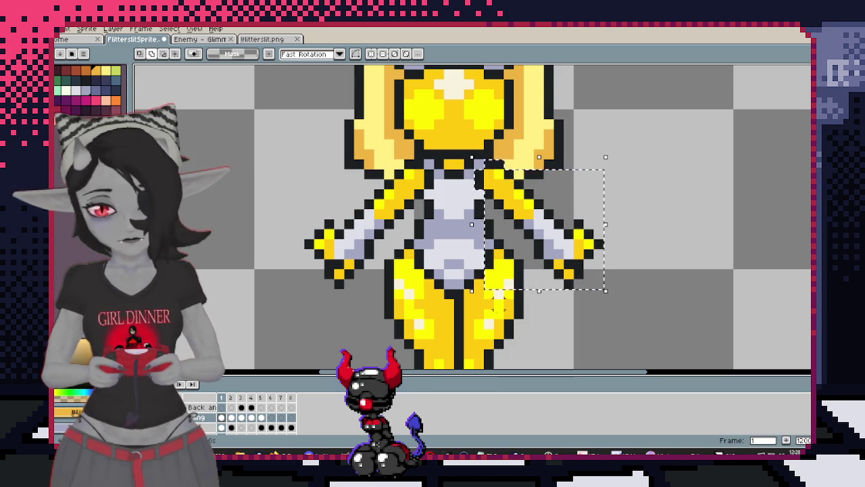
{"action": "left_click_drag", "start_coordinate": [517, 302], "coordinate": [487, 270]}
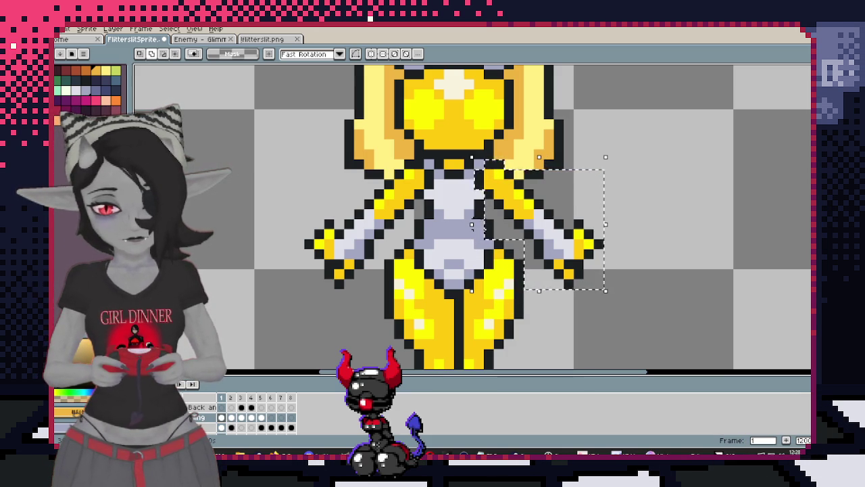
{"action": "left_click_drag", "start_coordinate": [479, 214], "coordinate": [497, 243]}
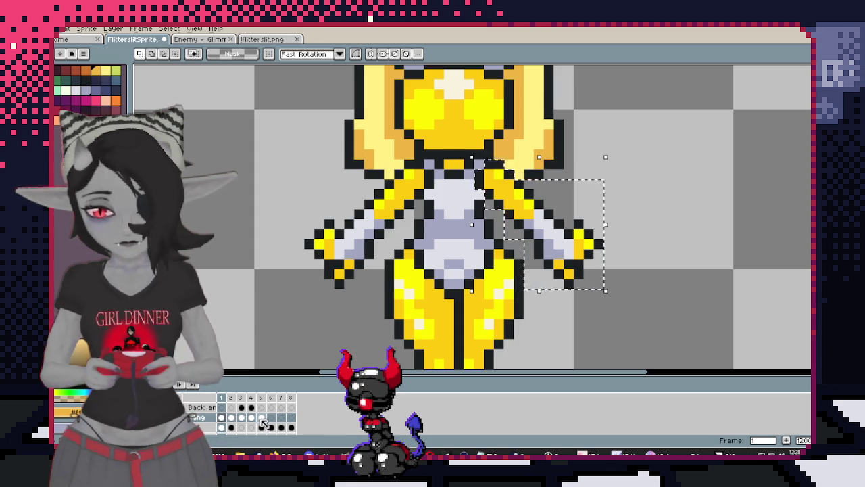
Paste the copied arm into side-view frame 5, nudged 3 pixels left
{"action": "left_click", "coordinate": [261, 419]}
{"action": "key", "text": "ctrl+v"}
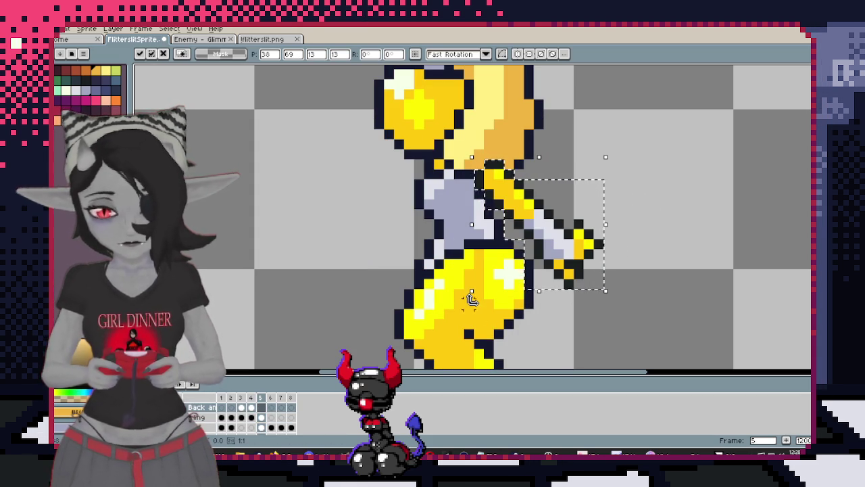
{"action": "key", "text": "Left"}
{"action": "key", "text": "Left"}
{"action": "key", "text": "Left"}
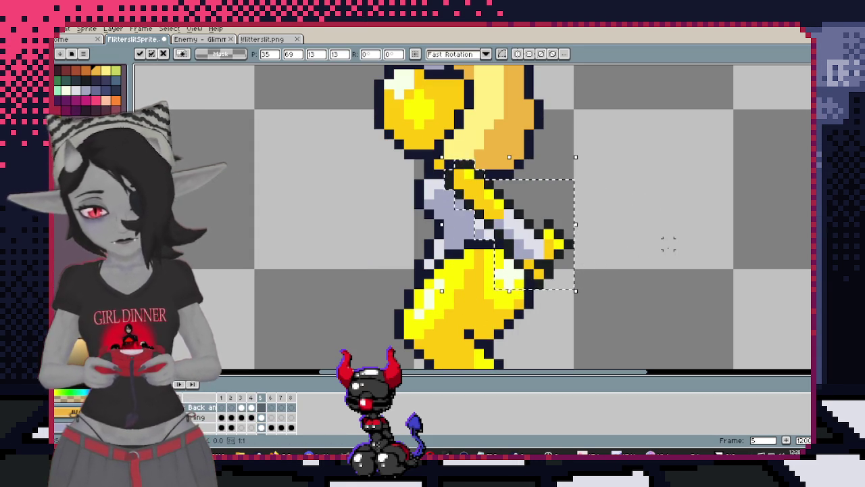
{"action": "key", "text": "Return"}
{"action": "scroll", "coordinate": [618, 284], "scroll_direction": "down", "scroll_amount": 1}
{"action": "scroll", "coordinate": [612, 281], "scroll_direction": "down", "scroll_amount": 2}
{"action": "scroll", "coordinate": [614, 287], "scroll_direction": "up", "scroll_amount": 1}
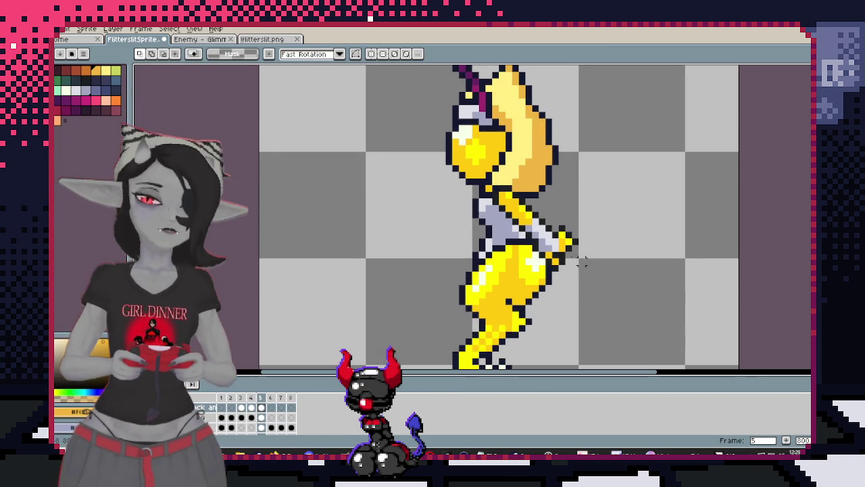
Move the side-view arm one pixel right and down and apply it
{"action": "left_click_drag", "start_coordinate": [464, 170], "coordinate": [613, 287]}
{"action": "key", "text": "Right"}
{"action": "key", "text": "Down"}
{"action": "left_click", "coordinate": [647, 241]}
{"action": "scroll", "coordinate": [629, 237], "scroll_direction": "down", "scroll_amount": 1}
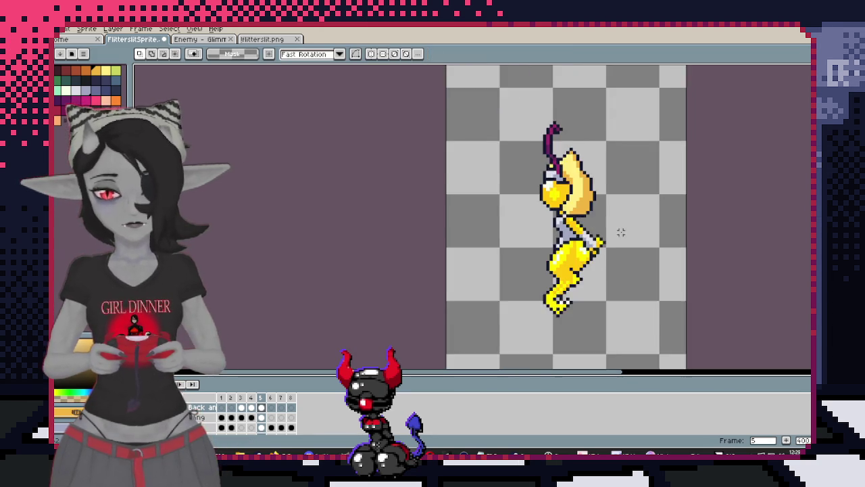
{"action": "scroll", "coordinate": [618, 232], "scroll_direction": "up", "scroll_amount": 1}
{"action": "left_click", "coordinate": [223, 409]}
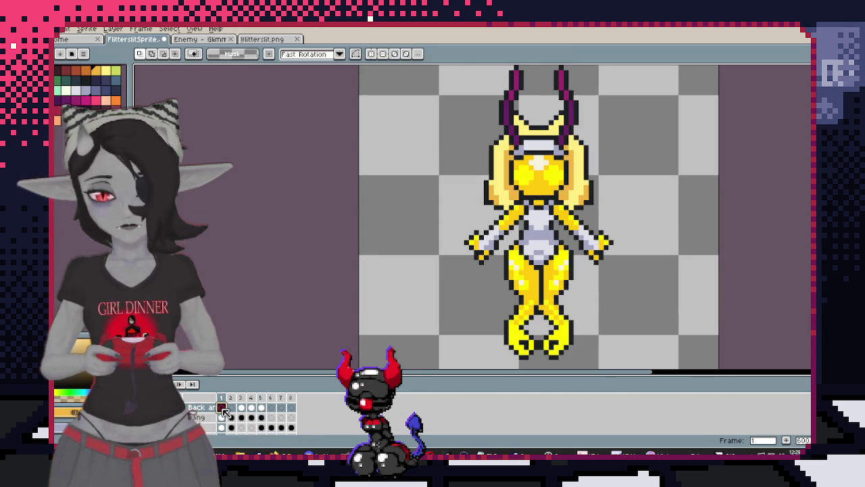
Remove the yellow arm piece sticking out beside the side-view fairy's waist in frame 5
{"action": "left_click", "coordinate": [263, 408]}
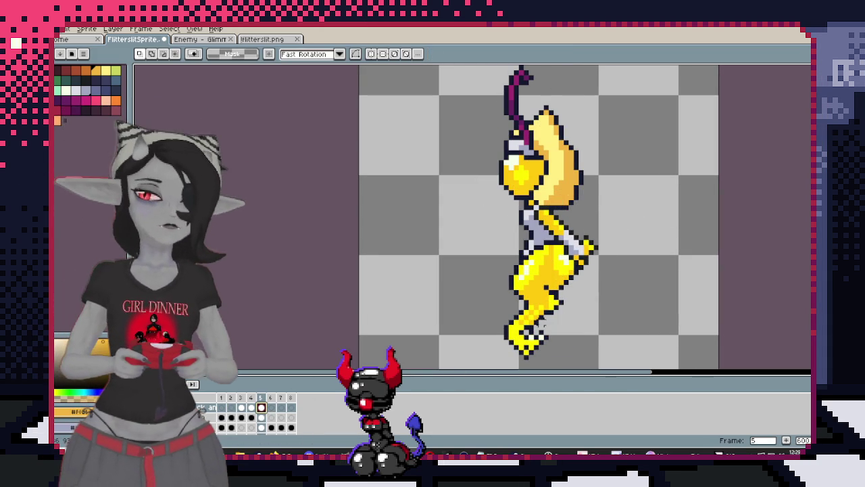
{"action": "left_click_drag", "start_coordinate": [623, 254], "coordinate": [606, 252]}
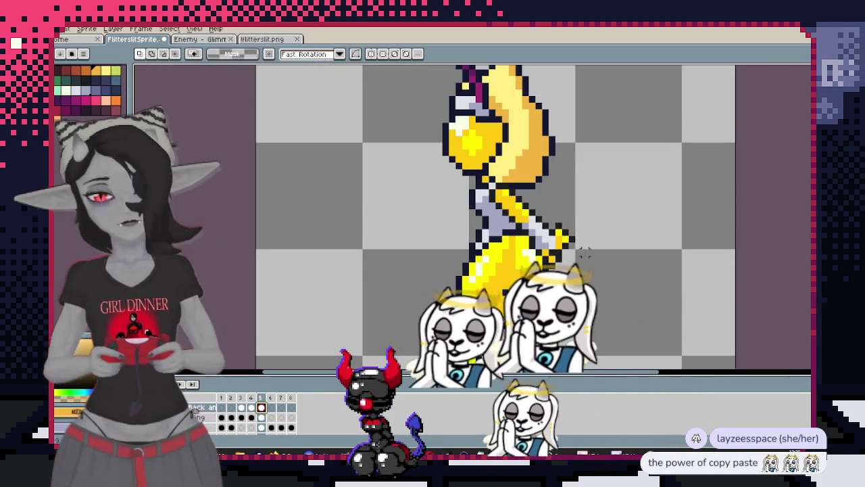
{"action": "scroll", "coordinate": [587, 252], "scroll_direction": "up", "scroll_amount": 1}
{"action": "left_click_drag", "start_coordinate": [597, 284], "coordinate": [500, 174]}
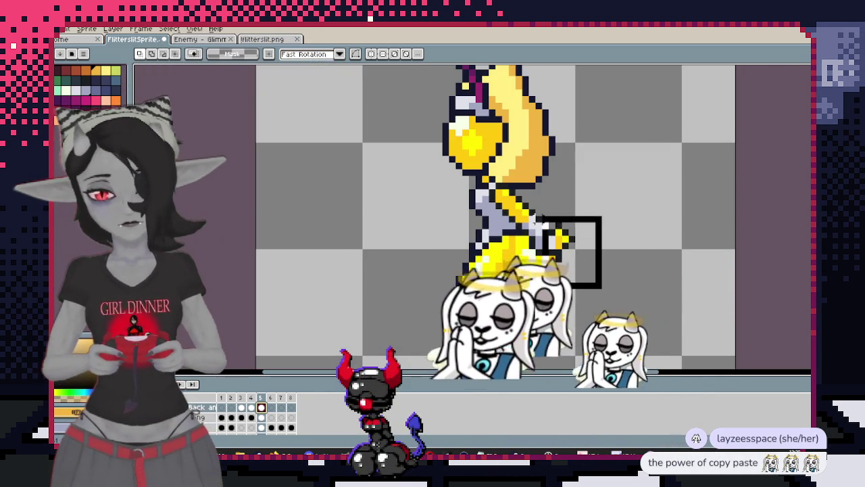
{"action": "key", "text": "Right"}
{"action": "key", "text": "Down"}
{"action": "key", "text": "Return"}
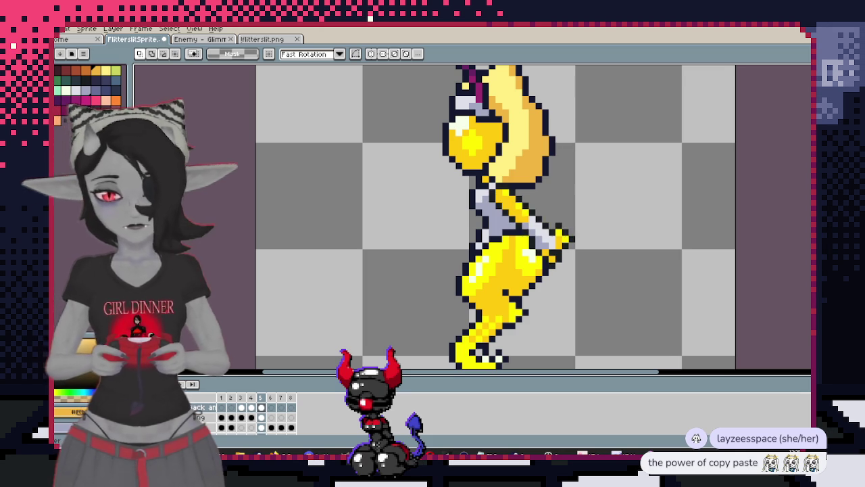
{"action": "key", "text": "ctrl+z"}
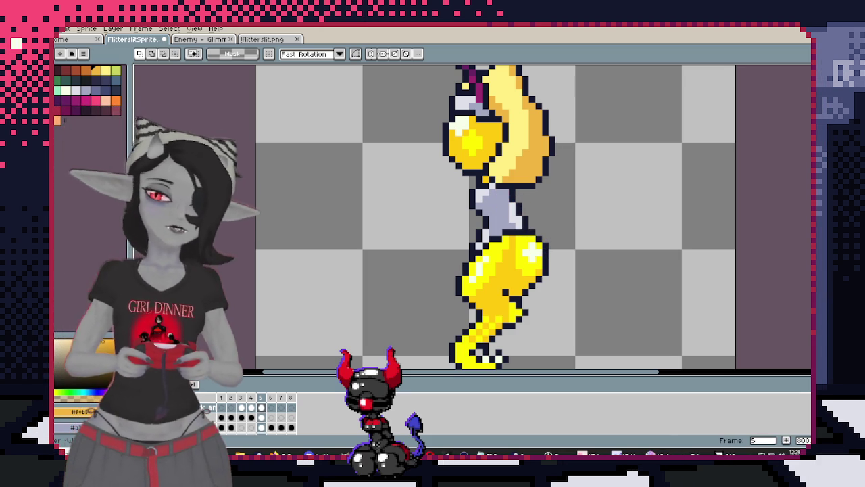
On the touch-up layer, paint the stray light pixels at the fairy's waist dark
{"action": "scroll", "coordinate": [409, 331], "scroll_direction": "up", "scroll_amount": 3}
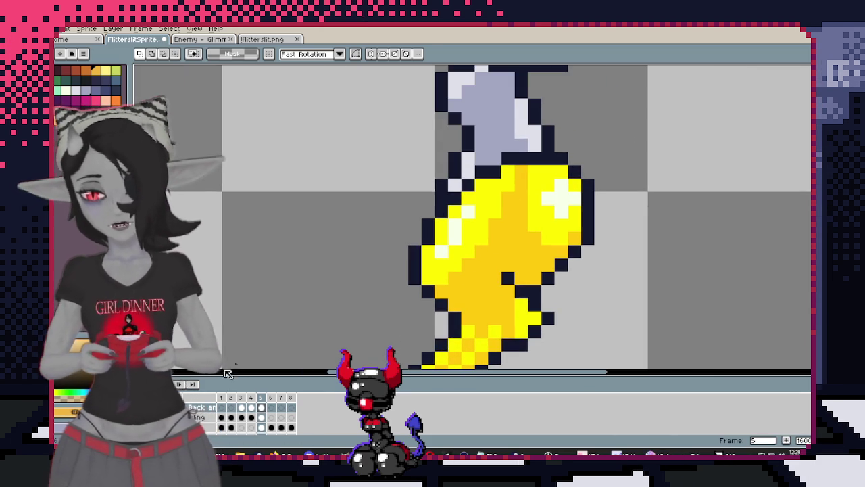
{"action": "left_click", "coordinate": [194, 417]}
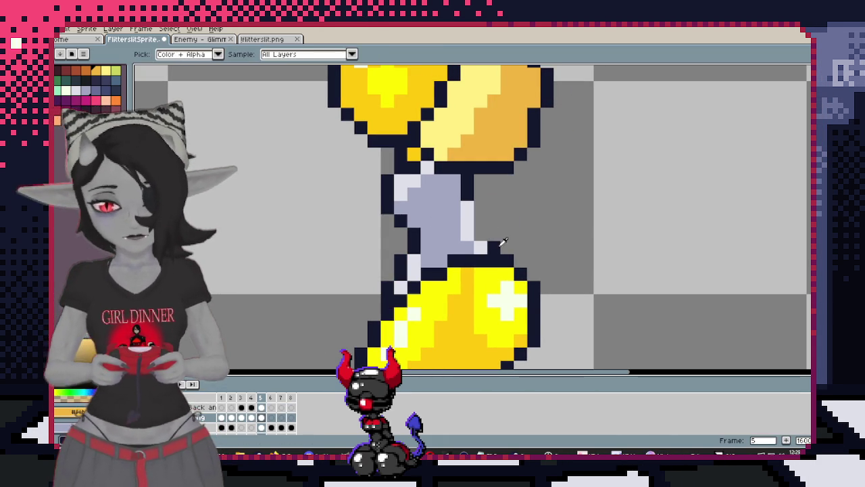
{"action": "key", "text": "v"}
{"action": "key", "text": "b"}
{"action": "scroll", "coordinate": [466, 216], "scroll_direction": "down", "scroll_amount": 4}
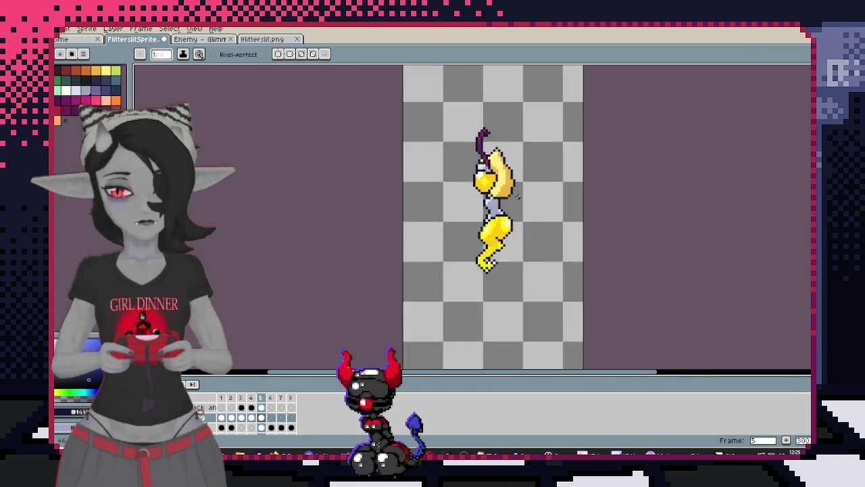
{"action": "scroll", "coordinate": [473, 230], "scroll_direction": "up", "scroll_amount": 3}
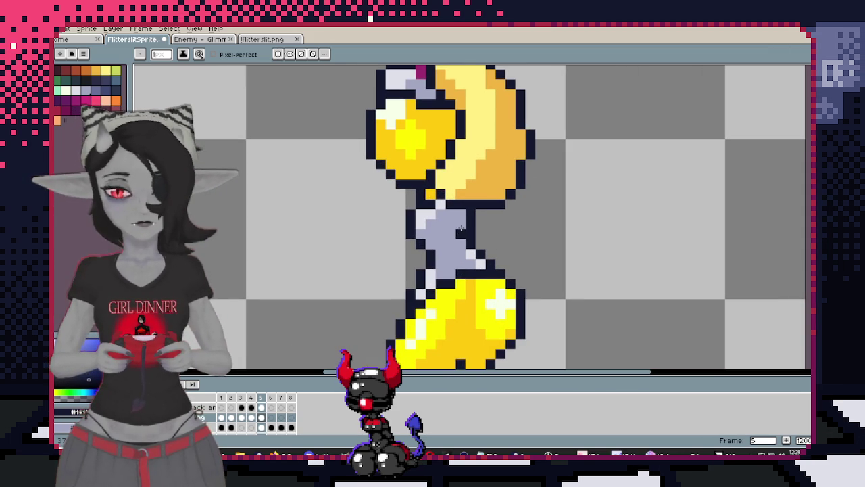
{"action": "key", "text": "e"}
{"action": "scroll", "coordinate": [514, 223], "scroll_direction": "down", "scroll_amount": 1}
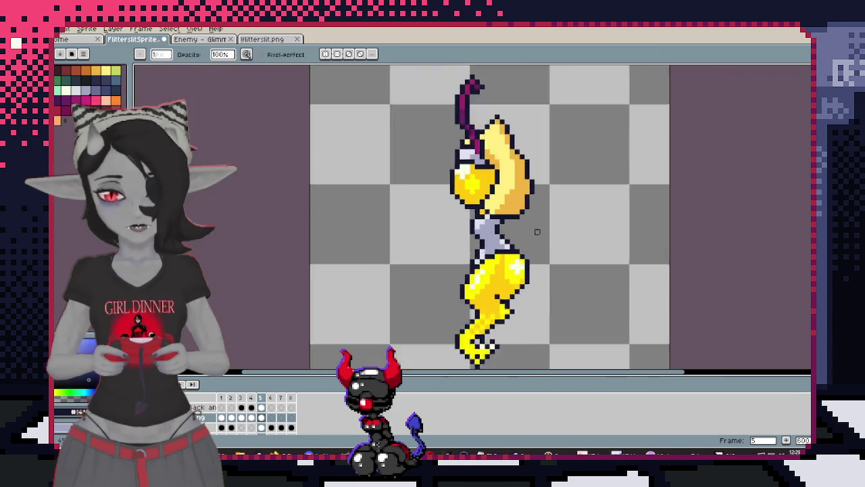
{"action": "scroll", "coordinate": [547, 237], "scroll_direction": "up", "scroll_amount": 2}
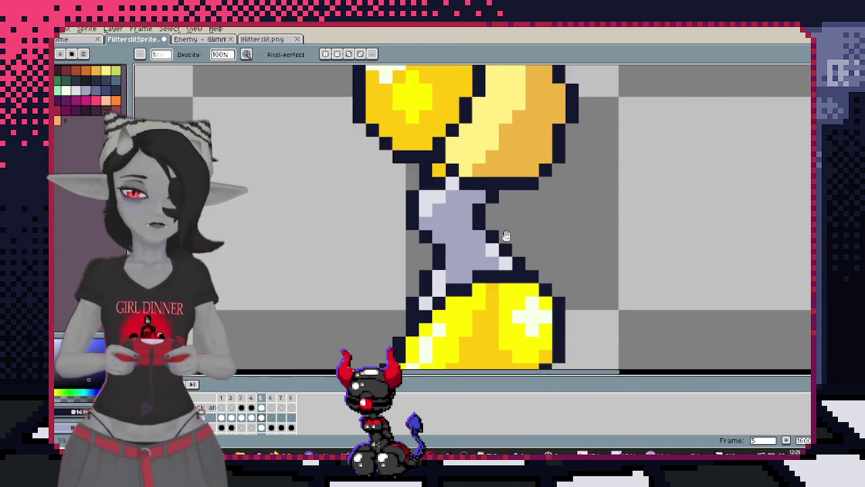
{"action": "key", "text": "b"}
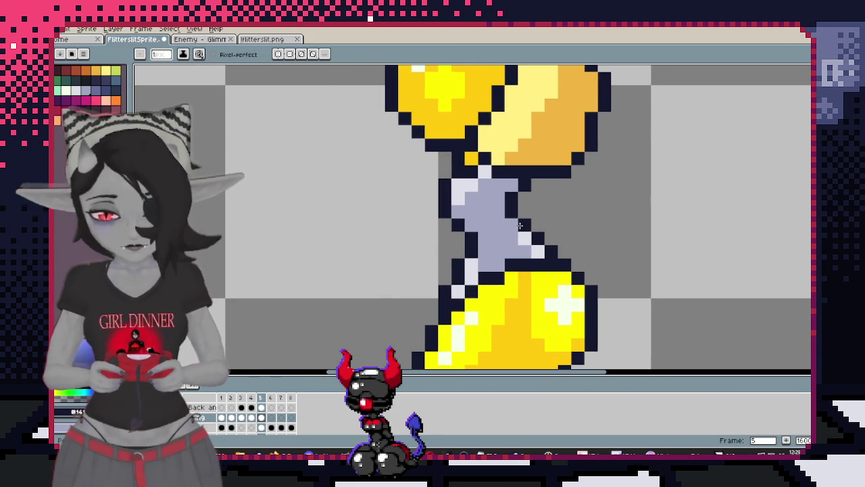
{"action": "left_click_drag", "start_coordinate": [525, 240], "coordinate": [538, 252]}
{"action": "key", "text": "e"}
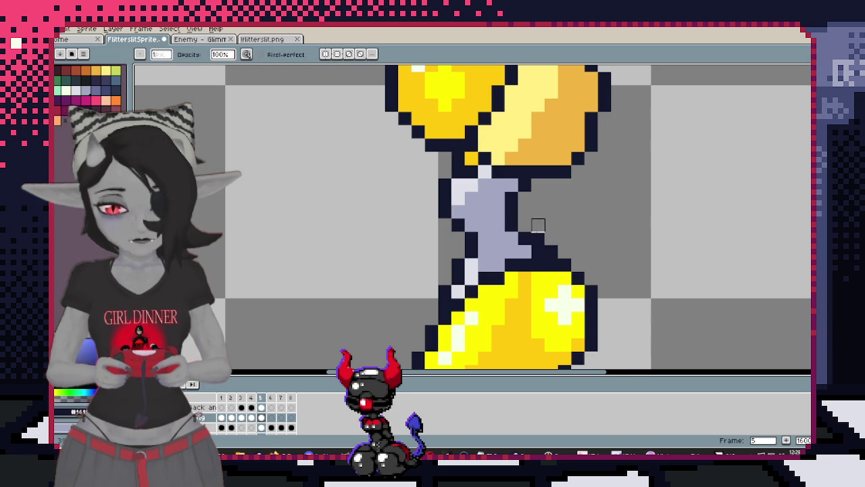
{"action": "scroll", "coordinate": [551, 252], "scroll_direction": "down", "scroll_amount": 1}
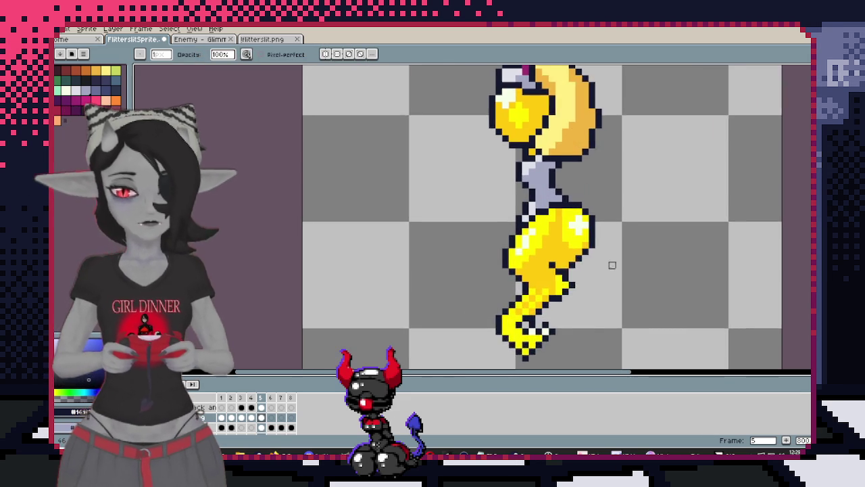
{"action": "scroll", "coordinate": [595, 271], "scroll_direction": "down", "scroll_amount": 2}
Shift the selected arm slightly up and right in side-view frame 5
{"action": "key", "text": "m"}
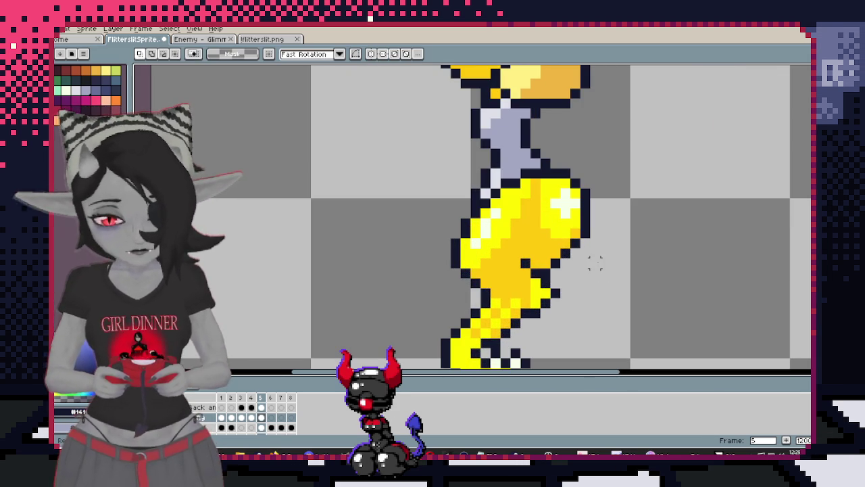
{"action": "left_click_drag", "start_coordinate": [568, 193], "coordinate": [556, 196]}
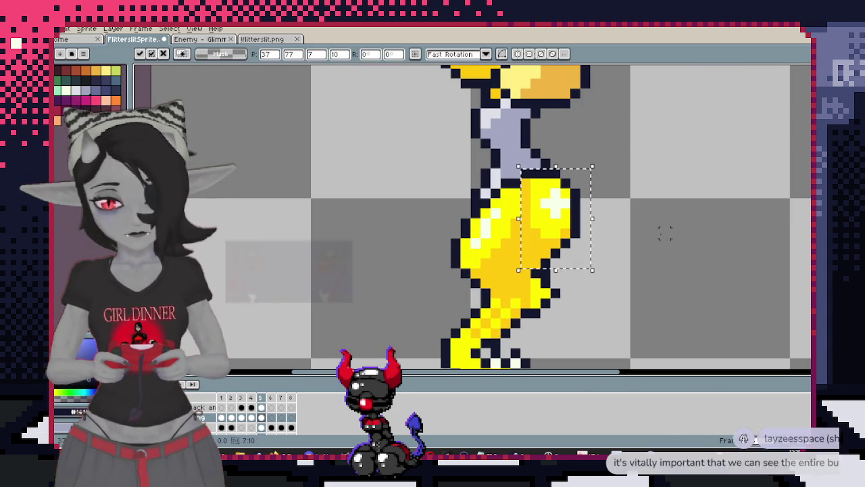
{"action": "scroll", "coordinate": [645, 222], "scroll_direction": "down", "scroll_amount": 1}
{"action": "scroll", "coordinate": [620, 256], "scroll_direction": "down", "scroll_amount": 1}
{"action": "scroll", "coordinate": [620, 255], "scroll_direction": "up", "scroll_amount": 1}
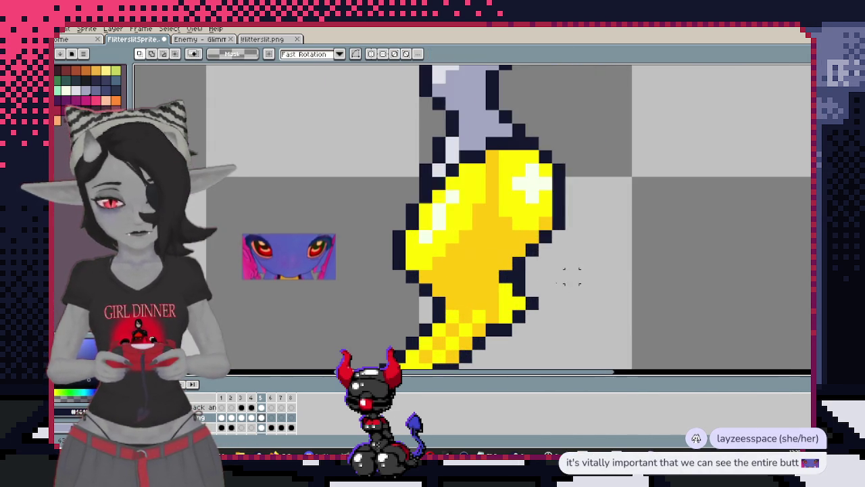
{"action": "key", "text": "b"}
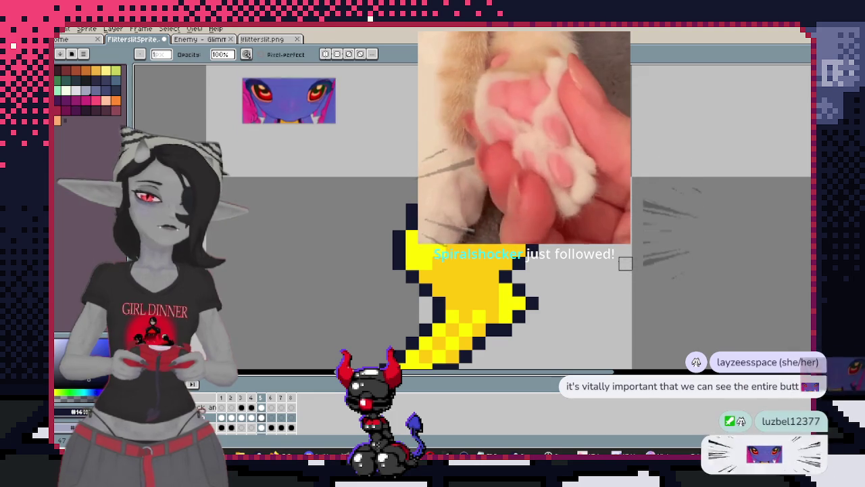
{"action": "scroll", "coordinate": [625, 263], "scroll_direction": "down", "scroll_amount": 1}
{"action": "mouse_move", "coordinate": [625, 262]}
{"action": "left_mouse_down"}
{"action": "mouse_move", "coordinate": [589, 283]}
{"action": "mouse_move", "coordinate": [580, 269]}
{"action": "left_mouse_up"}
{"action": "key", "text": "v"}
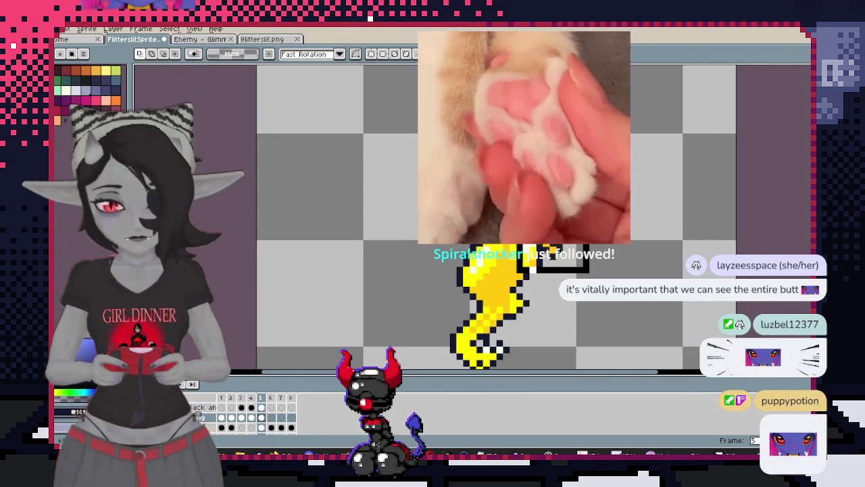
{"action": "left_click_drag", "start_coordinate": [538, 242], "coordinate": [530, 221]}
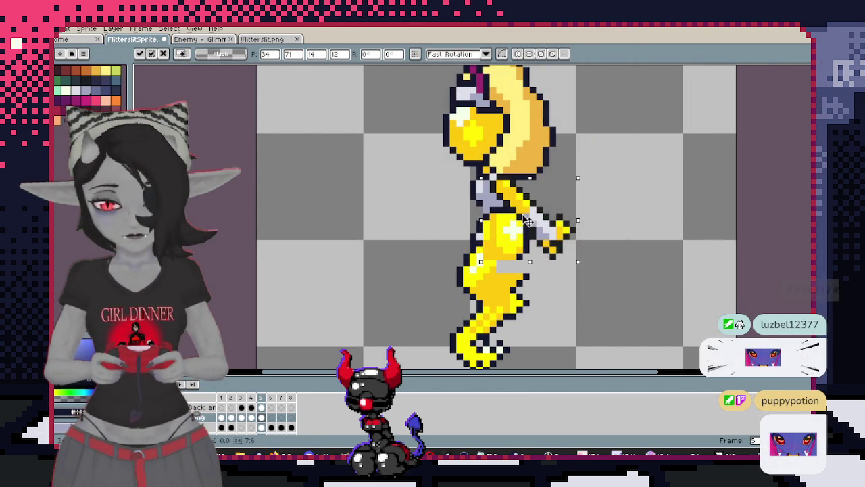
{"action": "key", "text": "Escape"}
{"action": "mouse_move", "coordinate": [546, 246]}
{"action": "left_mouse_down"}
{"action": "mouse_move", "coordinate": [553, 224]}
{"action": "mouse_move", "coordinate": [535, 237]}
{"action": "mouse_move", "coordinate": [548, 245]}
{"action": "left_mouse_up"}
{"action": "key", "text": "Return"}
Rotate the selected arm and waist area about 15 degrees, nudge it, and drop it
{"action": "left_click_drag", "start_coordinate": [618, 288], "coordinate": [467, 152]}
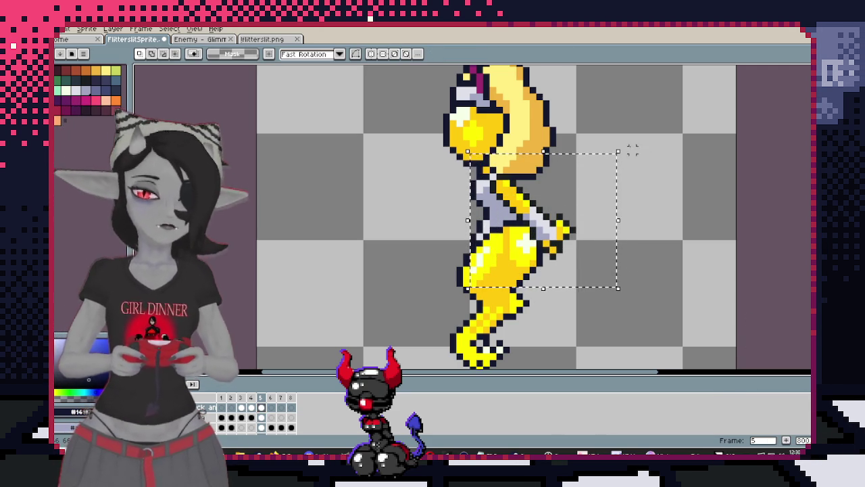
{"action": "mouse_move", "coordinate": [623, 142]}
{"action": "left_mouse_down"}
{"action": "mouse_move", "coordinate": [607, 120]}
{"action": "mouse_move", "coordinate": [628, 149]}
{"action": "mouse_move", "coordinate": [622, 130]}
{"action": "mouse_move", "coordinate": [593, 114]}
{"action": "mouse_move", "coordinate": [623, 132]}
{"action": "left_mouse_up"}
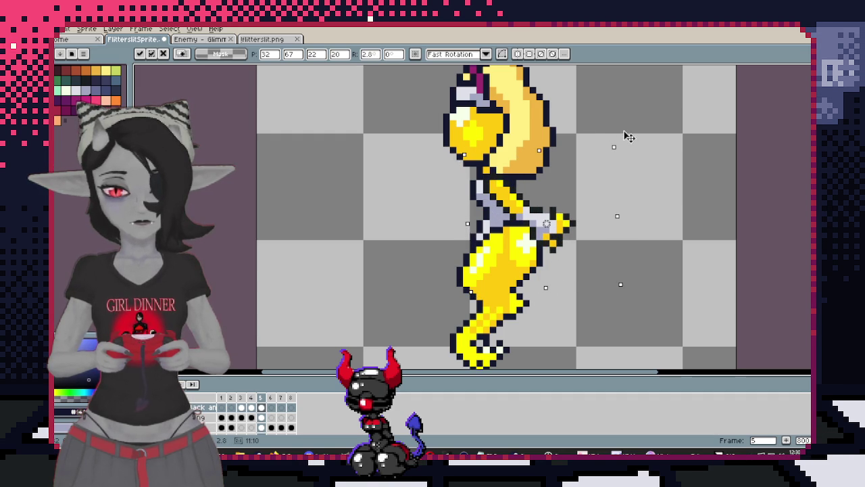
{"action": "key", "text": "Up"}
{"action": "key", "text": "Up"}
{"action": "key", "text": "Right"}
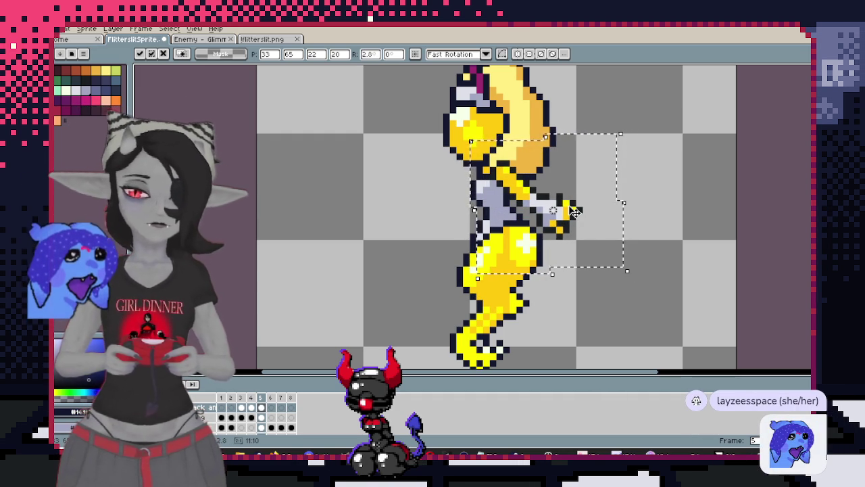
{"action": "key", "text": "Down"}
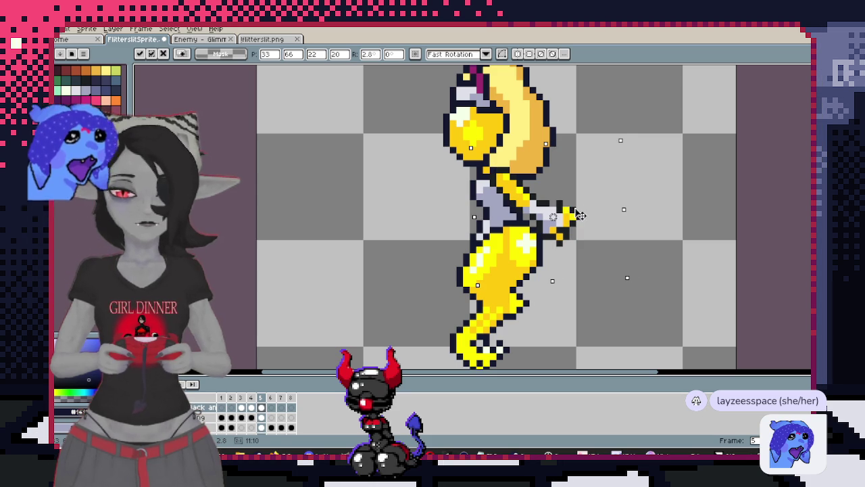
{"action": "key", "text": "Up"}
{"action": "key", "text": "Left"}
{"action": "key", "text": "Return"}
{"action": "key", "text": "ctrl+d"}
{"action": "key", "text": "Return"}
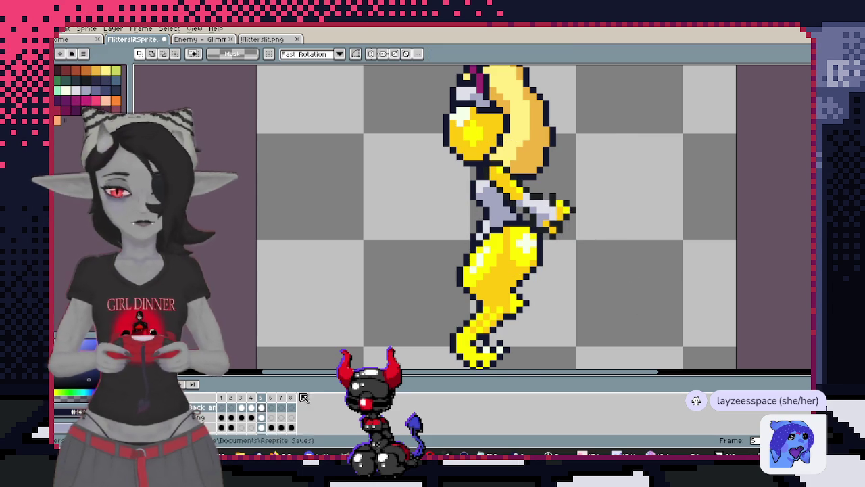
Paste the arm again and rotate it into a horizontal pose with the hand reaching forward
{"action": "left_click", "coordinate": [224, 418]}
{"action": "left_click", "coordinate": [263, 407]}
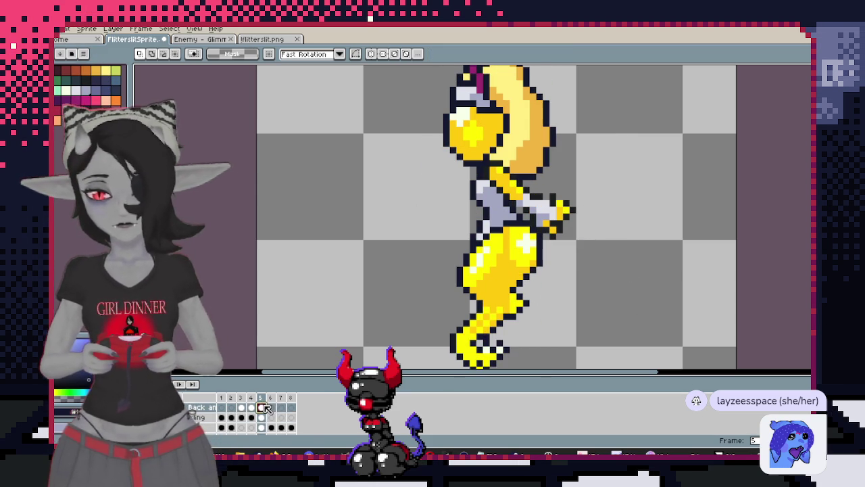
{"action": "key", "text": "ctrl+v"}
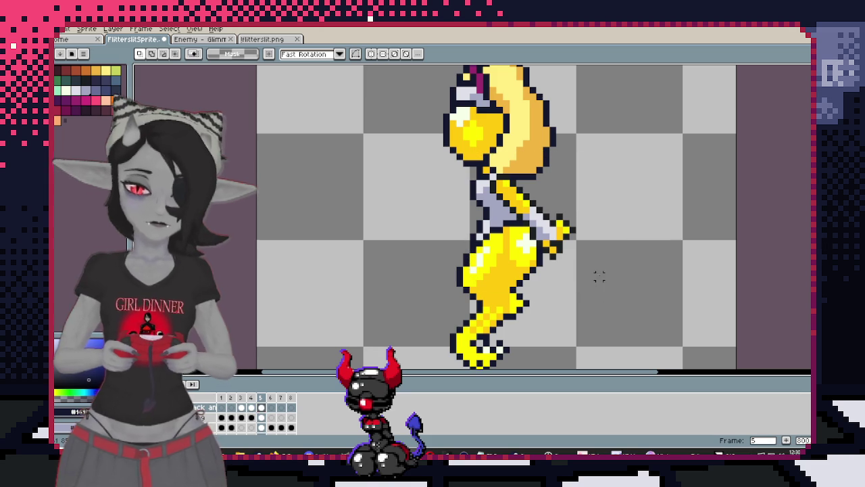
{"action": "left_click_drag", "start_coordinate": [611, 277], "coordinate": [517, 181]}
{"action": "left_click", "coordinate": [504, 288]}
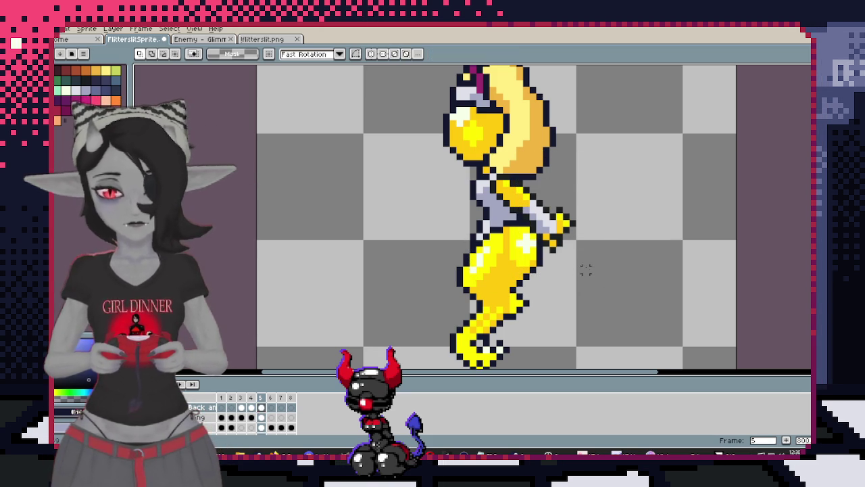
{"action": "left_click_drag", "start_coordinate": [533, 182], "coordinate": [571, 269]}
{"action": "left_click", "coordinate": [572, 269]}
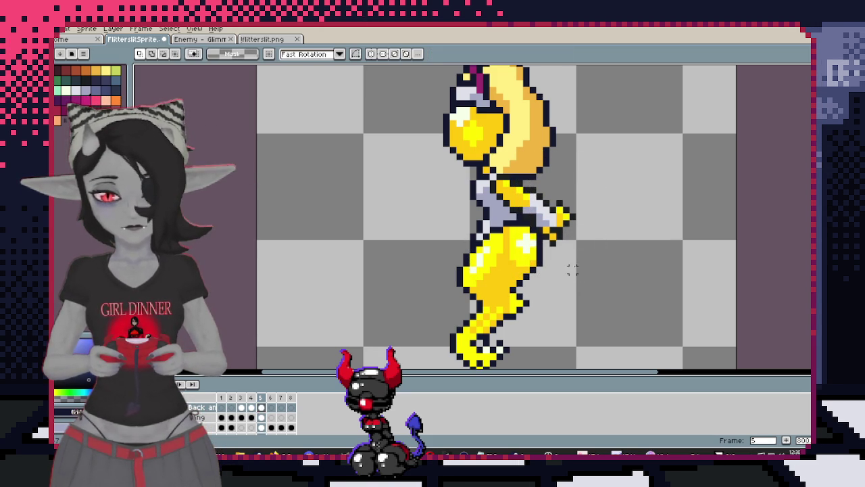
{"action": "mouse_move", "coordinate": [590, 175]}
{"action": "left_mouse_down"}
{"action": "mouse_move", "coordinate": [560, 271]}
{"action": "mouse_move", "coordinate": [539, 254]}
{"action": "left_mouse_up"}
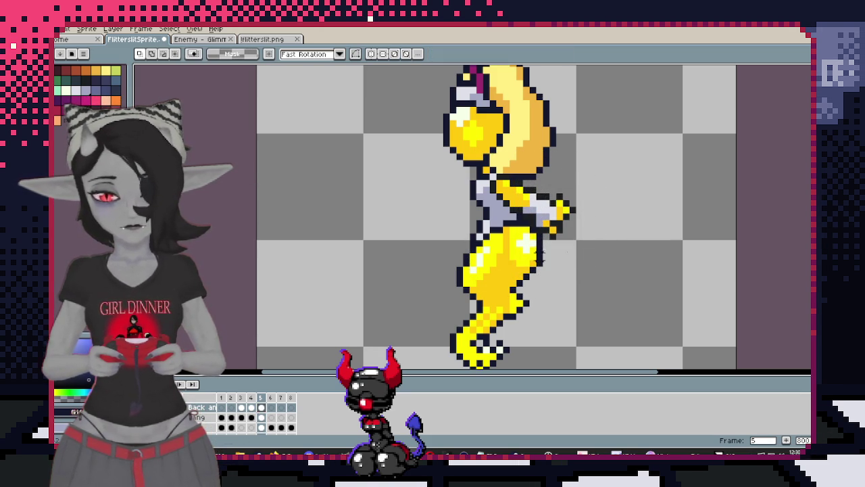
{"action": "left_click_drag", "start_coordinate": [592, 268], "coordinate": [500, 152]}
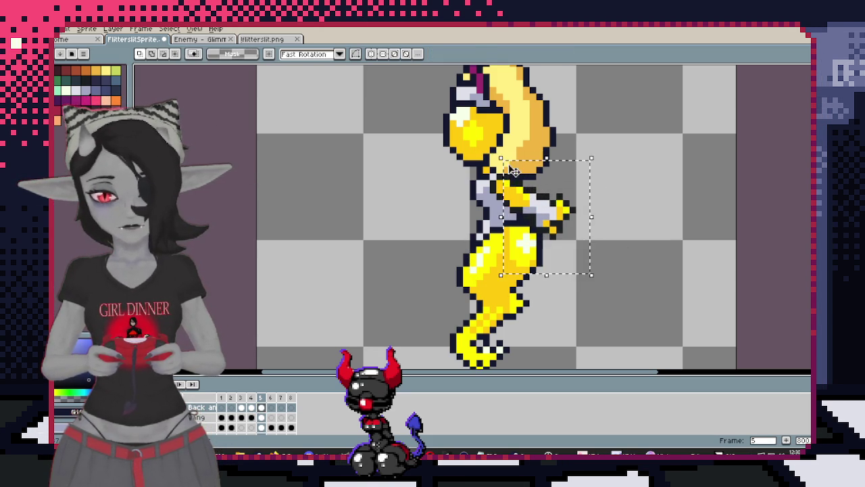
{"action": "left_click", "coordinate": [448, 290]}
{"action": "scroll", "coordinate": [571, 222], "scroll_direction": "up", "scroll_amount": 2}
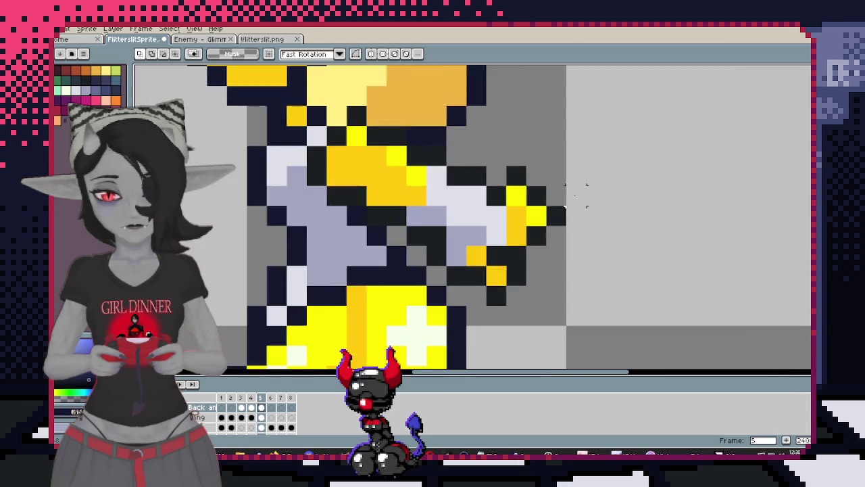
Compare side-view frame 5 with the front view, then try a flood fill near the arm and undo it
{"action": "scroll", "coordinate": [574, 226], "scroll_direction": "down", "scroll_amount": 3}
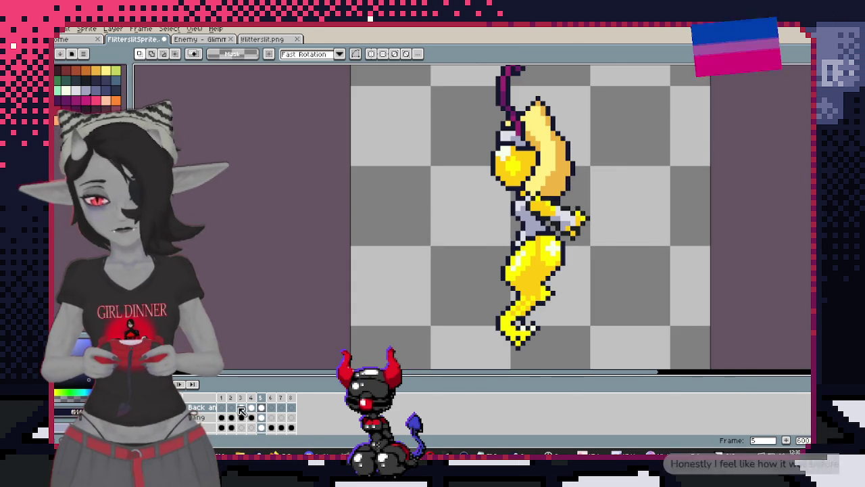
{"action": "left_click", "coordinate": [250, 408]}
{"action": "left_click", "coordinate": [264, 408]}
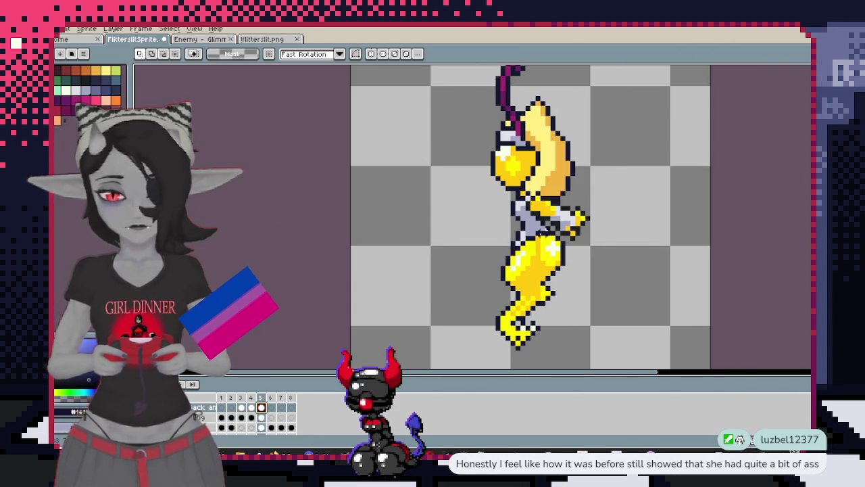
{"action": "scroll", "coordinate": [545, 192], "scroll_direction": "up", "scroll_amount": 2}
{"action": "scroll", "coordinate": [545, 191], "scroll_direction": "down", "scroll_amount": 1}
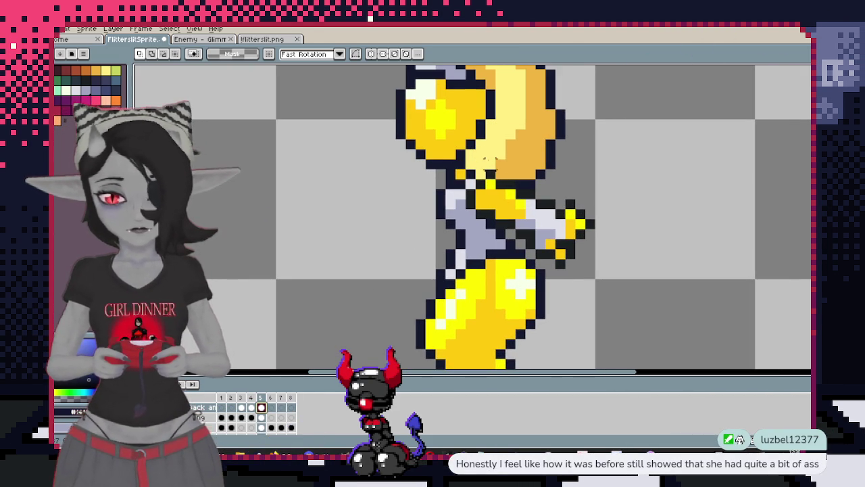
{"action": "key", "text": "b"}
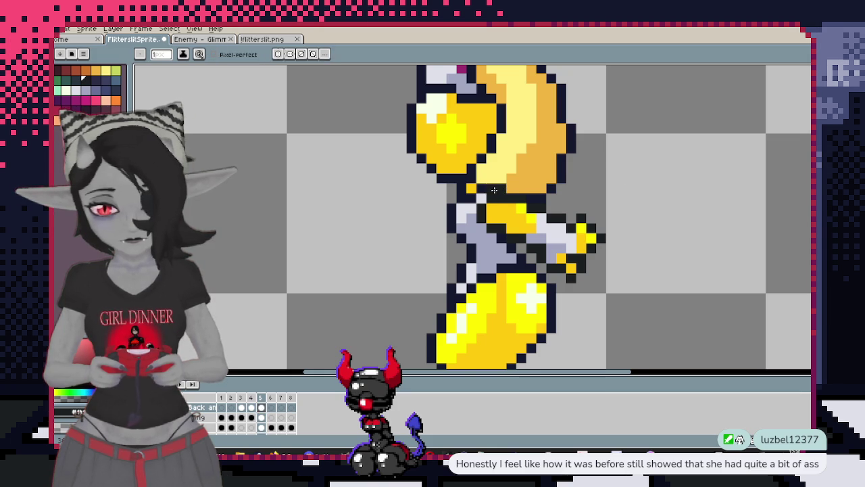
{"action": "scroll", "coordinate": [550, 188], "scroll_direction": "up", "scroll_amount": 2}
{"action": "key", "text": "g"}
{"action": "left_click", "coordinate": [535, 204]}
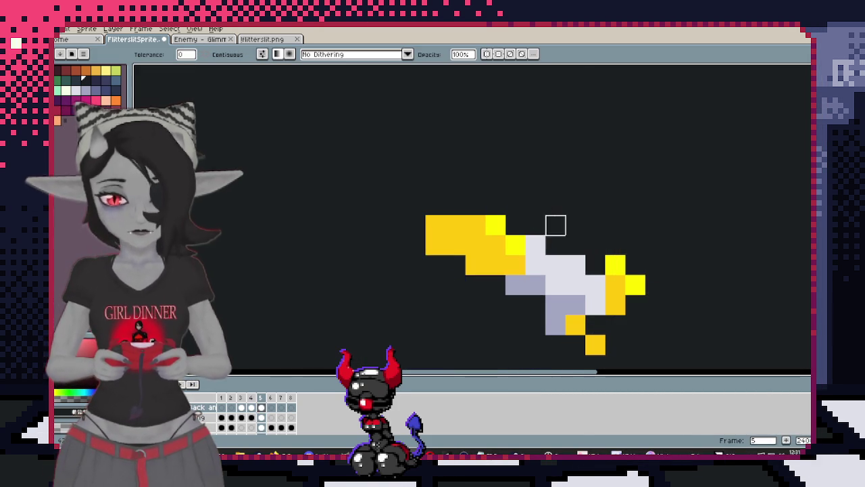
{"action": "key", "text": "ctrl+z"}
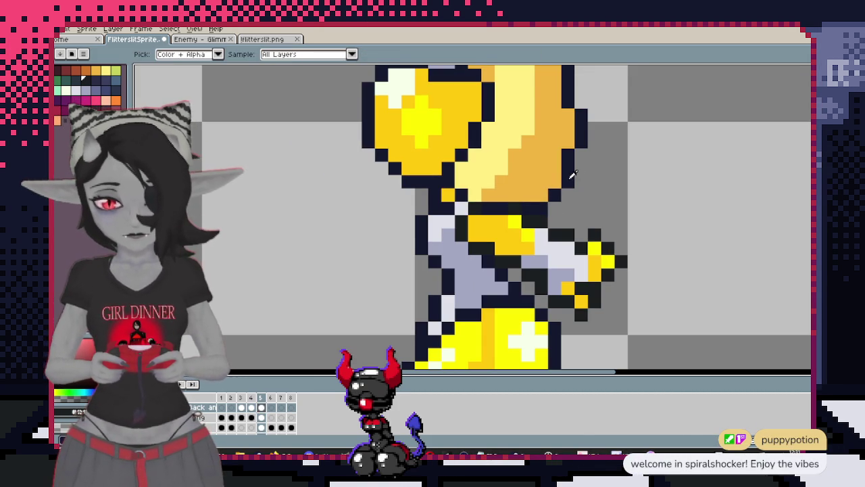
Check front frame 1, step back to side-view frame 5, and undo and redo recent edits
{"action": "left_click", "coordinate": [223, 417]}
{"action": "key", "text": "i"}
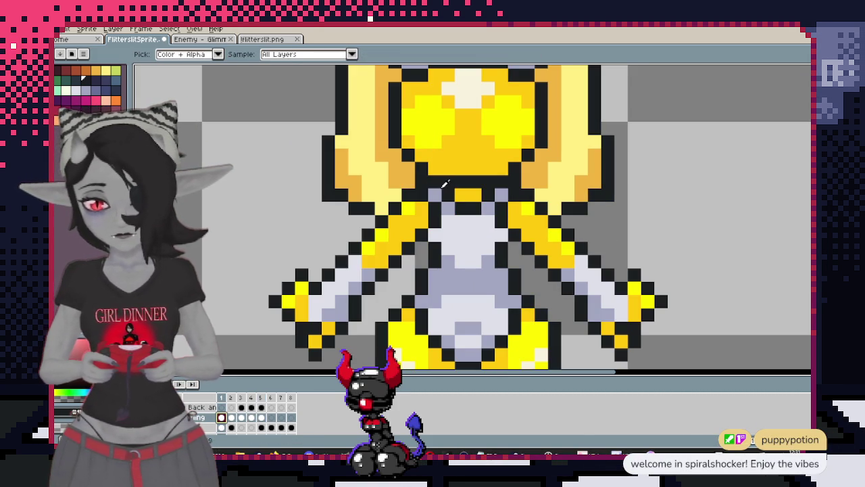
{"action": "key", "text": "g"}
{"action": "key", "text": "Right"}
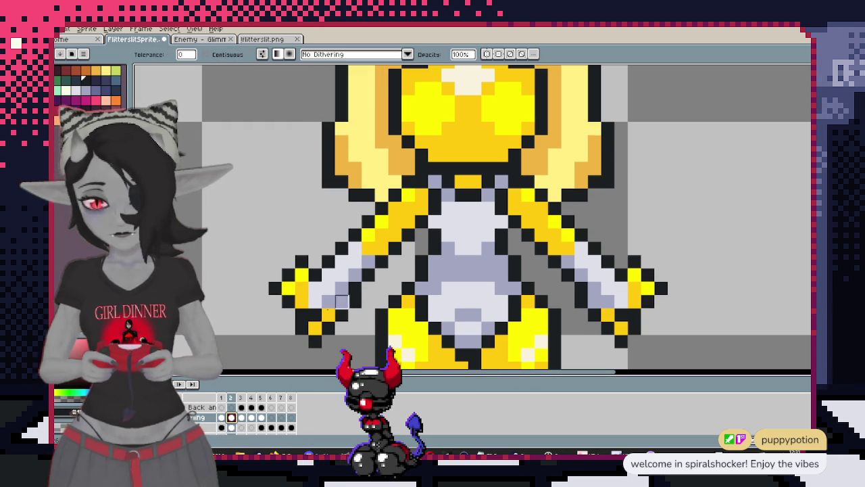
{"action": "key", "text": "Right"}
{"action": "key", "text": "Right"}
{"action": "key", "text": "Right"}
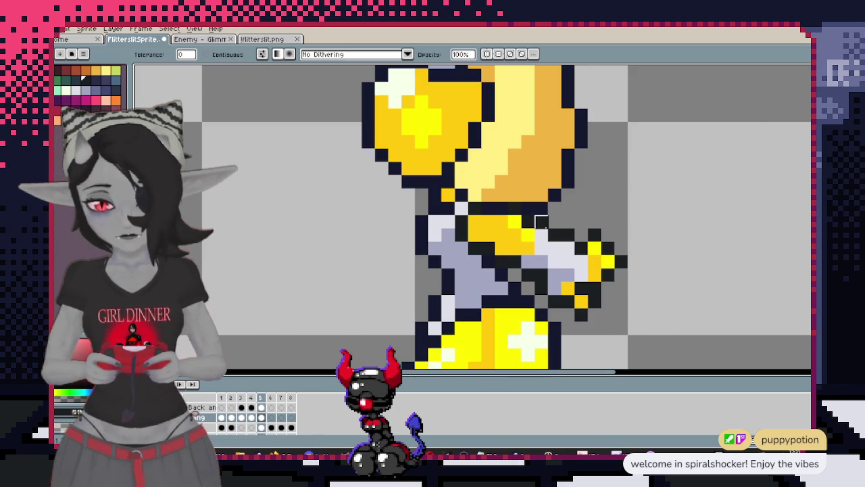
{"action": "scroll", "coordinate": [568, 249], "scroll_direction": "down", "scroll_amount": 1}
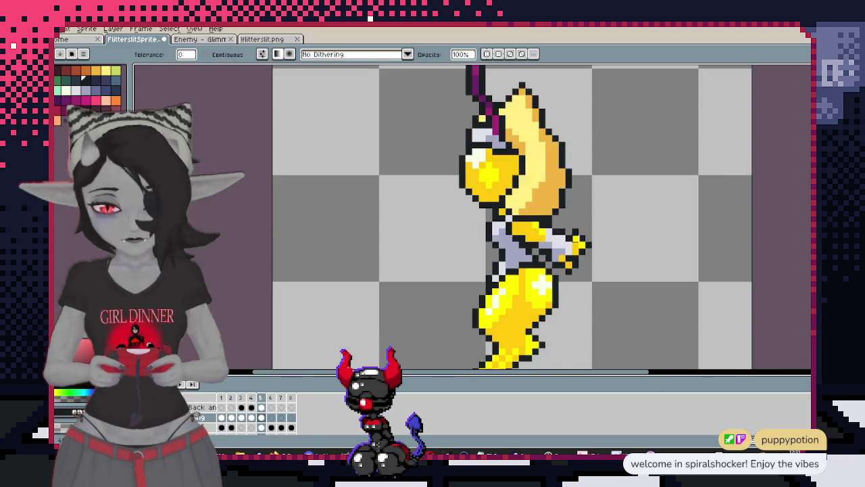
{"action": "left_click", "coordinate": [263, 406]}
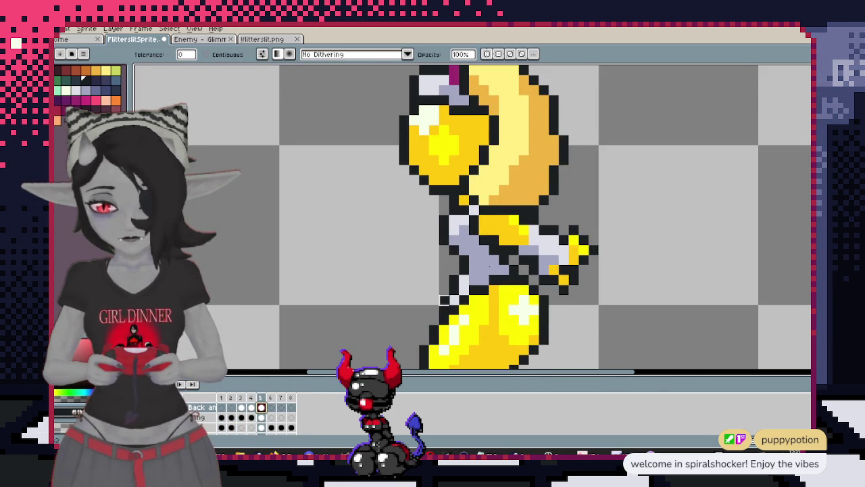
{"action": "scroll", "coordinate": [587, 196], "scroll_direction": "up", "scroll_amount": 1}
{"action": "key", "text": "b"}
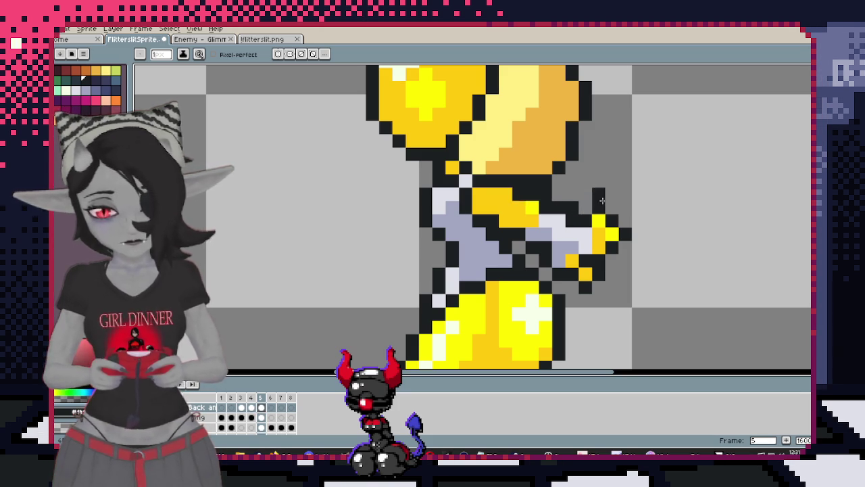
{"action": "key", "text": "ctrl+z"}
{"action": "key", "text": "v"}
{"action": "key", "text": "ctrl+d"}
{"action": "key", "text": "b"}
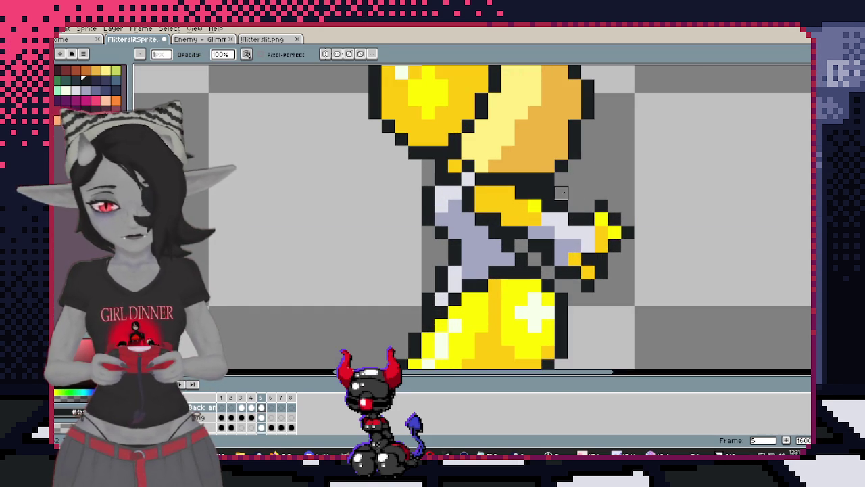
Paint two orange pixels under the fairy's hand in frame 5
{"action": "scroll", "coordinate": [601, 179], "scroll_direction": "down", "scroll_amount": 3}
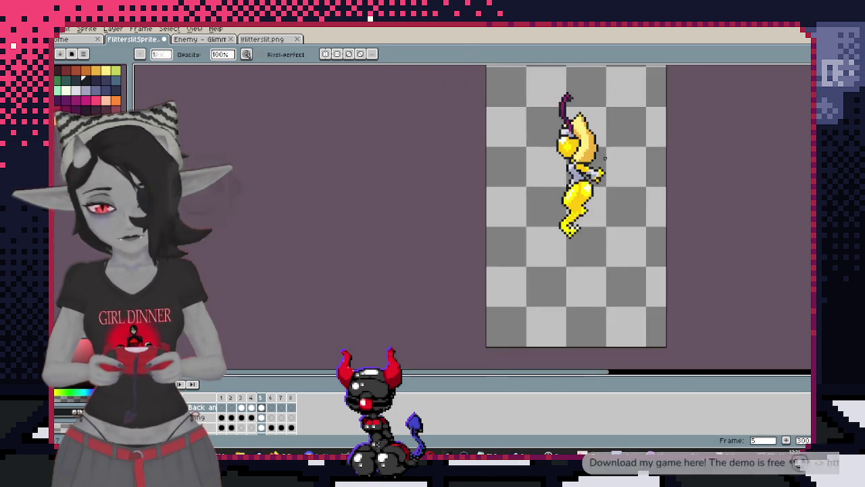
{"action": "scroll", "coordinate": [604, 160], "scroll_direction": "up", "scroll_amount": 2}
{"action": "scroll", "coordinate": [614, 209], "scroll_direction": "up", "scroll_amount": 1}
{"action": "scroll", "coordinate": [590, 282], "scroll_direction": "up", "scroll_amount": 1}
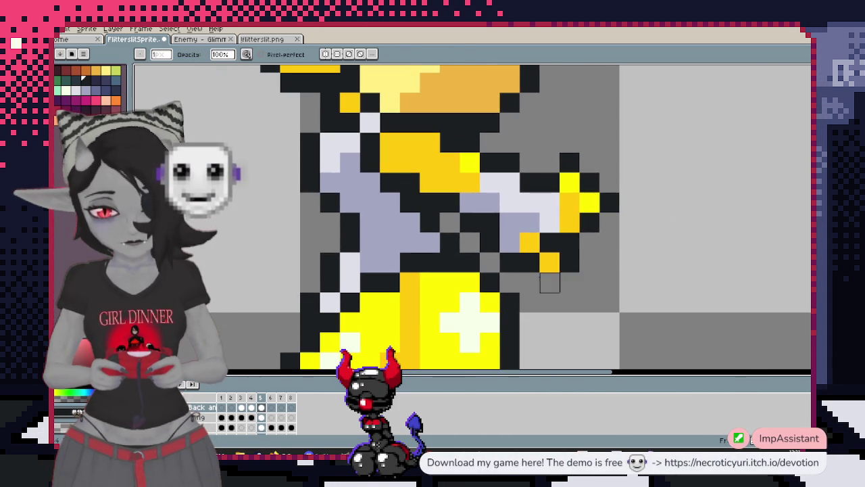
{"action": "scroll", "coordinate": [609, 261], "scroll_direction": "down", "scroll_amount": 3}
{"action": "scroll", "coordinate": [605, 261], "scroll_direction": "up", "scroll_amount": 3}
{"action": "key", "text": "m"}
{"action": "left_click", "coordinate": [557, 227]}
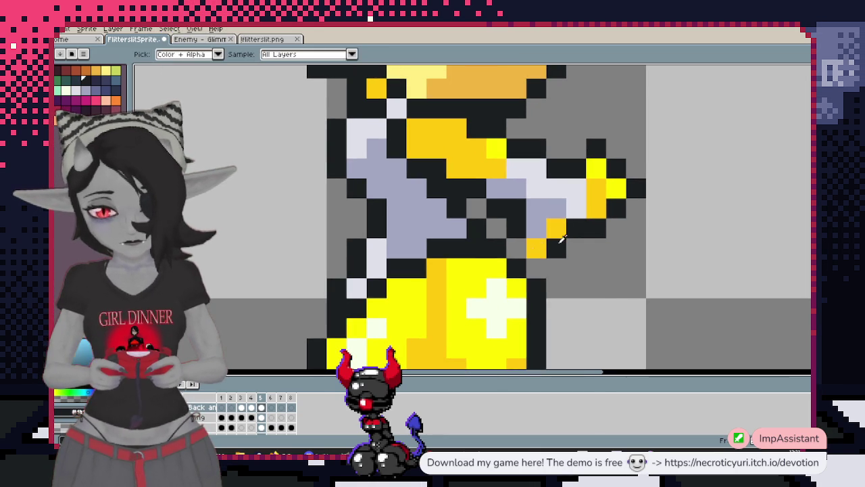
{"action": "left_click", "coordinate": [536, 248]}
{"action": "key", "text": "Right"}
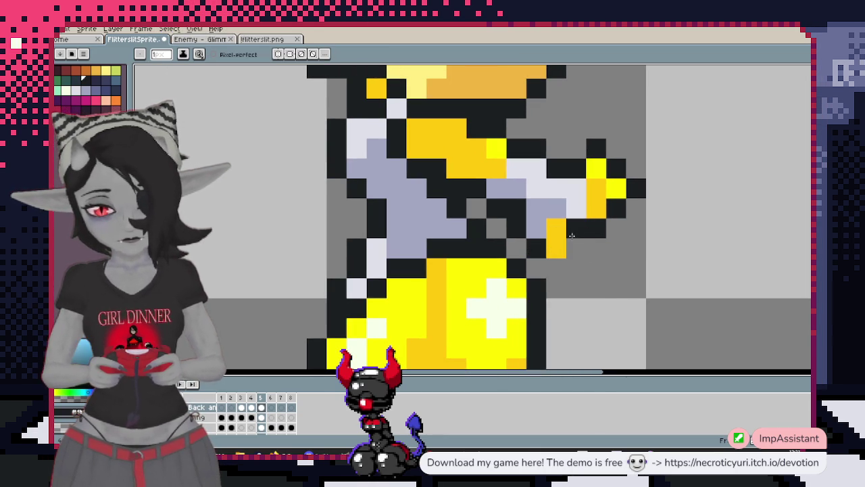
{"action": "scroll", "coordinate": [622, 241], "scroll_direction": "down", "scroll_amount": 3}
{"action": "scroll", "coordinate": [638, 244], "scroll_direction": "up", "scroll_amount": 2}
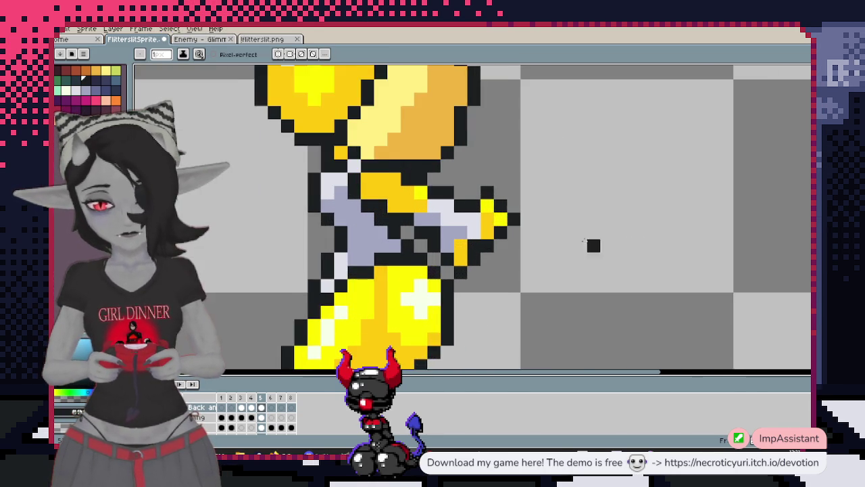
{"action": "scroll", "coordinate": [605, 233], "scroll_direction": "down", "scroll_amount": 3}
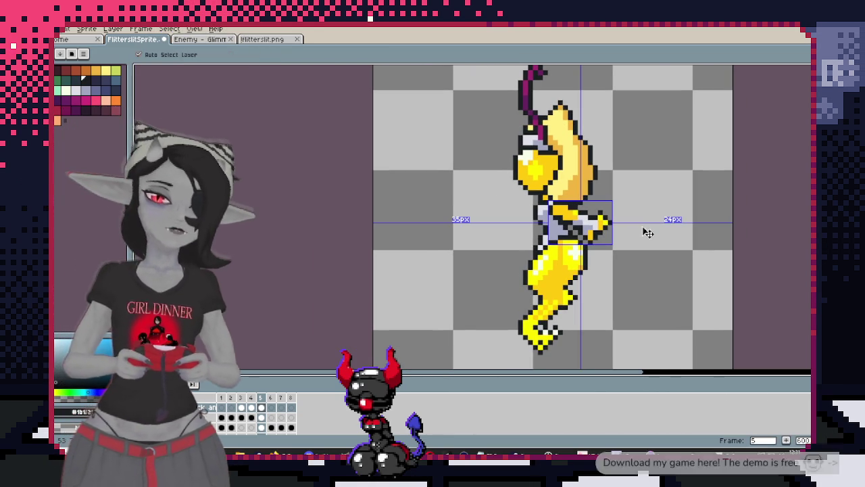
Erase the arm and hand from the mid-section with a 7px eraser, then show frame 1
{"action": "key", "text": "e"}
{"action": "left_click_drag", "start_coordinate": [598, 223], "coordinate": [573, 251]}
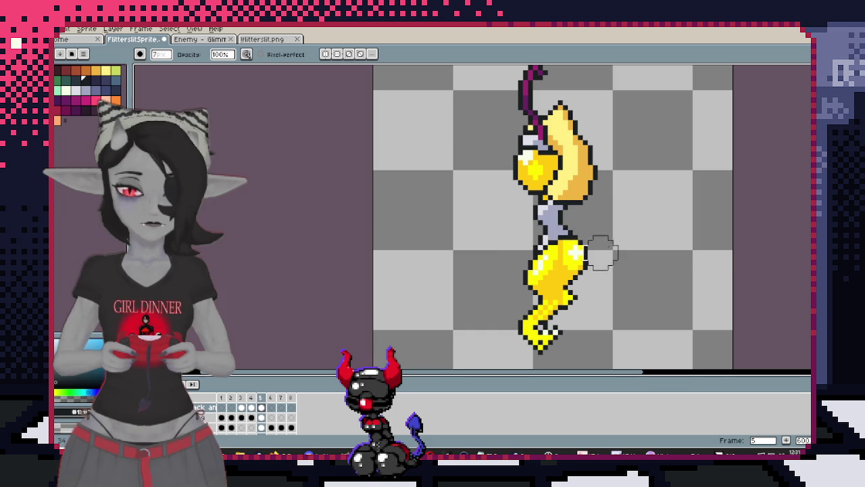
{"action": "key", "text": "b"}
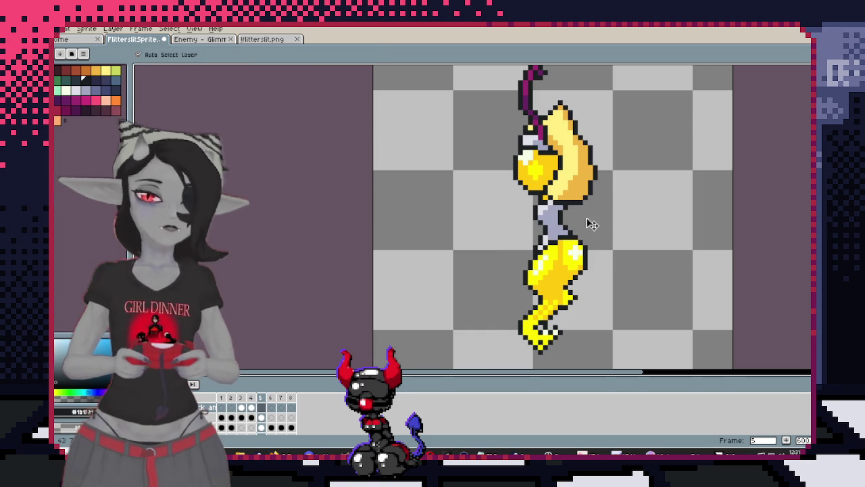
{"action": "scroll", "coordinate": [585, 222], "scroll_direction": "up", "scroll_amount": 3}
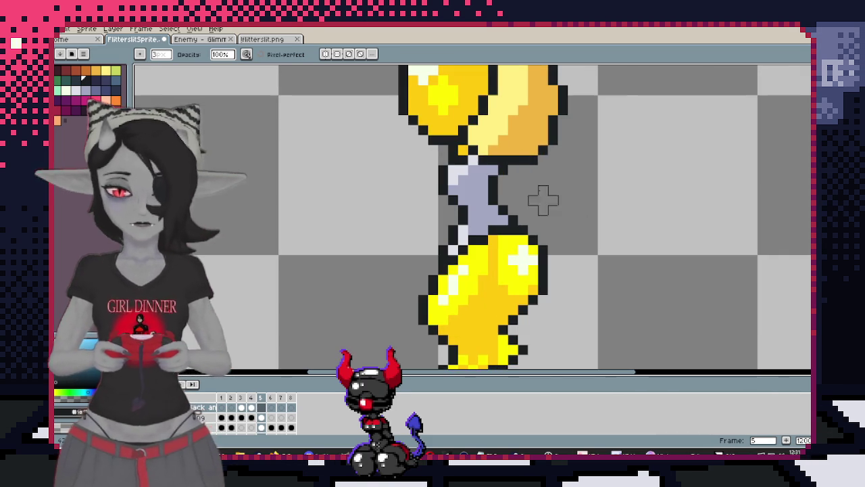
{"action": "left_click", "coordinate": [222, 417]}
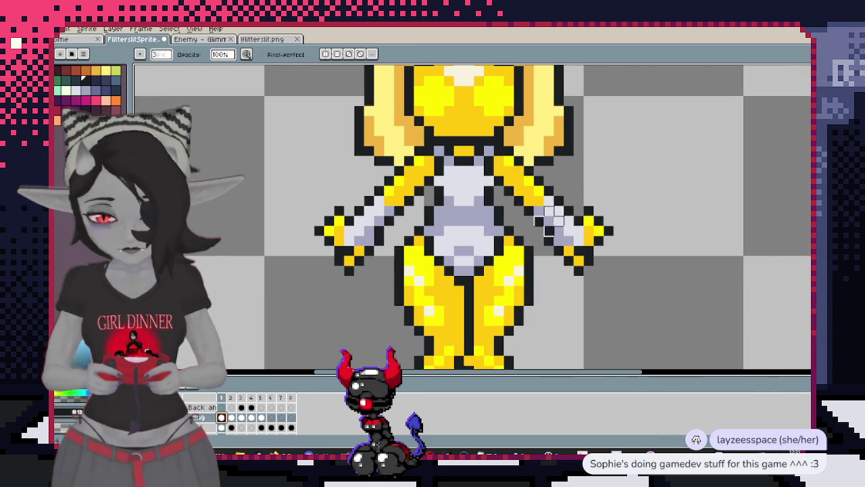
Select and try moving the front view's right arm, cancel the move, and return to frame 5
{"action": "key", "text": "m"}
{"action": "mouse_move", "coordinate": [521, 177]}
{"action": "left_mouse_down"}
{"action": "mouse_move", "coordinate": [622, 294]}
{"action": "mouse_move", "coordinate": [498, 149]}
{"action": "mouse_move", "coordinate": [482, 143]}
{"action": "left_mouse_up"}
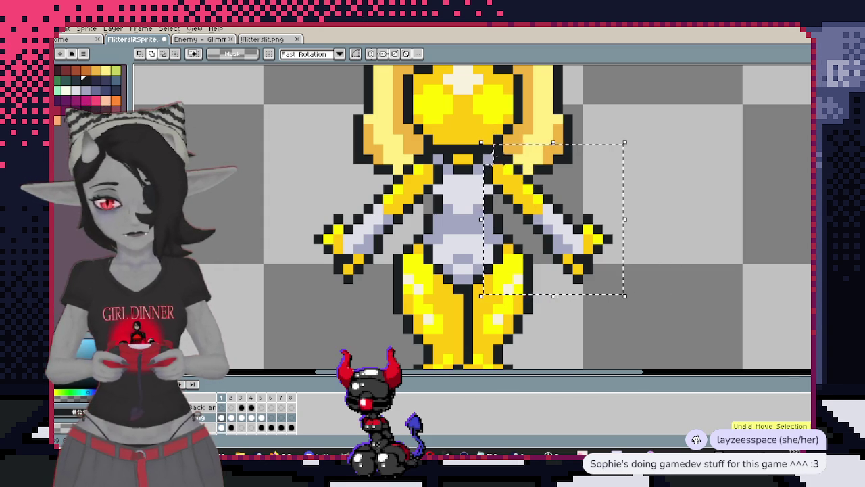
{"action": "left_click_drag", "start_coordinate": [498, 149], "coordinate": [629, 148]}
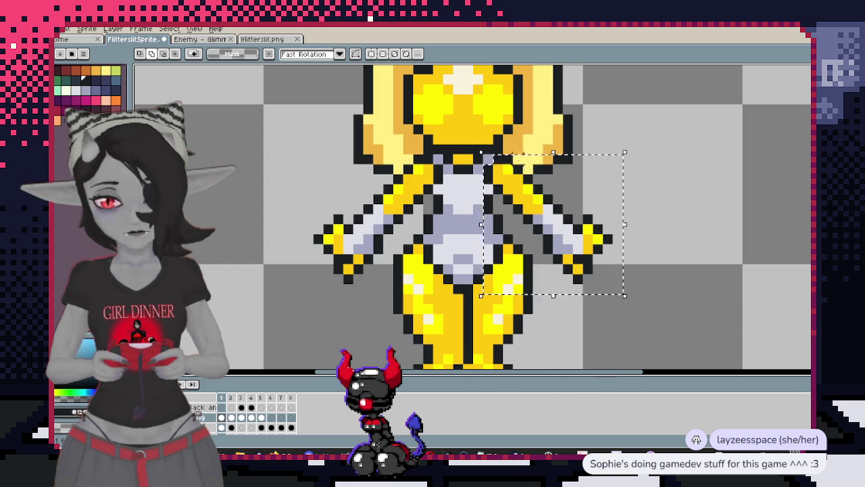
{"action": "left_click_drag", "start_coordinate": [599, 149], "coordinate": [524, 175]}
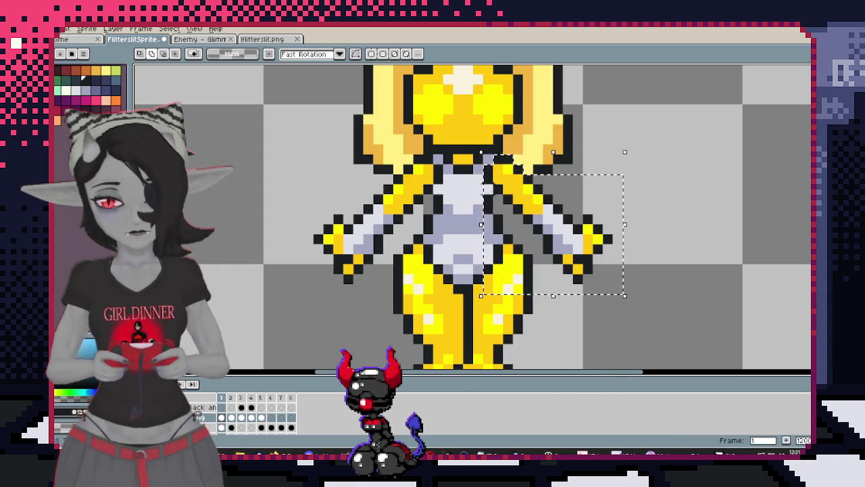
{"action": "left_click_drag", "start_coordinate": [497, 270], "coordinate": [512, 274]}
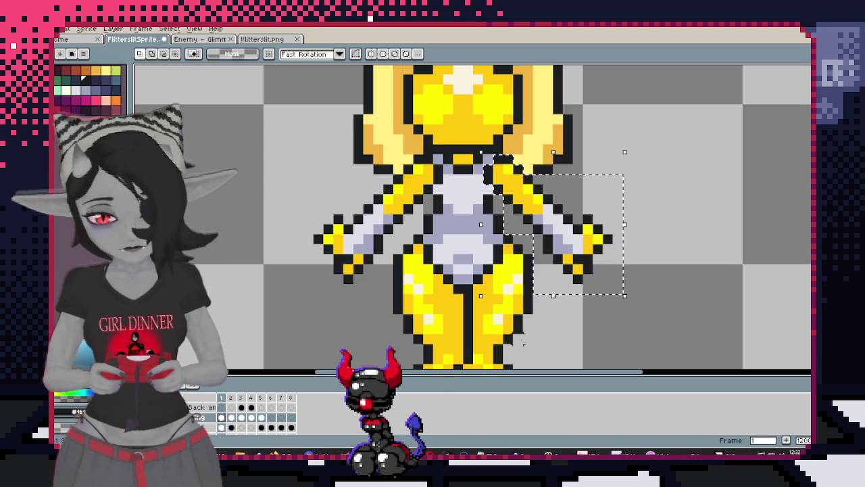
{"action": "key", "text": "Escape"}
{"action": "left_click", "coordinate": [263, 418]}
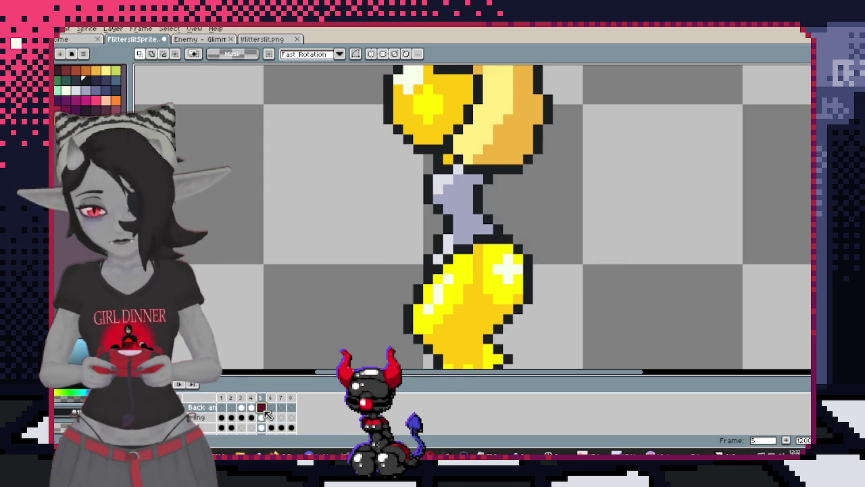
Move the side-view arm slightly left and down and commit its new position
{"action": "key", "text": "ctrl+v"}
{"action": "left_click_drag", "start_coordinate": [536, 211], "coordinate": [506, 222]}
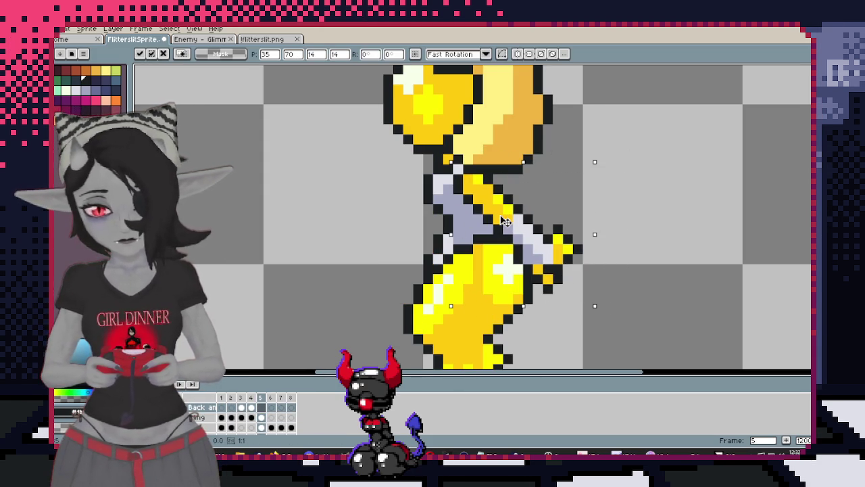
{"action": "key", "text": "Return"}
{"action": "scroll", "coordinate": [647, 230], "scroll_direction": "down", "scroll_amount": 1}
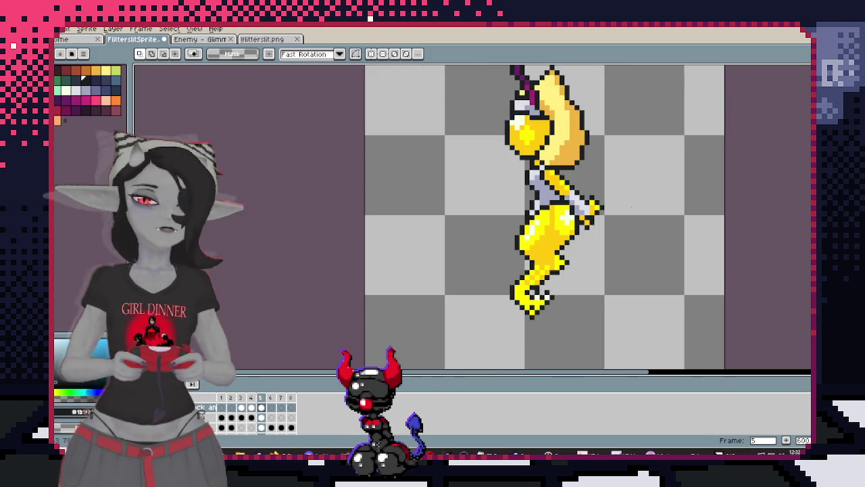
{"action": "scroll", "coordinate": [631, 242], "scroll_direction": "up", "scroll_amount": 1}
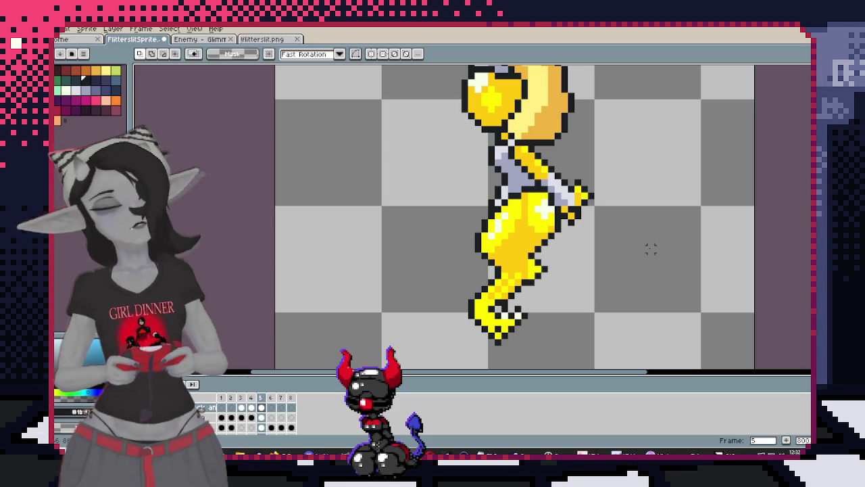
{"action": "scroll", "coordinate": [643, 250], "scroll_direction": "down", "scroll_amount": 1}
{"action": "scroll", "coordinate": [643, 250], "scroll_direction": "up", "scroll_amount": 1}
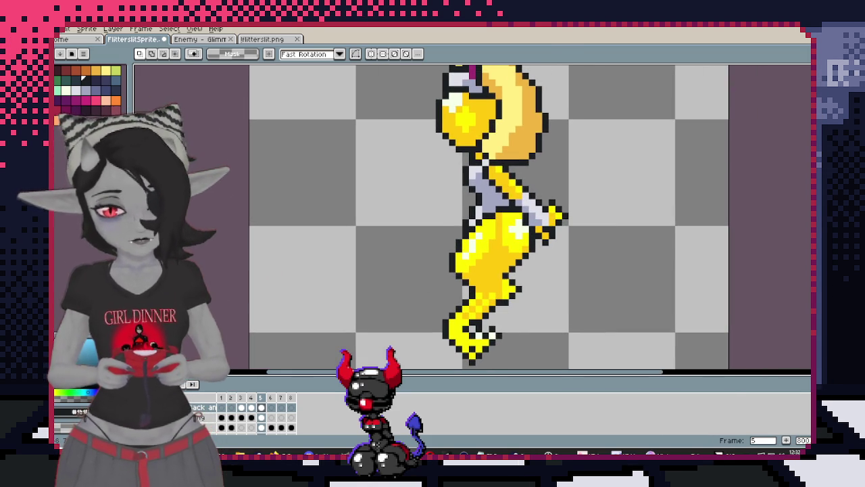
Nudge the arm two pixels left, then the hand one pixel right and one down
{"action": "mouse_move", "coordinate": [438, 128]}
{"action": "left_mouse_down"}
{"action": "mouse_move", "coordinate": [612, 275]}
{"action": "mouse_move", "coordinate": [649, 296]}
{"action": "left_mouse_up"}
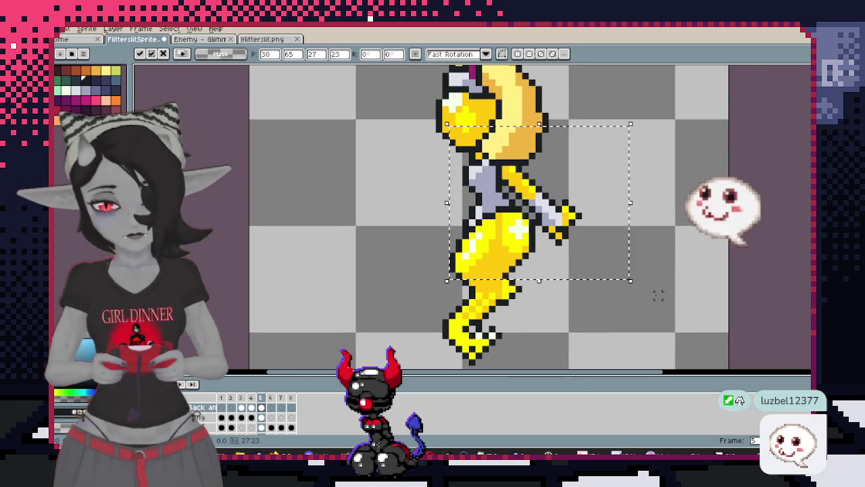
{"action": "key", "text": "Left"}
{"action": "key", "text": "Left"}
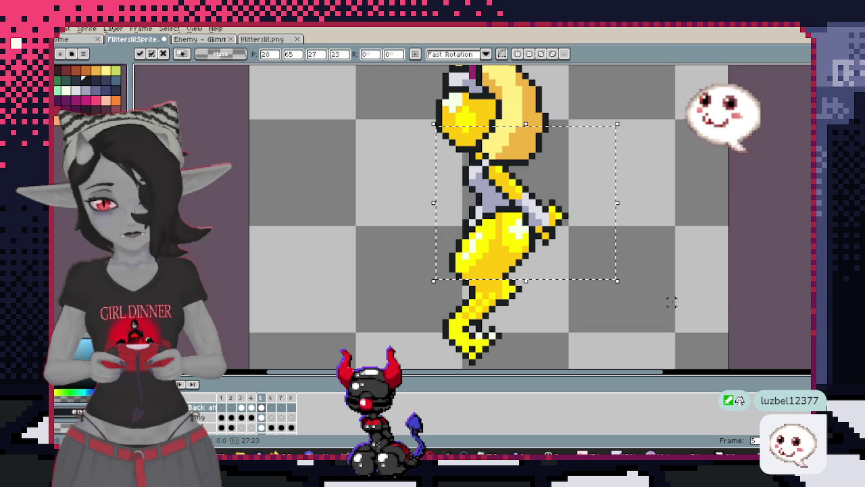
{"action": "left_click", "coordinate": [665, 275]}
{"action": "left_click_drag", "start_coordinate": [623, 281], "coordinate": [507, 144]}
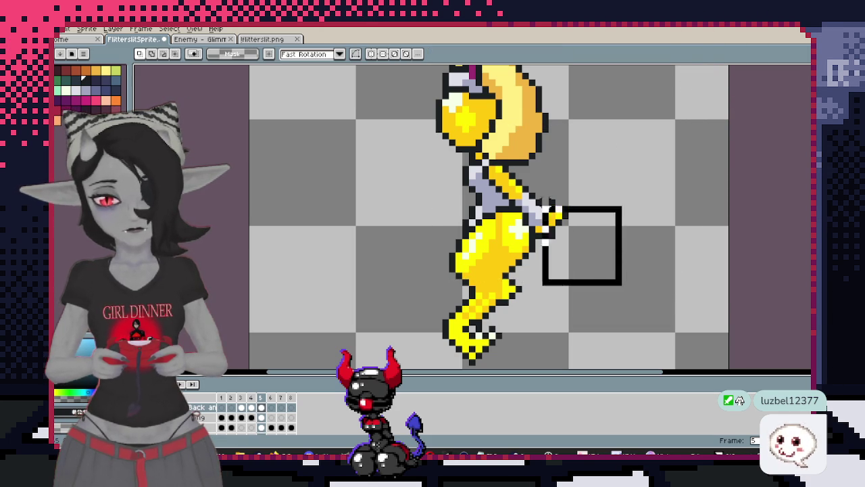
{"action": "key", "text": "Right"}
{"action": "key", "text": "Down"}
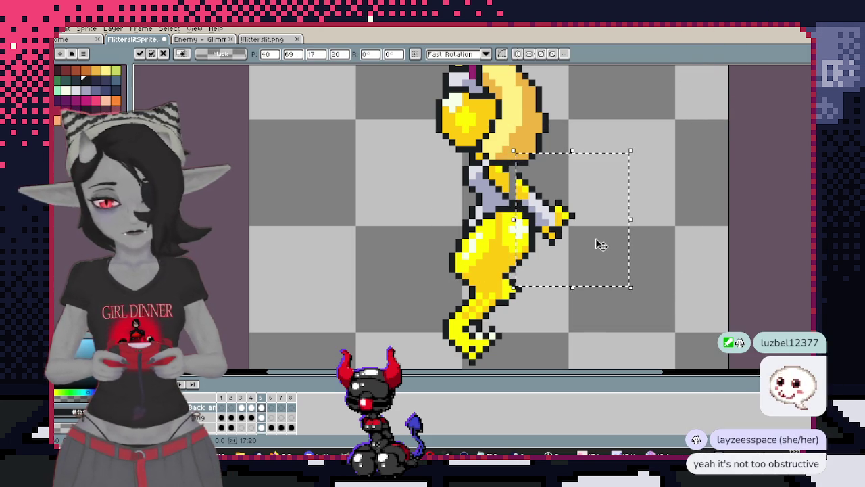
{"action": "key", "text": "Return"}
Zoom in and out to check the arm, then go to frame 6
{"action": "scroll", "coordinate": [578, 259], "scroll_direction": "down", "scroll_amount": 1}
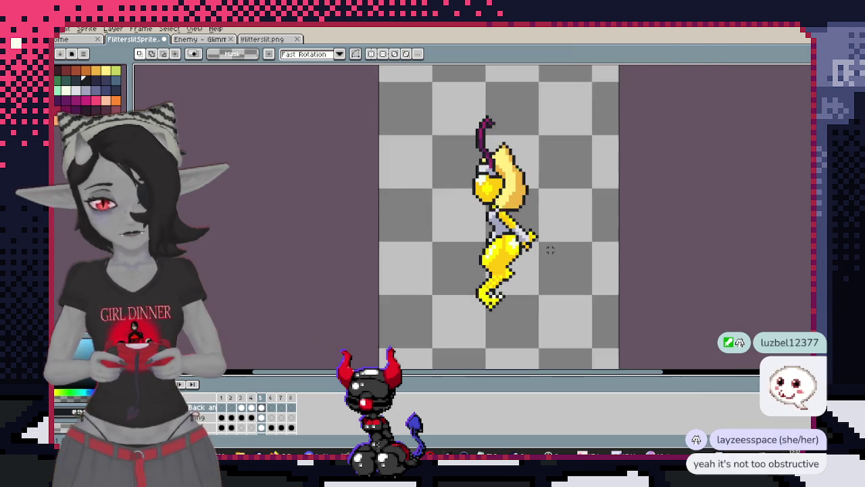
{"action": "scroll", "coordinate": [549, 231], "scroll_direction": "up", "scroll_amount": 1}
{"action": "scroll", "coordinate": [582, 280], "scroll_direction": "down", "scroll_amount": 2}
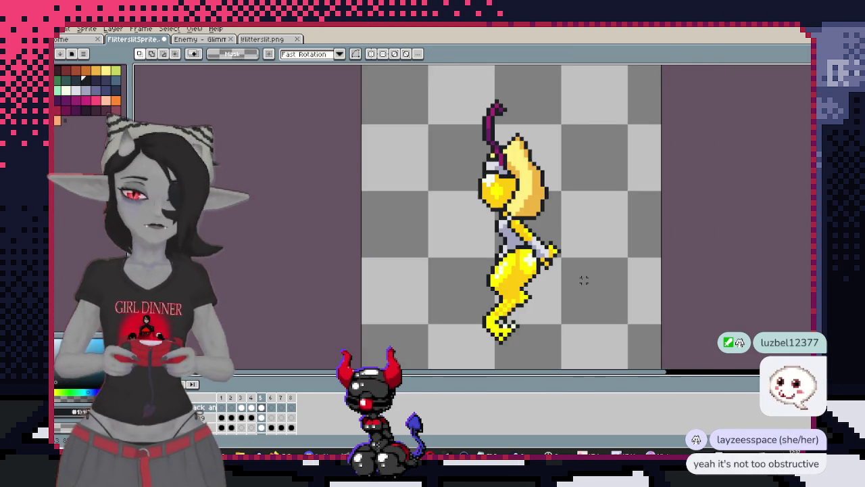
{"action": "scroll", "coordinate": [570, 272], "scroll_direction": "up", "scroll_amount": 1}
{"action": "scroll", "coordinate": [576, 263], "scroll_direction": "up", "scroll_amount": 2}
{"action": "scroll", "coordinate": [570, 246], "scroll_direction": "down", "scroll_amount": 1}
{"action": "scroll", "coordinate": [574, 233], "scroll_direction": "down", "scroll_amount": 1}
{"action": "scroll", "coordinate": [575, 229], "scroll_direction": "down", "scroll_amount": 1}
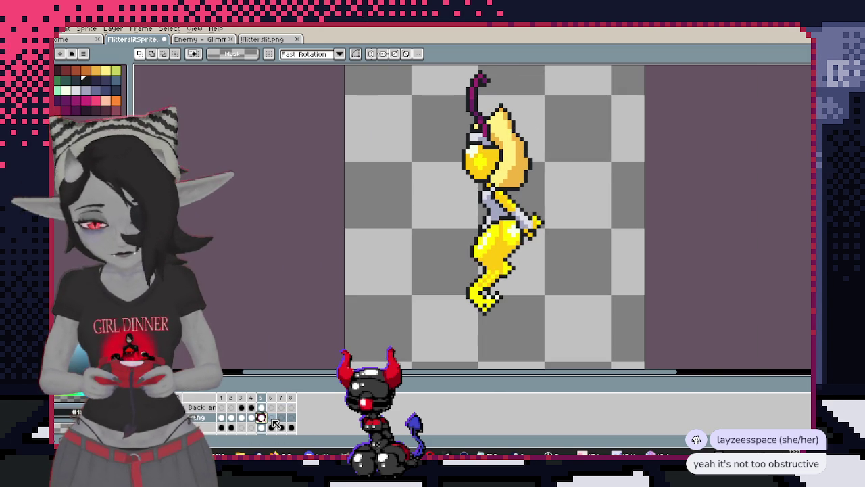
{"action": "left_click", "coordinate": [273, 424]}
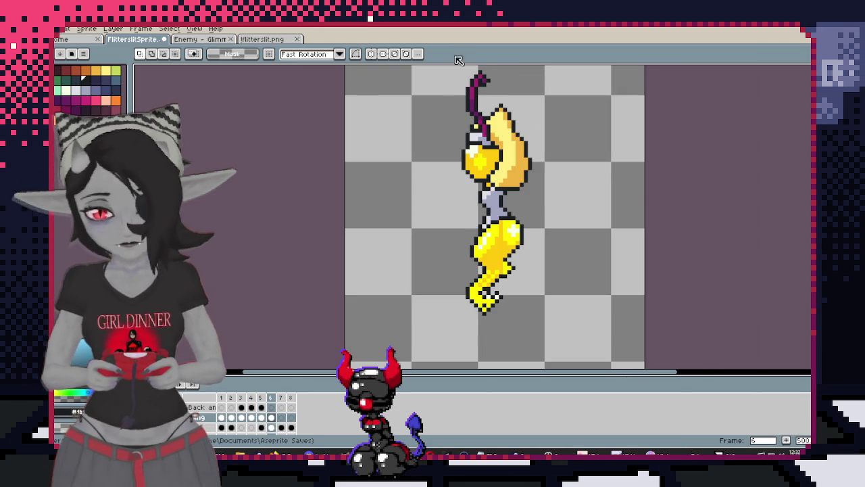
Clear the selection and turn on onion skin to compare neighbouring frames
{"action": "left_click_drag", "start_coordinate": [434, 72], "coordinate": [602, 332]}
{"action": "left_click", "coordinate": [446, 322]}
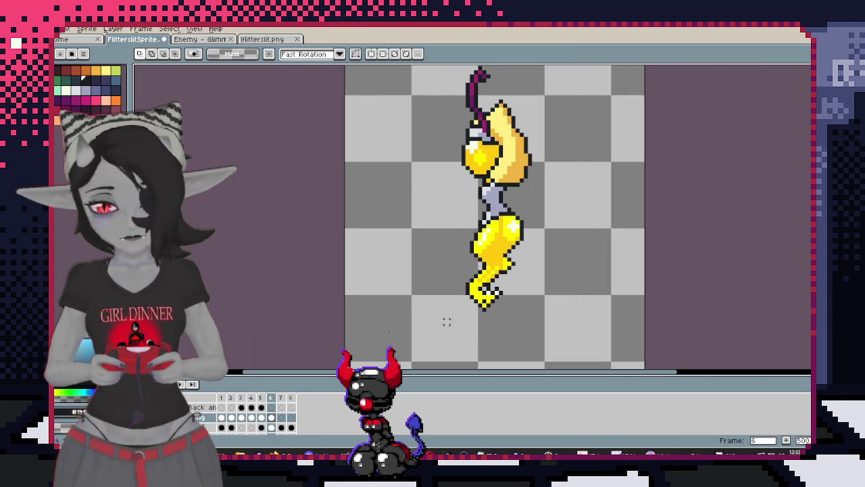
{"action": "key", "text": "F3"}
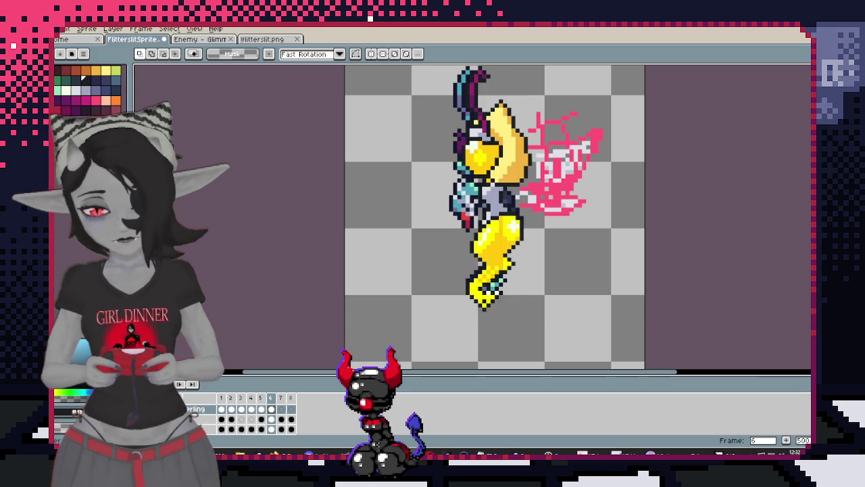
{"action": "scroll", "coordinate": [450, 271], "scroll_direction": "up", "scroll_amount": 1}
{"action": "scroll", "coordinate": [433, 290], "scroll_direction": "up", "scroll_amount": 1}
{"action": "scroll", "coordinate": [420, 304], "scroll_direction": "up", "scroll_amount": 1}
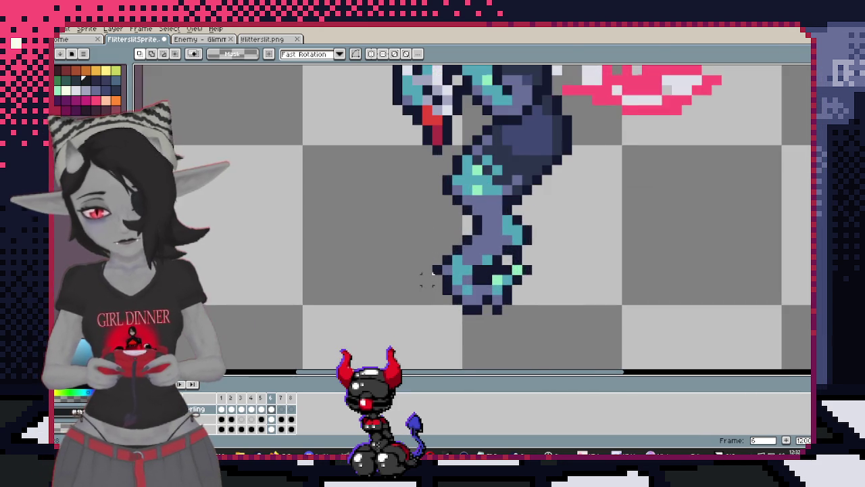
{"action": "scroll", "coordinate": [406, 311], "scroll_direction": "up", "scroll_amount": 1}
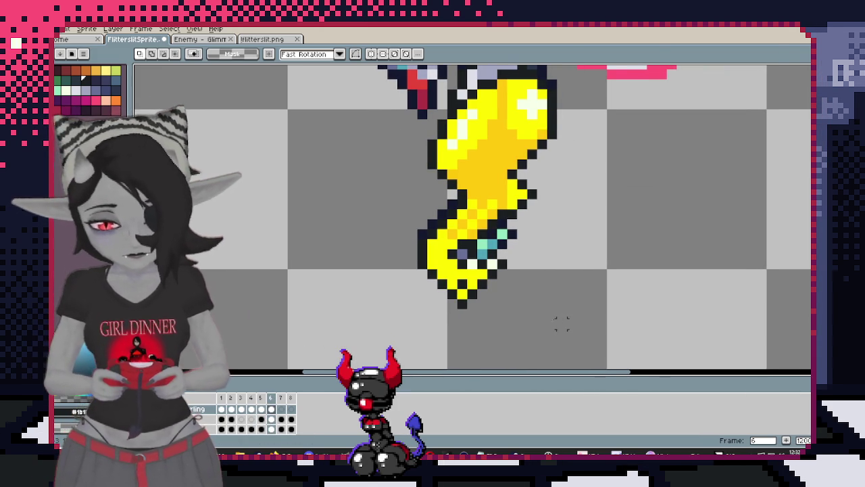
{"action": "key", "text": "b"}
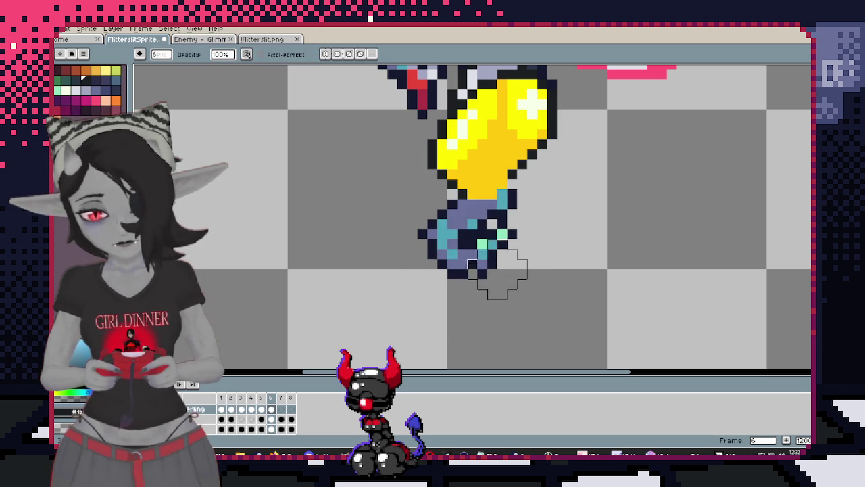
Undo the last tail erase and nudge the lower part of the tail up one pixel
{"action": "key", "text": "ctrl+z"}
{"action": "key", "text": "m"}
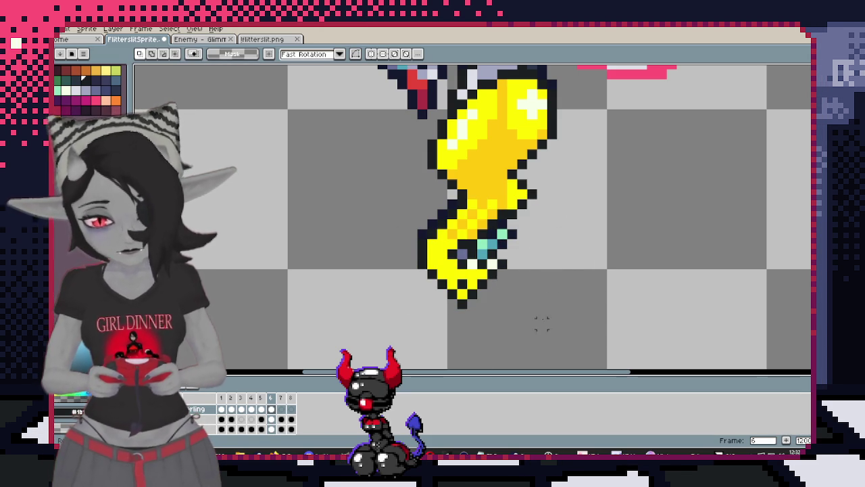
{"action": "left_click_drag", "start_coordinate": [546, 327], "coordinate": [392, 194]}
{"action": "key", "text": "Up"}
{"action": "left_click", "coordinate": [372, 232]}
{"action": "scroll", "coordinate": [532, 171], "scroll_direction": "up", "scroll_amount": 1}
{"action": "key", "text": "i"}
{"action": "key", "text": "b"}
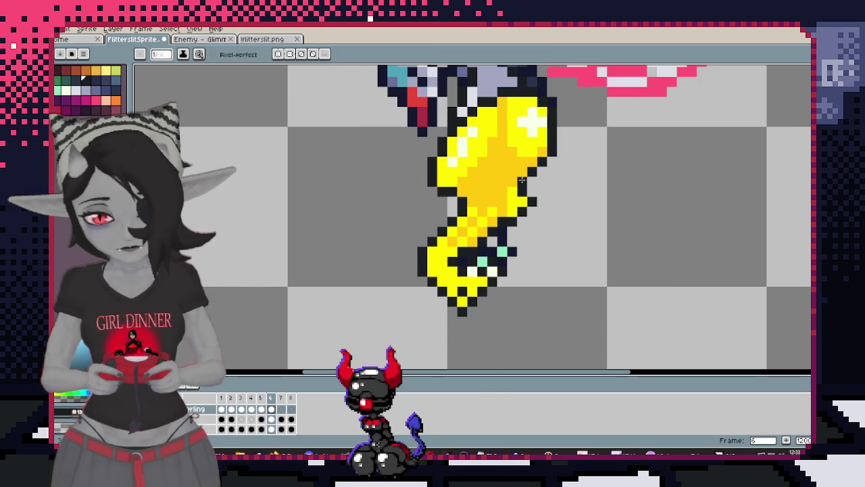
With a 6px brush and yellow picked from the tail, repaint the tail's lower-left pixel yellow
{"action": "scroll", "coordinate": [543, 249], "scroll_direction": "up", "scroll_amount": 2}
{"action": "scroll", "coordinate": [543, 249], "scroll_direction": "down", "scroll_amount": 1}
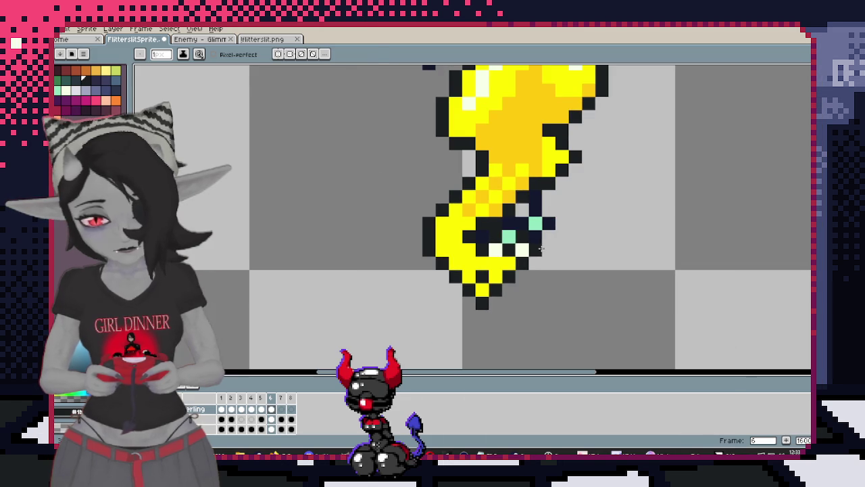
{"action": "key", "text": "plus"}
{"action": "key", "text": "plus"}
{"action": "key", "text": "plus"}
{"action": "key", "text": "plus"}
{"action": "key", "text": "plus"}
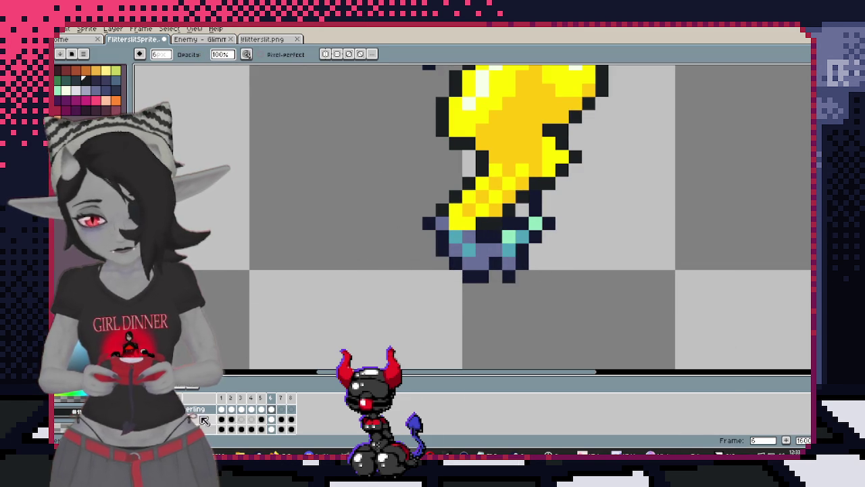
{"action": "left_click", "coordinate": [463, 239], "text": "alt"}
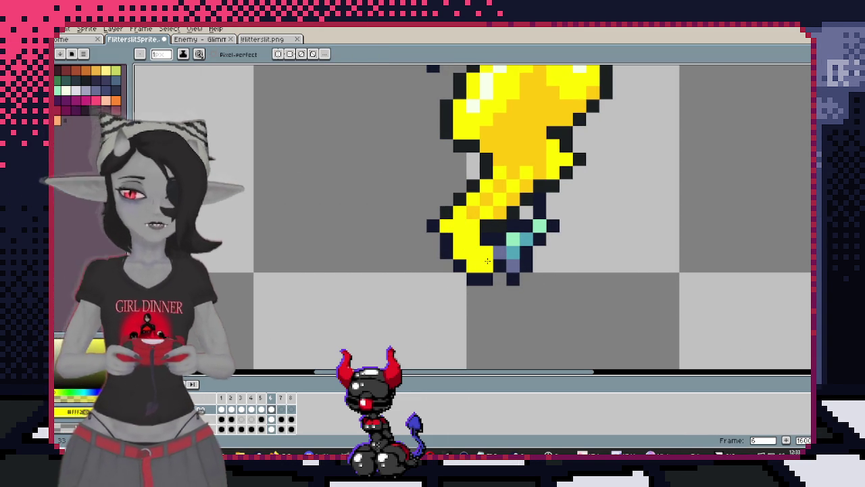
{"action": "key", "text": "ctrl+z"}
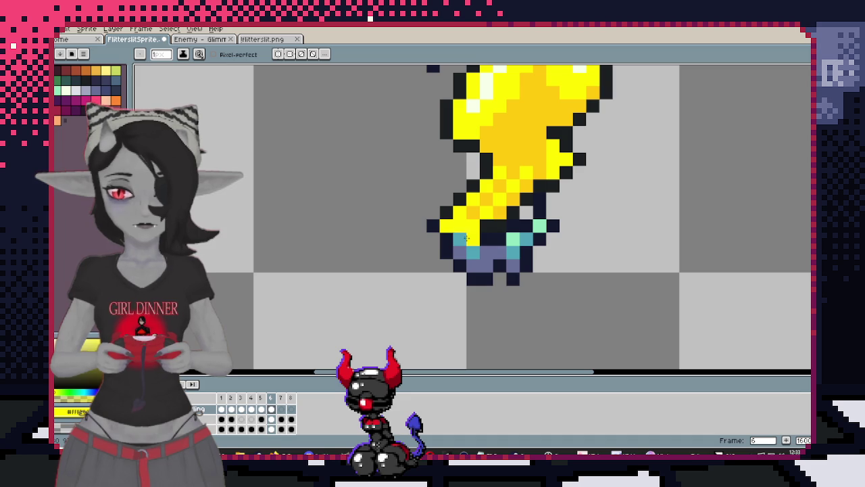
{"action": "left_click", "coordinate": [473, 267]}
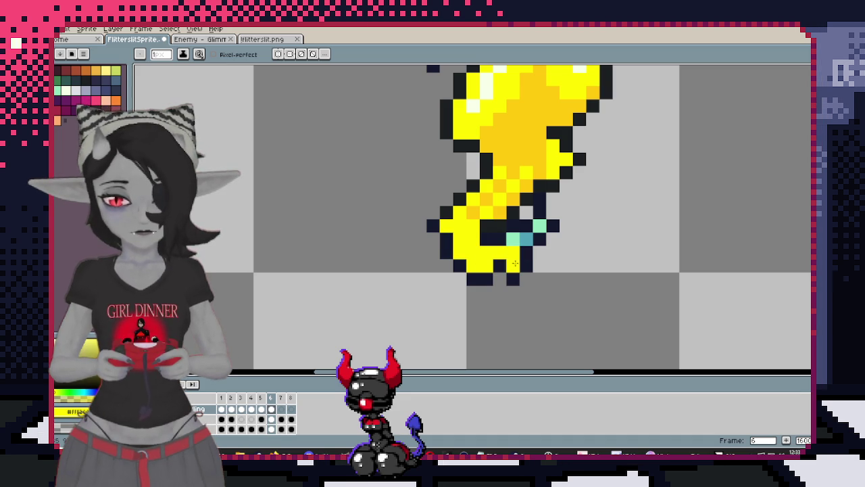
{"action": "key", "text": "i"}
{"action": "scroll", "coordinate": [478, 125], "scroll_direction": "up", "scroll_amount": 2}
Sample the dark outline colour and redraw the outline along the foot's bottom edge and tip
{"action": "left_click", "coordinate": [491, 161]}
{"action": "key", "text": "b"}
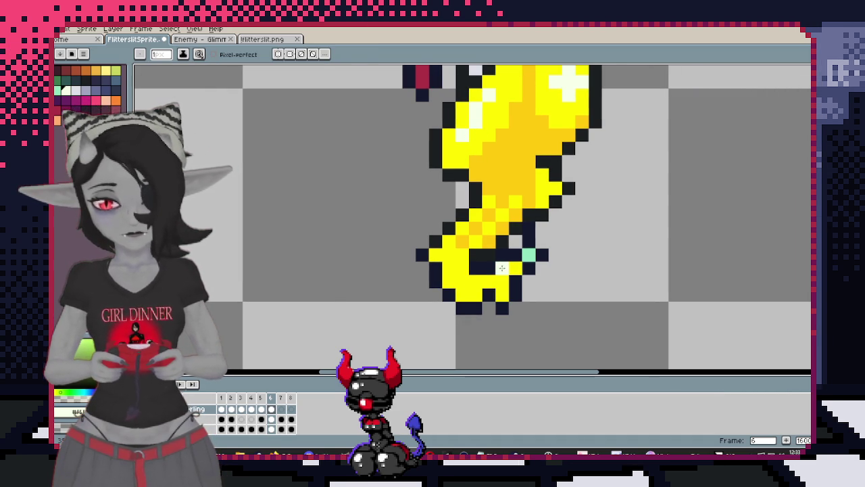
{"action": "key", "text": "i"}
{"action": "left_click", "coordinate": [482, 254]}
{"action": "key", "text": "b"}
{"action": "left_click", "coordinate": [463, 254]}
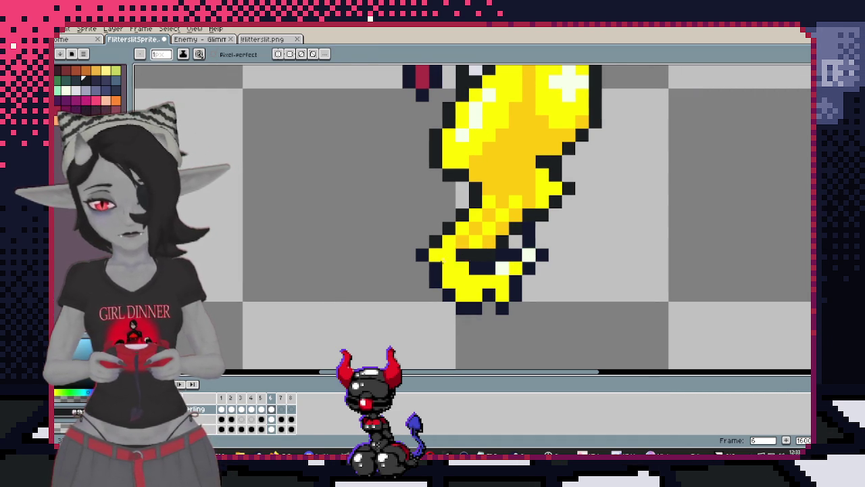
{"action": "key", "text": "ctrl+z"}
{"action": "key", "text": "ctrl+z"}
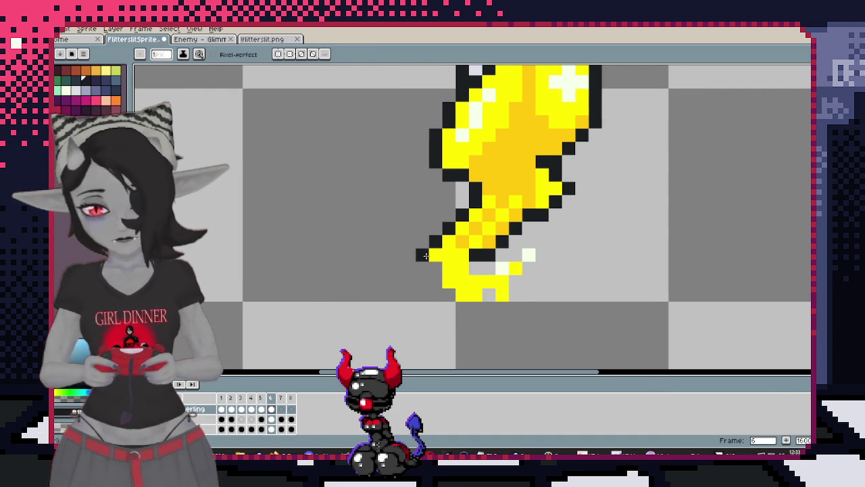
{"action": "left_click", "coordinate": [449, 292]}
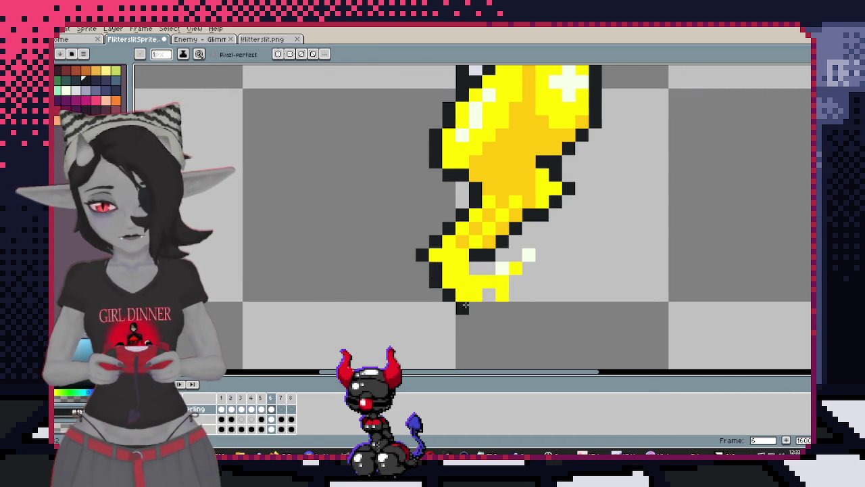
{"action": "left_click_drag", "start_coordinate": [478, 305], "coordinate": [502, 307]}
{"action": "left_click", "coordinate": [516, 292]}
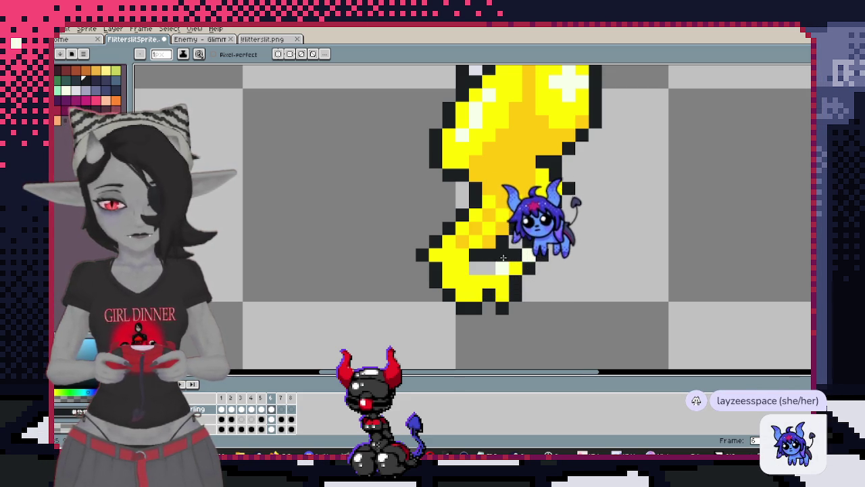
Zoom out and compare frames 5 and 6
{"action": "scroll", "coordinate": [531, 203], "scroll_direction": "down", "scroll_amount": 3}
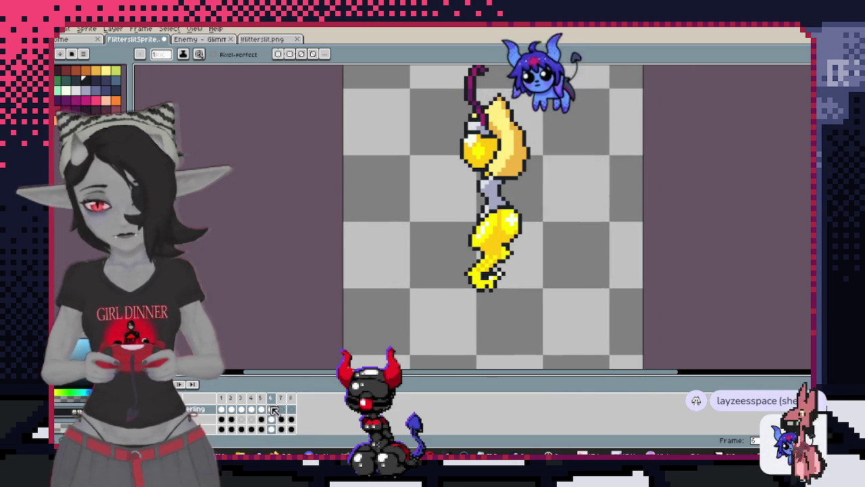
{"action": "left_click", "coordinate": [260, 408]}
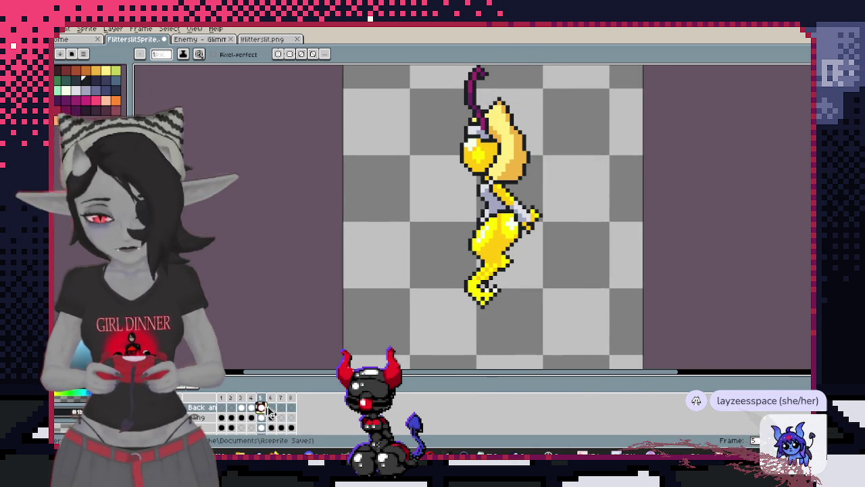
{"action": "left_click", "coordinate": [271, 407]}
{"action": "left_click_drag", "start_coordinate": [515, 182], "coordinate": [516, 203]}
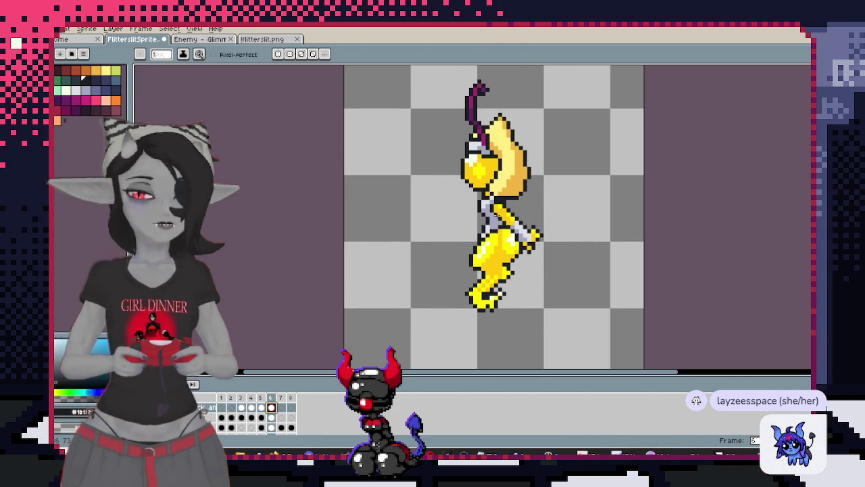
Clear the selection, look over the frames, and merge the layer down into the one below
{"action": "key", "text": "m"}
{"action": "left_click_drag", "start_coordinate": [429, 94], "coordinate": [635, 349]}
{"action": "left_click", "coordinate": [680, 266]}
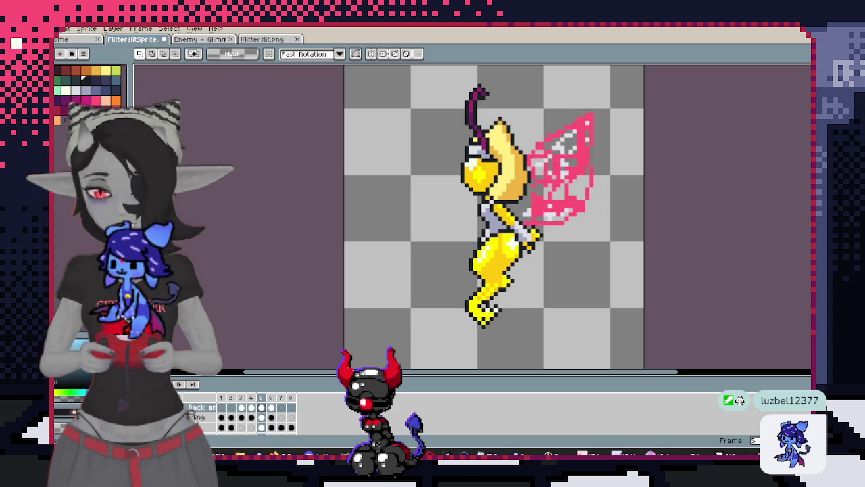
{"action": "left_click_drag", "start_coordinate": [443, 259], "coordinate": [427, 239]}
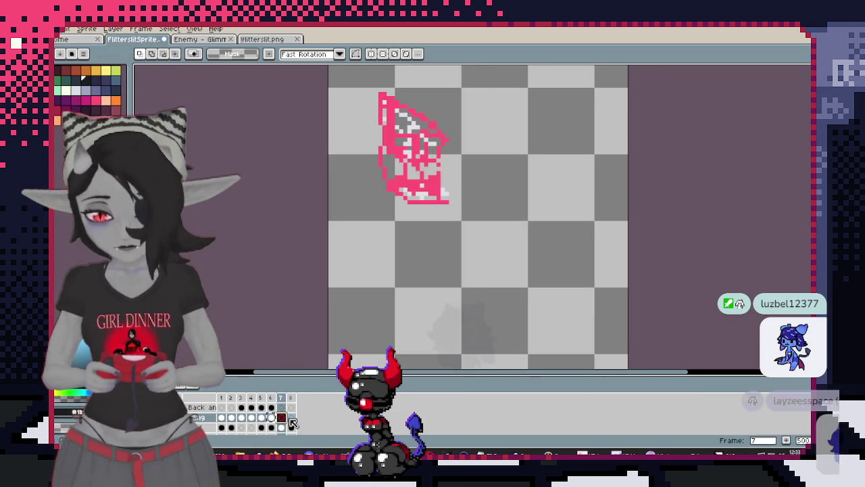
{"action": "scroll", "coordinate": [291, 425], "scroll_direction": "down", "scroll_amount": 1}
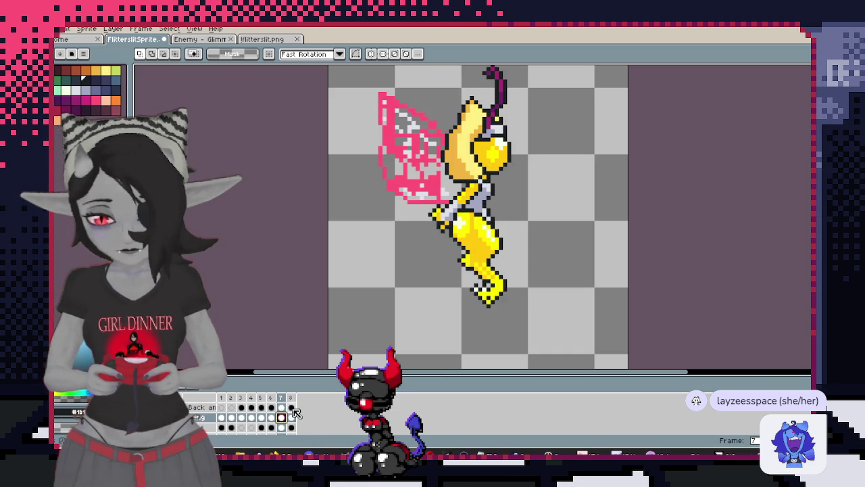
{"action": "scroll", "coordinate": [503, 288], "scroll_direction": "down", "scroll_amount": 2}
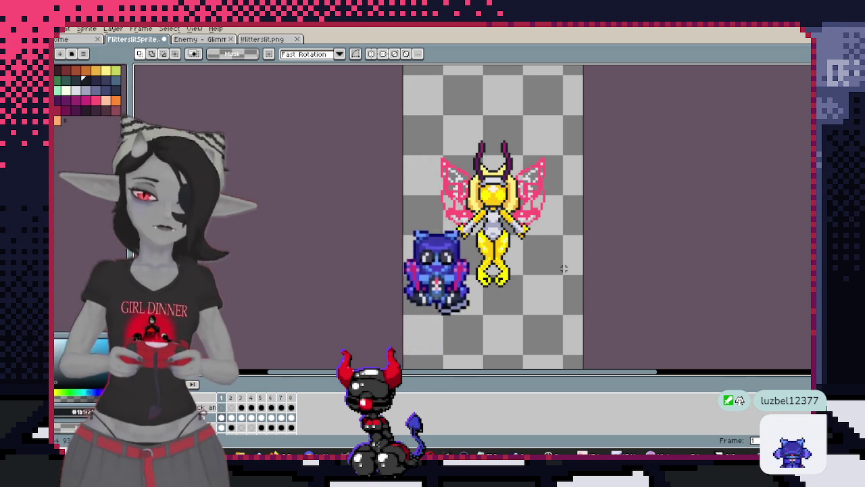
{"action": "scroll", "coordinate": [565, 144], "scroll_direction": "up", "scroll_amount": 1}
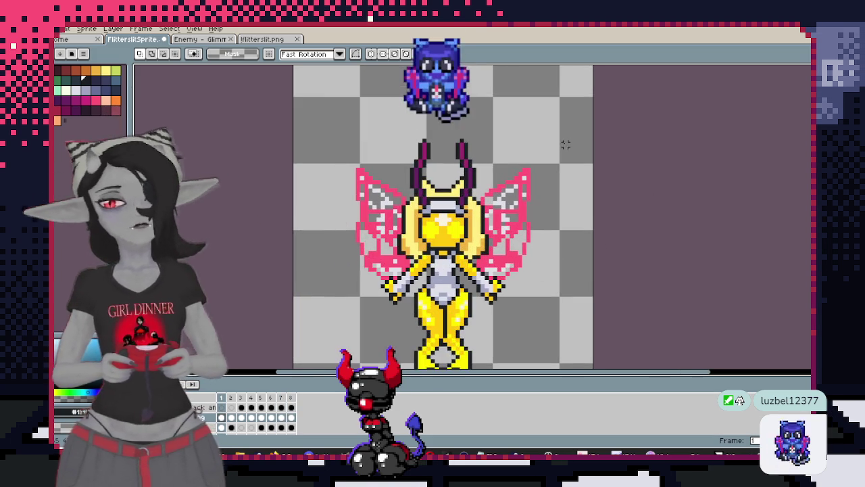
{"action": "right_click", "coordinate": [195, 418]}
{"action": "left_click", "coordinate": [228, 423]}
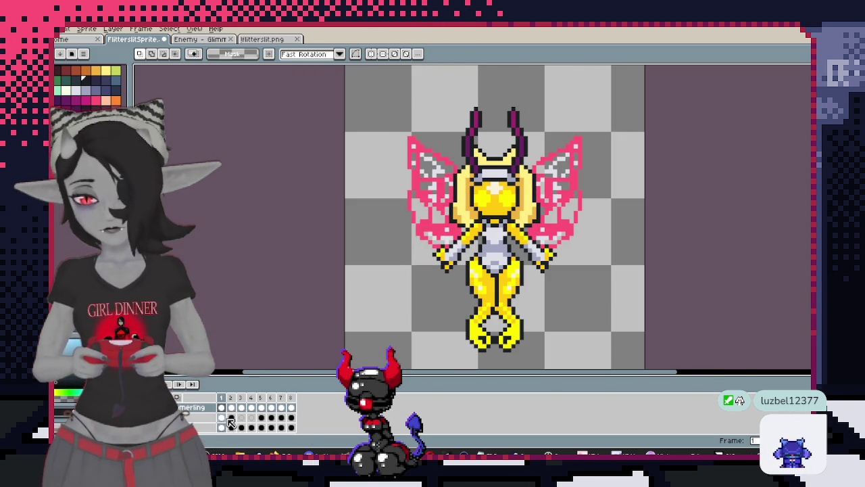
Rename the fairy's layer to Glimmerling through Layer Properties
{"action": "right_click", "coordinate": [196, 409]}
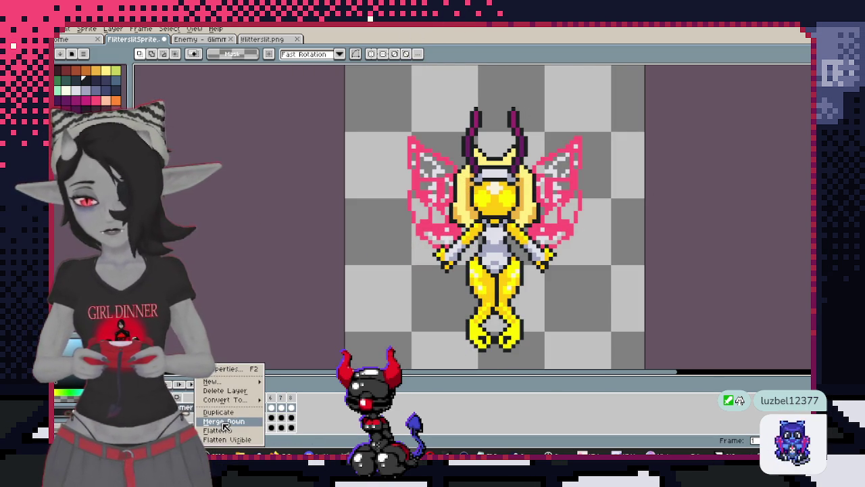
{"action": "left_click", "coordinate": [227, 369]}
{"action": "type", "text": "Glimmerling"}
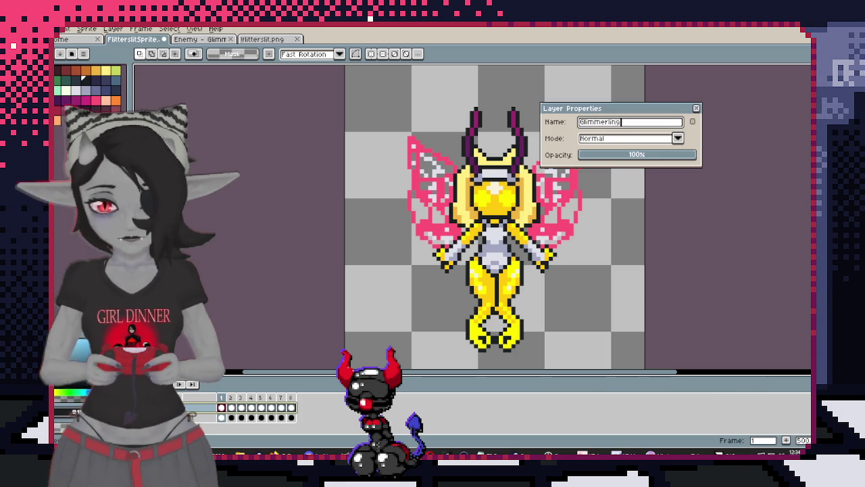
{"action": "key", "text": "Return"}
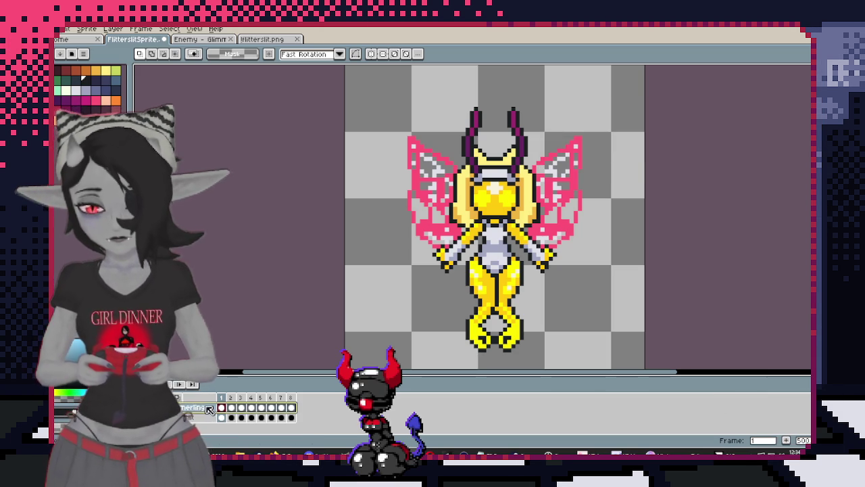
Show back-view frame 3 and close the old PNG preview in Photos
{"action": "left_click", "coordinate": [242, 408]}
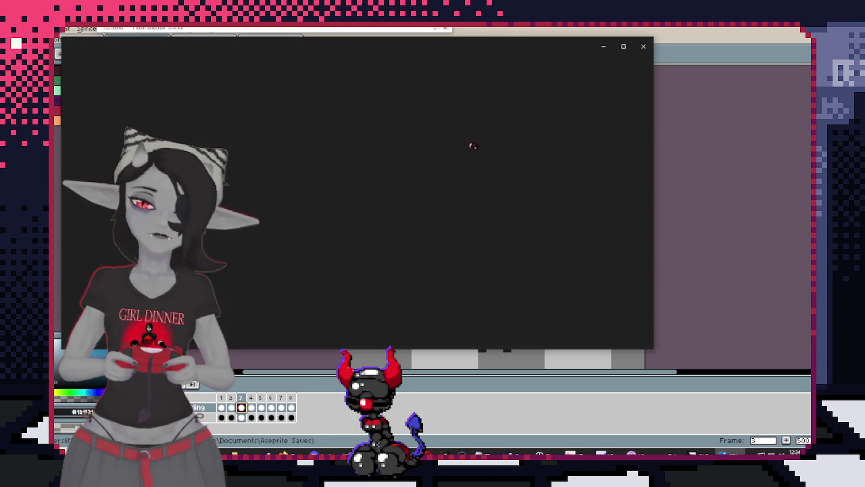
{"action": "scroll", "coordinate": [364, 133], "scroll_direction": "up", "scroll_amount": 3}
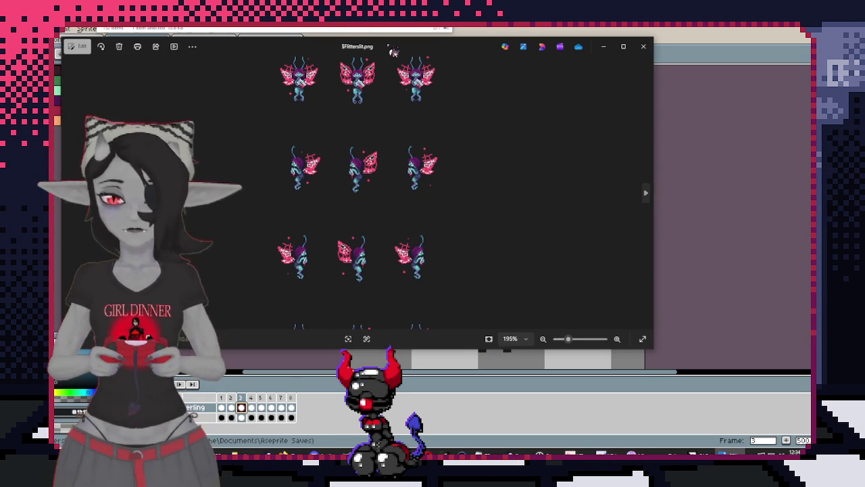
{"action": "key", "text": "alt+F4"}
{"action": "scroll", "coordinate": [655, 200], "scroll_direction": "down", "scroll_amount": 1}
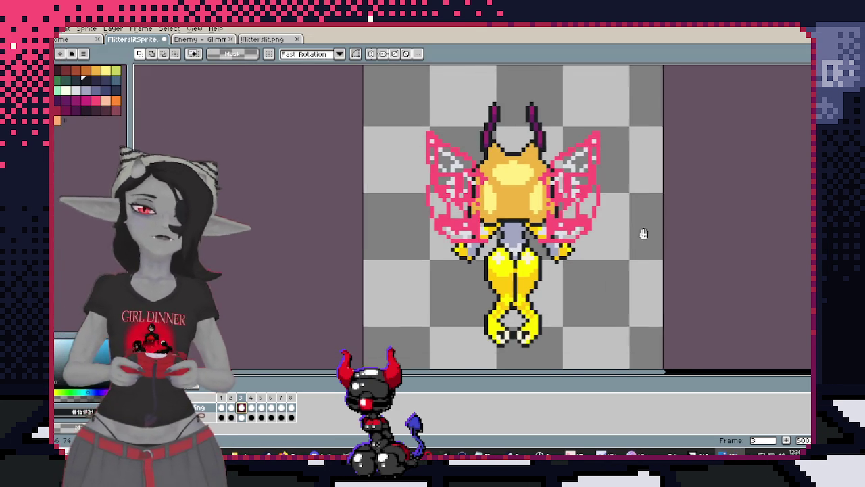
{"action": "scroll", "coordinate": [642, 203], "scroll_direction": "down", "scroll_amount": 1}
{"action": "scroll", "coordinate": [618, 195], "scroll_direction": "down", "scroll_amount": 1}
{"action": "scroll", "coordinate": [617, 195], "scroll_direction": "up", "scroll_amount": 1}
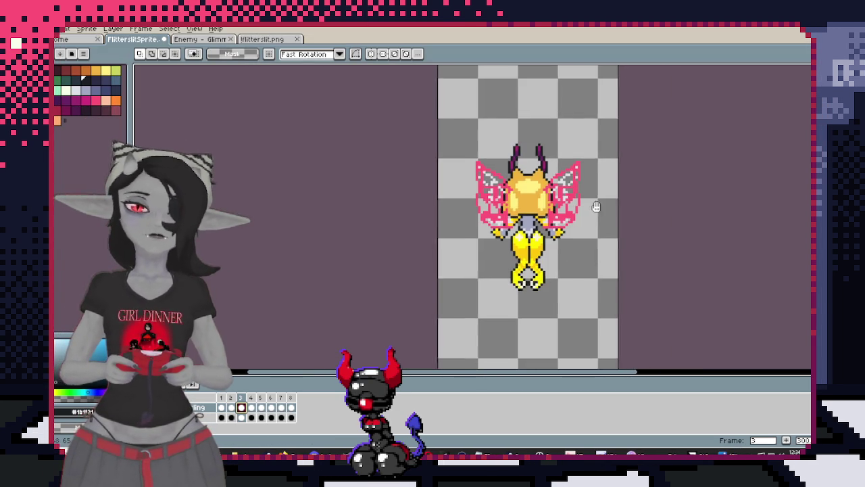
{"action": "scroll", "coordinate": [554, 193], "scroll_direction": "down", "scroll_amount": 1}
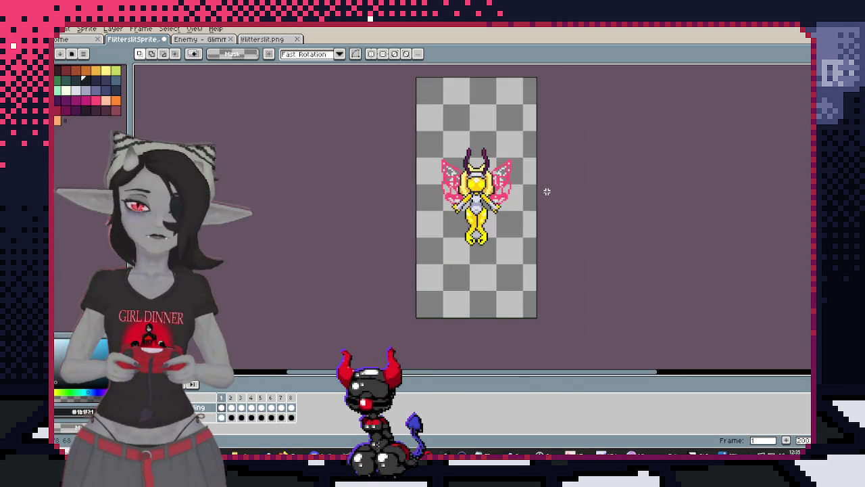
{"action": "left_click_drag", "start_coordinate": [516, 159], "coordinate": [460, 207]}
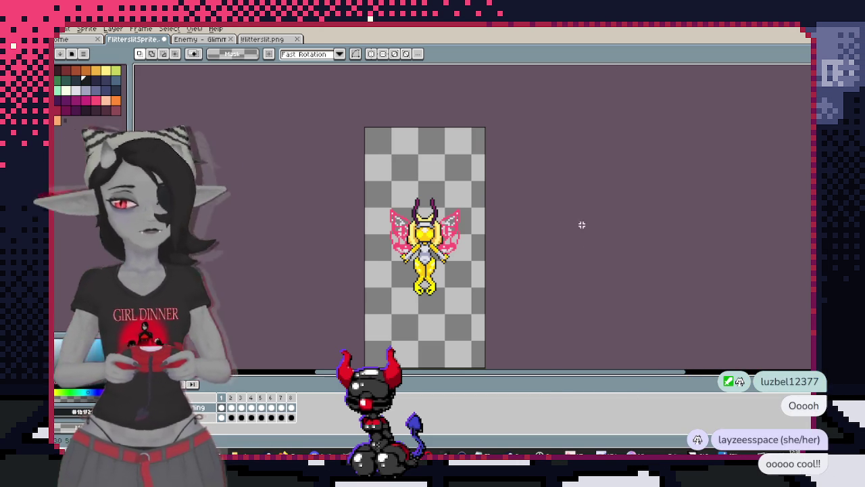
{"action": "scroll", "coordinate": [501, 213], "scroll_direction": "up", "scroll_amount": 1}
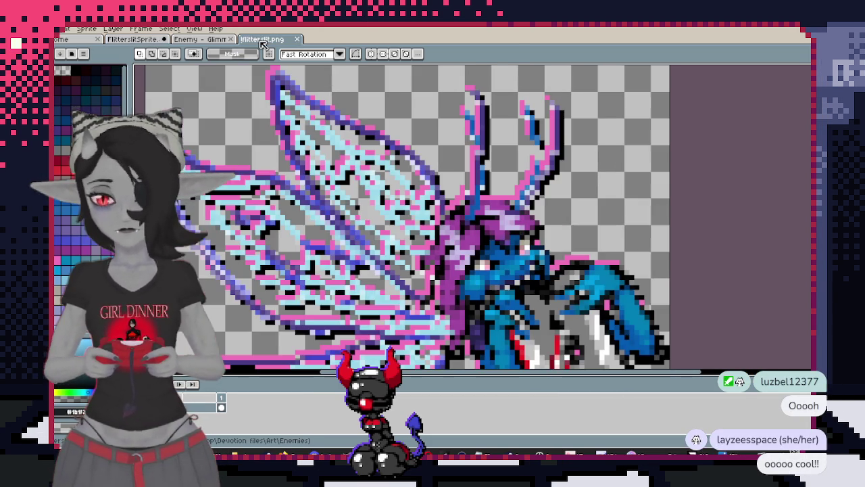
{"action": "left_click", "coordinate": [264, 39]}
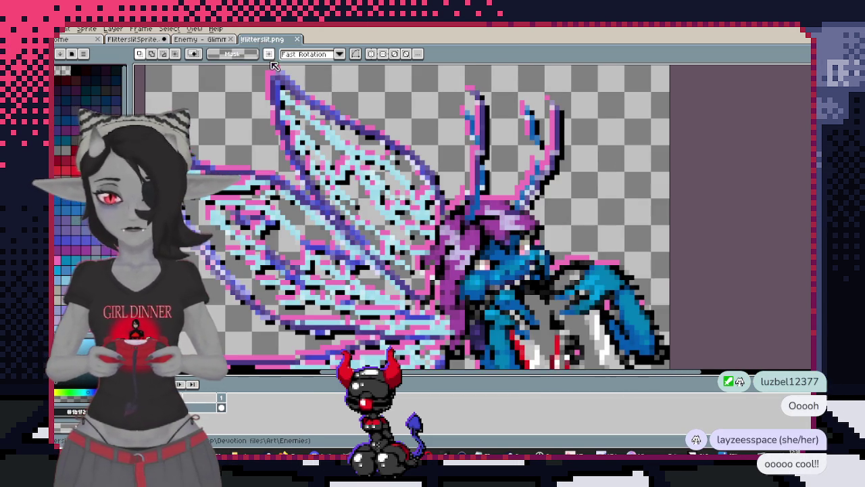
{"action": "left_click", "coordinate": [296, 39]}
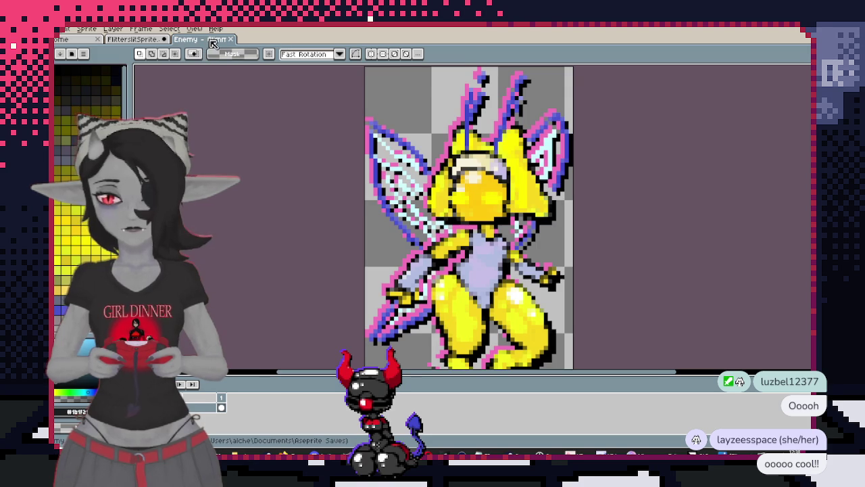
{"action": "left_click", "coordinate": [231, 39]}
{"action": "scroll", "coordinate": [420, 162], "scroll_direction": "up", "scroll_amount": 1}
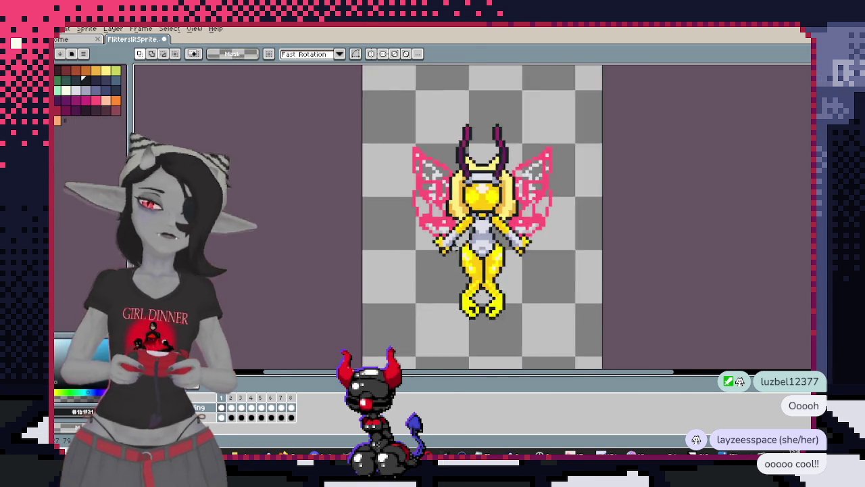
{"action": "scroll", "coordinate": [421, 162], "scroll_direction": "up", "scroll_amount": 1}
{"action": "scroll", "coordinate": [420, 162], "scroll_direction": "up", "scroll_amount": 1}
{"action": "scroll", "coordinate": [421, 162], "scroll_direction": "up", "scroll_amount": 1}
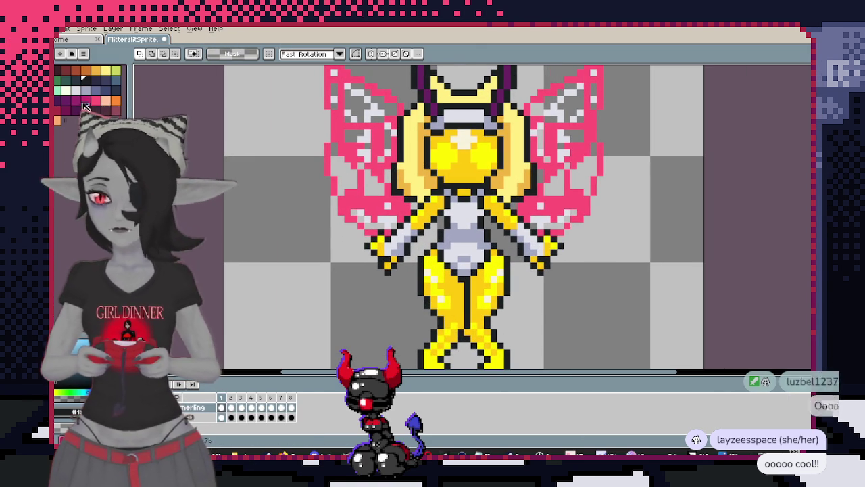
{"action": "scroll", "coordinate": [507, 247], "scroll_direction": "up", "scroll_amount": 1}
{"action": "left_click_drag", "start_coordinate": [414, 182], "coordinate": [422, 192]}
{"action": "key", "text": "Return"}
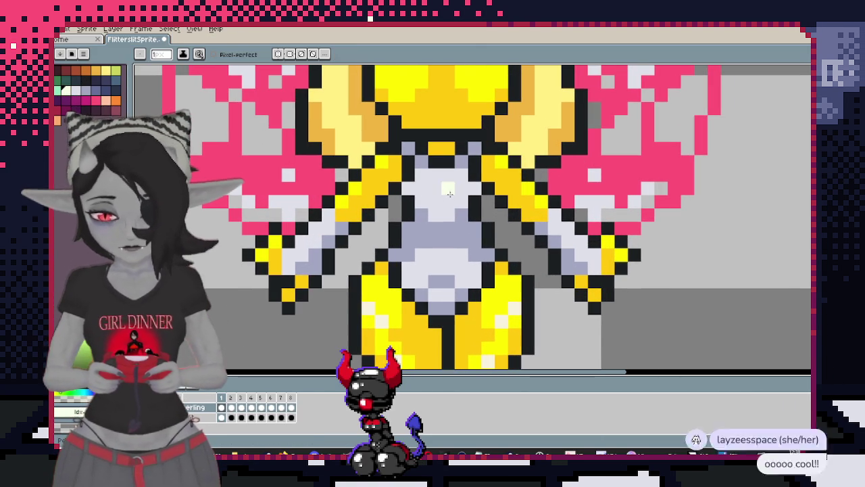
{"action": "scroll", "coordinate": [452, 192], "scroll_direction": "down", "scroll_amount": 1}
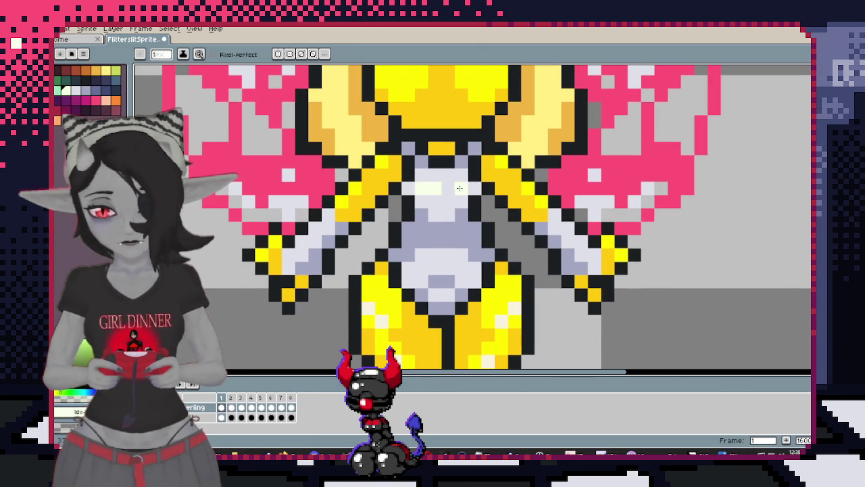
{"action": "scroll", "coordinate": [451, 191], "scroll_direction": "down", "scroll_amount": 2}
{"action": "scroll", "coordinate": [548, 231], "scroll_direction": "up", "scroll_amount": 2}
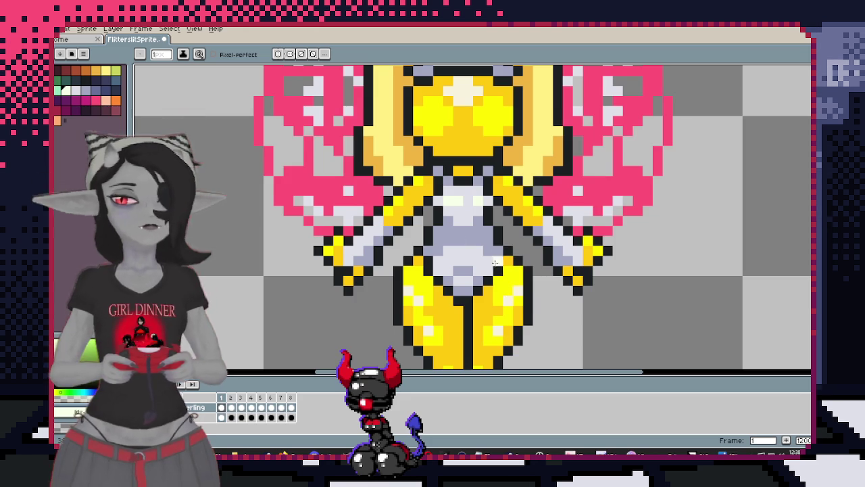
{"action": "key", "text": "Right"}
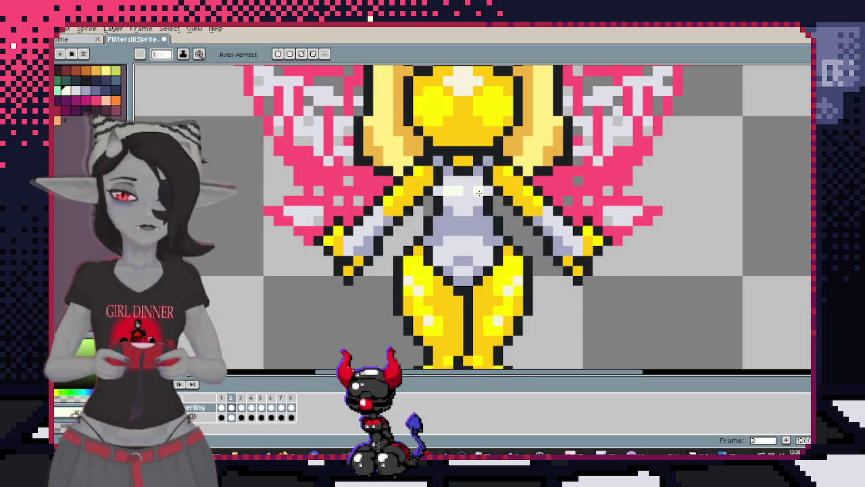
{"action": "key", "text": "Right"}
{"action": "key", "text": "Right"}
{"action": "key", "text": "Right"}
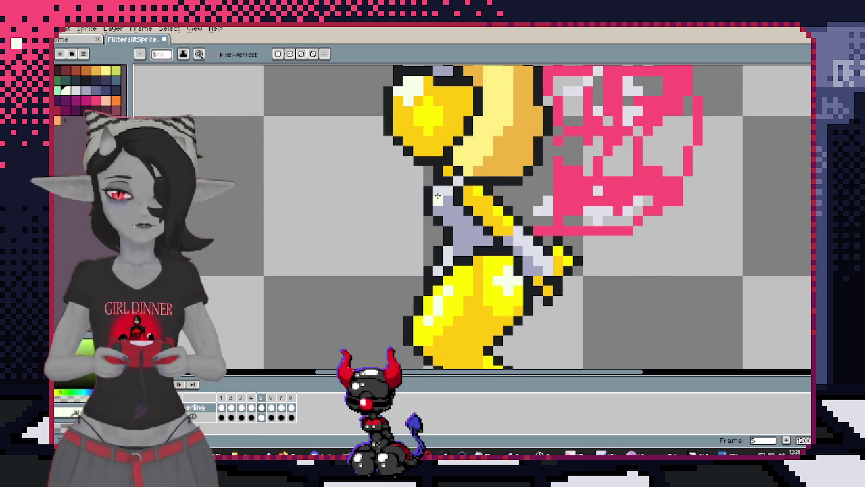
{"action": "key", "text": "Right"}
{"action": "key", "text": "Right"}
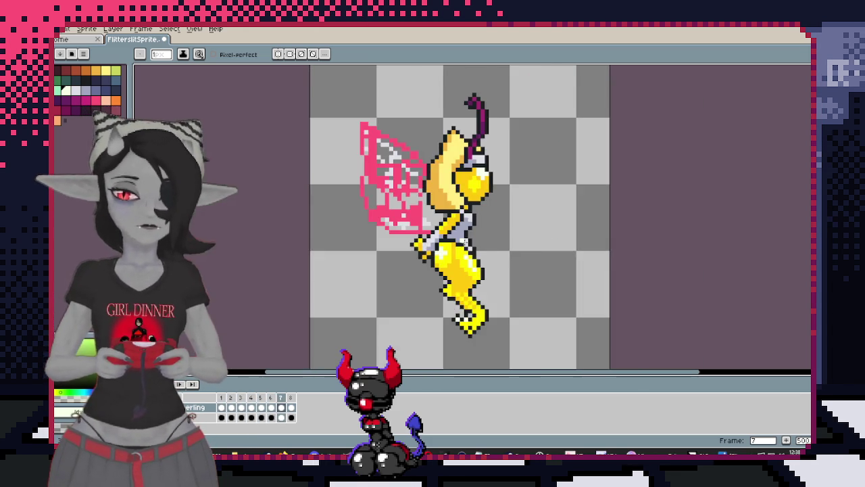
{"action": "key", "text": "Right"}
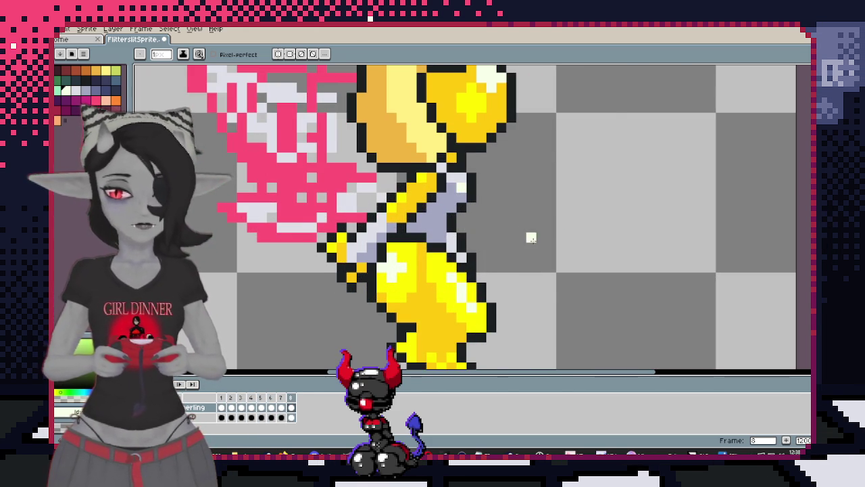
{"action": "key", "text": "Left"}
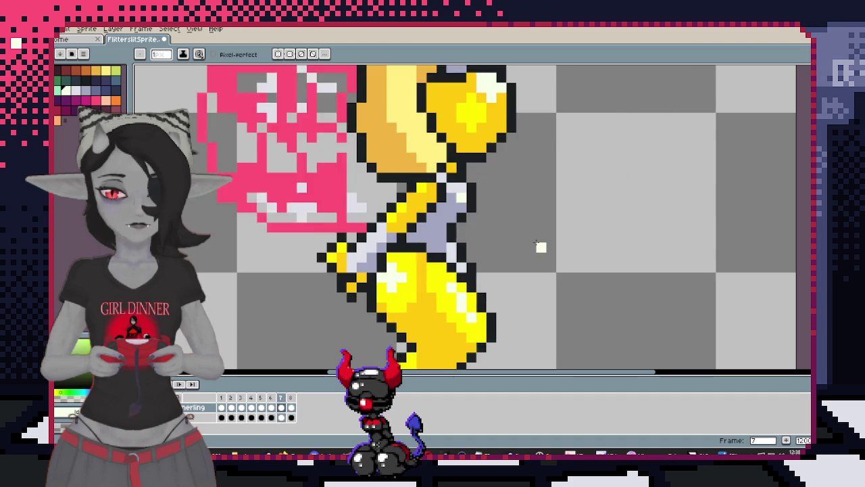
{"action": "key", "text": "Home"}
{"action": "scroll", "coordinate": [541, 247], "scroll_direction": "down", "scroll_amount": 2}
{"action": "scroll", "coordinate": [540, 247], "scroll_direction": "down", "scroll_amount": 1}
{"action": "scroll", "coordinate": [541, 247], "scroll_direction": "down", "scroll_amount": 1}
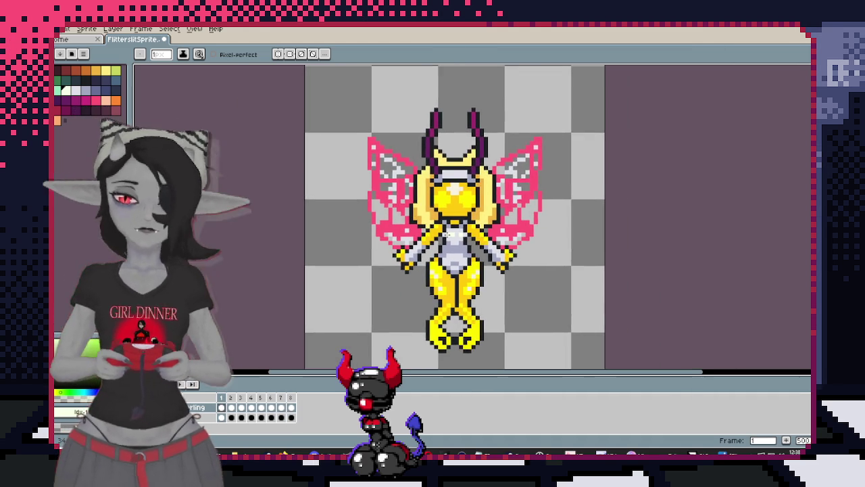
{"action": "scroll", "coordinate": [281, 191], "scroll_direction": "down", "scroll_amount": 1}
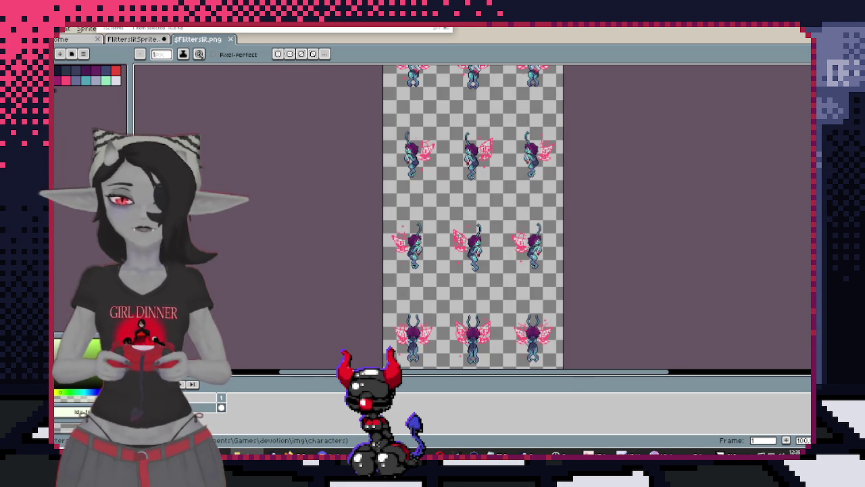
Zoom around Flitterslit.png, then return to the yellow fairy sprite tab on front-view frame 2
{"action": "scroll", "coordinate": [460, 161], "scroll_direction": "up", "scroll_amount": 1}
{"action": "scroll", "coordinate": [460, 161], "scroll_direction": "up", "scroll_amount": 2}
{"action": "scroll", "coordinate": [461, 161], "scroll_direction": "down", "scroll_amount": 1}
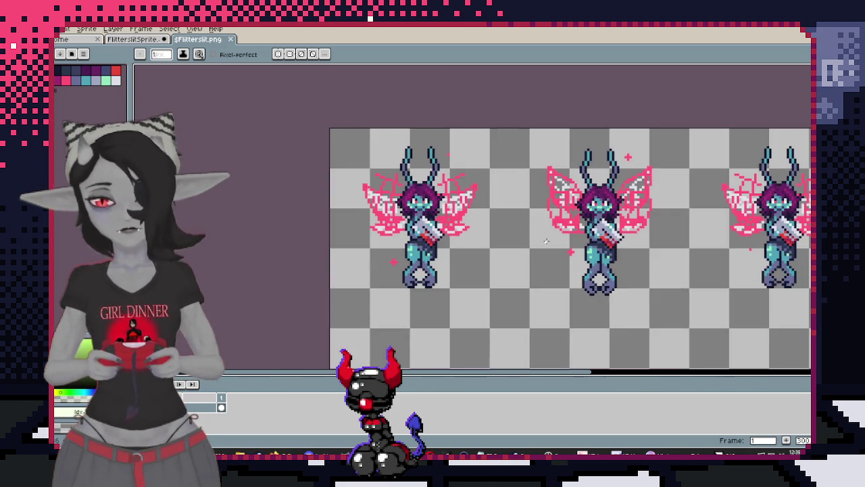
{"action": "scroll", "coordinate": [508, 228], "scroll_direction": "down", "scroll_amount": 1}
{"action": "left_click", "coordinate": [145, 42]}
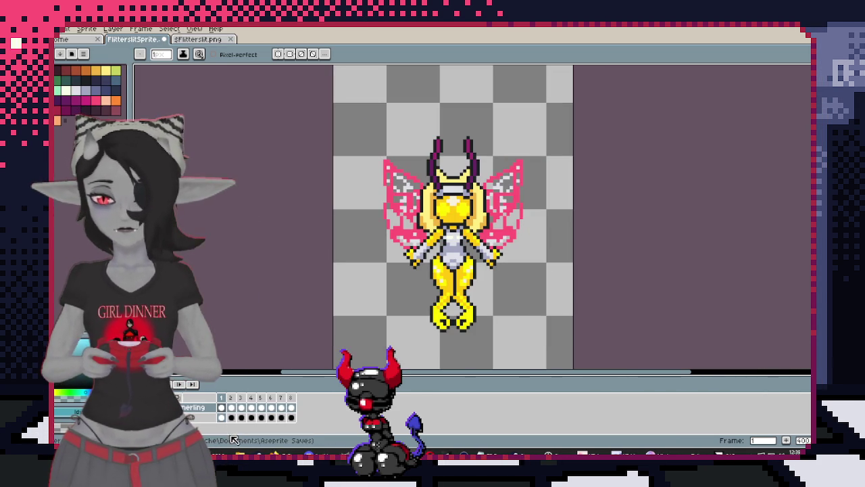
{"action": "left_click", "coordinate": [230, 407]}
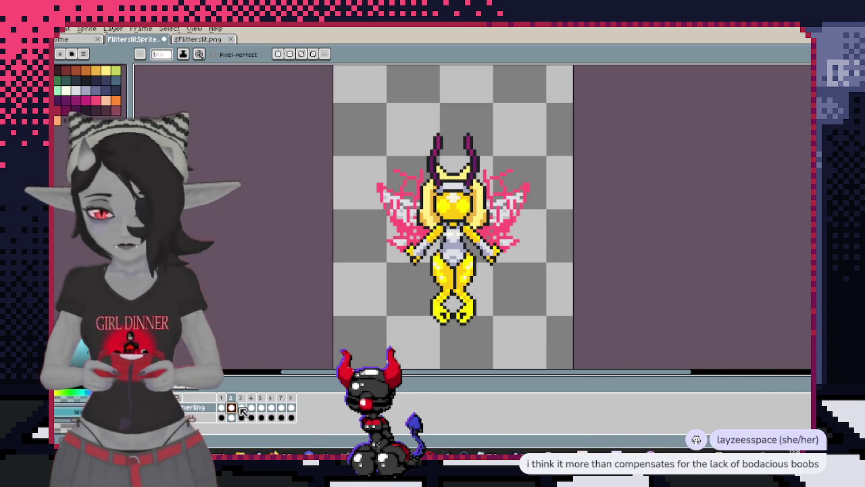
Add copies of frames 2 and 5 as new frames 3 and 6
{"action": "right_click", "coordinate": [232, 405]}
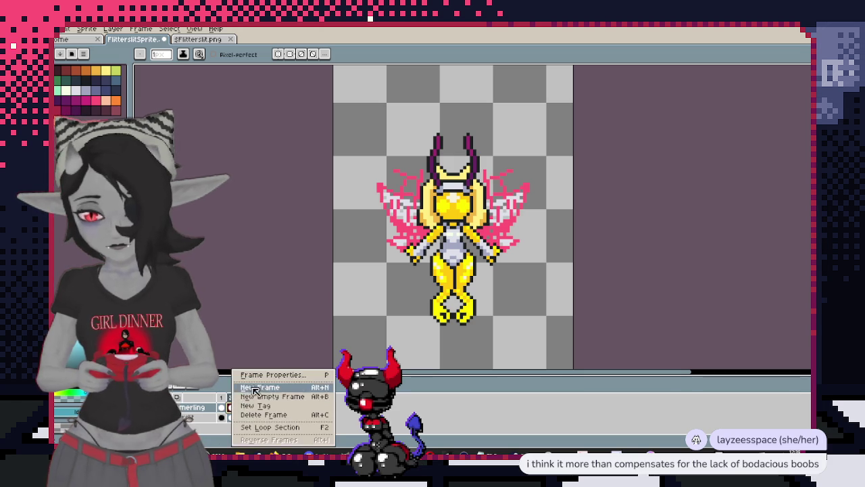
{"action": "left_click", "coordinate": [257, 386]}
{"action": "left_click", "coordinate": [243, 398]}
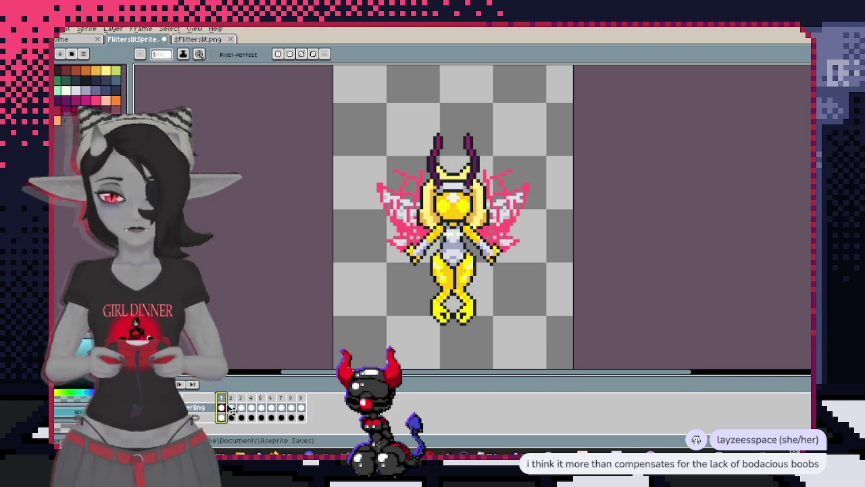
{"action": "left_click_drag", "start_coordinate": [225, 406], "coordinate": [264, 399]}
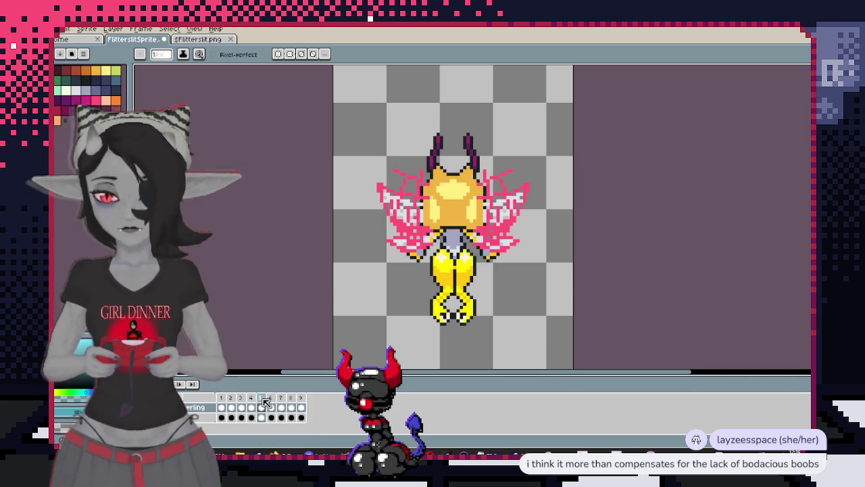
{"action": "right_click", "coordinate": [266, 402]}
{"action": "left_click", "coordinate": [281, 383]}
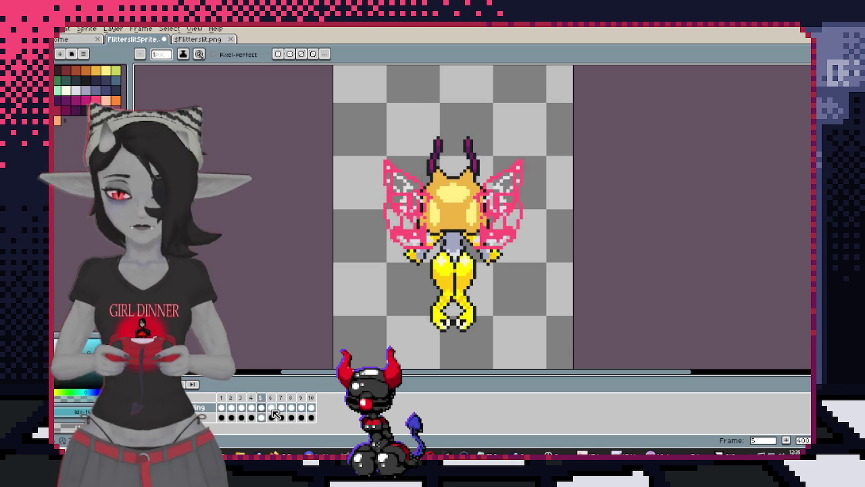
Add copies of frames 8 and 11 as frames 9 and 12, then play the animation
{"action": "left_click", "coordinate": [281, 408]}
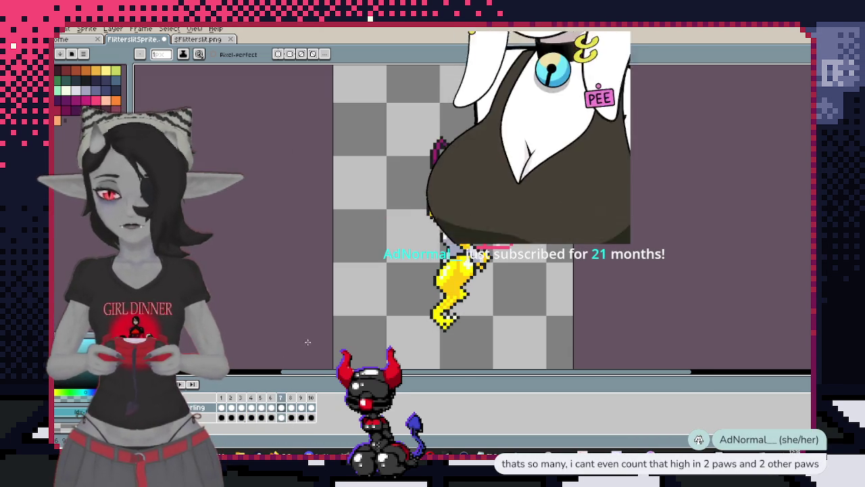
{"action": "left_click", "coordinate": [291, 408]}
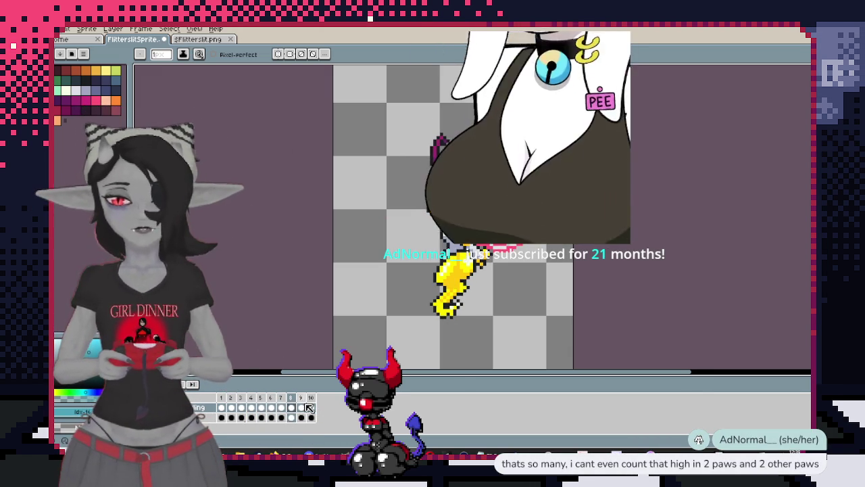
{"action": "right_click", "coordinate": [291, 398]}
{"action": "left_click", "coordinate": [312, 397]}
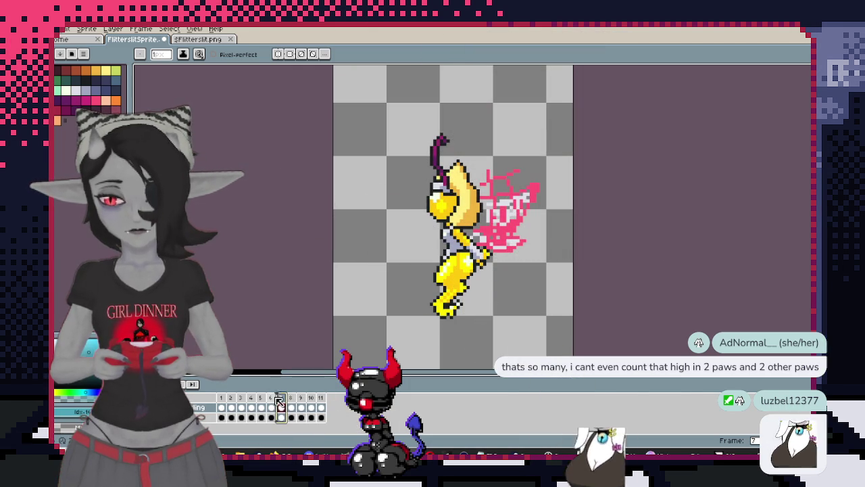
{"action": "left_click", "coordinate": [321, 399]}
{"action": "key", "text": "alt+n"}
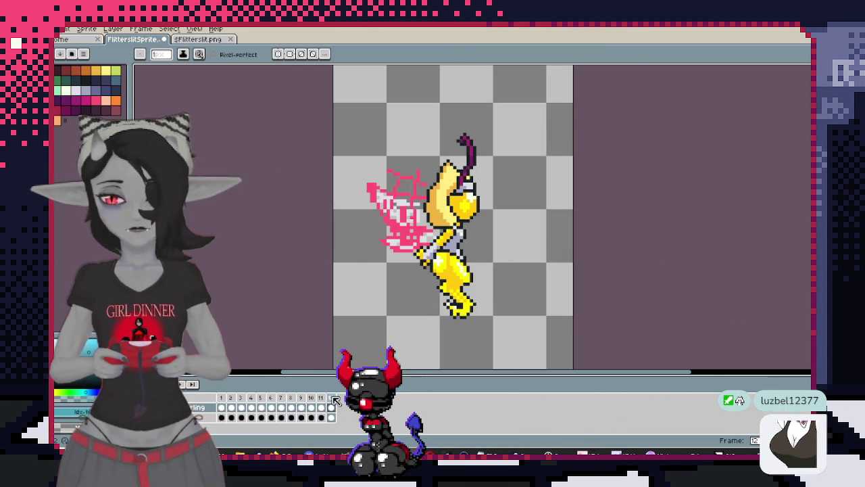
{"action": "key", "text": "Return"}
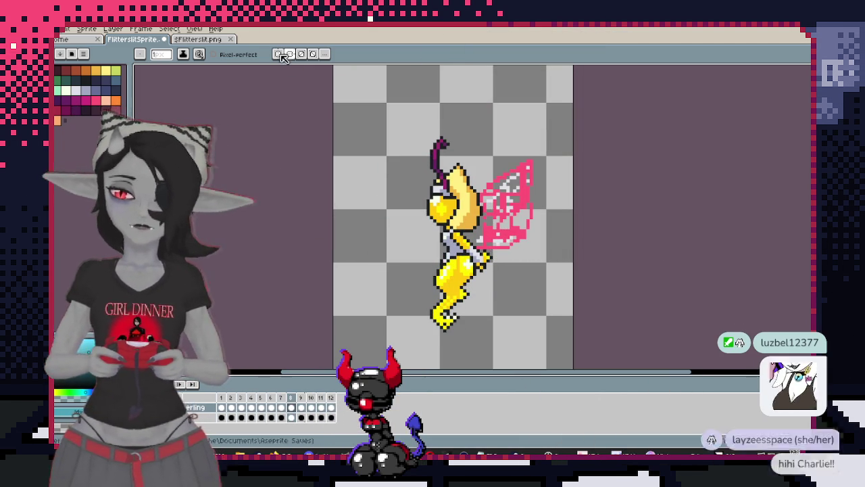
Compare against the Flitterslit.png sheet, then inspect the back-view fairy on frame 4
{"action": "left_click", "coordinate": [216, 43]}
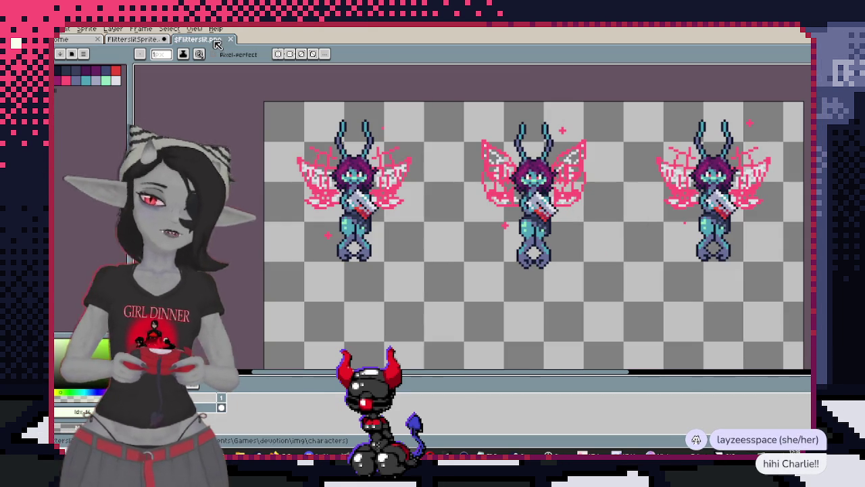
{"action": "scroll", "coordinate": [487, 307], "scroll_direction": "down", "scroll_amount": 3}
{"action": "scroll", "coordinate": [488, 307], "scroll_direction": "down", "scroll_amount": 5}
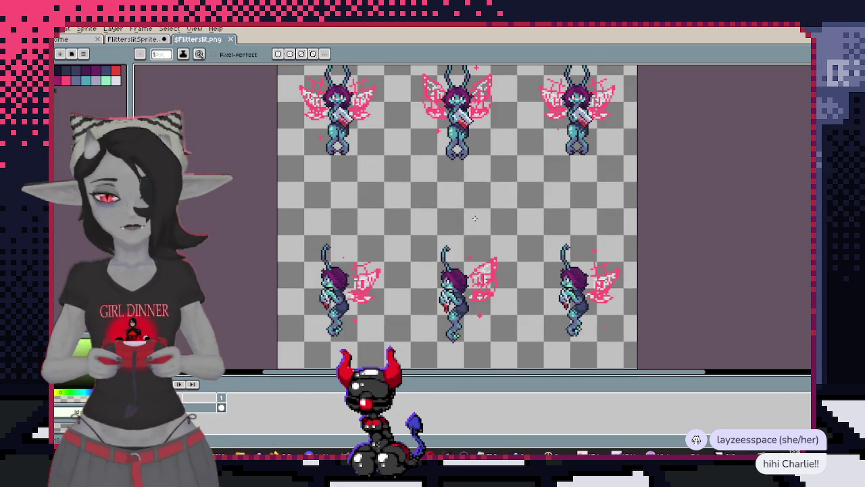
{"action": "scroll", "coordinate": [300, 147], "scroll_direction": "down", "scroll_amount": 2}
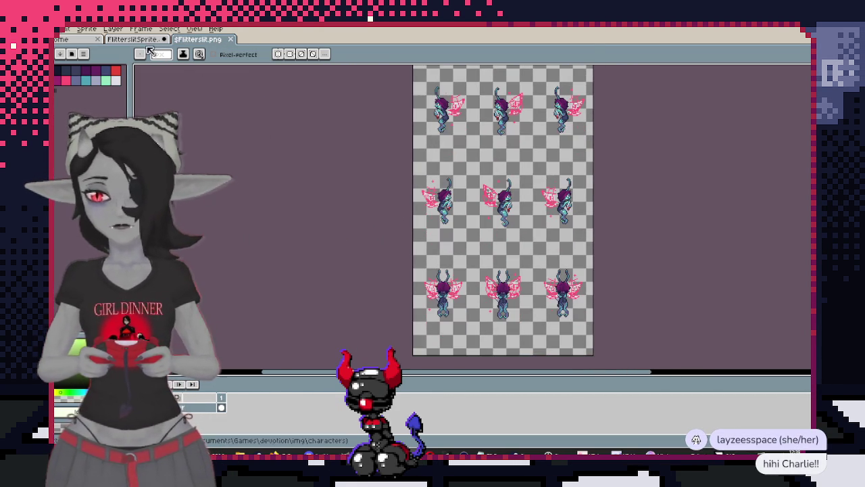
{"action": "left_click", "coordinate": [133, 39]}
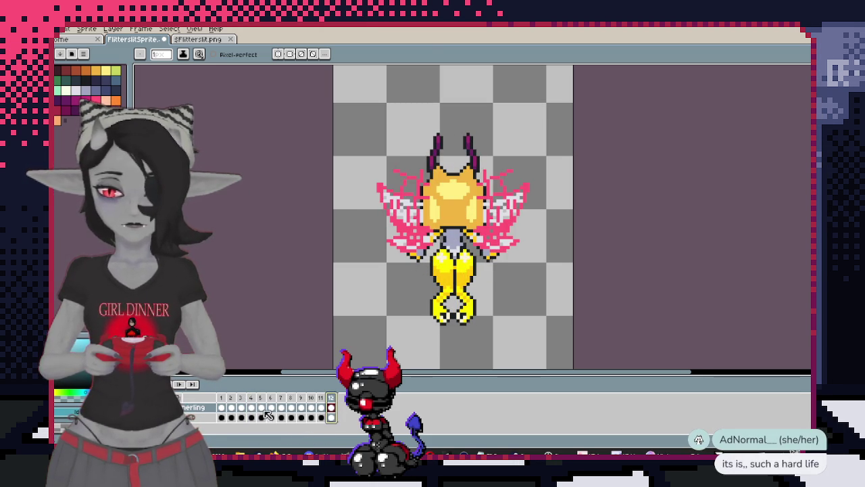
{"action": "left_click", "coordinate": [252, 404]}
{"action": "right_click", "coordinate": [338, 406]}
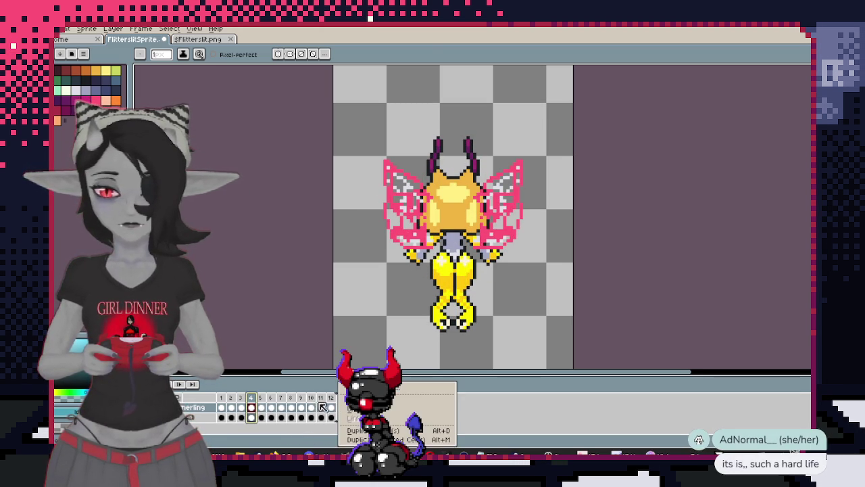
{"action": "left_click", "coordinate": [256, 399]}
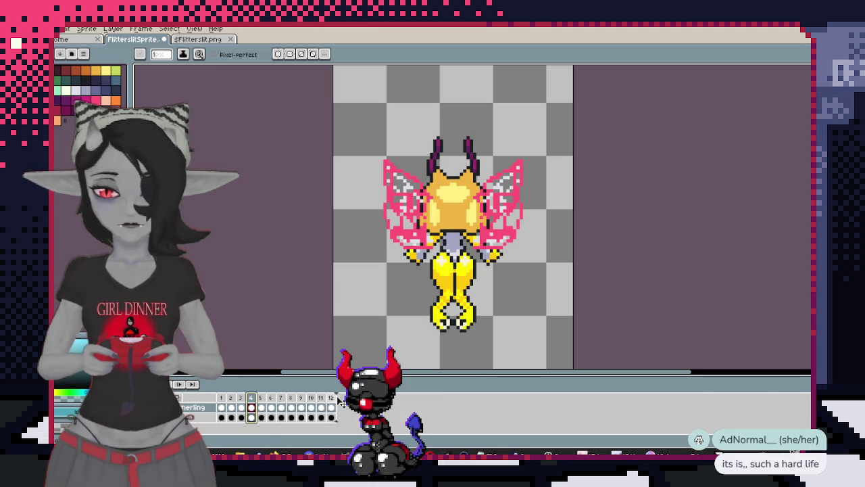
{"action": "left_click", "coordinate": [251, 400]}
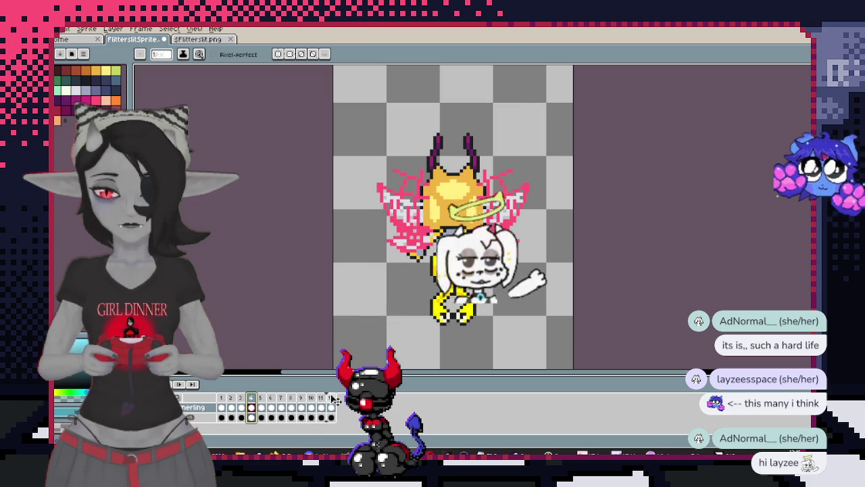
Export the 12 frames as a yellow fairy sprite sheet and select all of it
{"action": "left_click", "coordinate": [330, 400]}
{"action": "left_click", "coordinate": [65, 29]}
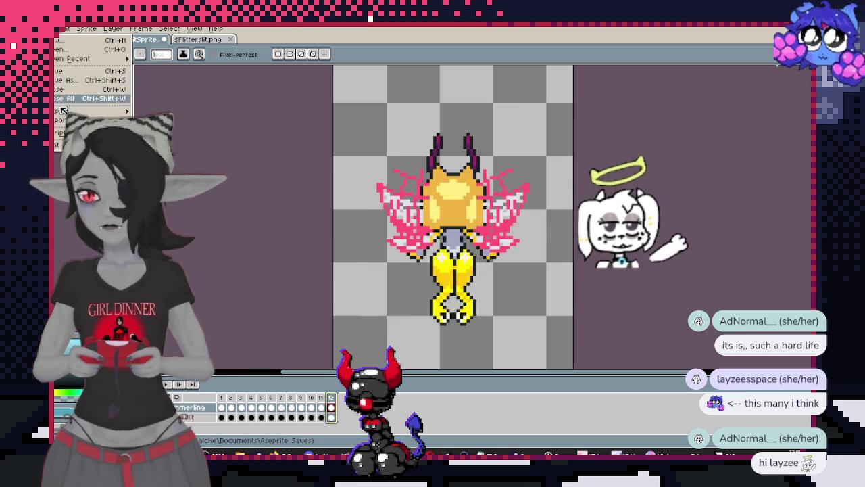
{"action": "left_click", "coordinate": [196, 106]}
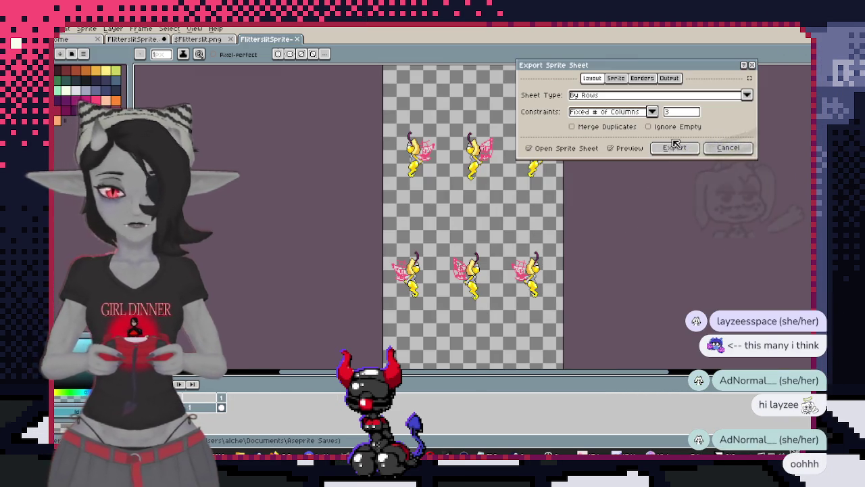
{"action": "left_click", "coordinate": [673, 148]}
{"action": "left_click_drag", "start_coordinate": [514, 207], "coordinate": [510, 206]}
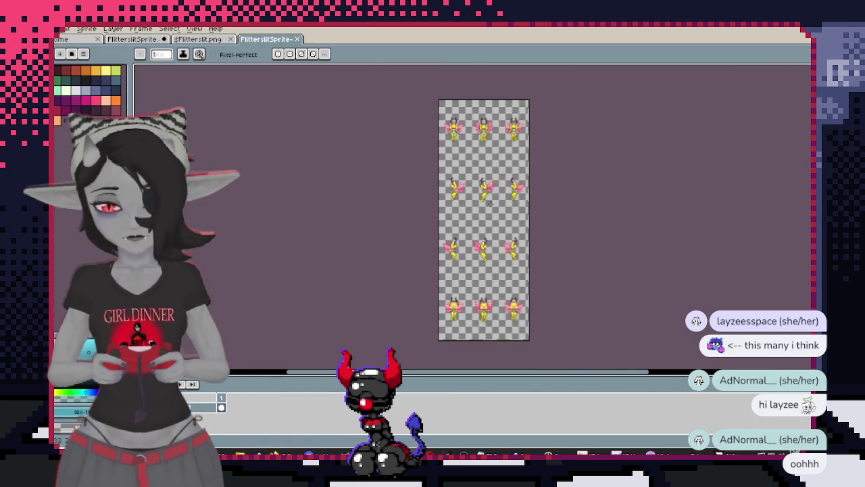
{"action": "key", "text": "m"}
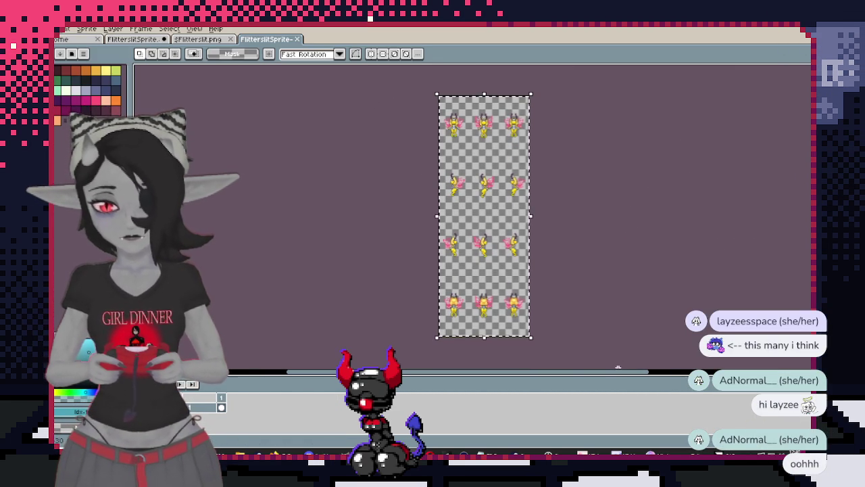
Paste the yellow sheet onto a new Flitterslit.png layer to compare, then discard it and return
{"action": "left_click", "coordinate": [192, 40]}
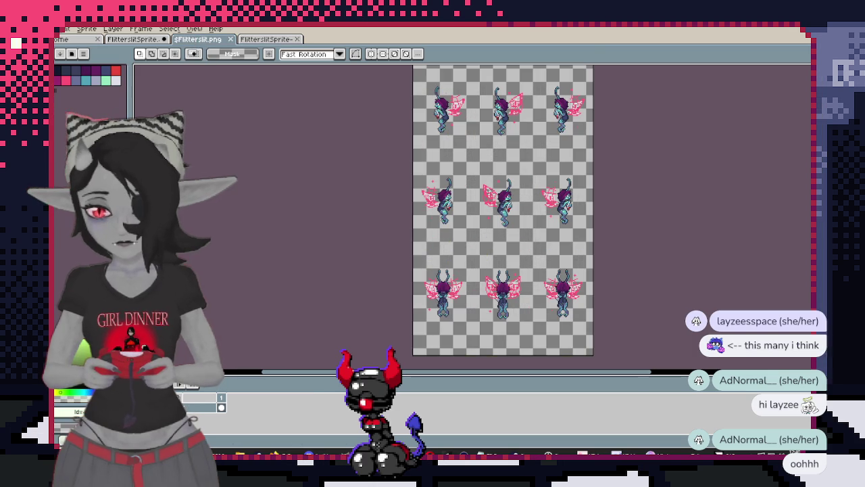
{"action": "right_click", "coordinate": [183, 397]}
{"action": "mouse_move", "coordinate": [185, 381]}
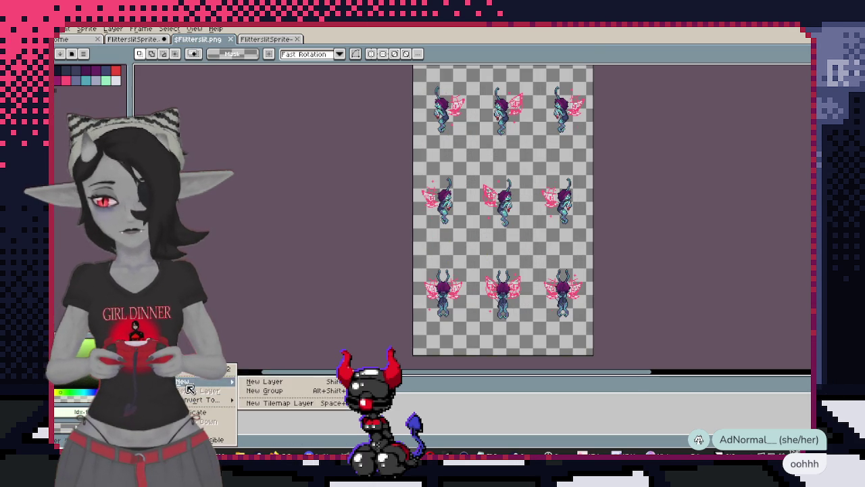
{"action": "left_click", "coordinate": [270, 383]}
{"action": "key", "text": "ctrl+v"}
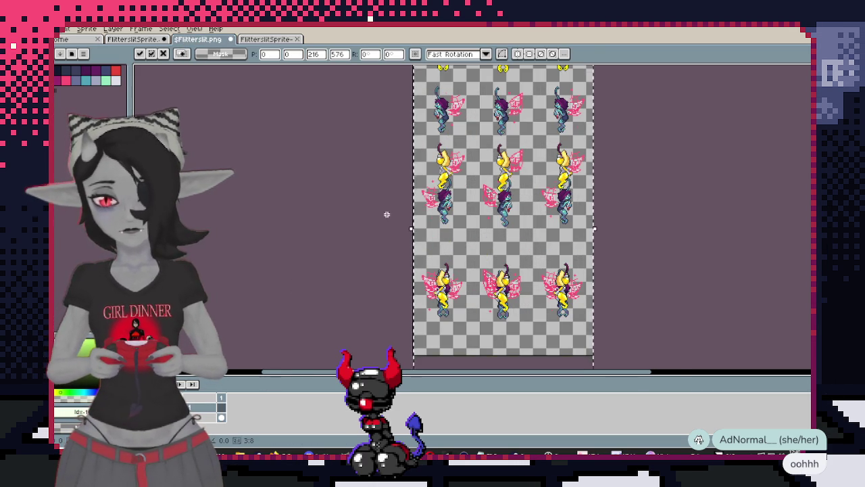
{"action": "scroll", "coordinate": [387, 214], "scroll_direction": "up", "scroll_amount": 5}
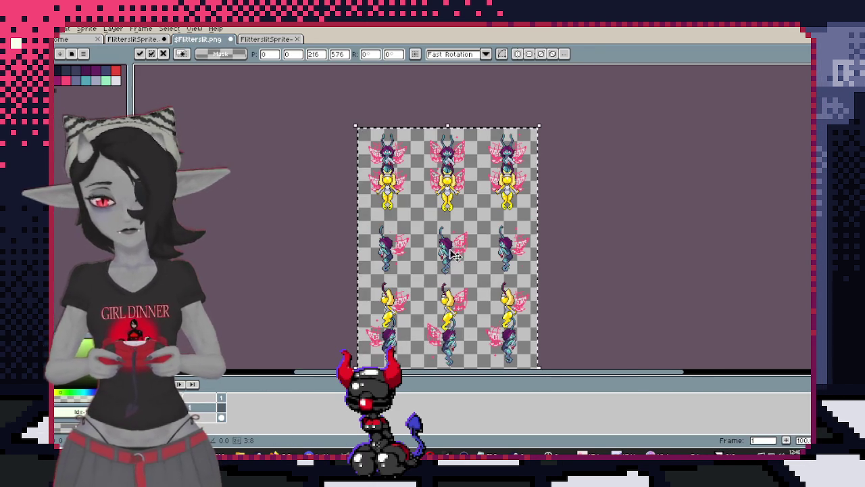
{"action": "scroll", "coordinate": [454, 255], "scroll_direction": "up", "scroll_amount": 5}
{"action": "scroll", "coordinate": [455, 257], "scroll_direction": "down", "scroll_amount": 2}
{"action": "scroll", "coordinate": [454, 259], "scroll_direction": "up", "scroll_amount": 1}
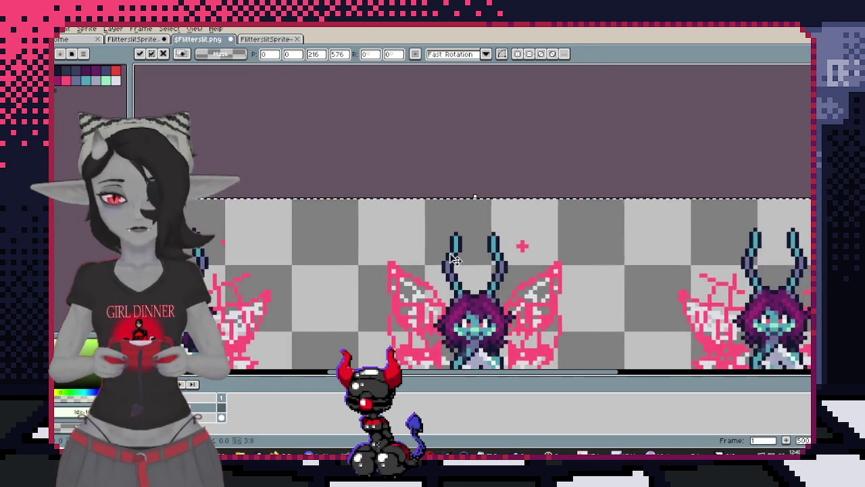
{"action": "scroll", "coordinate": [455, 258], "scroll_direction": "up", "scroll_amount": 1}
{"action": "key", "text": "Return"}
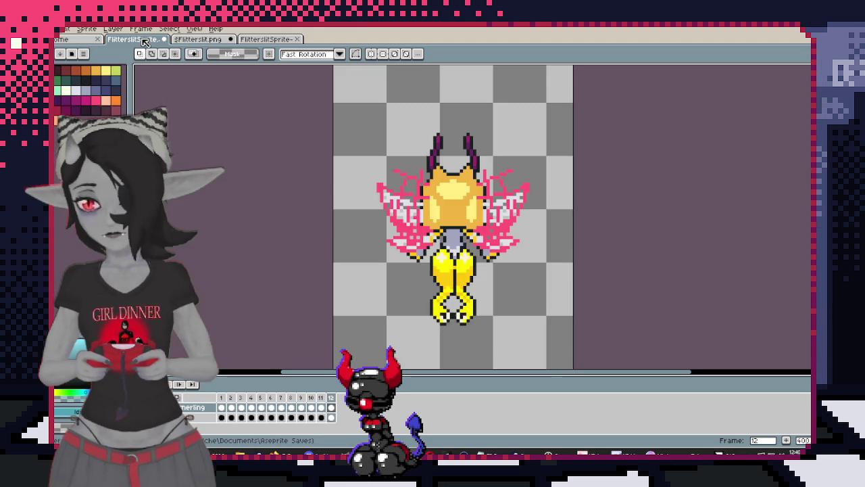
{"action": "left_click", "coordinate": [138, 39]}
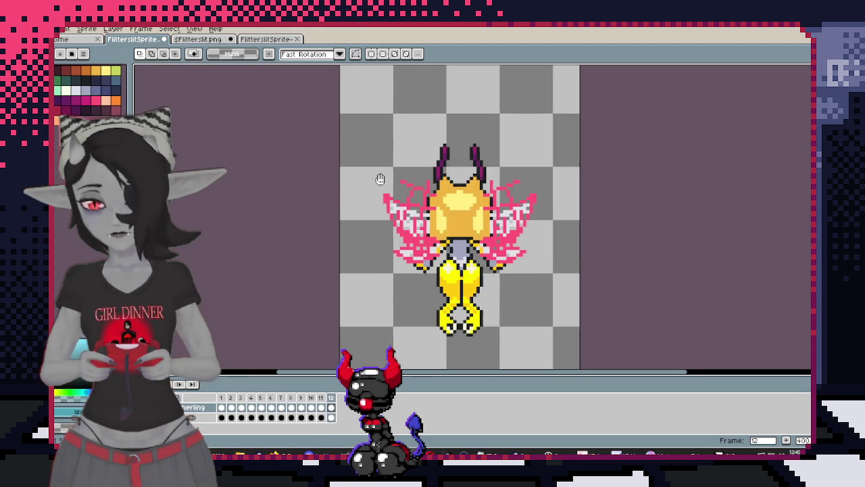
Trim the fairy canvas from the top to 72×136
{"action": "key", "text": "ctrl+alt+c"}
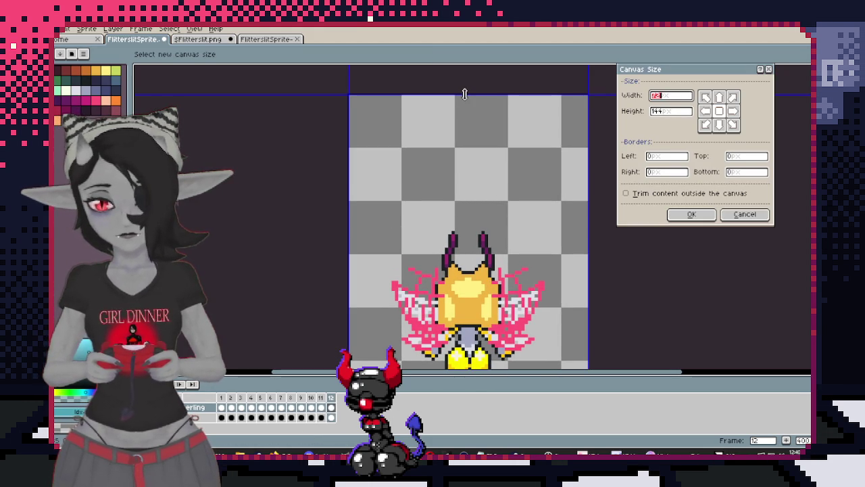
{"action": "left_click_drag", "start_coordinate": [464, 94], "coordinate": [472, 120]}
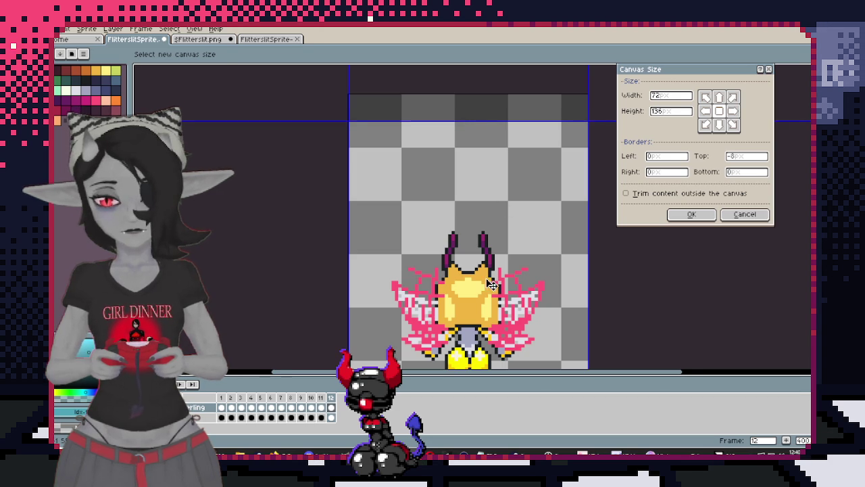
{"action": "scroll", "coordinate": [492, 284], "scroll_direction": "down", "scroll_amount": 4}
{"action": "scroll", "coordinate": [489, 247], "scroll_direction": "down", "scroll_amount": 1}
{"action": "left_click", "coordinate": [690, 215]}
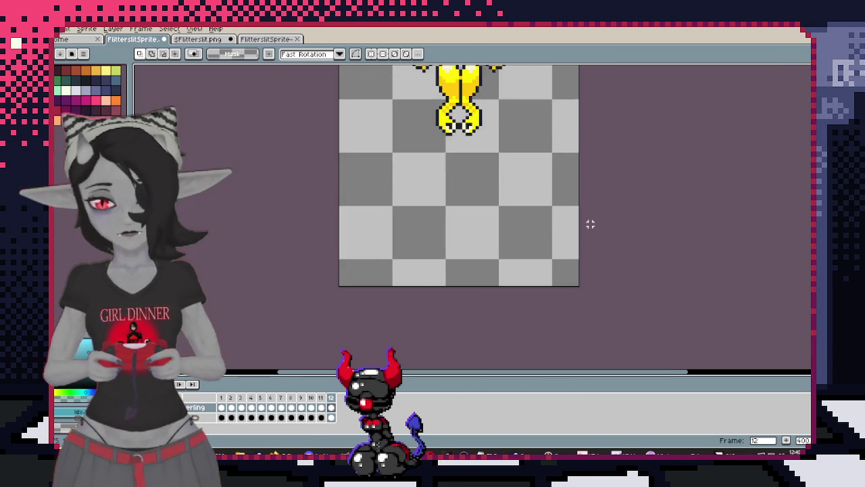
{"action": "scroll", "coordinate": [473, 203], "scroll_direction": "down", "scroll_amount": 2}
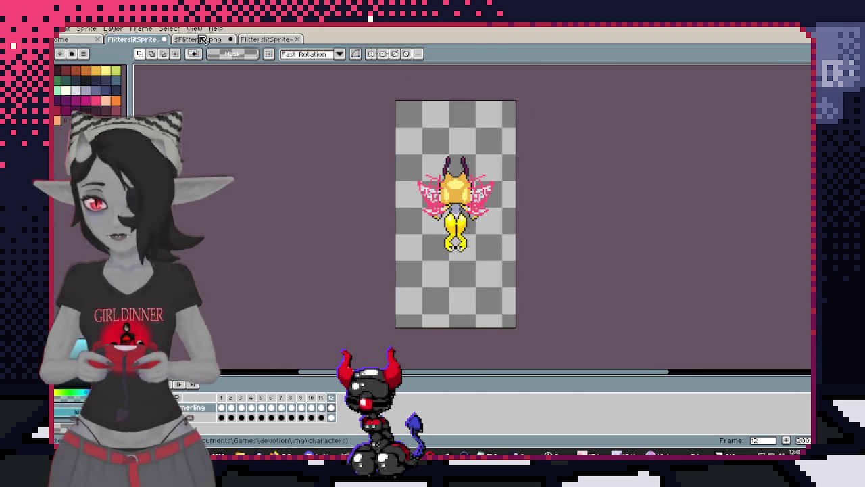
Close the outdated exported sprite sheet and return to the yellow fairy sprite
{"action": "left_click", "coordinate": [274, 39]}
{"action": "left_click", "coordinate": [299, 39]}
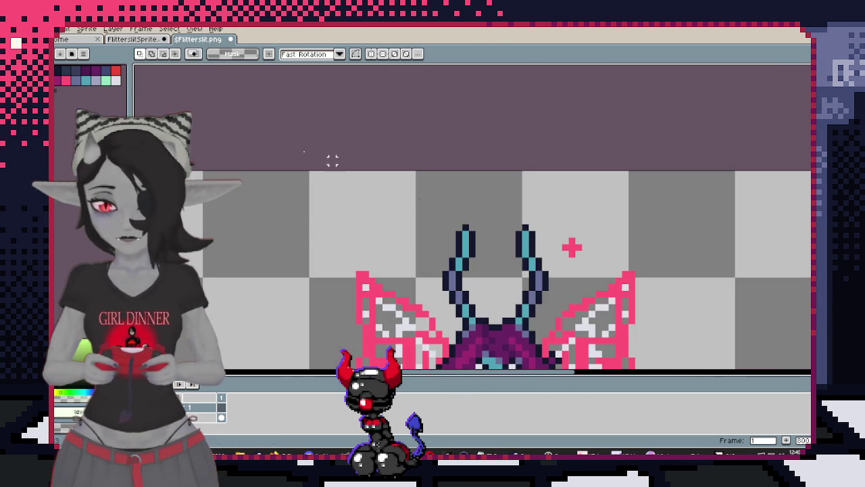
{"action": "scroll", "coordinate": [312, 155], "scroll_direction": "down", "scroll_amount": 3}
{"action": "scroll", "coordinate": [411, 222], "scroll_direction": "down", "scroll_amount": 2}
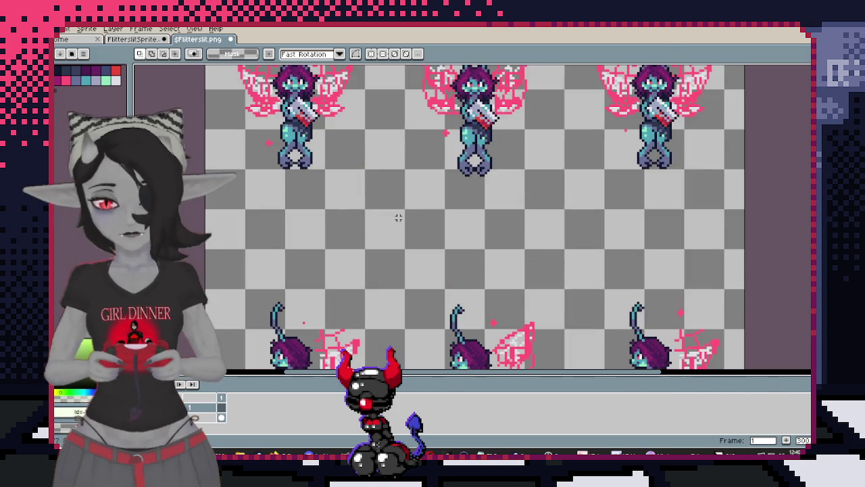
{"action": "left_click", "coordinate": [129, 41]}
Export an updated yellow fairy sprite sheet and compare it with Flitterslit.png
{"action": "left_click", "coordinate": [64, 29]}
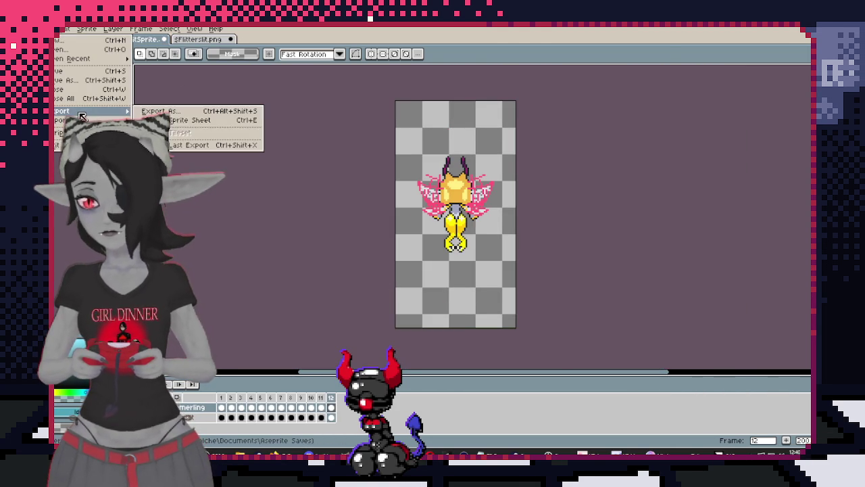
{"action": "left_click", "coordinate": [180, 121]}
{"action": "left_click", "coordinate": [664, 154]}
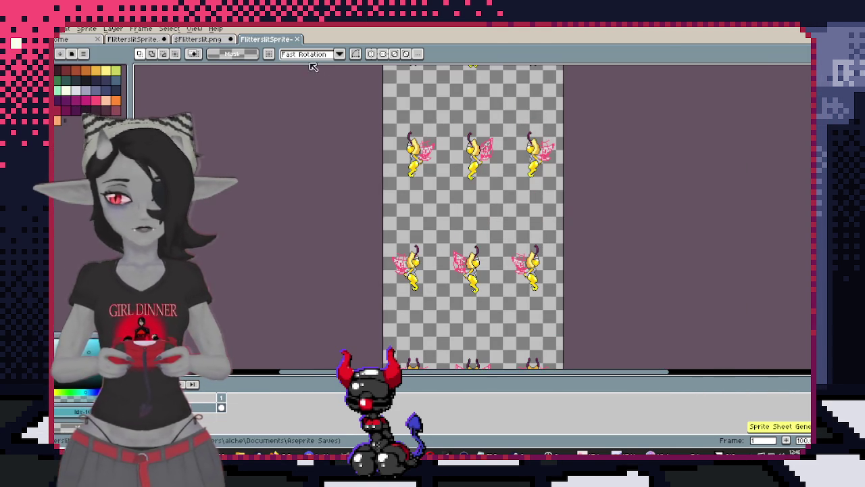
{"action": "scroll", "coordinate": [446, 189], "scroll_direction": "down", "scroll_amount": 2}
{"action": "scroll", "coordinate": [433, 162], "scroll_direction": "down", "scroll_amount": 2}
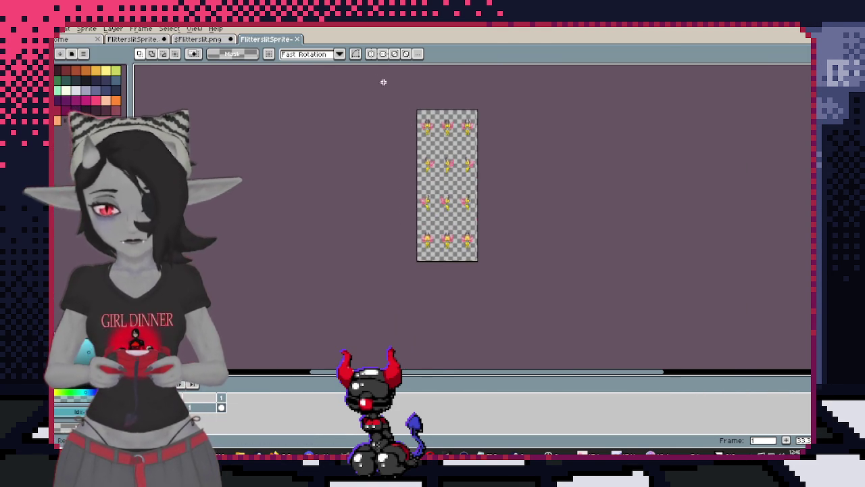
{"action": "left_click", "coordinate": [210, 39]}
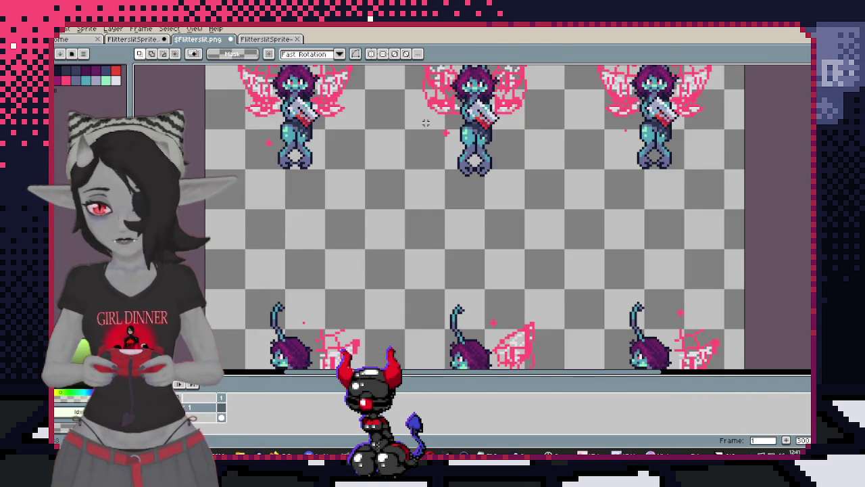
{"action": "scroll", "coordinate": [449, 214], "scroll_direction": "down", "scroll_amount": 1}
{"action": "scroll", "coordinate": [449, 214], "scroll_direction": "up", "scroll_amount": 1}
{"action": "scroll", "coordinate": [449, 214], "scroll_direction": "down", "scroll_amount": 1}
{"action": "scroll", "coordinate": [450, 230], "scroll_direction": "up", "scroll_amount": 1}
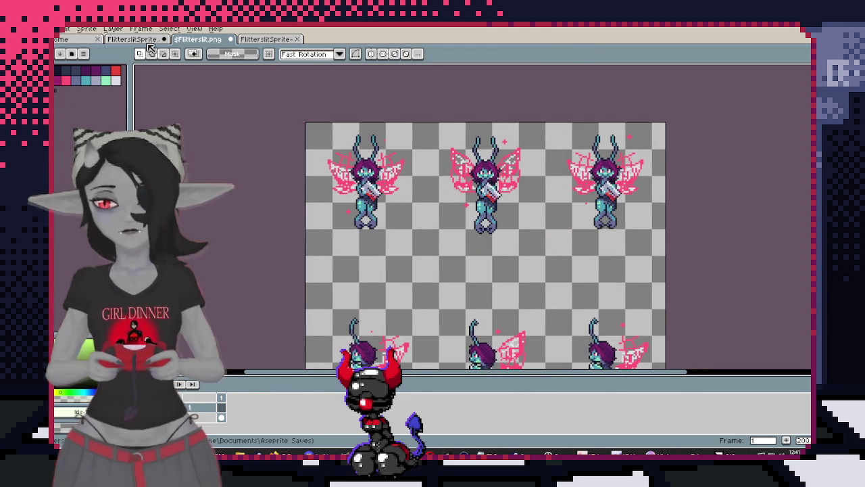
On the first frame, trim more height off the top of the fairy canvas
{"action": "key", "text": "ctrl+shift+Tab"}
{"action": "key", "text": "Right"}
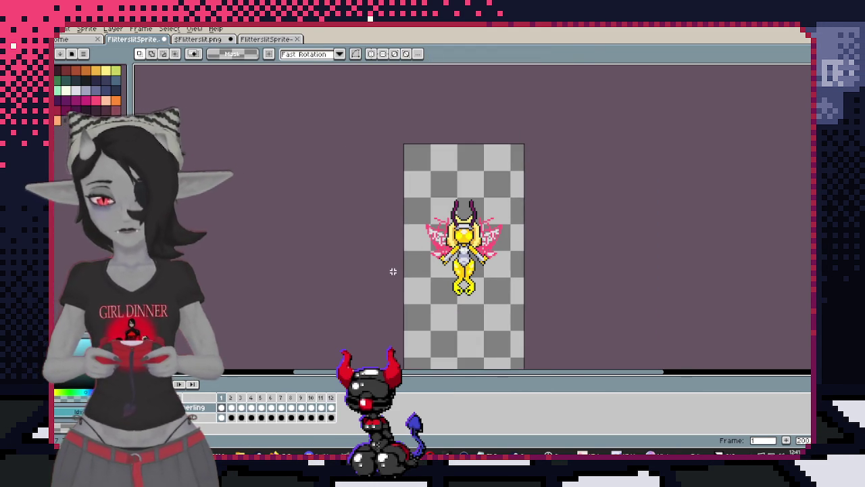
{"action": "scroll", "coordinate": [393, 271], "scroll_direction": "up", "scroll_amount": 2}
{"action": "scroll", "coordinate": [477, 257], "scroll_direction": "up", "scroll_amount": 1}
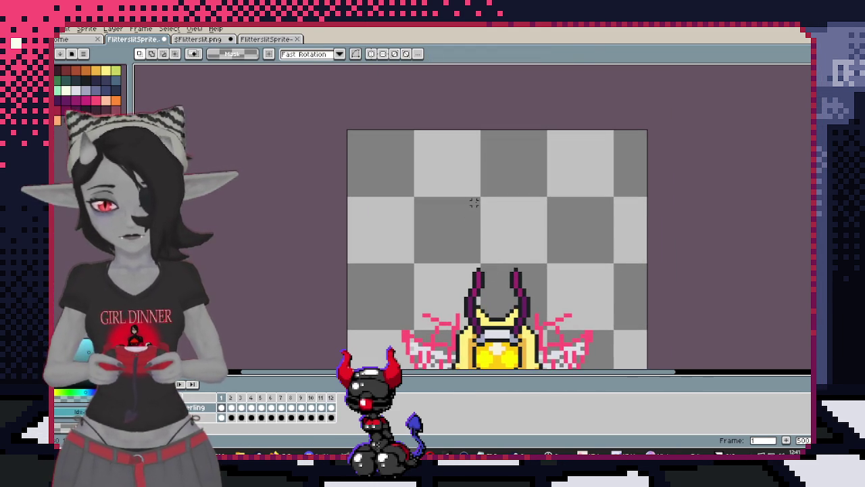
{"action": "key", "text": "c"}
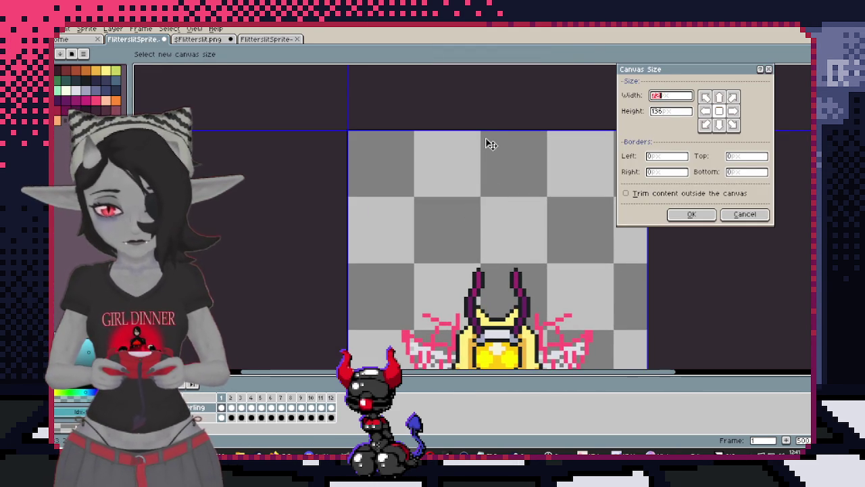
{"action": "mouse_move", "coordinate": [477, 131]}
{"action": "left_mouse_down"}
{"action": "mouse_move", "coordinate": [499, 267]}
{"action": "mouse_move", "coordinate": [513, 239]}
{"action": "left_mouse_up"}
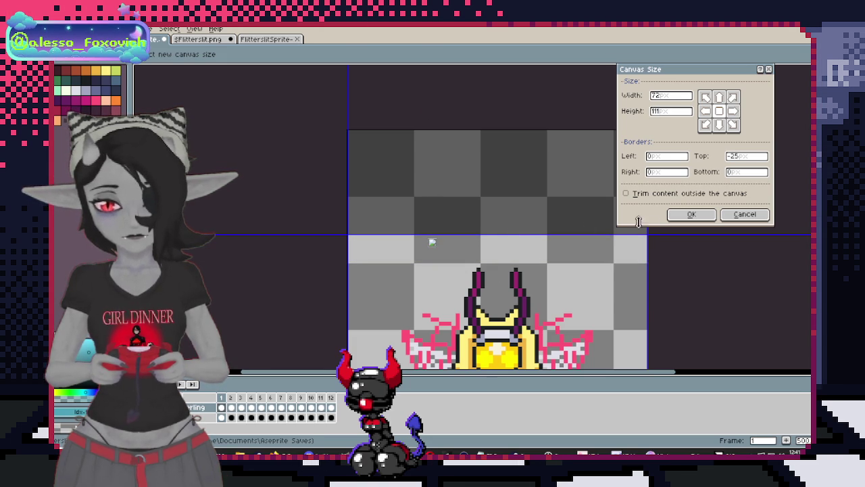
{"action": "left_click", "coordinate": [688, 215]}
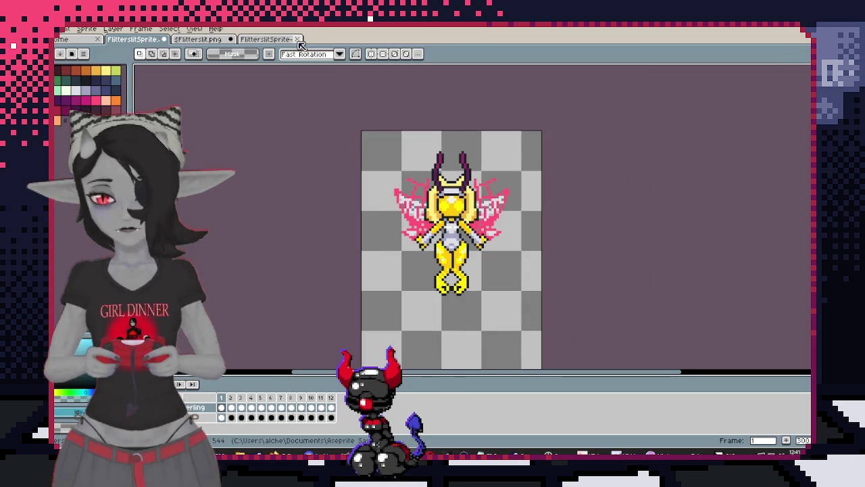
Close the previous sheet and export a fresh yellow fairy sprite sheet
{"action": "left_click", "coordinate": [301, 40]}
{"action": "left_click", "coordinate": [62, 28]}
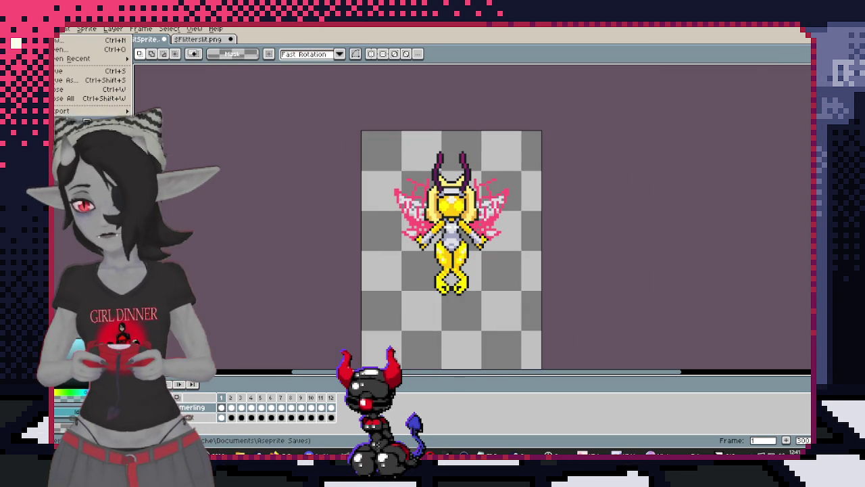
{"action": "left_click", "coordinate": [189, 119]}
{"action": "left_click", "coordinate": [670, 148]}
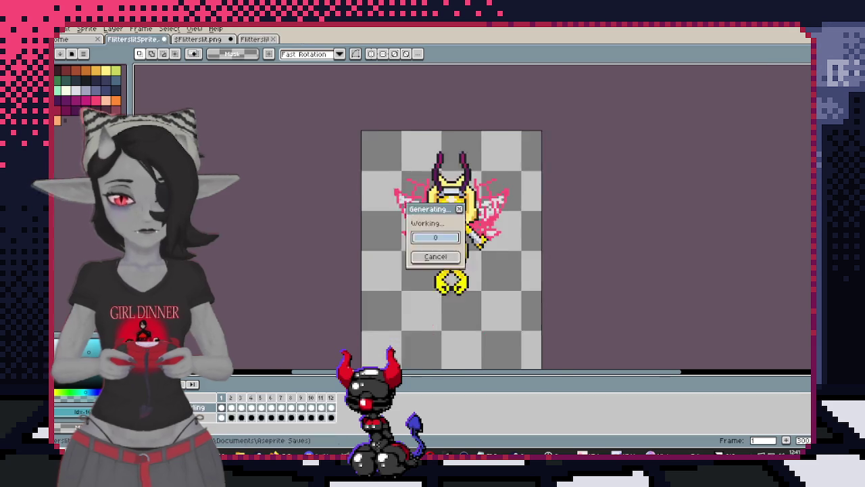
{"action": "scroll", "coordinate": [392, 156], "scroll_direction": "up", "scroll_amount": 3}
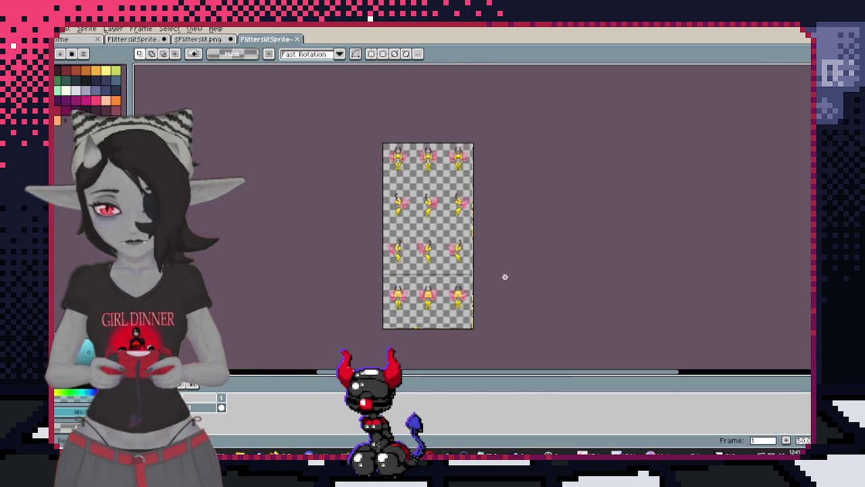
{"action": "left_click", "coordinate": [198, 40]}
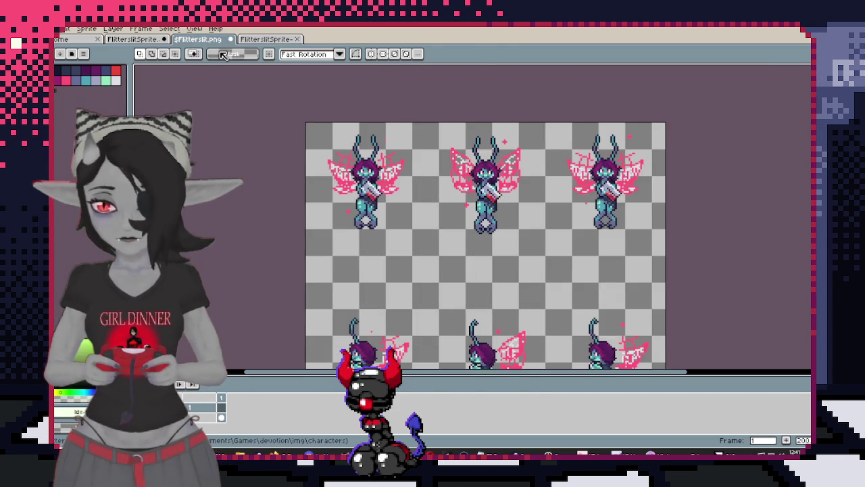
Paste the yellow fairy sprites into Flitterslit.png, mirrored horizontally, and commit them
{"action": "key", "text": "ctrl+v"}
{"action": "scroll", "coordinate": [406, 218], "scroll_direction": "down", "scroll_amount": 3}
{"action": "scroll", "coordinate": [408, 267], "scroll_direction": "down", "scroll_amount": 1}
{"action": "scroll", "coordinate": [465, 292], "scroll_direction": "down", "scroll_amount": 3}
{"action": "scroll", "coordinate": [466, 292], "scroll_direction": "down", "scroll_amount": 2}
{"action": "key", "text": "shift+h"}
{"action": "scroll", "coordinate": [451, 199], "scroll_direction": "right", "scroll_amount": 1}
{"action": "scroll", "coordinate": [440, 266], "scroll_direction": "up", "scroll_amount": 2}
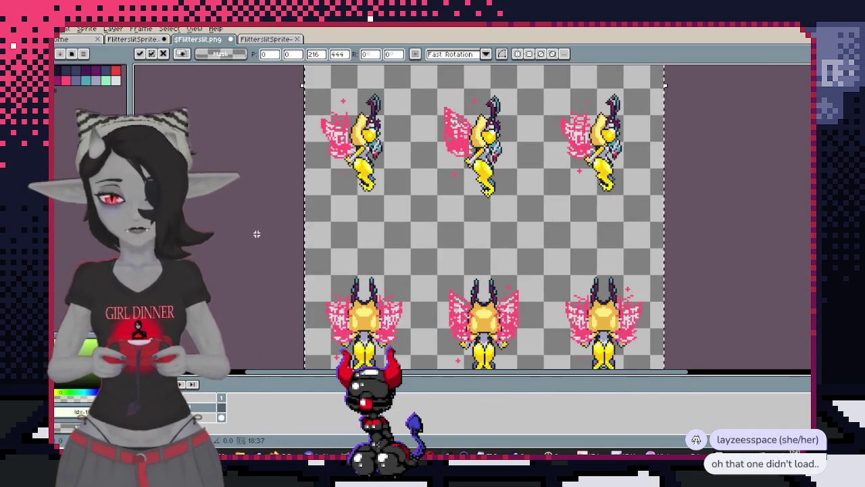
{"action": "key", "text": "Return"}
Pick the fairy's yellow with the eyedropper and switch to the pencil
{"action": "scroll", "coordinate": [430, 196], "scroll_direction": "up", "scroll_amount": 1}
{"action": "scroll", "coordinate": [431, 196], "scroll_direction": "up", "scroll_amount": 1}
{"action": "scroll", "coordinate": [430, 196], "scroll_direction": "up", "scroll_amount": 1}
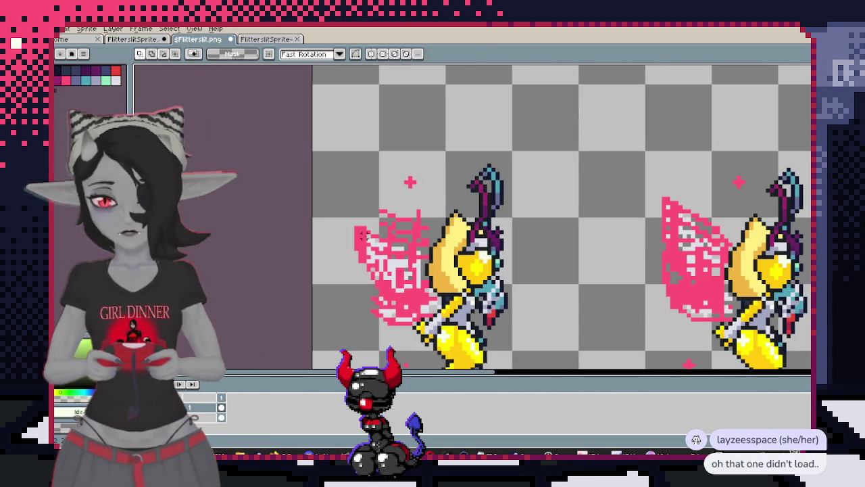
{"action": "key", "text": "alt"}
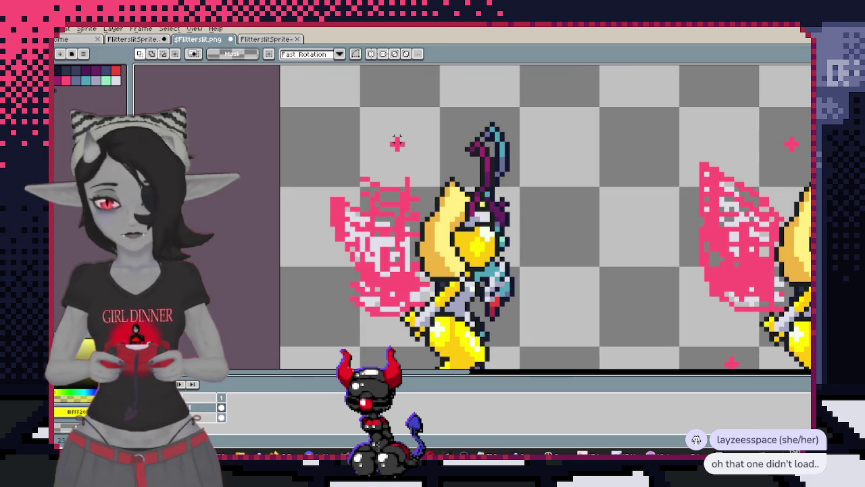
{"action": "key", "text": "b"}
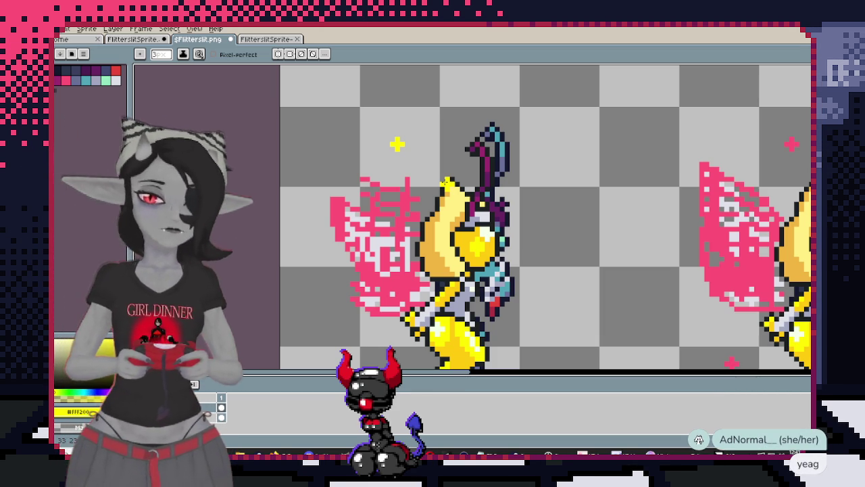
Recolour the sparkle near the top fairy yellow and enlarge the pencil to 3 px
{"action": "scroll", "coordinate": [513, 329], "scroll_direction": "down", "scroll_amount": 2}
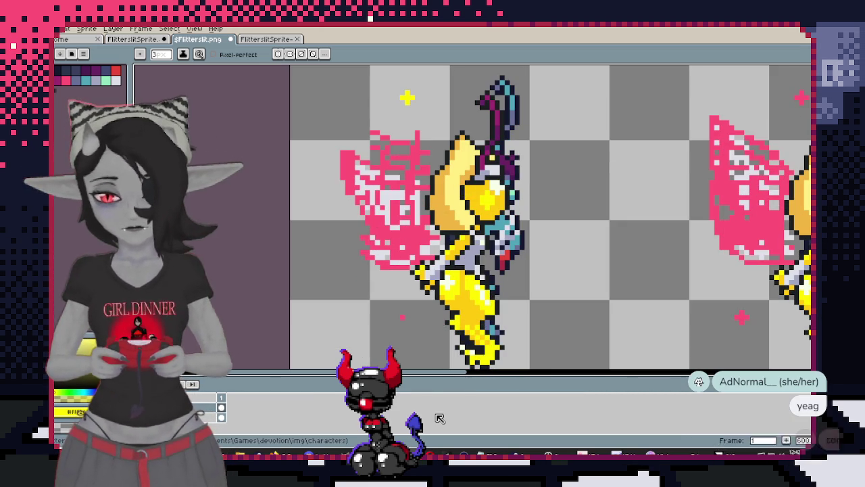
{"action": "scroll", "coordinate": [471, 343], "scroll_direction": "right", "scroll_amount": 3}
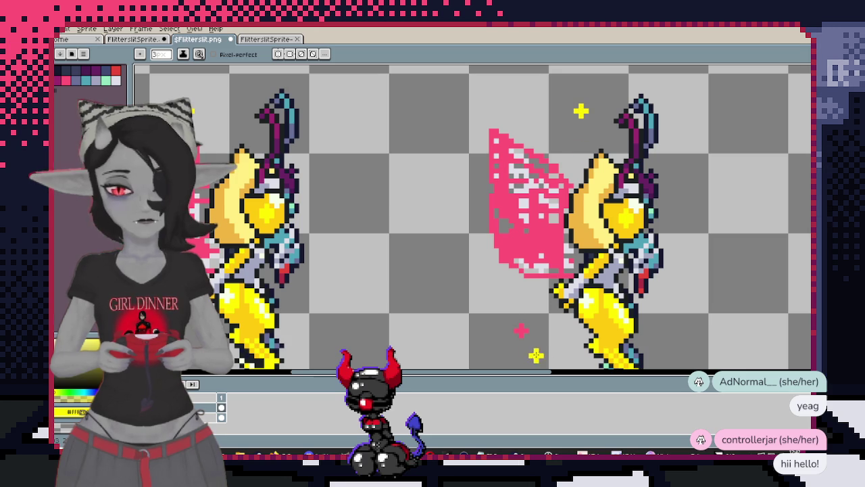
{"action": "scroll", "coordinate": [521, 329], "scroll_direction": "right", "scroll_amount": 3}
{"action": "scroll", "coordinate": [473, 331], "scroll_direction": "right", "scroll_amount": 3}
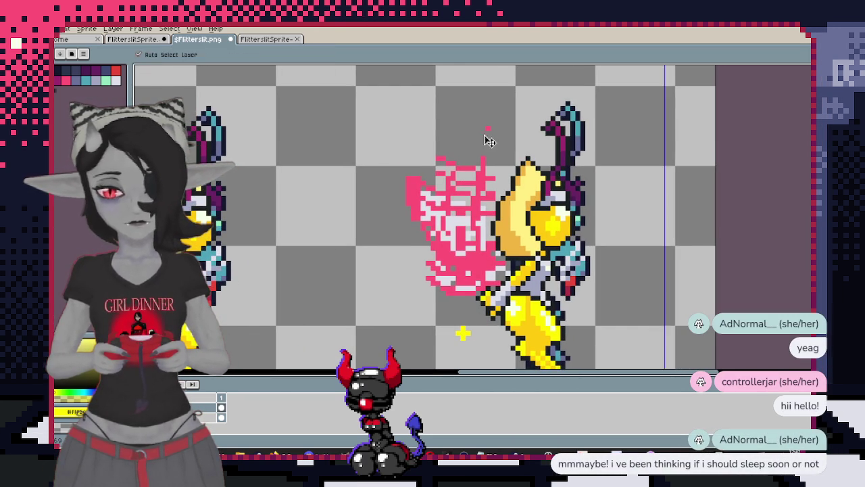
{"action": "scroll", "coordinate": [487, 128], "scroll_direction": "down", "scroll_amount": 2}
{"action": "scroll", "coordinate": [468, 236], "scroll_direction": "left", "scroll_amount": 3}
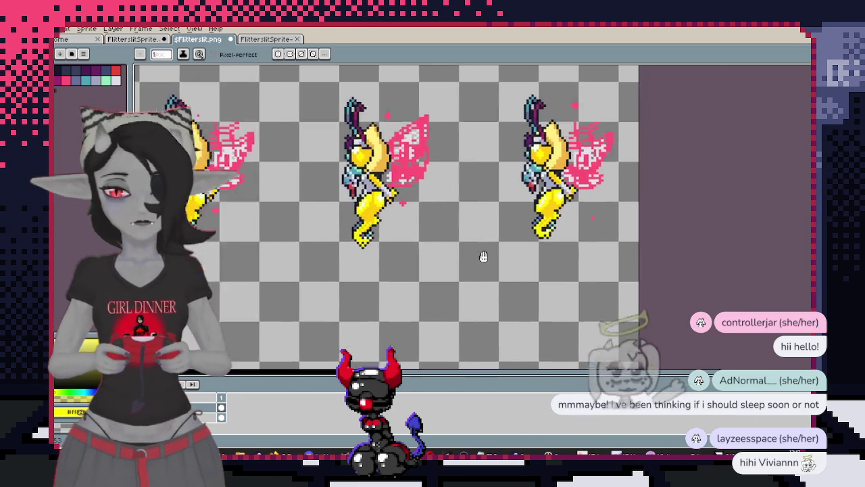
{"action": "scroll", "coordinate": [609, 162], "scroll_direction": "up", "scroll_amount": 2}
{"action": "scroll", "coordinate": [624, 173], "scroll_direction": "down", "scroll_amount": 2}
{"action": "scroll", "coordinate": [624, 173], "scroll_direction": "right", "scroll_amount": 1}
{"action": "left_click", "coordinate": [497, 93]}
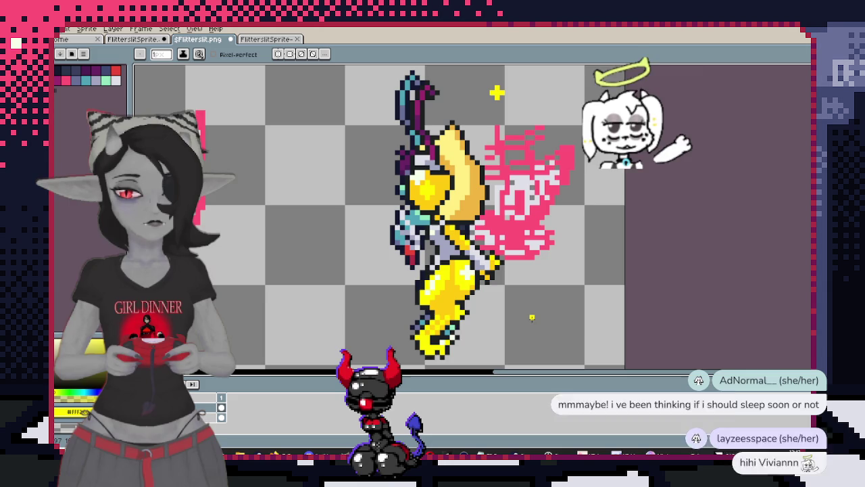
{"action": "scroll", "coordinate": [541, 284], "scroll_direction": "left", "scroll_amount": 3}
{"action": "key", "text": "plus"}
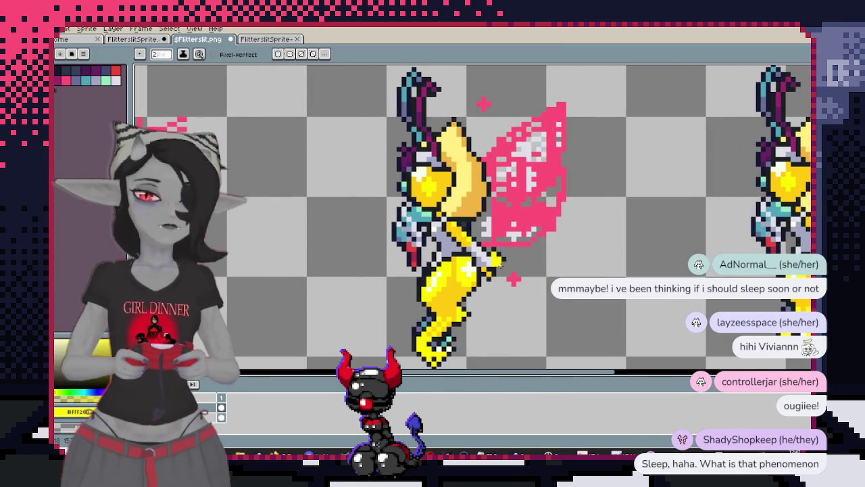
{"action": "key", "text": "plus"}
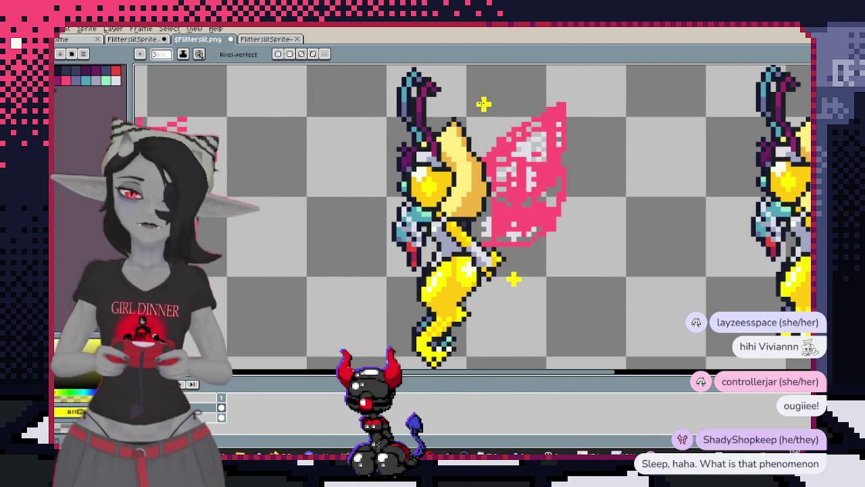
Pan over the side-view and front-facing fairies to reach their sparkles
{"action": "key", "text": "Return"}
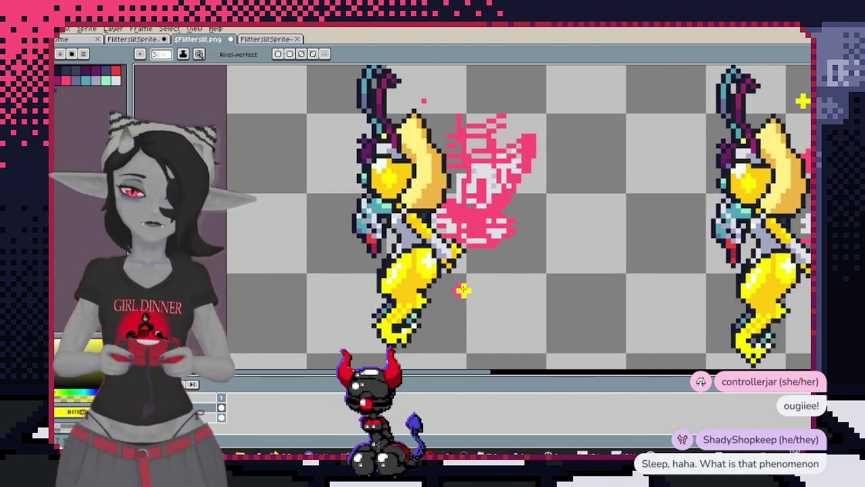
{"action": "left_click_drag", "start_coordinate": [456, 290], "coordinate": [475, 366]}
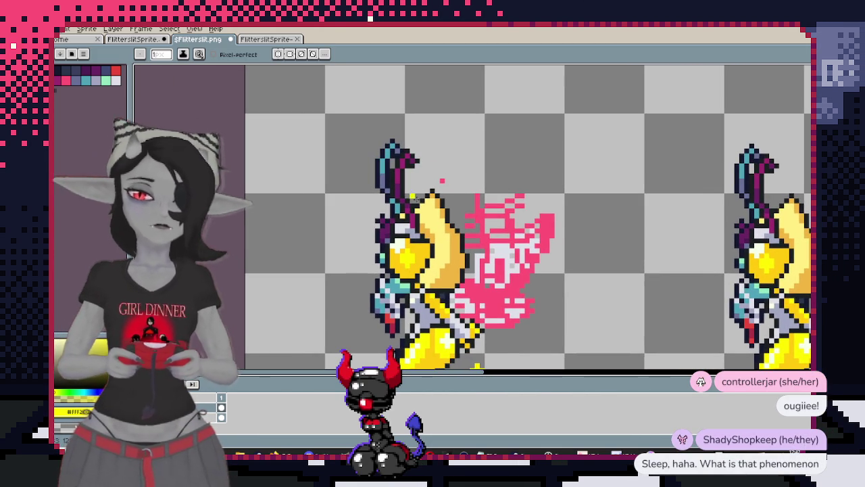
{"action": "scroll", "coordinate": [487, 145], "scroll_direction": "up", "scroll_amount": 3}
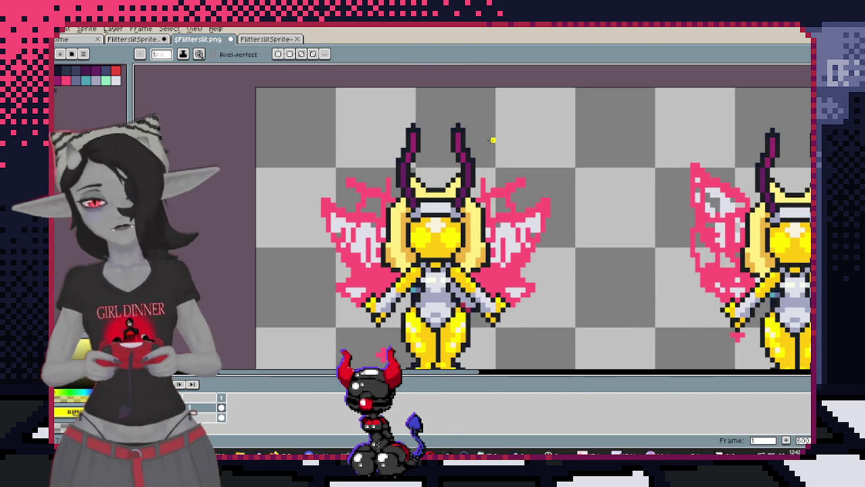
{"action": "scroll", "coordinate": [516, 193], "scroll_direction": "down", "scroll_amount": 3}
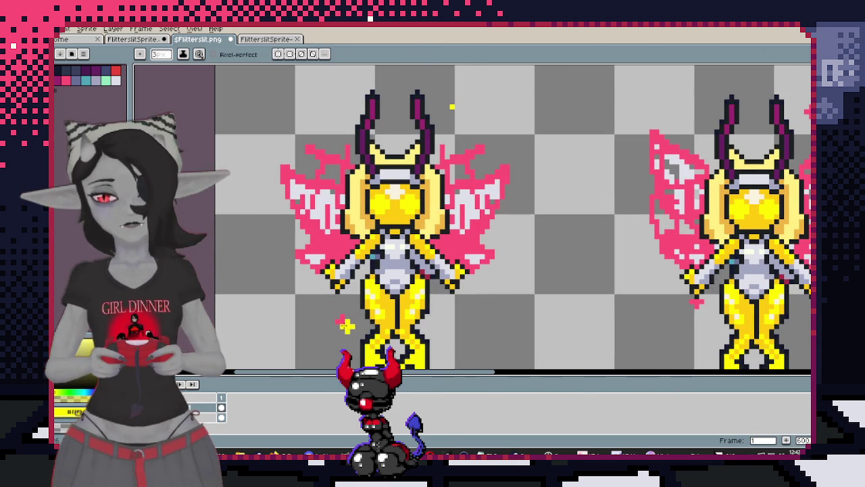
{"action": "scroll", "coordinate": [379, 311], "scroll_direction": "left", "scroll_amount": 5}
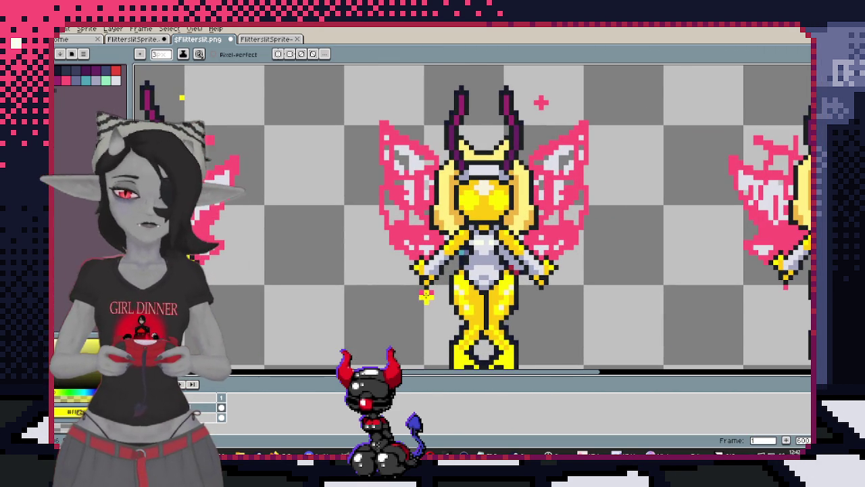
{"action": "key", "text": "minus"}
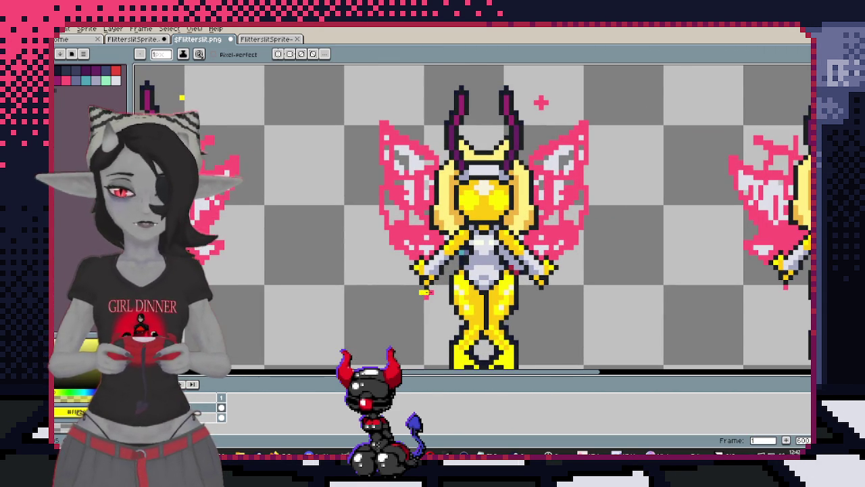
{"action": "left_click_drag", "start_coordinate": [530, 90], "coordinate": [488, 114]}
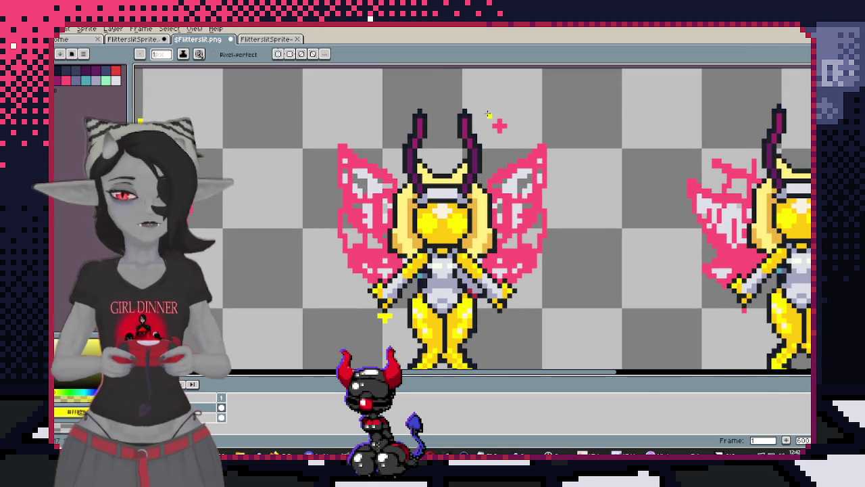
{"action": "scroll", "coordinate": [639, 205], "scroll_direction": "right", "scroll_amount": 5}
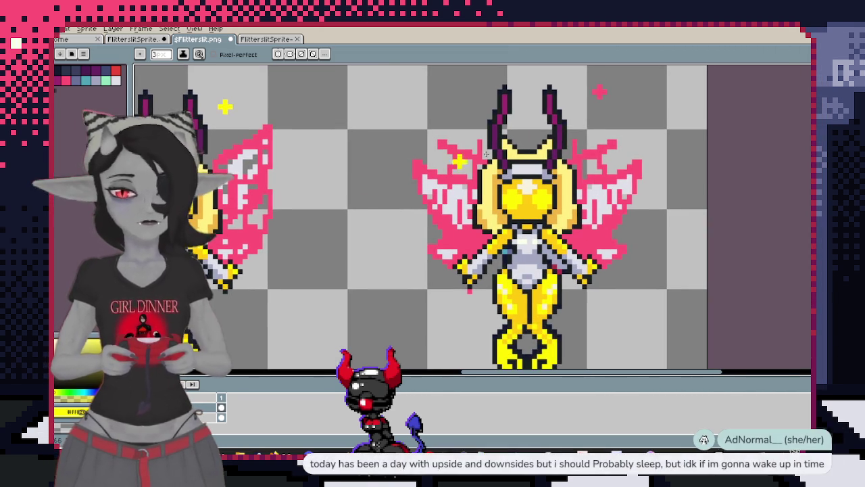
{"action": "left_click_drag", "start_coordinate": [462, 300], "coordinate": [474, 266]}
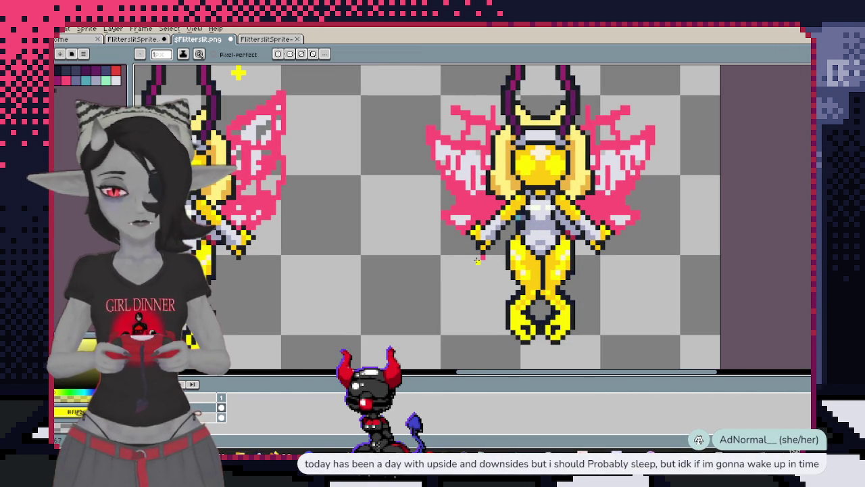
{"action": "scroll", "coordinate": [483, 256], "scroll_direction": "down", "scroll_amount": 3}
{"action": "scroll", "coordinate": [483, 257], "scroll_direction": "up", "scroll_amount": 1}
Pan across the back-view fairy frames and on to the side-view row
{"action": "left_click_drag", "start_coordinate": [514, 297], "coordinate": [514, 271]}
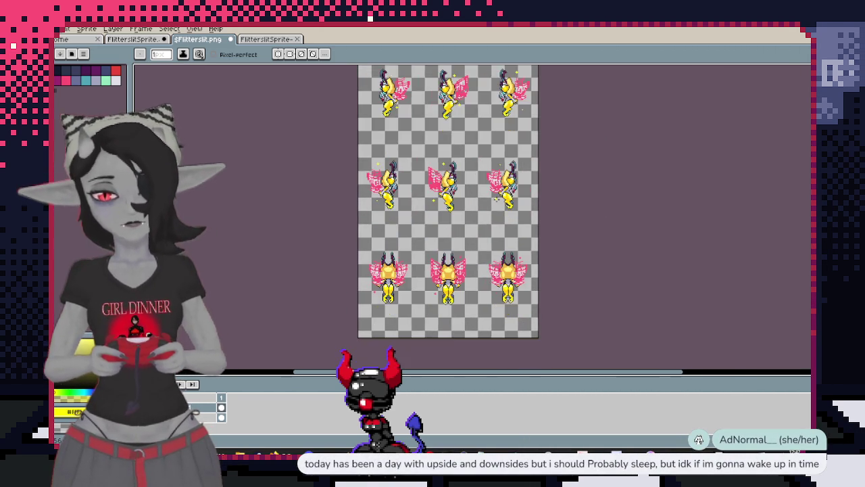
{"action": "scroll", "coordinate": [535, 285], "scroll_direction": "up", "scroll_amount": 2}
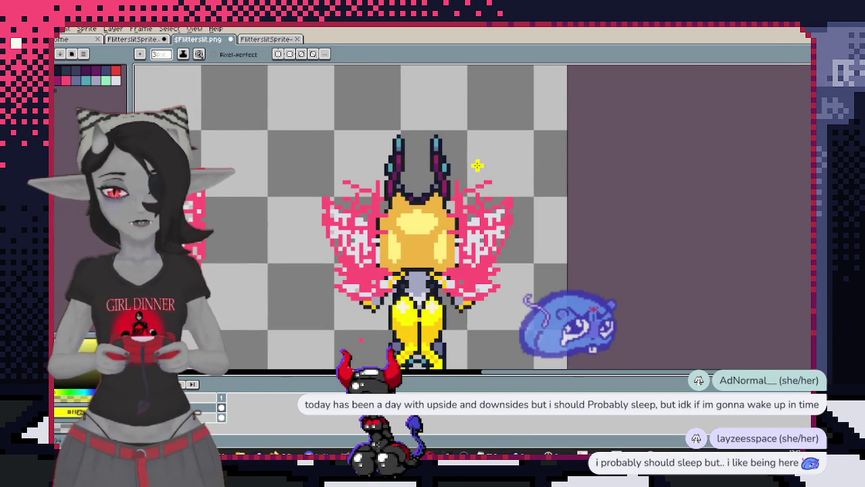
{"action": "left_click_drag", "start_coordinate": [447, 249], "coordinate": [477, 228]}
{"action": "mouse_move", "coordinate": [365, 263]}
{"action": "left_mouse_down"}
{"action": "mouse_move", "coordinate": [405, 236]}
{"action": "mouse_move", "coordinate": [431, 256]}
{"action": "mouse_move", "coordinate": [621, 280]}
{"action": "left_mouse_up"}
{"action": "scroll", "coordinate": [620, 280], "scroll_direction": "down", "scroll_amount": 1}
{"action": "scroll", "coordinate": [621, 280], "scroll_direction": "up", "scroll_amount": 1}
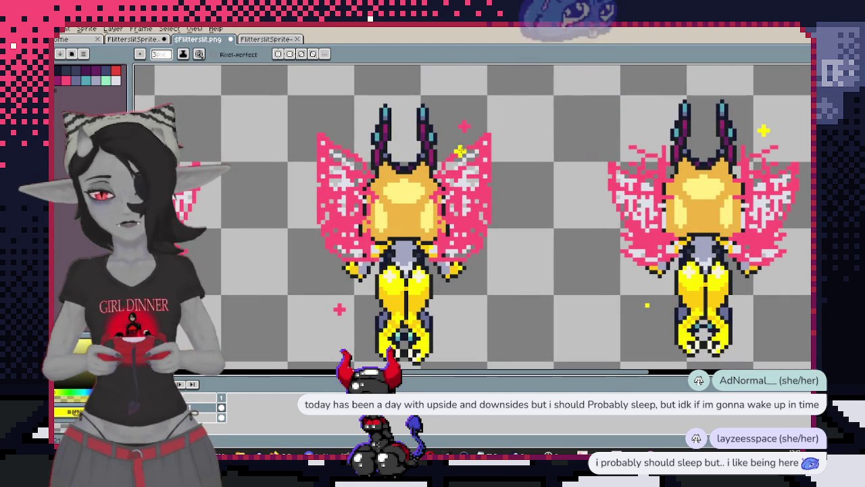
{"action": "left_click_drag", "start_coordinate": [339, 309], "coordinate": [421, 269]}
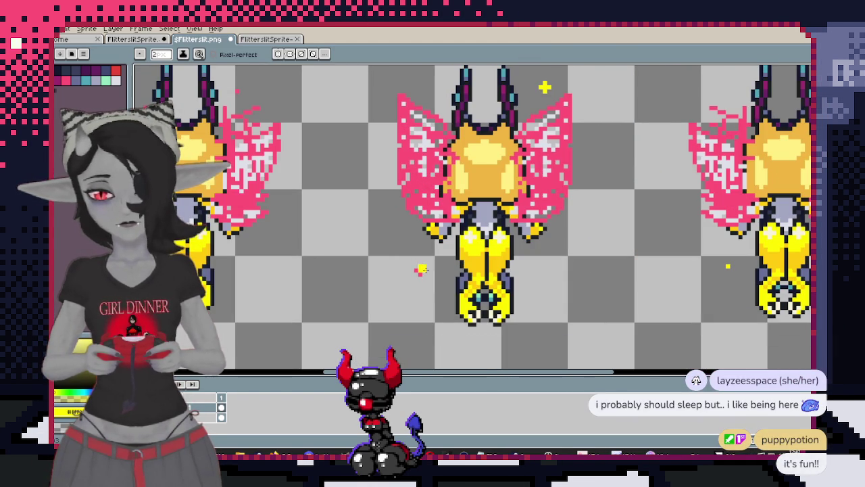
{"action": "left_click_drag", "start_coordinate": [329, 228], "coordinate": [524, 269]}
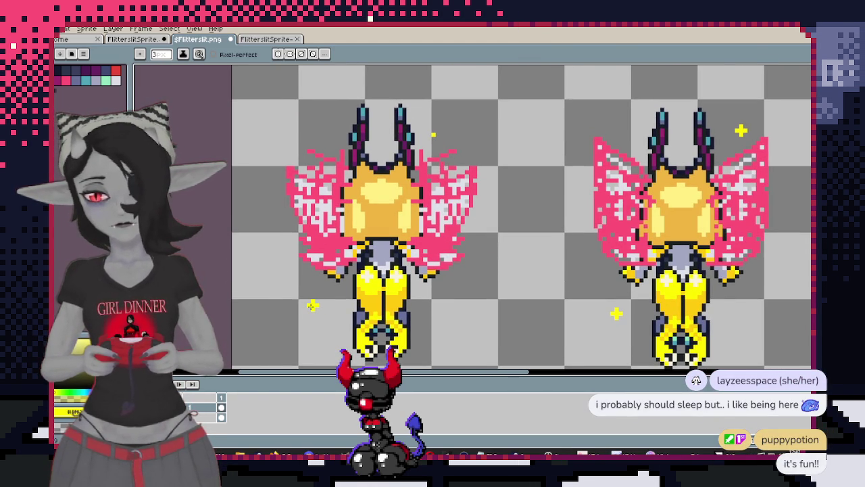
{"action": "scroll", "coordinate": [312, 306], "scroll_direction": "down", "scroll_amount": 3}
{"action": "scroll", "coordinate": [383, 173], "scroll_direction": "up", "scroll_amount": 3}
{"action": "mouse_move", "coordinate": [382, 173]}
{"action": "left_mouse_down"}
{"action": "mouse_move", "coordinate": [434, 271]}
{"action": "mouse_move", "coordinate": [481, 159]}
{"action": "mouse_move", "coordinate": [351, 180]}
{"action": "left_mouse_up"}
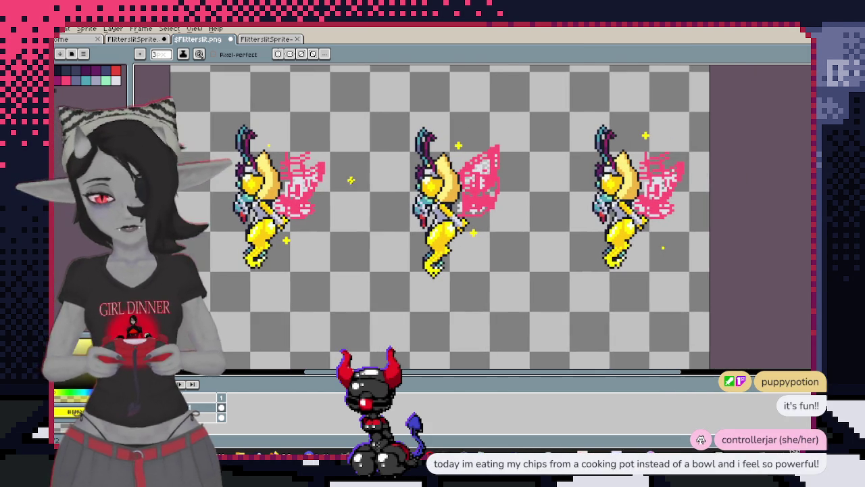
Nudge the row of three side-view fairies up one pixel, then deselect
{"action": "key", "text": "m"}
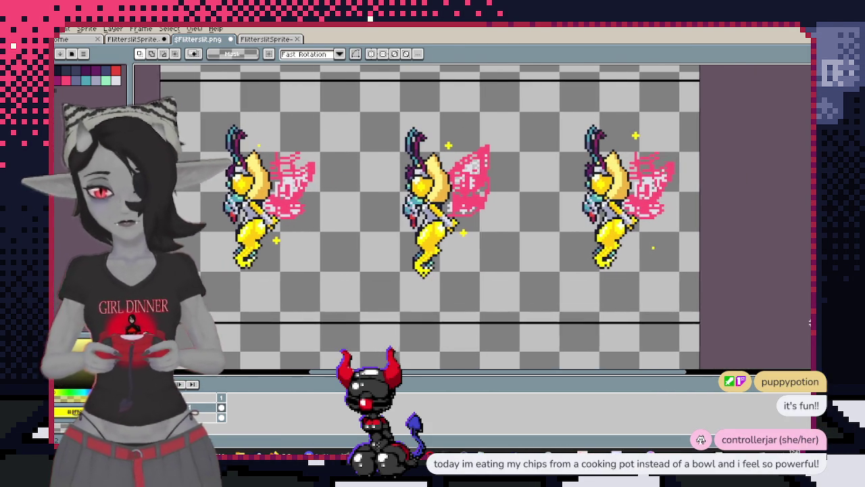
{"action": "left_click_drag", "start_coordinate": [166, 81], "coordinate": [698, 345]}
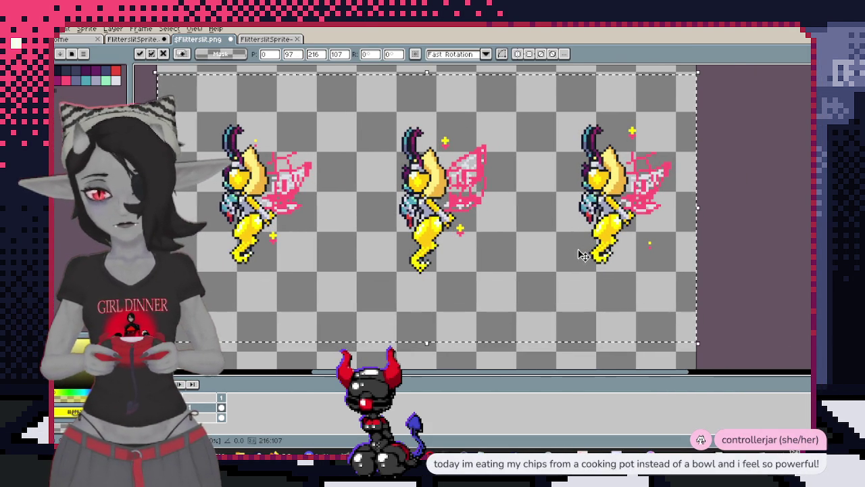
{"action": "key", "text": "Up"}
{"action": "key", "text": "ctrl+d"}
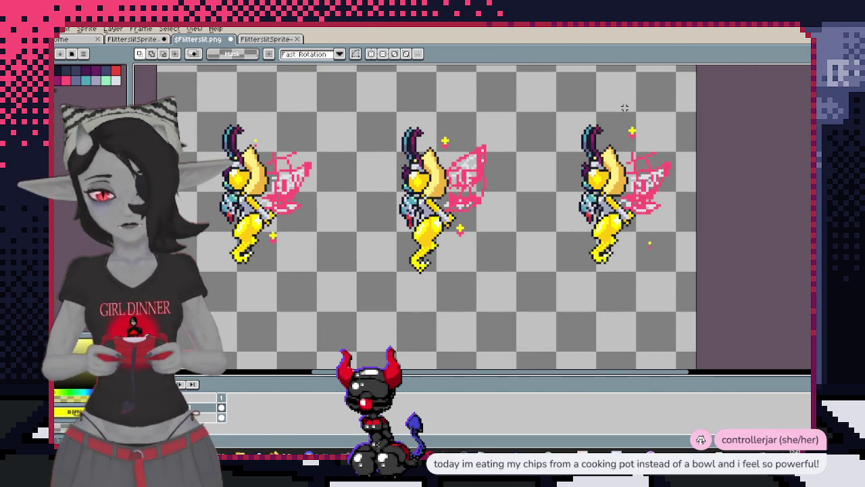
Select the small sparkles above the side-view fairies, including the middle and right ones
{"action": "left_click_drag", "start_coordinate": [620, 104], "coordinate": [659, 144]}
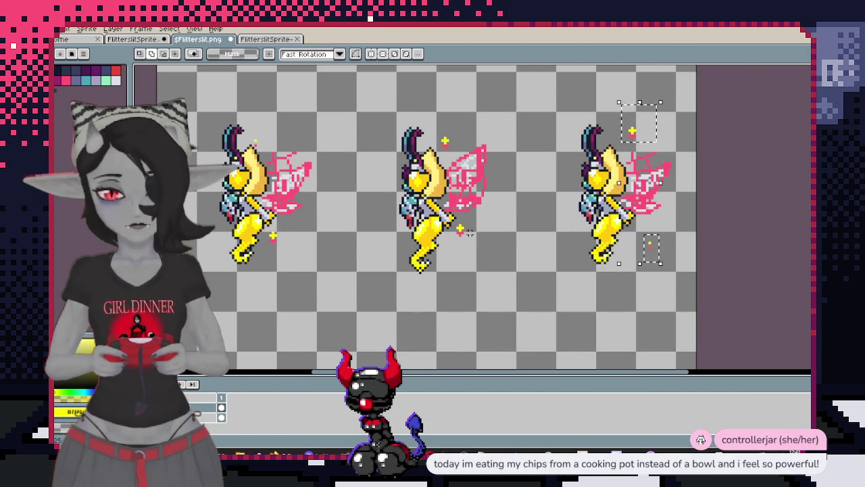
{"action": "left_click", "coordinate": [450, 138]}
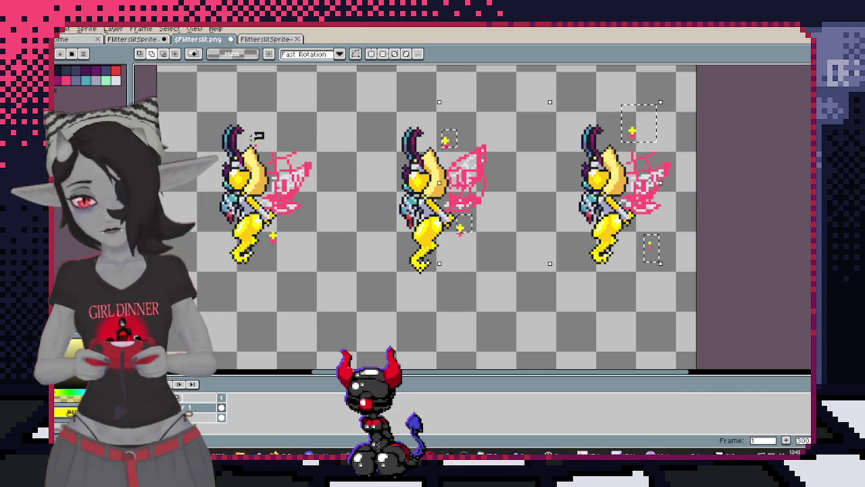
{"action": "scroll", "coordinate": [257, 144], "scroll_direction": "up", "scroll_amount": 1}
{"action": "scroll", "coordinate": [257, 144], "scroll_direction": "up", "scroll_amount": 2}
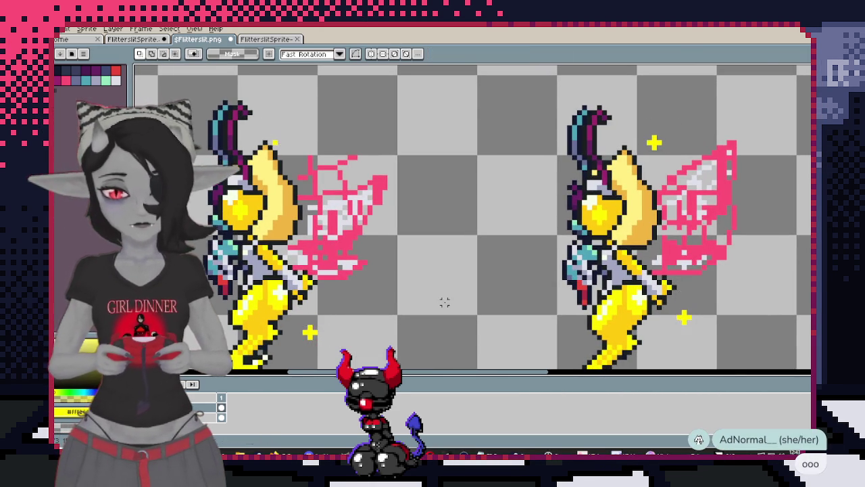
{"action": "scroll", "coordinate": [445, 301], "scroll_direction": "down", "scroll_amount": 3}
{"action": "left_click_drag", "start_coordinate": [475, 211], "coordinate": [465, 116]}
{"action": "left_click_drag", "start_coordinate": [227, 88], "coordinate": [733, 309]}
{"action": "scroll", "coordinate": [649, 142], "scroll_direction": "up", "scroll_amount": 1}
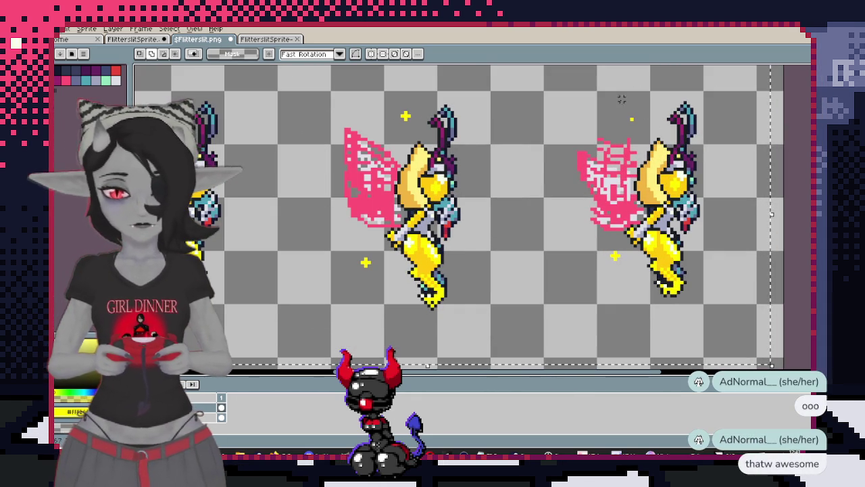
Transform the selected side-view sparkles into new positions and commit the move
{"action": "key", "text": "b"}
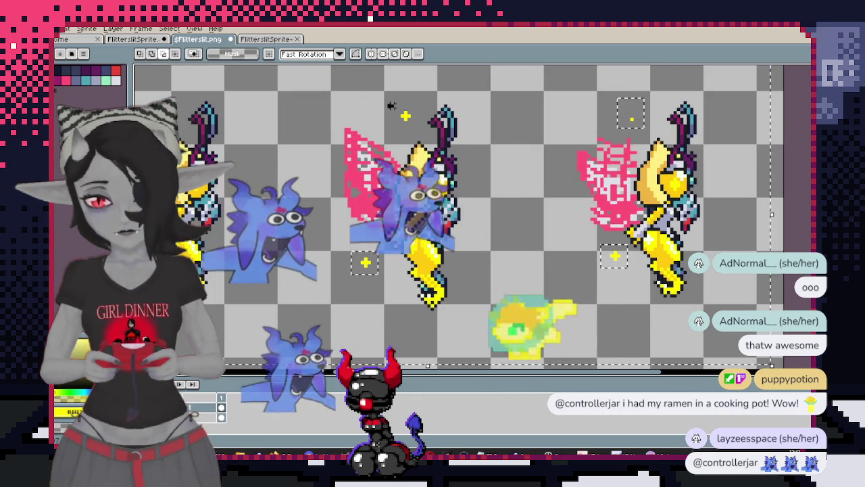
{"action": "scroll", "coordinate": [410, 128], "scroll_direction": "left", "scroll_amount": 3}
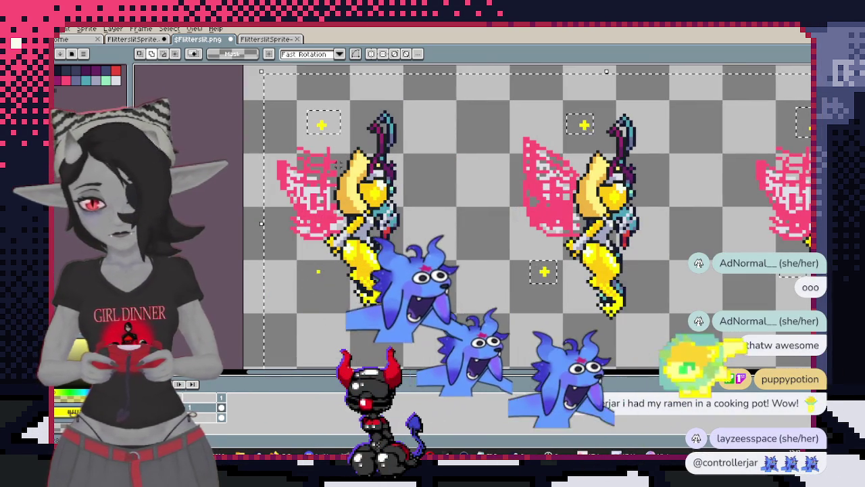
{"action": "key", "text": "ctrl+t"}
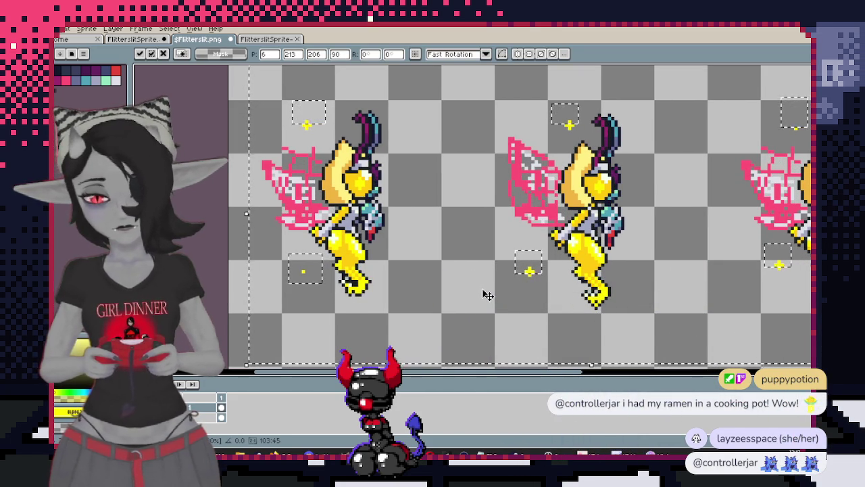
{"action": "scroll", "coordinate": [492, 291], "scroll_direction": "down", "scroll_amount": 3}
{"action": "scroll", "coordinate": [490, 288], "scroll_direction": "down", "scroll_amount": 3}
{"action": "key", "text": "Return"}
{"action": "scroll", "coordinate": [457, 221], "scroll_direction": "up", "scroll_amount": 3}
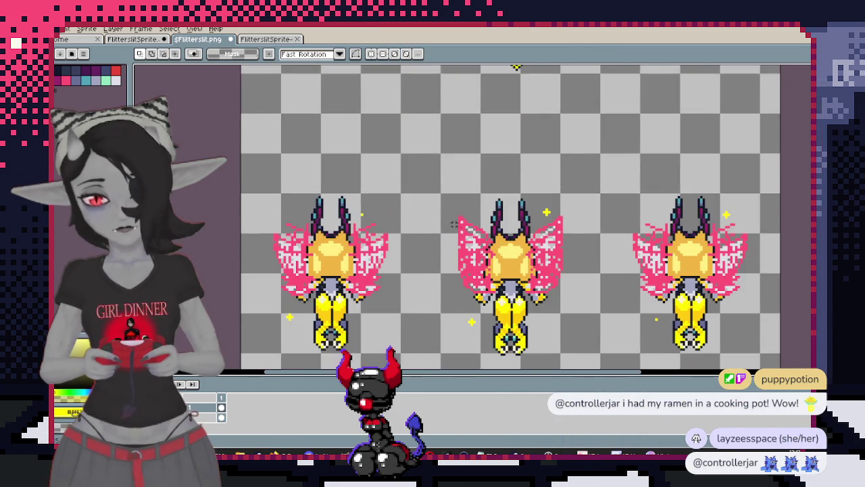
Select the sparkles around the back-facing fairies, including the left fairy's lower sparkle
{"action": "left_click_drag", "start_coordinate": [228, 98], "coordinate": [768, 352]}
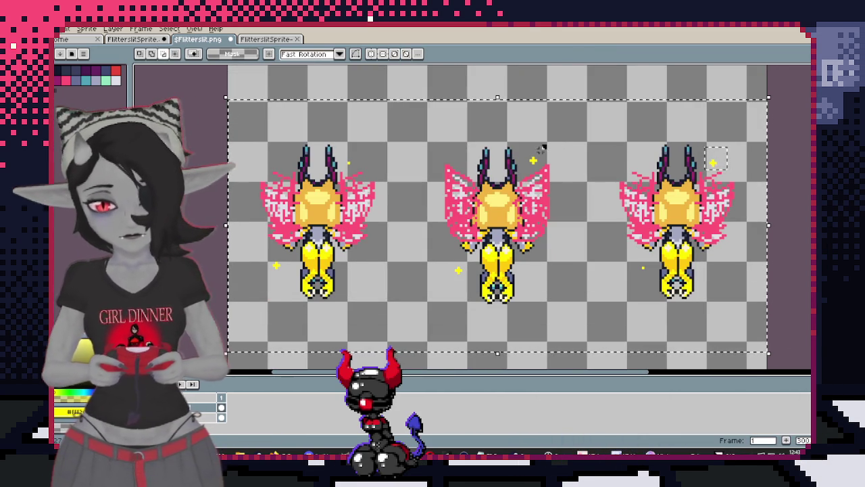
{"action": "left_click_drag", "start_coordinate": [546, 145], "coordinate": [524, 163]}
{"action": "left_click_drag", "start_coordinate": [632, 260], "coordinate": [648, 284]}
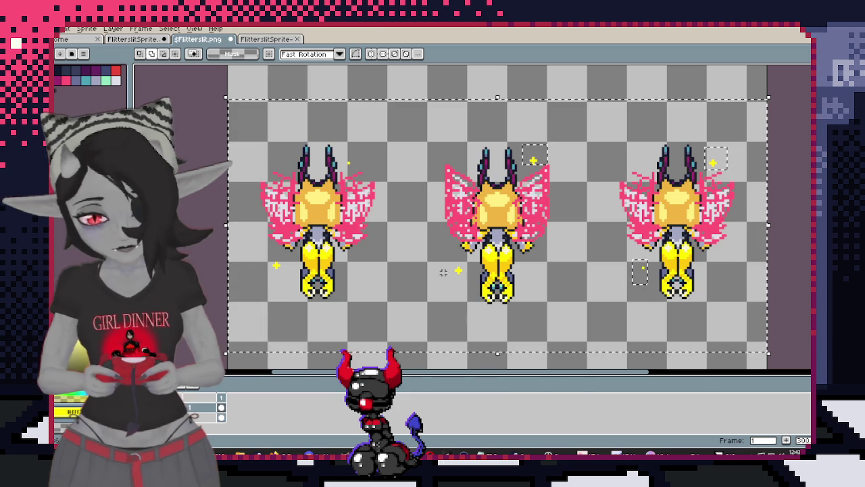
{"action": "left_click_drag", "start_coordinate": [443, 268], "coordinate": [458, 278]}
{"action": "left_click_drag", "start_coordinate": [266, 258], "coordinate": [285, 274]}
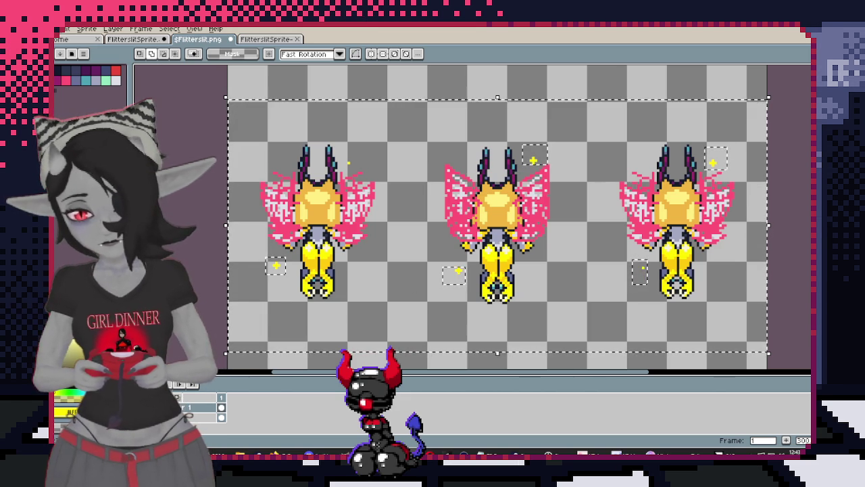
Drag the back-facing fairies' sparkles to new positions and commit them
{"action": "left_click_drag", "start_coordinate": [355, 161], "coordinate": [339, 142]}
{"action": "scroll", "coordinate": [396, 192], "scroll_direction": "up", "scroll_amount": 1}
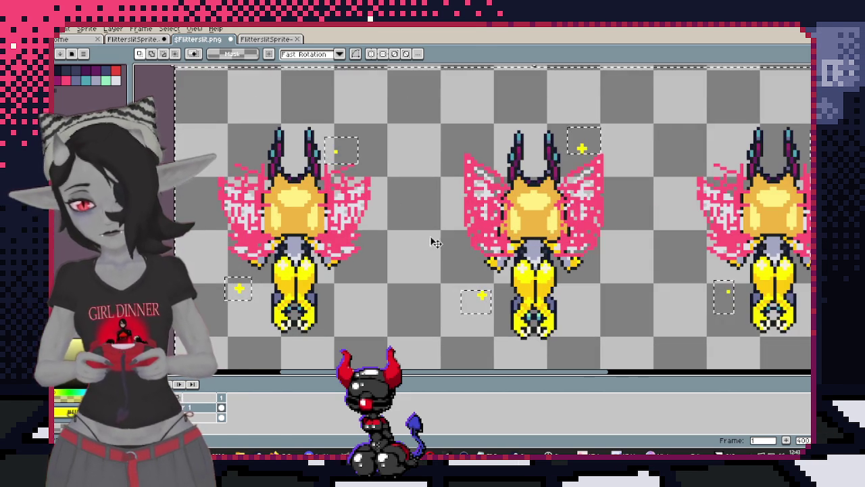
{"action": "left_click_drag", "start_coordinate": [434, 241], "coordinate": [446, 251]}
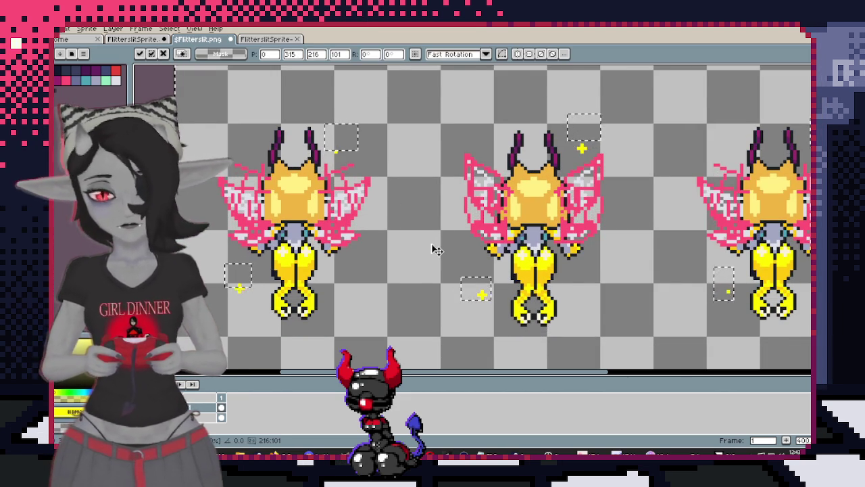
{"action": "scroll", "coordinate": [446, 251], "scroll_direction": "down", "scroll_amount": 2}
{"action": "scroll", "coordinate": [547, 210], "scroll_direction": "up", "scroll_amount": 1}
{"action": "key", "text": "Return"}
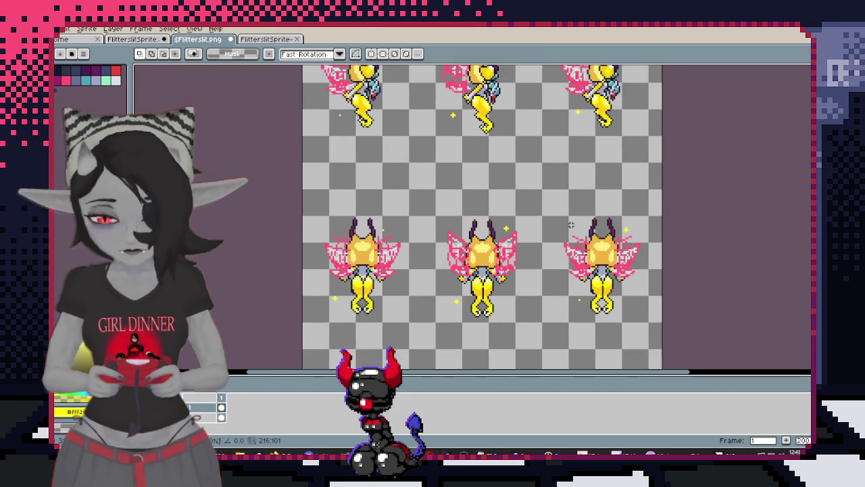
Remove the stray dark pixels beside the bottom-row fairies, then zoom in on the side-facing row
{"action": "scroll", "coordinate": [553, 203], "scroll_direction": "down", "scroll_amount": 2}
{"action": "scroll", "coordinate": [553, 139], "scroll_direction": "up", "scroll_amount": 1}
{"action": "scroll", "coordinate": [553, 139], "scroll_direction": "up", "scroll_amount": 1}
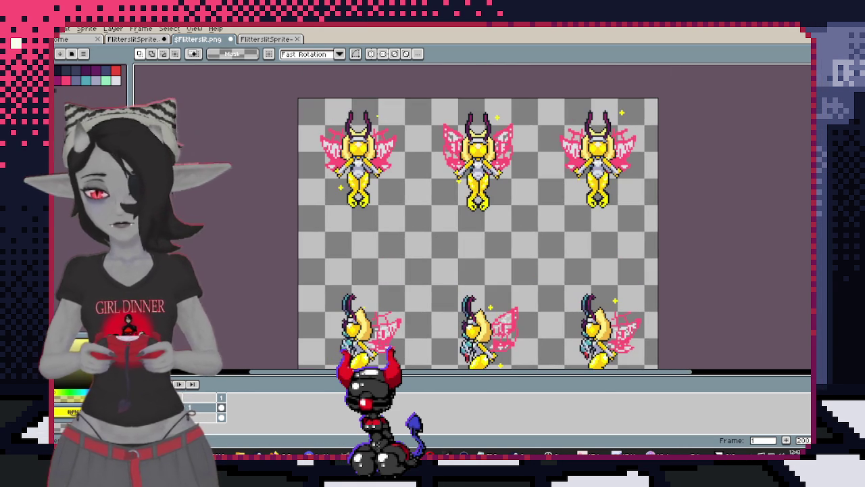
{"action": "key", "text": "ctrl+z"}
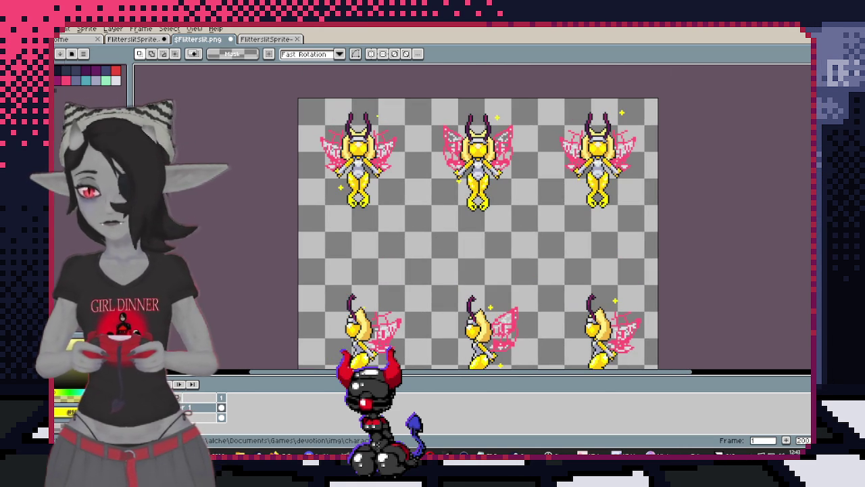
{"action": "left_click_drag", "start_coordinate": [339, 265], "coordinate": [358, 177]}
{"action": "key", "text": "plus"}
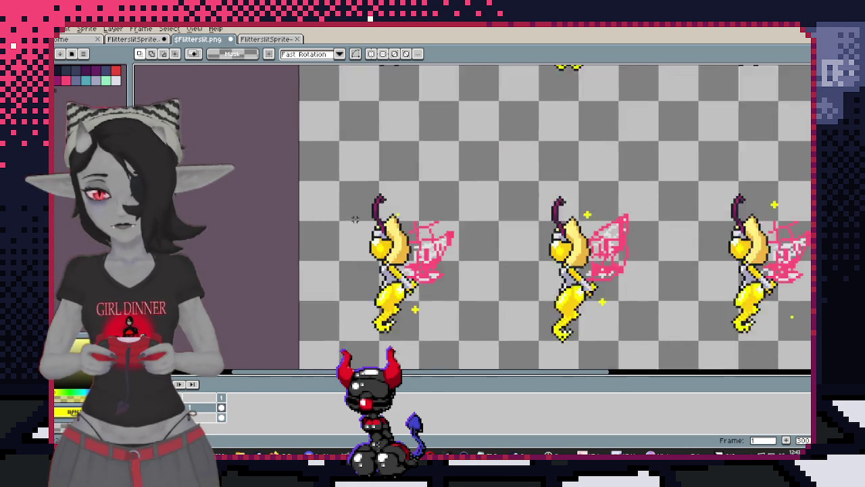
{"action": "key", "text": "plus"}
{"action": "key", "text": "plus"}
Save a copy of the sheet as $Glimmerling.png, accepting the flattened no-layers PNG
{"action": "left_click", "coordinate": [62, 29]}
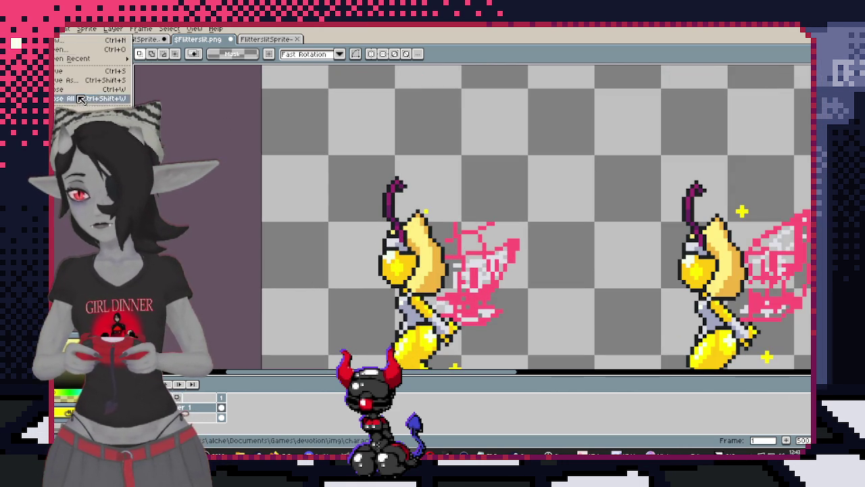
{"action": "left_click", "coordinate": [62, 82]}
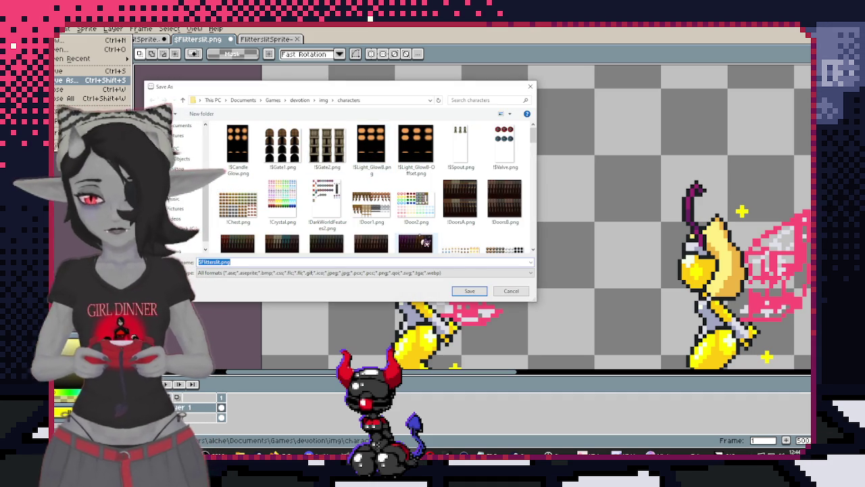
{"action": "key", "text": "End"}
{"action": "key", "text": "Left"}
{"action": "key", "text": "Left"}
{"action": "key", "text": "Left"}
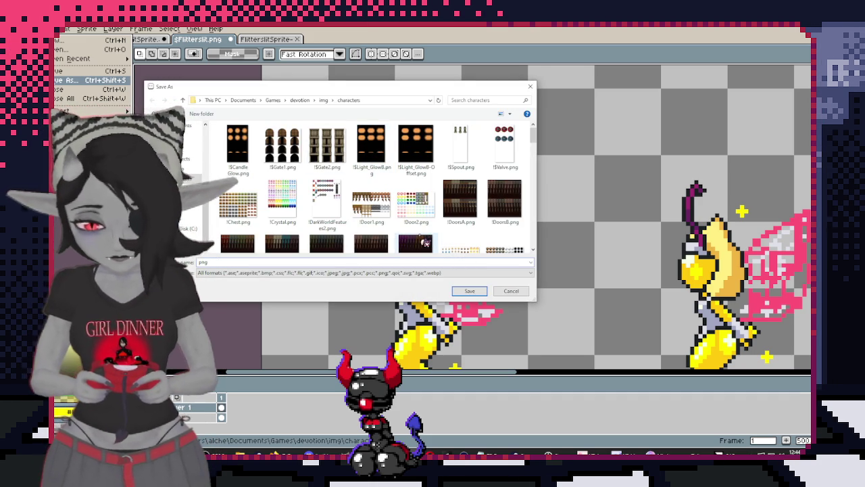
{"action": "type", "text": "$Glimmerling"}
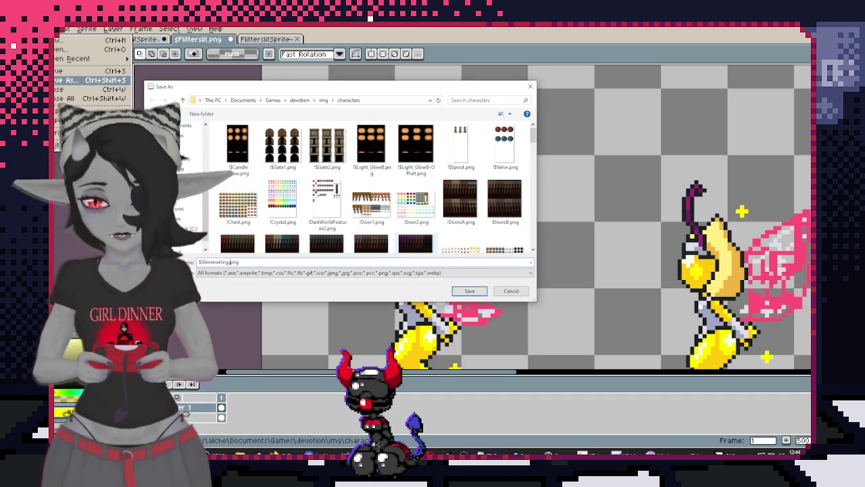
{"action": "left_click", "coordinate": [481, 292]}
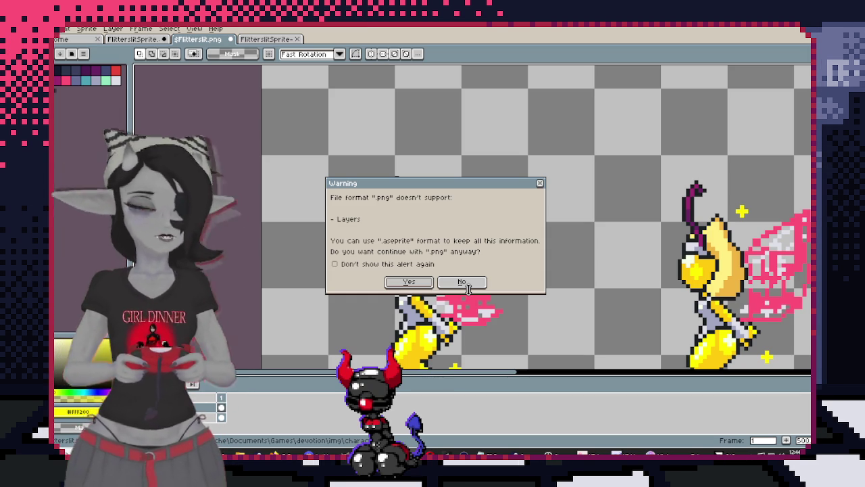
{"action": "left_click", "coordinate": [409, 282]}
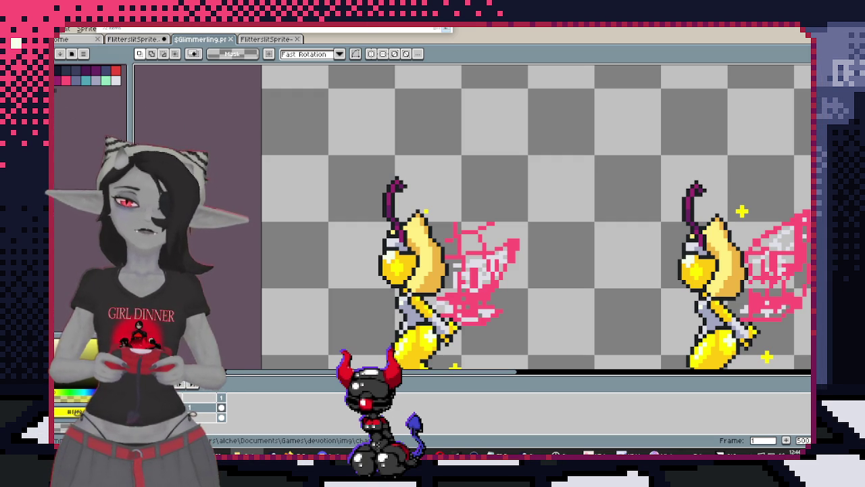
{"action": "scroll", "coordinate": [547, 169], "scroll_direction": "down", "scroll_amount": 1}
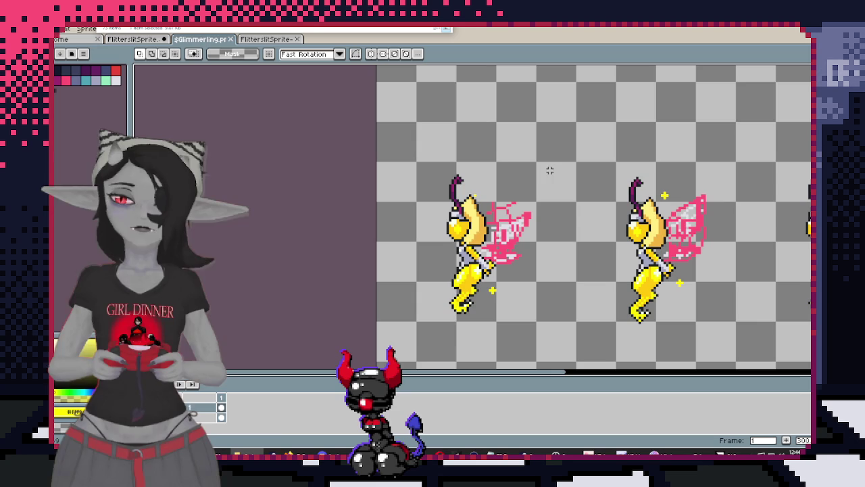